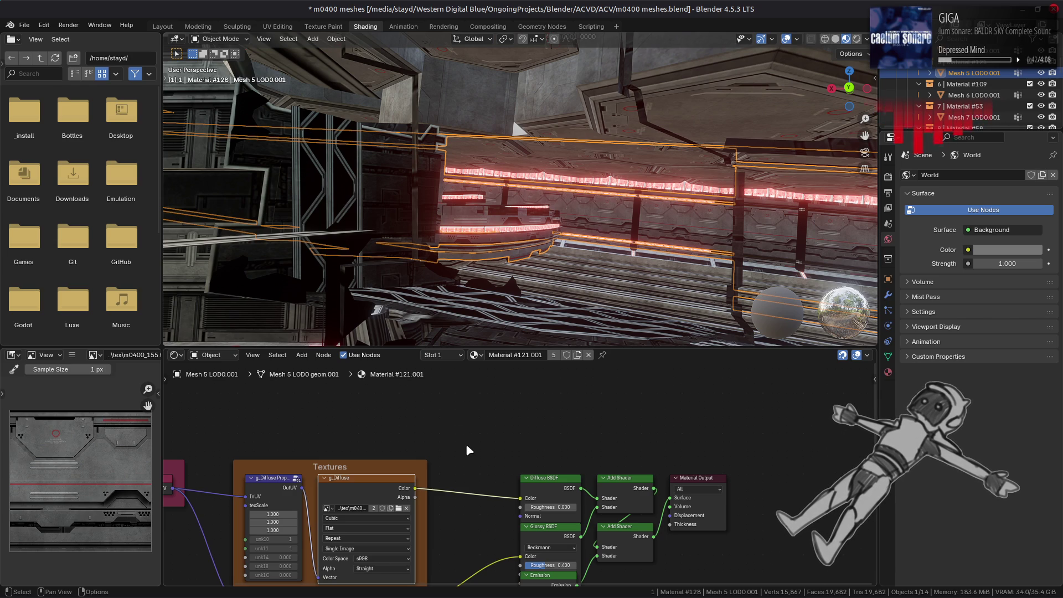
Step: Switch to Mesh 6 LOD0.001 and display Material #109's g_Diffuse texture m0400_160
{"action": "middle_click_drag", "start_coordinate": [466, 446], "coordinate": [495, 371]}
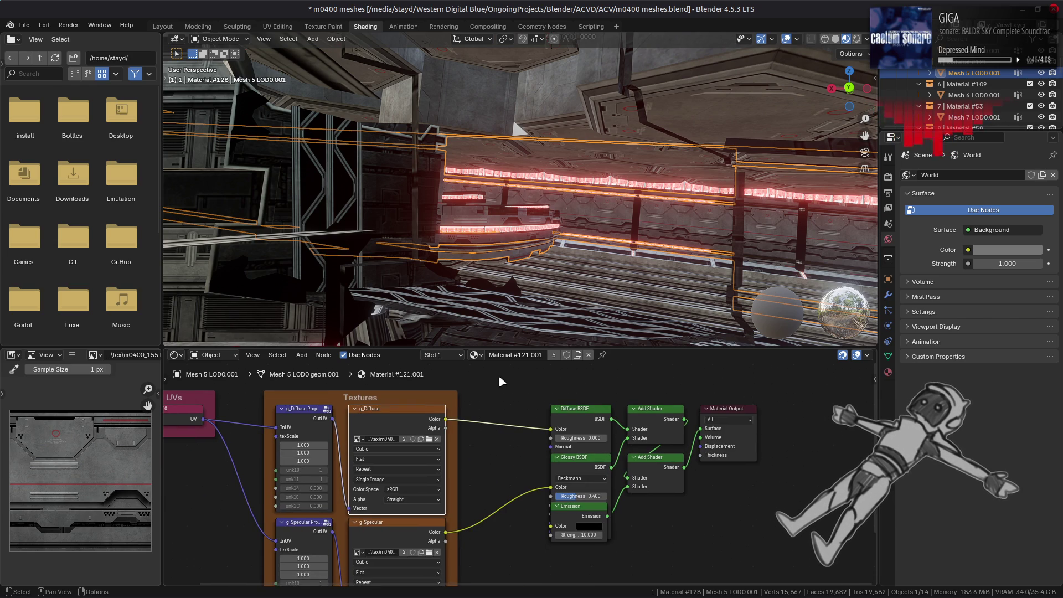
{"action": "left_click", "coordinate": [388, 544]}
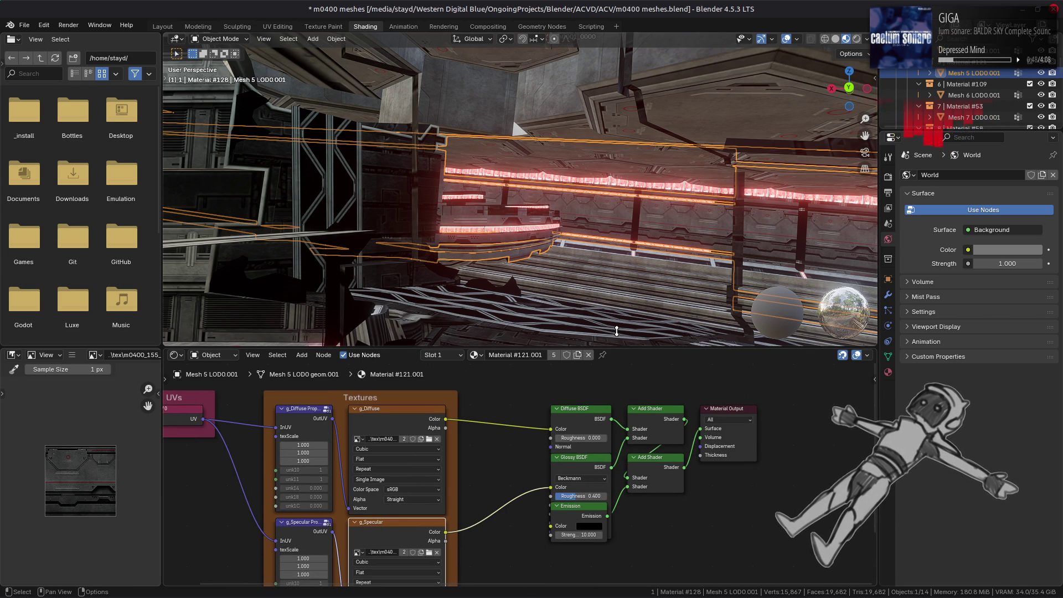
{"action": "left_click", "coordinate": [969, 97]}
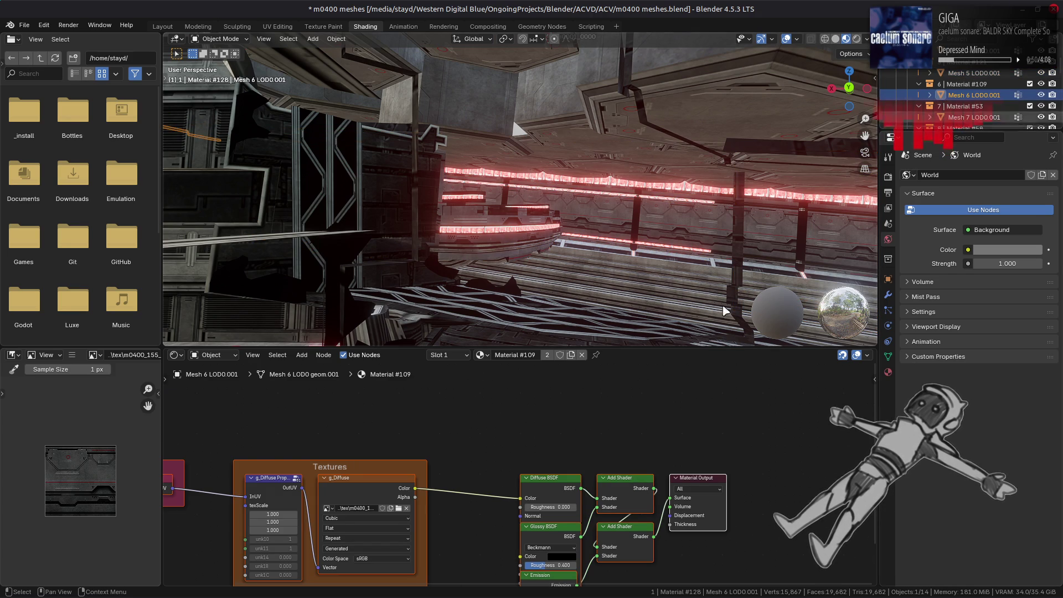
{"action": "left_click", "coordinate": [368, 494]}
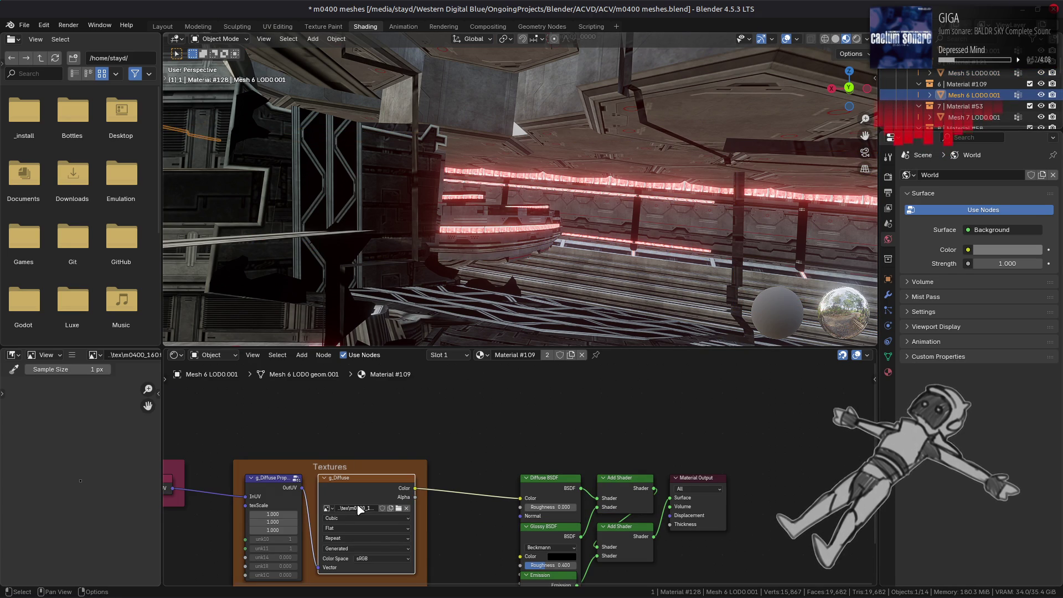
Step: Frame Mesh 6 LOD0.001 and view it from down the corridor
{"action": "key", "text": "KP_Decimal"}
{"action": "middle_click_drag", "start_coordinate": [452, 186], "coordinate": [490, 205]}
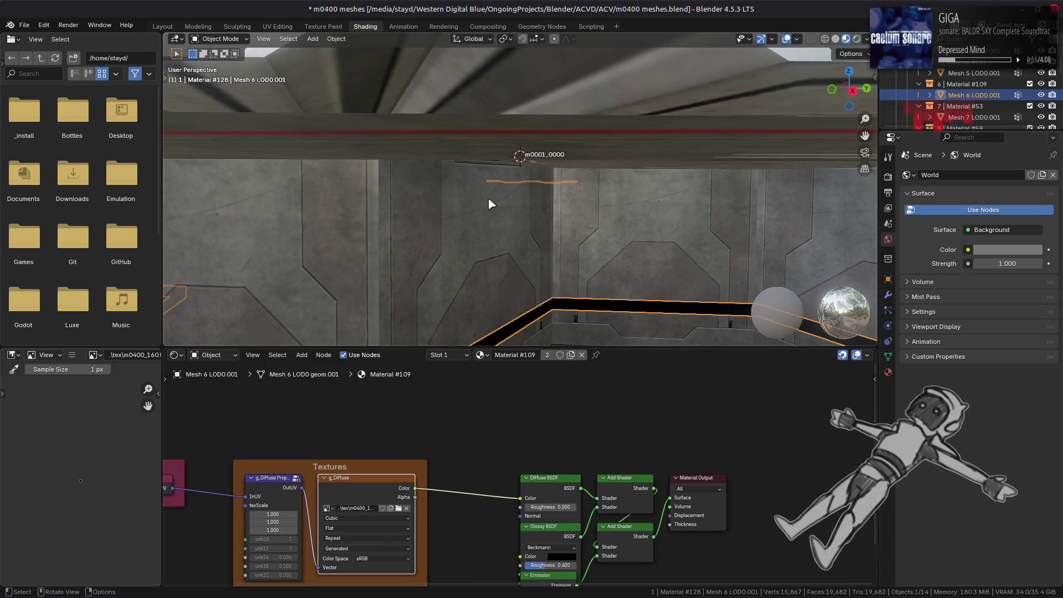
{"action": "scroll", "coordinate": [490, 204], "scroll_direction": "down", "scroll_amount": 8}
{"action": "middle_click_drag", "start_coordinate": [455, 536], "coordinate": [467, 482]}
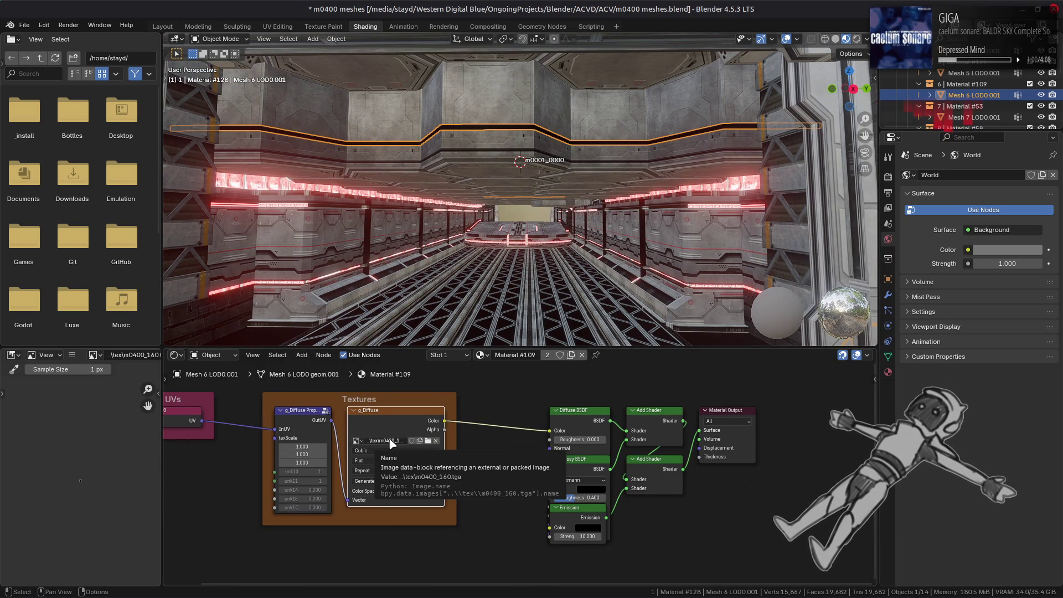
{"action": "left_click", "coordinate": [72, 356]}
Step: Replace Material #109's diffuse image with the texture file in m0400_htdcx-bnd/m0400_160
{"action": "mouse_move", "coordinate": [92, 379]}
{"action": "left_click", "coordinate": [208, 205]}
{"action": "left_click", "coordinate": [290, 379]}
{"action": "left_click", "coordinate": [411, 102]}
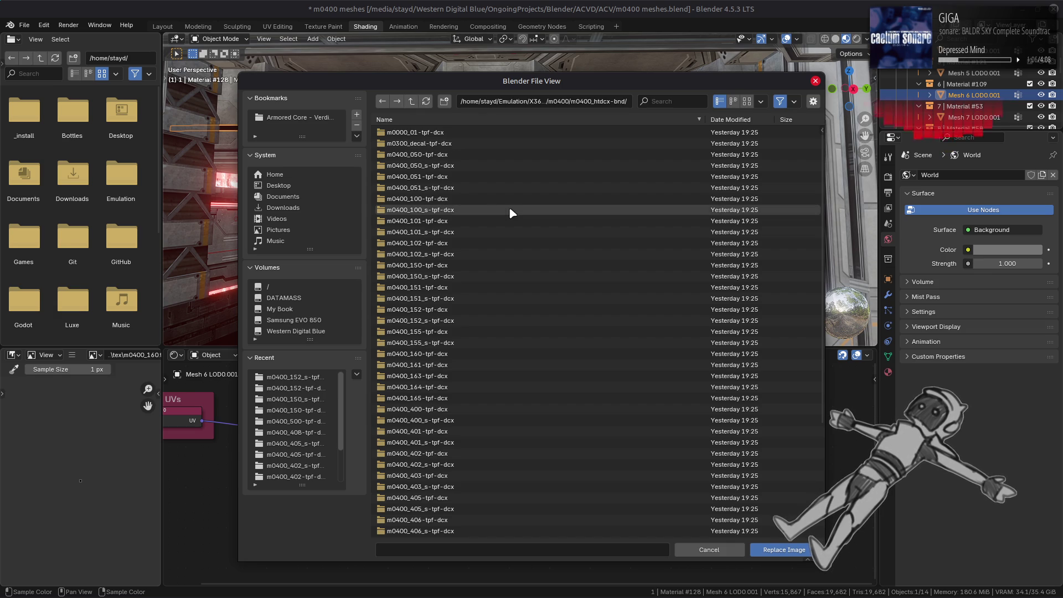
{"action": "double_click", "coordinate": [605, 353]}
{"action": "double_click", "coordinate": [423, 137]}
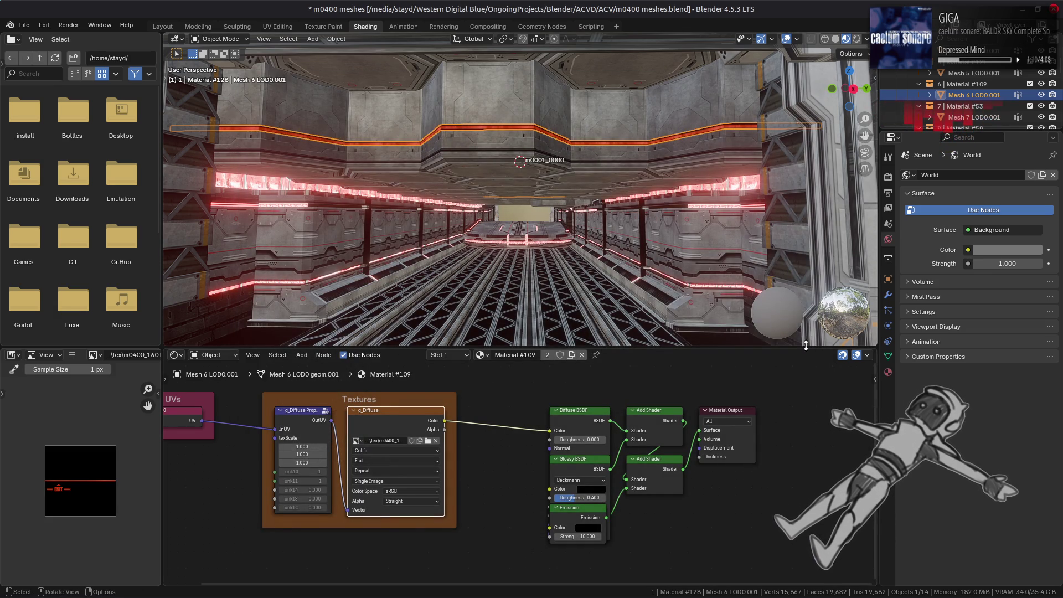
{"action": "left_click", "coordinate": [888, 372]}
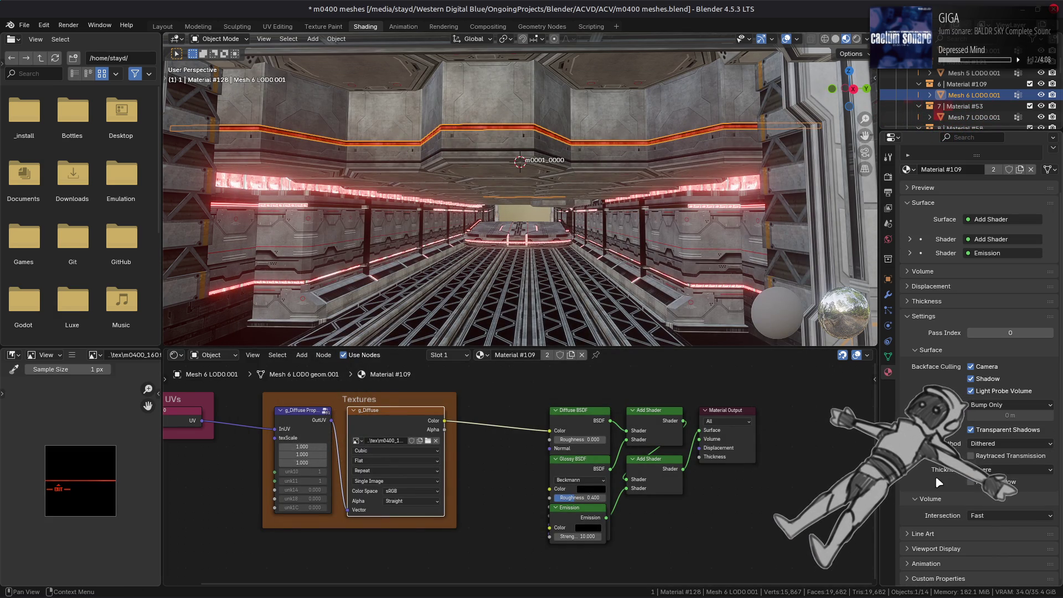
Step: Expand Material #109's Custom Properties to reveal its MTD path, Simple_Blend.mtd
{"action": "scroll", "coordinate": [937, 512], "scroll_direction": "down", "scroll_amount": 2}
{"action": "left_click", "coordinate": [938, 525]}
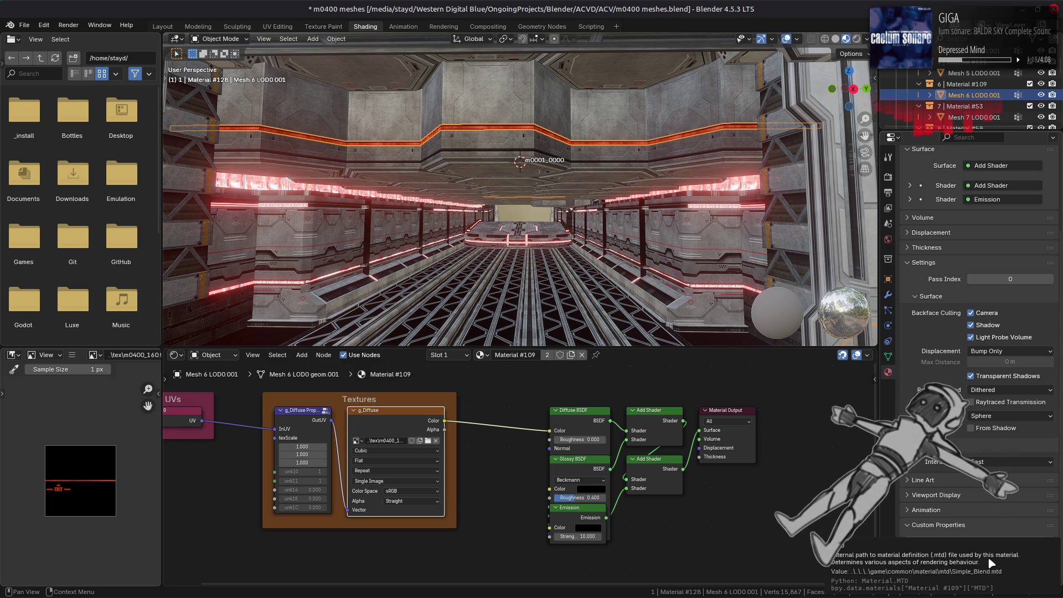
{"action": "mouse_move", "coordinate": [297, 589]}
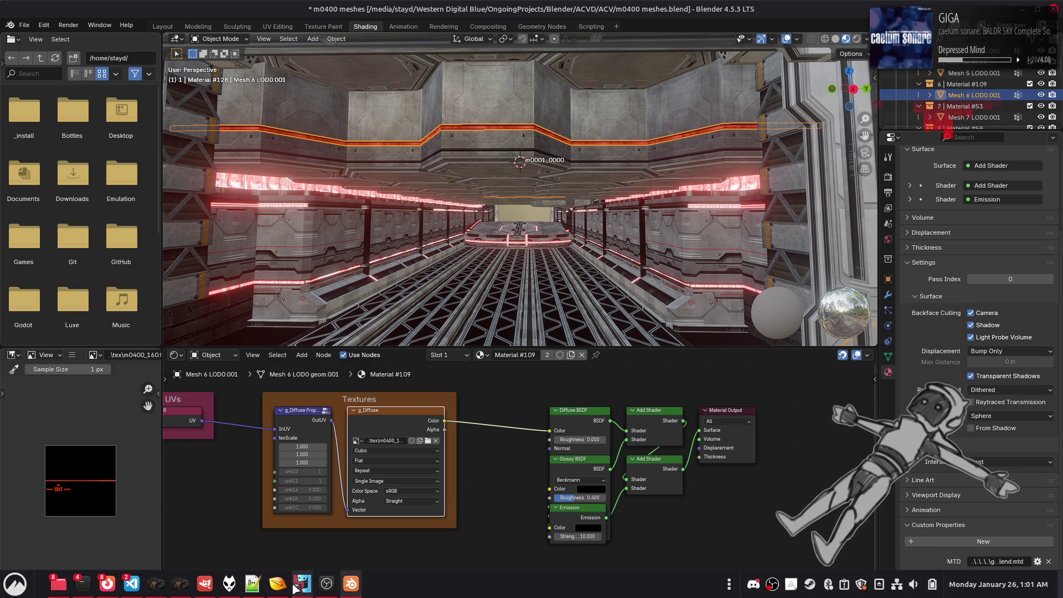
Step: Load Simple_Blend.mtd in MTD Editor to check its Add blending and NoLightNoFog shader
{"action": "left_click", "coordinate": [181, 587]}
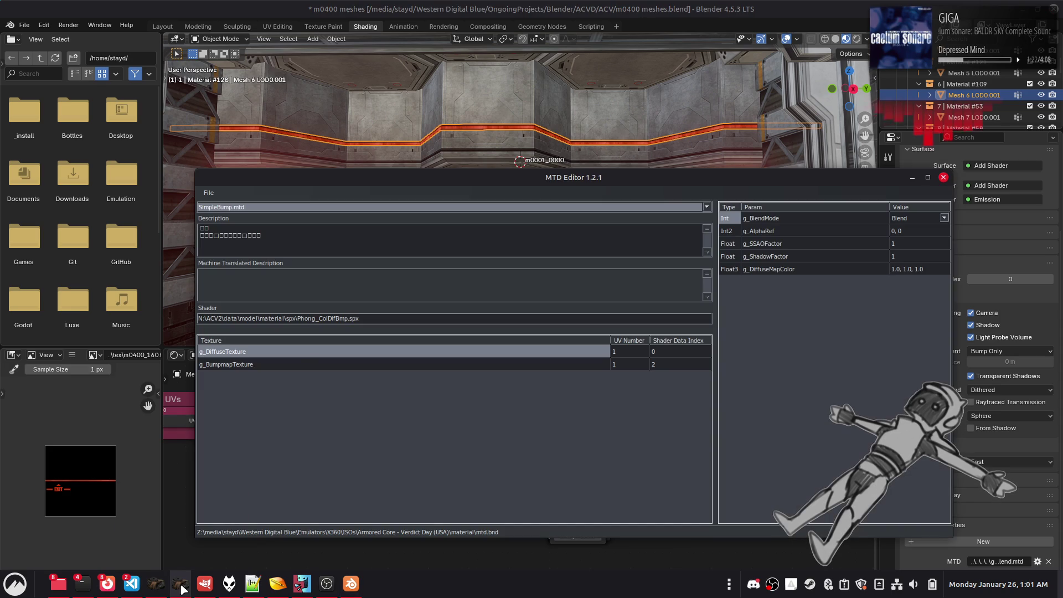
{"action": "left_click", "coordinate": [425, 207]}
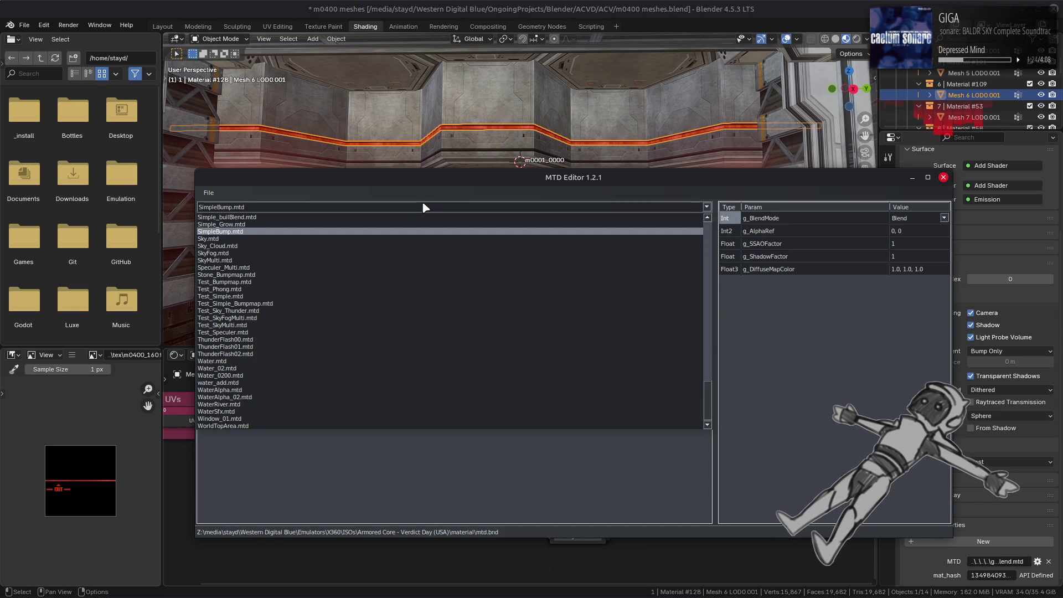
{"action": "scroll", "coordinate": [423, 207], "scroll_direction": "up", "scroll_amount": 2}
{"action": "left_click", "coordinate": [381, 239]}
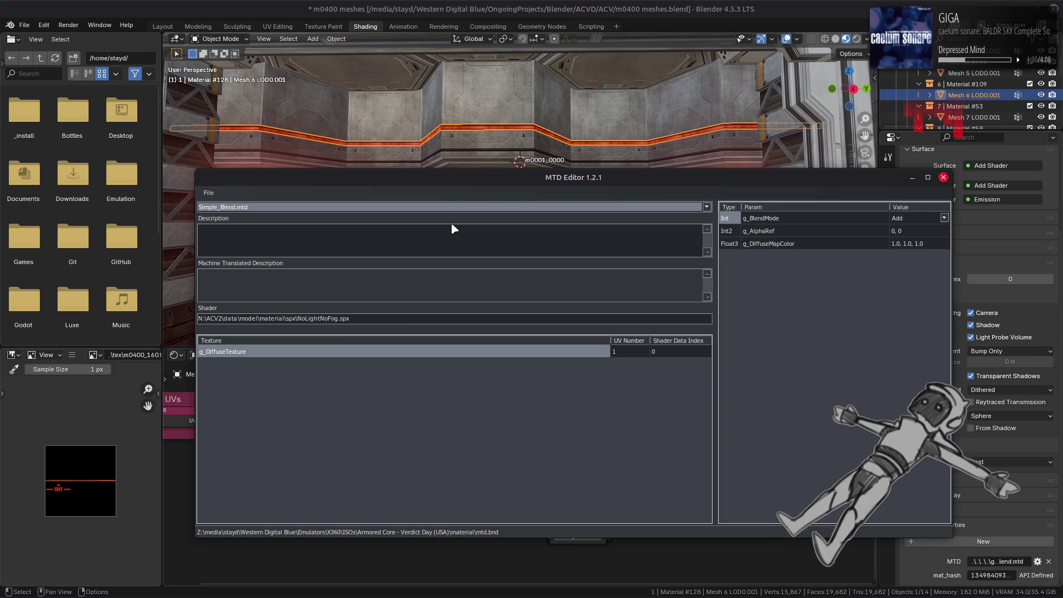
{"action": "left_click", "coordinate": [578, 5]}
Step: Set blend mode to Blended and delete the Diffuse BSDF, Glossy BSDF and extra Add Shader
{"action": "left_click", "coordinate": [1009, 390]}
{"action": "left_click", "coordinate": [1003, 417]}
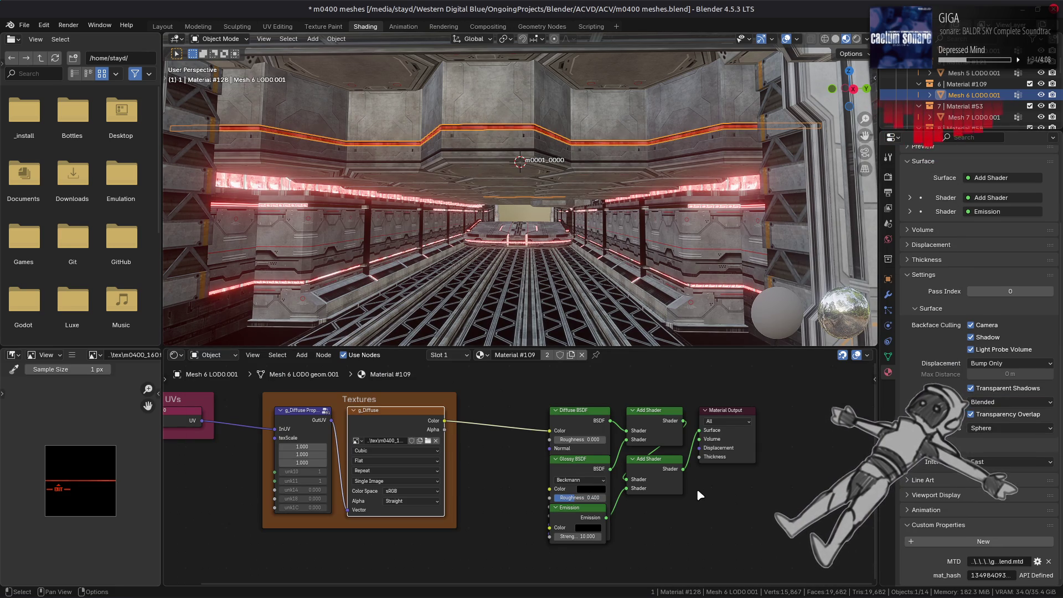
{"action": "scroll", "coordinate": [707, 491], "scroll_direction": "up", "scroll_amount": 1}
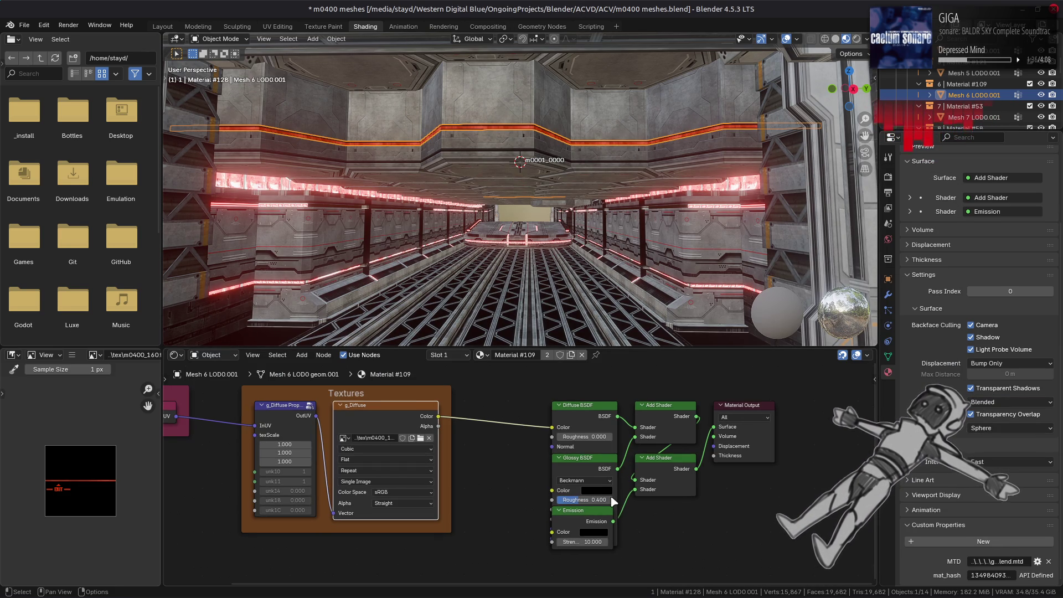
{"action": "left_click", "coordinate": [583, 519]}
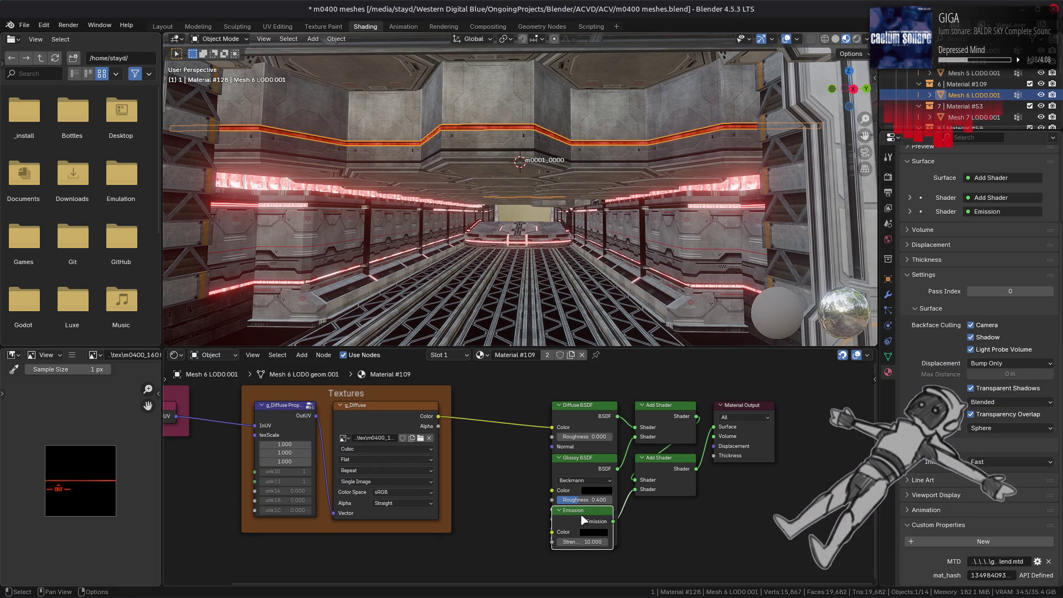
{"action": "left_click_drag", "start_coordinate": [530, 389], "coordinate": [588, 476], "text": "shift"}
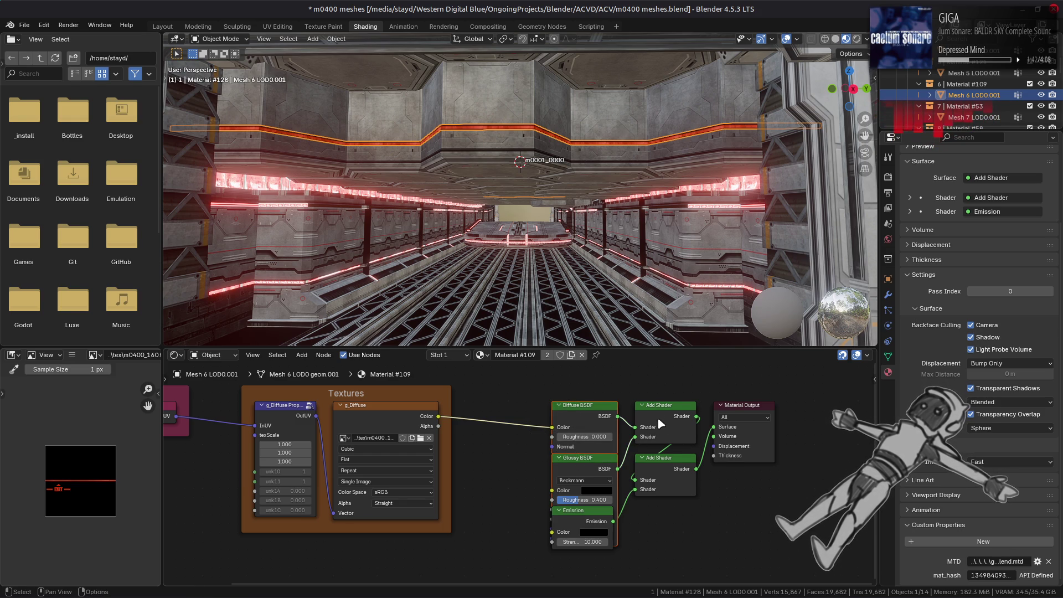
{"action": "key", "text": "x"}
{"action": "left_click", "coordinate": [664, 457]}
{"action": "key", "text": "x"}
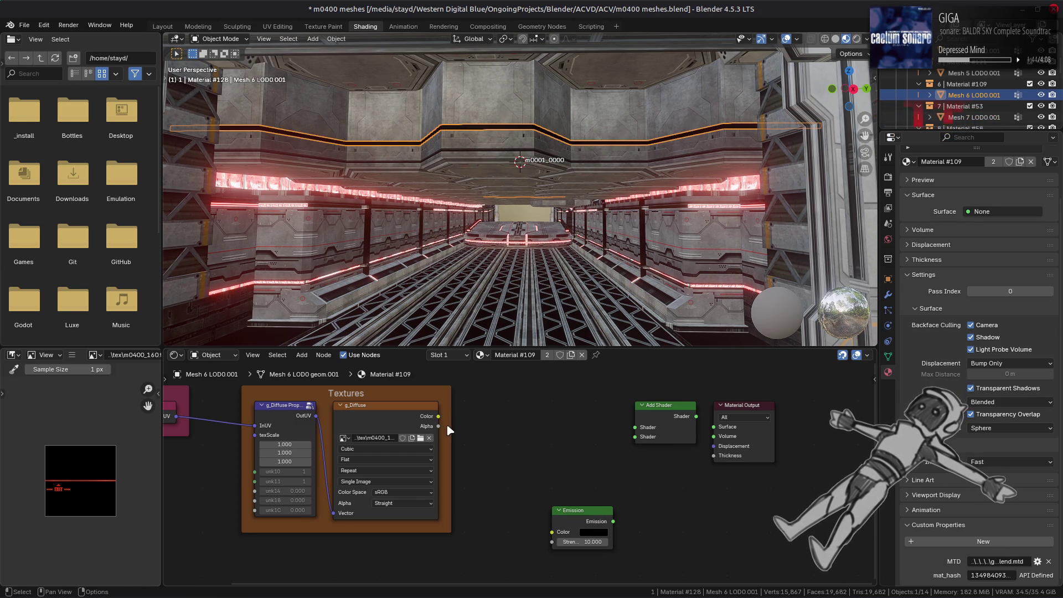
Step: Link g_Diffuse Color into Emission Color and connect the Add Shader to the Surface output
{"action": "left_click_drag", "start_coordinate": [438, 415], "coordinate": [503, 459]}
{"action": "left_click_drag", "start_coordinate": [550, 530], "coordinate": [635, 436]}
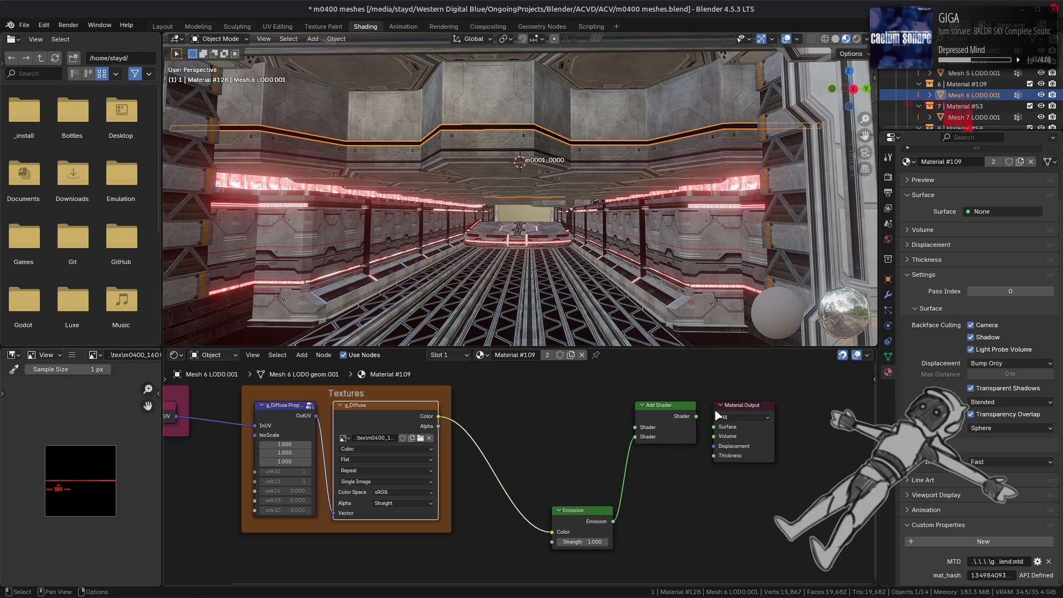
{"action": "left_click_drag", "start_coordinate": [697, 416], "coordinate": [714, 427]}
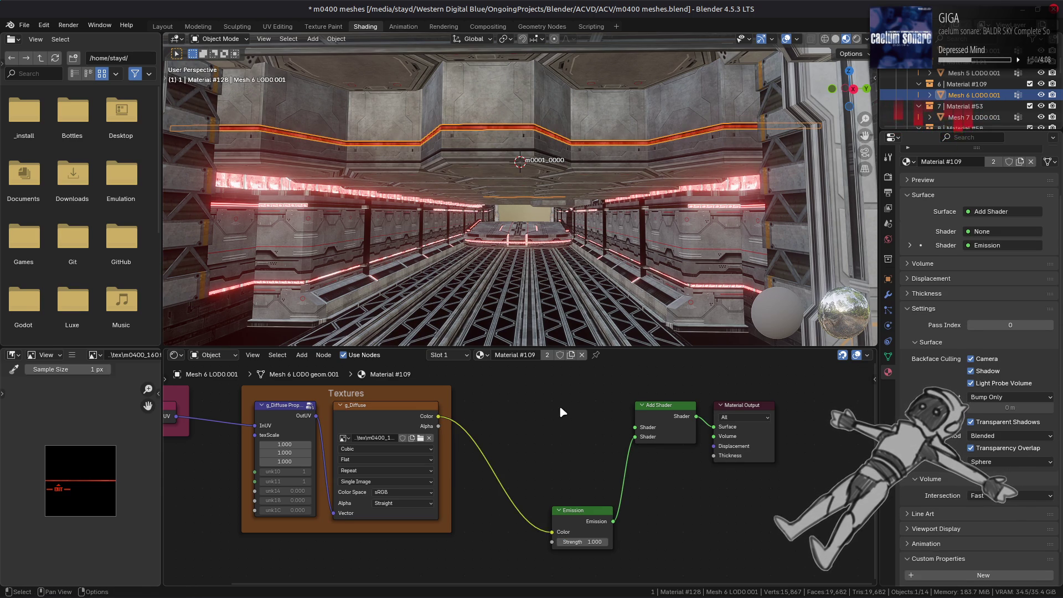
Step: Add a Transparent BSDF above Emission and feed it into the Add Shader's first input
{"action": "key", "text": "shift+a"}
{"action": "mouse_move", "coordinate": [526, 470]}
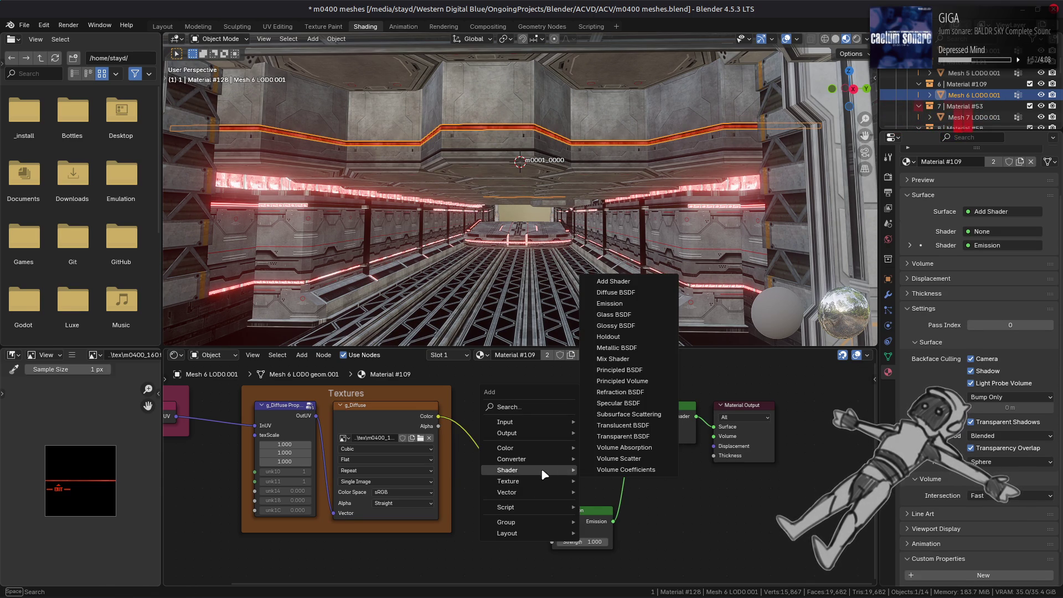
{"action": "left_click", "coordinate": [620, 437]}
{"action": "left_click", "coordinate": [520, 388]}
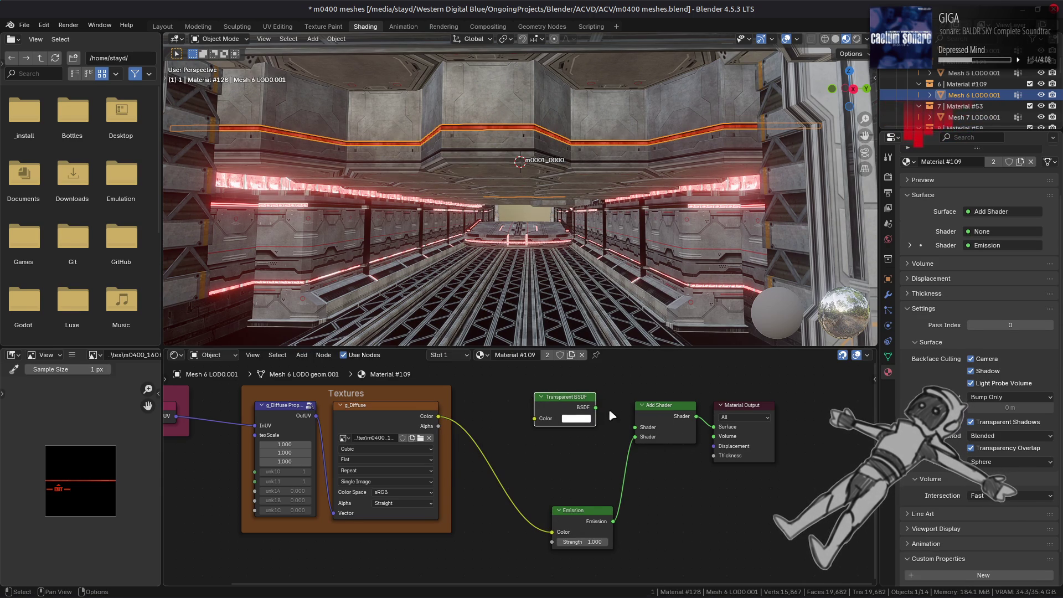
{"action": "mouse_move", "coordinate": [596, 408]}
{"action": "left_mouse_down"}
{"action": "mouse_move", "coordinate": [625, 425]}
{"action": "mouse_move", "coordinate": [588, 417]}
{"action": "left_mouse_up"}
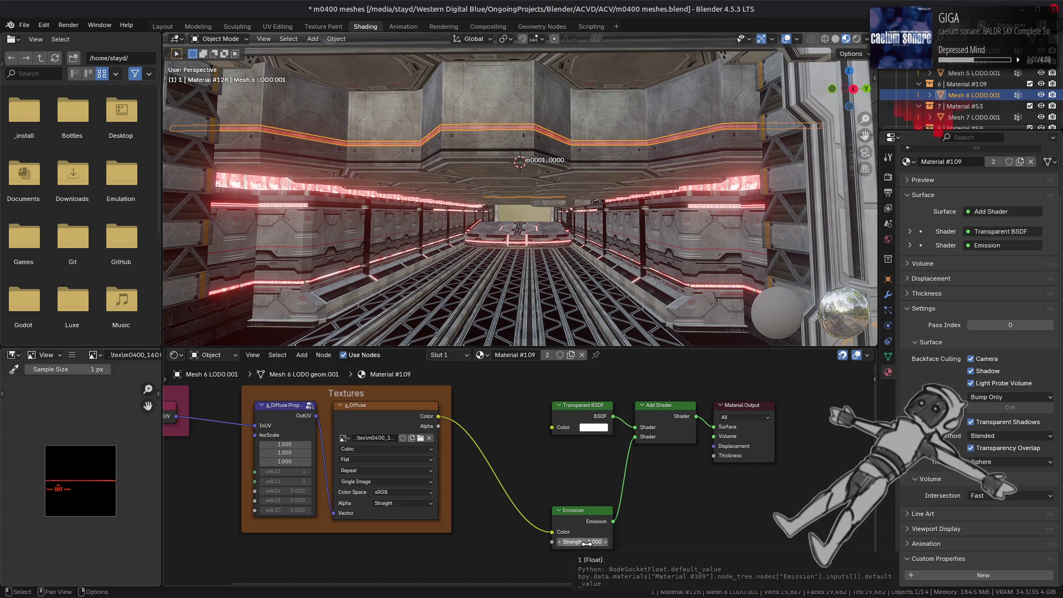
{"action": "left_click", "coordinate": [384, 412]}
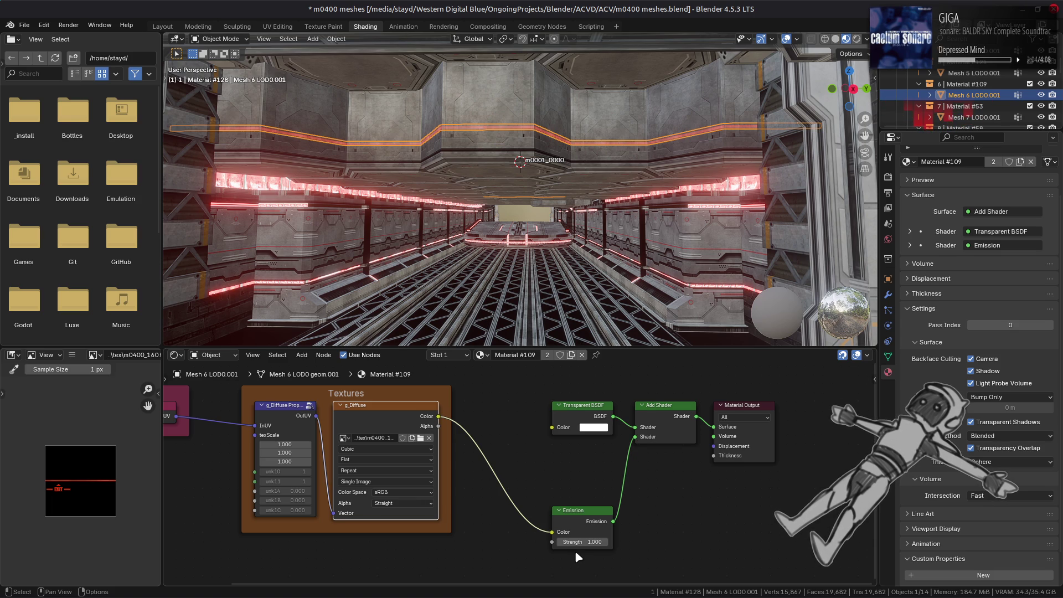
{"action": "mouse_move", "coordinate": [622, 197]}
{"action": "middle_mouse_down"}
{"action": "mouse_move", "coordinate": [625, 184]}
{"action": "mouse_move", "coordinate": [571, 220]}
{"action": "mouse_move", "coordinate": [571, 238]}
{"action": "middle_mouse_up"}
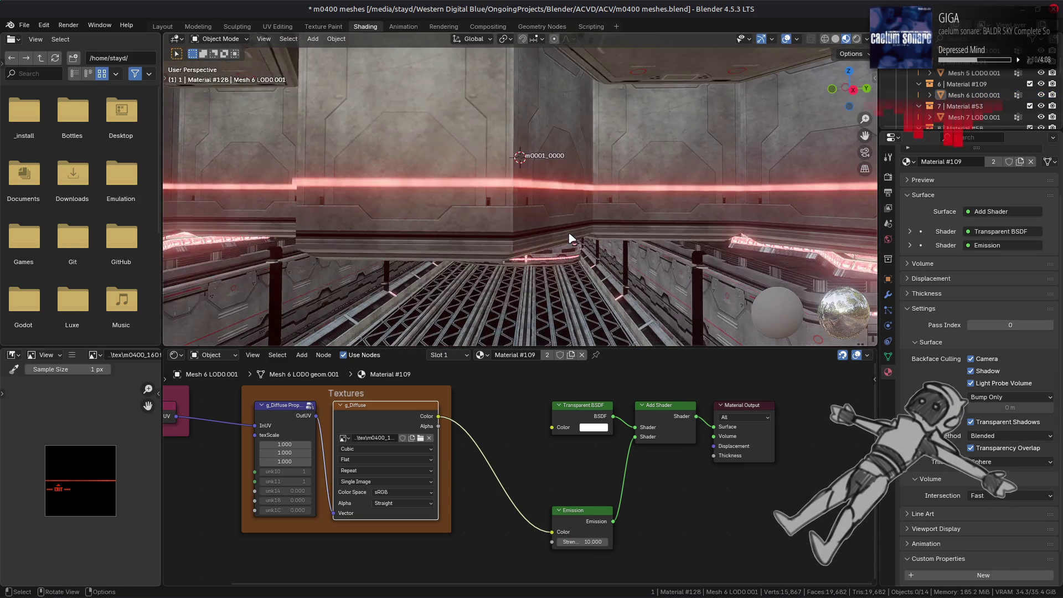
Step: Preview Mesh 7 LOD0.001's Material #53.001 diffuse and specular textures
{"action": "scroll", "coordinate": [572, 238], "scroll_direction": "up", "scroll_amount": 2}
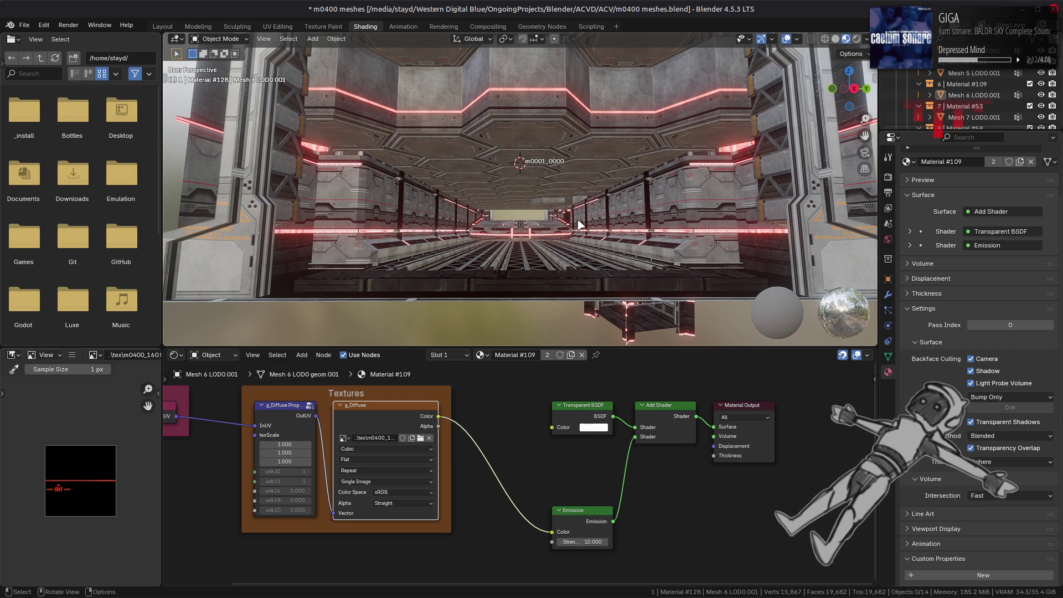
{"action": "middle_click_drag", "start_coordinate": [588, 222], "coordinate": [581, 228]}
{"action": "left_click", "coordinate": [968, 117]}
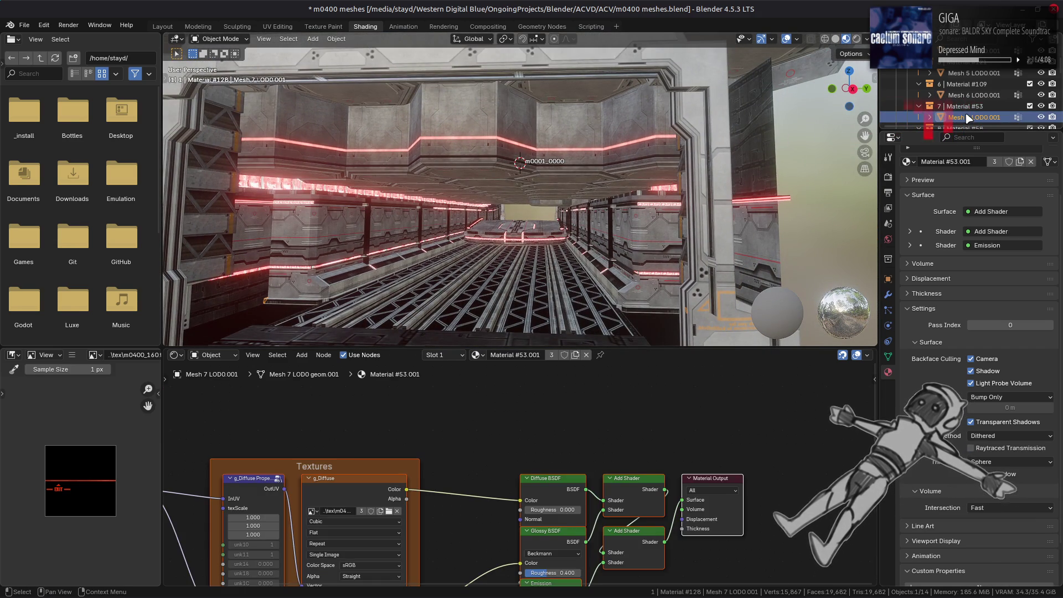
{"action": "left_click", "coordinate": [341, 487]}
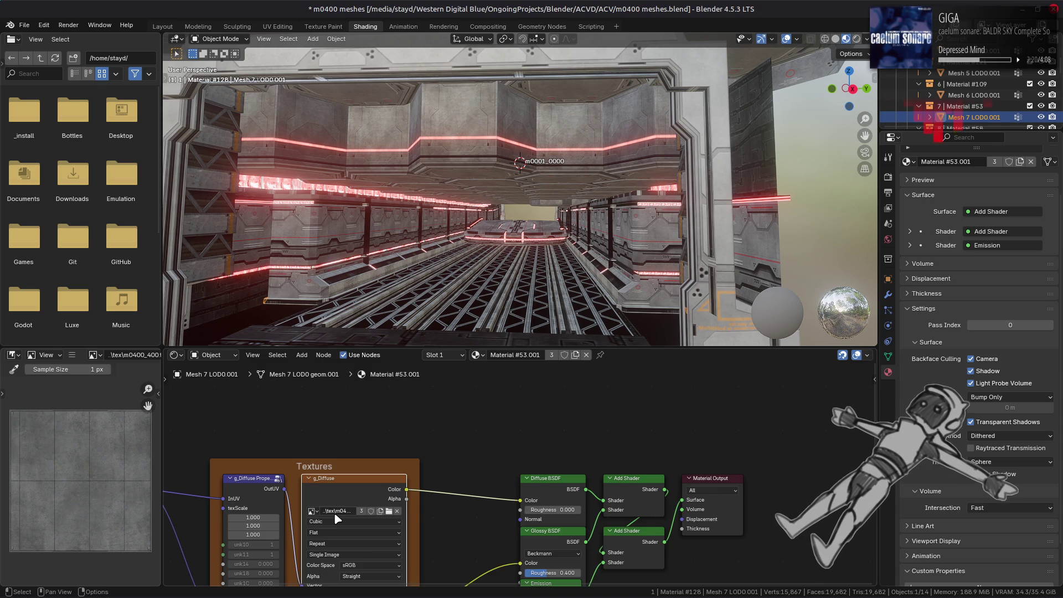
{"action": "middle_click_drag", "start_coordinate": [482, 537], "coordinate": [471, 414]}
{"action": "left_click", "coordinate": [345, 483]}
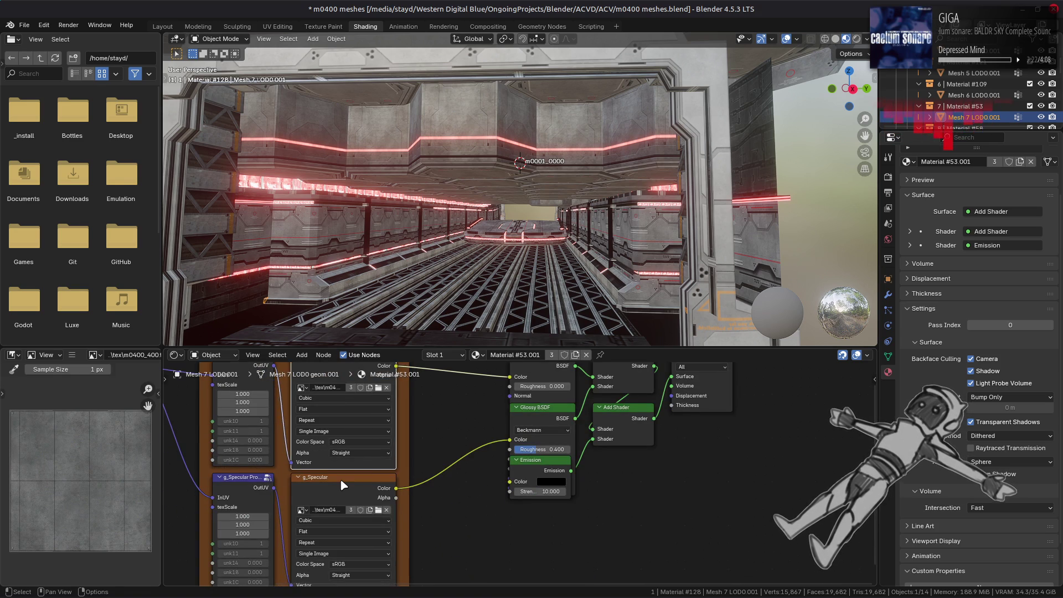
{"action": "scroll", "coordinate": [968, 101], "scroll_direction": "down", "scroll_amount": 4}
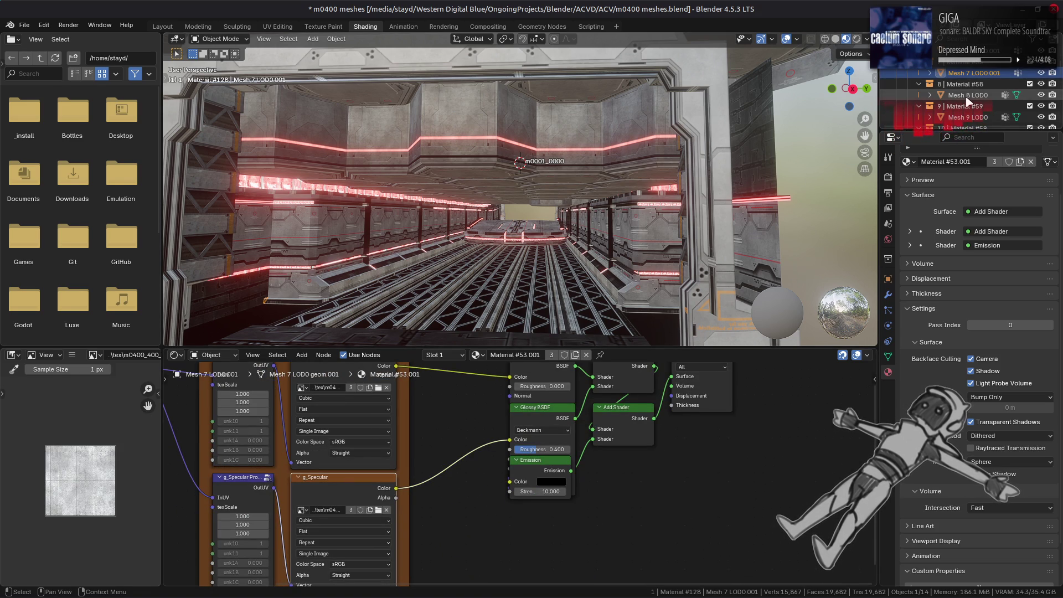
Step: Select Mesh 8 LOD0 and show Material #58's g_Diffuse texture m0400_401.tga, viewed closer
{"action": "left_click", "coordinate": [966, 97]}
{"action": "left_click", "coordinate": [341, 484]}
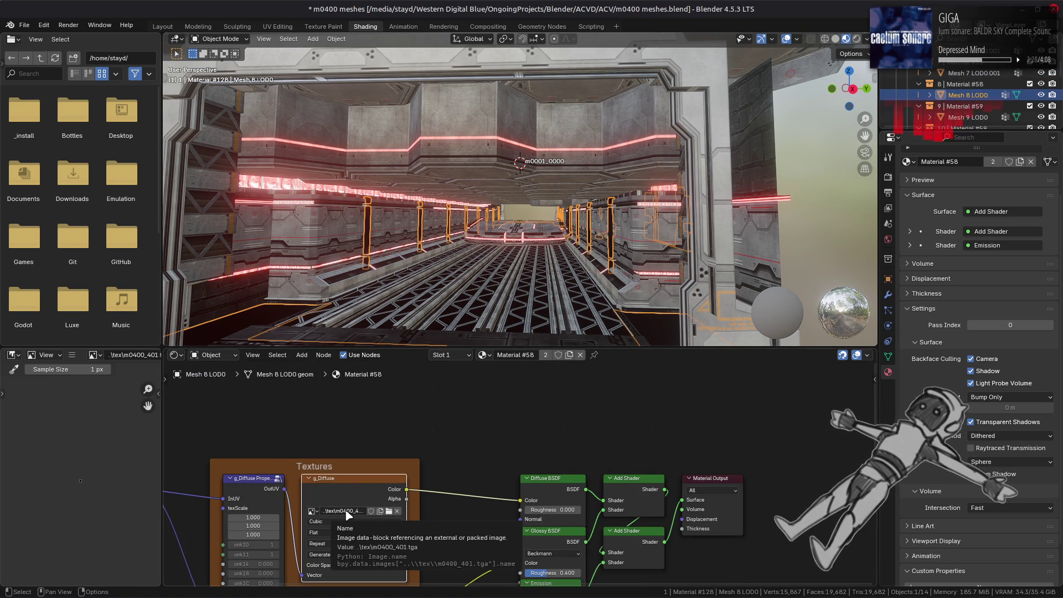
{"action": "middle_click_drag", "start_coordinate": [520, 238], "coordinate": [561, 226]}
{"action": "left_click", "coordinate": [73, 355]}
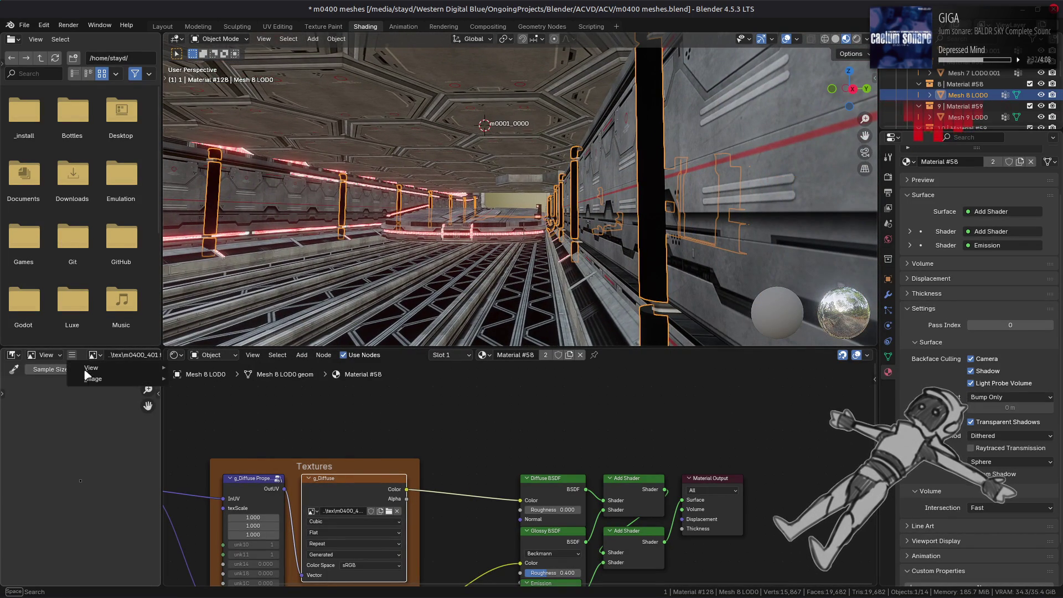
Step: Replace Material #58's diffuse image with m0400_401.dds from the m0400_401 folder
{"action": "mouse_move", "coordinate": [111, 381]}
{"action": "left_click", "coordinate": [211, 216]}
{"action": "left_click", "coordinate": [324, 377]}
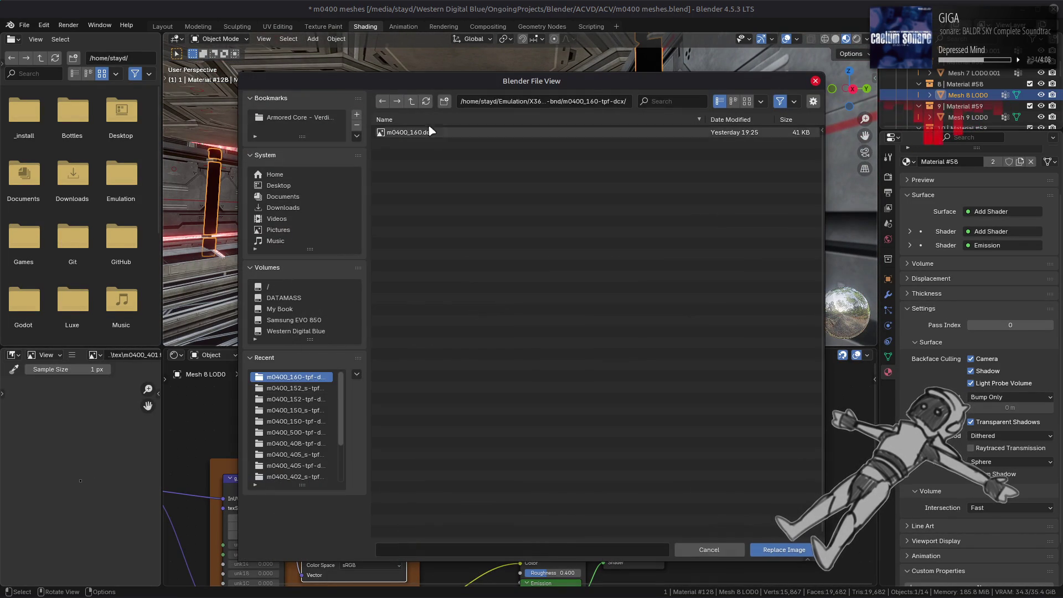
{"action": "left_click", "coordinate": [416, 103]}
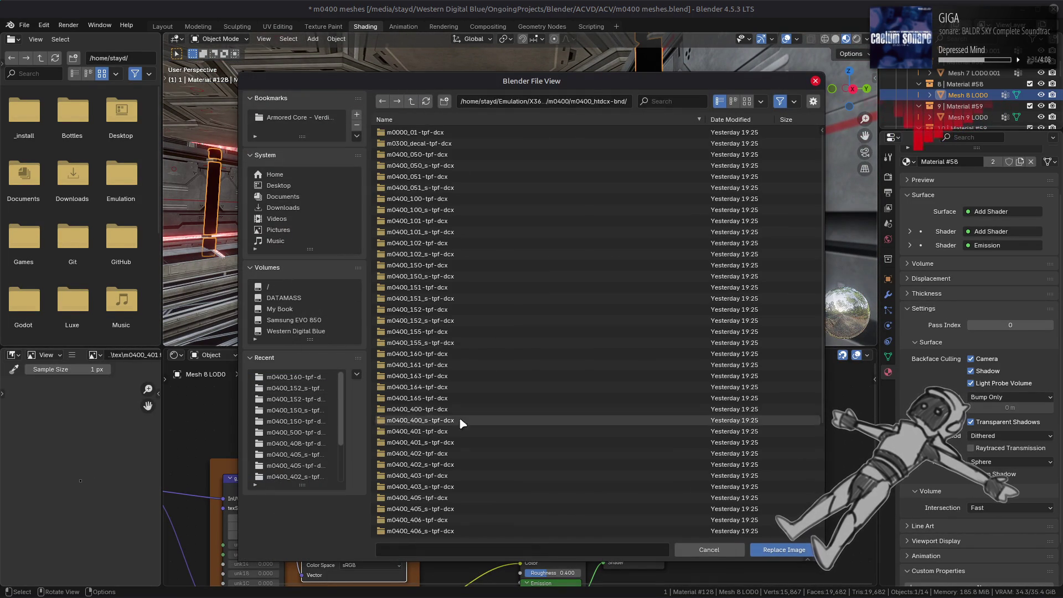
{"action": "left_click", "coordinate": [453, 431]}
{"action": "double_click", "coordinate": [413, 135]}
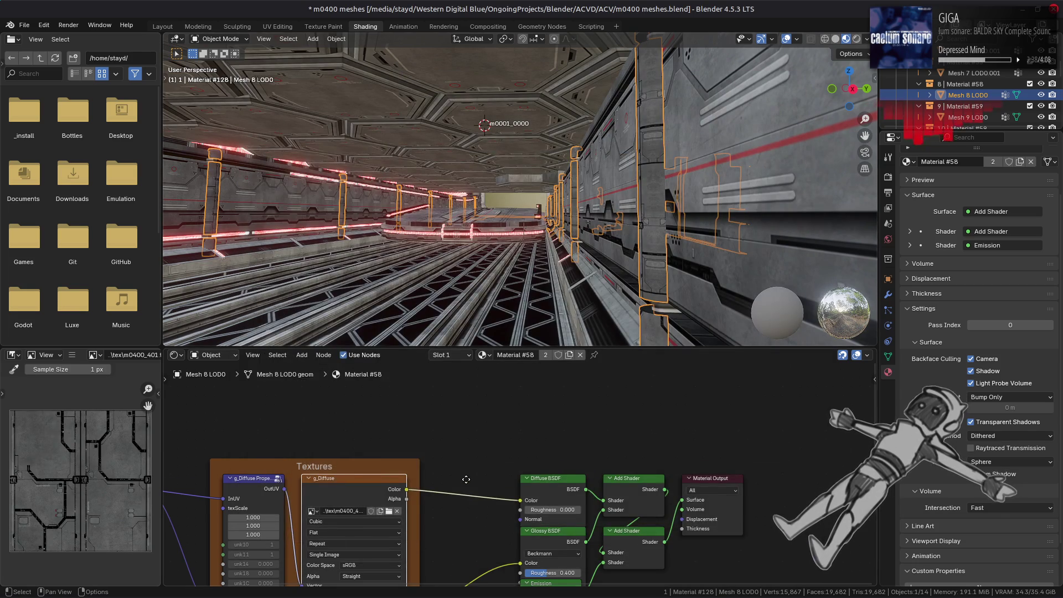
Step: Replace the g_Specular image with m0400_401_s.dds from the m0400_401_s folder
{"action": "middle_click_drag", "start_coordinate": [460, 504], "coordinate": [482, 380]}
{"action": "left_click", "coordinate": [363, 489]}
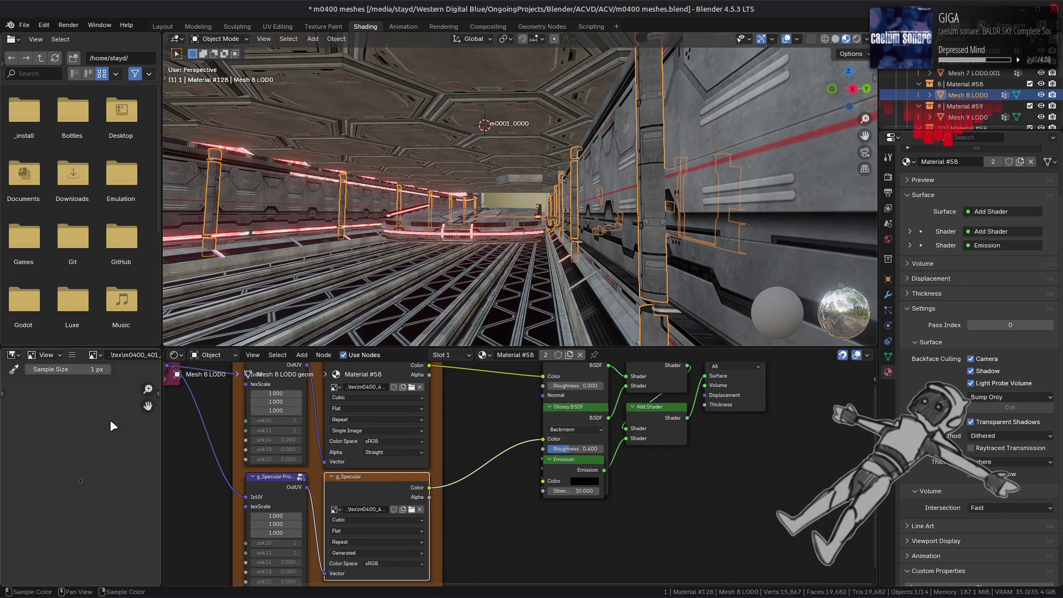
{"action": "left_click", "coordinate": [73, 356]}
{"action": "left_click", "coordinate": [191, 213]}
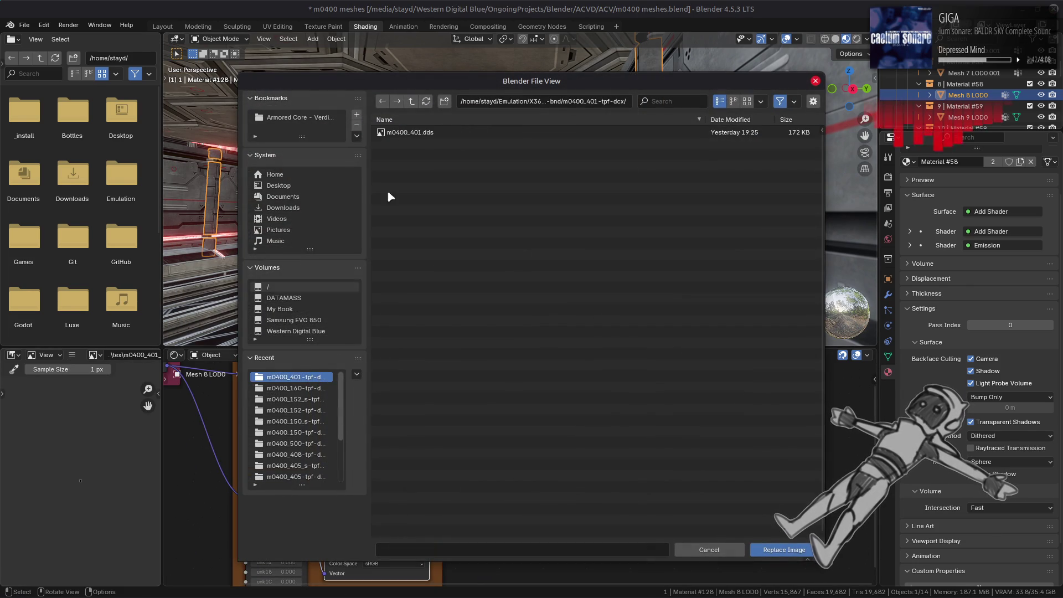
{"action": "left_click", "coordinate": [412, 102]}
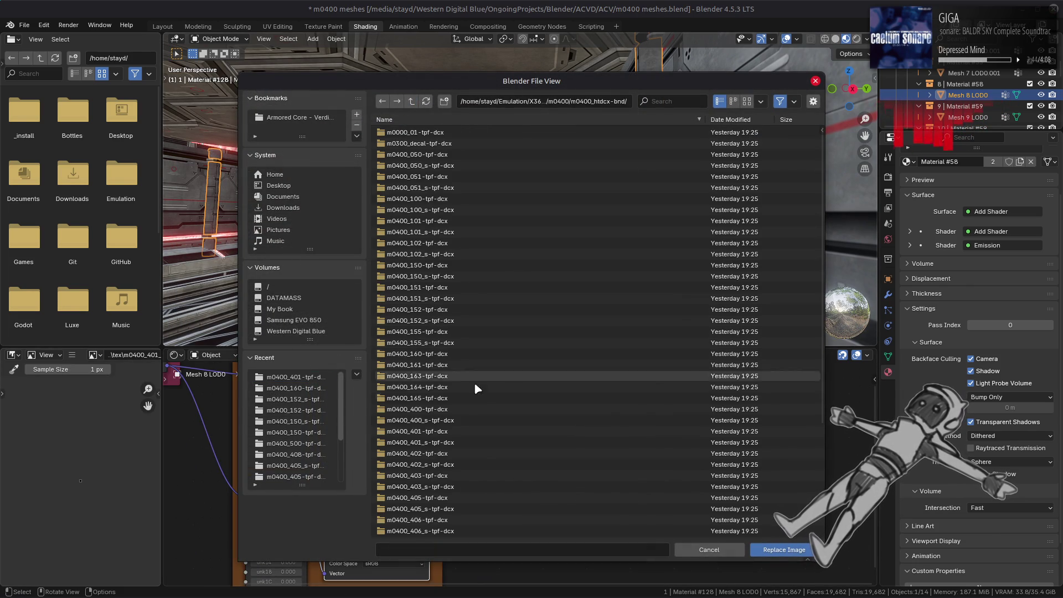
{"action": "left_click", "coordinate": [454, 442]}
{"action": "double_click", "coordinate": [427, 133]}
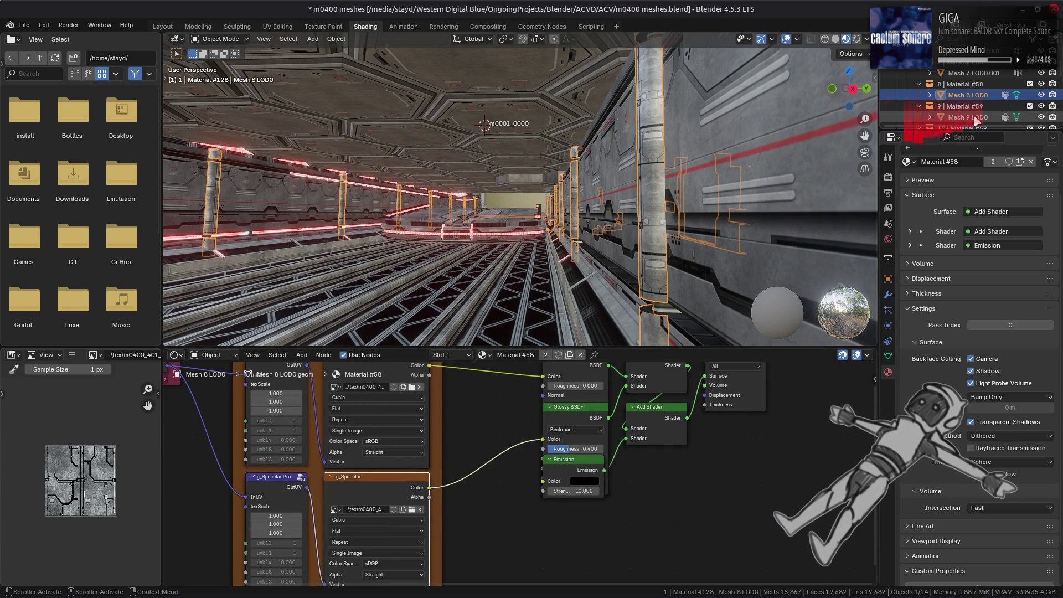
Step: Preview Mesh 9 LOD0's specular texture and Mesh10 LOD0's diffuse texture
{"action": "mouse_move", "coordinate": [664, 389]}
{"action": "middle_mouse_down"}
{"action": "mouse_move", "coordinate": [698, 378]}
{"action": "mouse_move", "coordinate": [683, 374]}
{"action": "middle_mouse_up"}
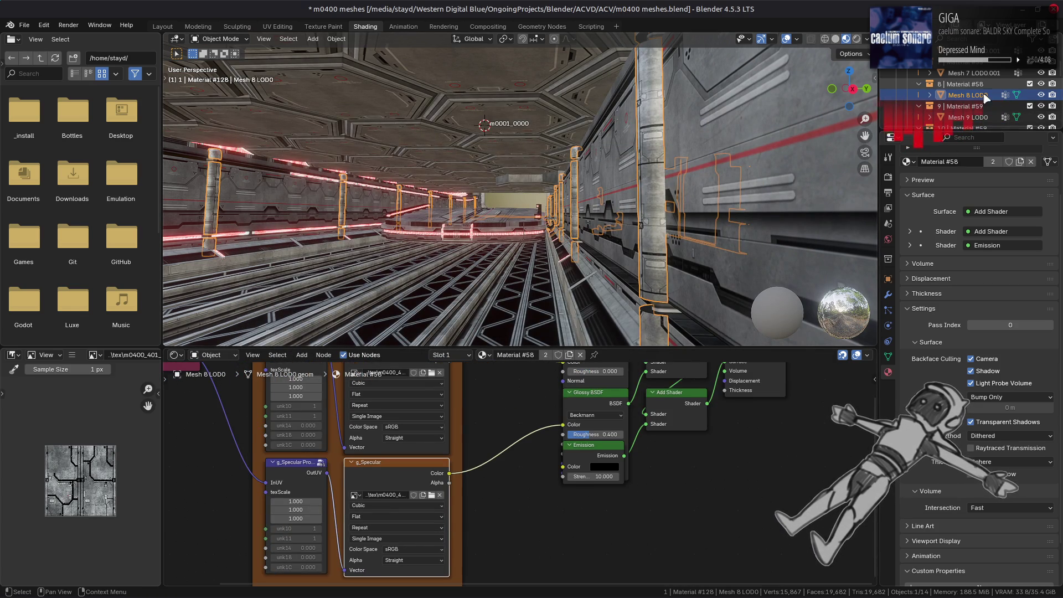
{"action": "left_click", "coordinate": [967, 117]}
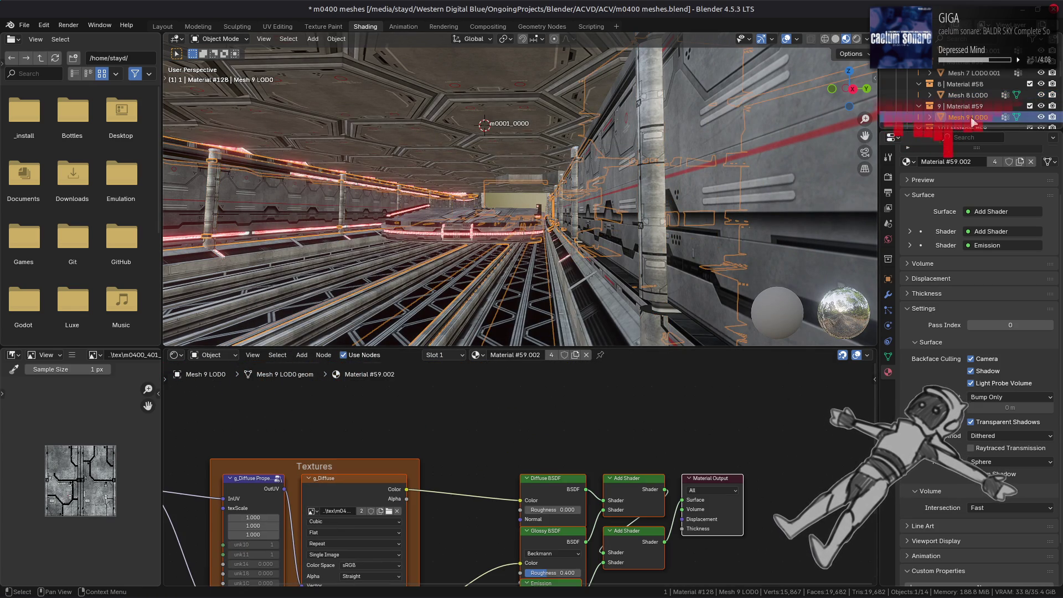
{"action": "middle_click_drag", "start_coordinate": [459, 549], "coordinate": [450, 443]}
{"action": "left_click", "coordinate": [341, 500]}
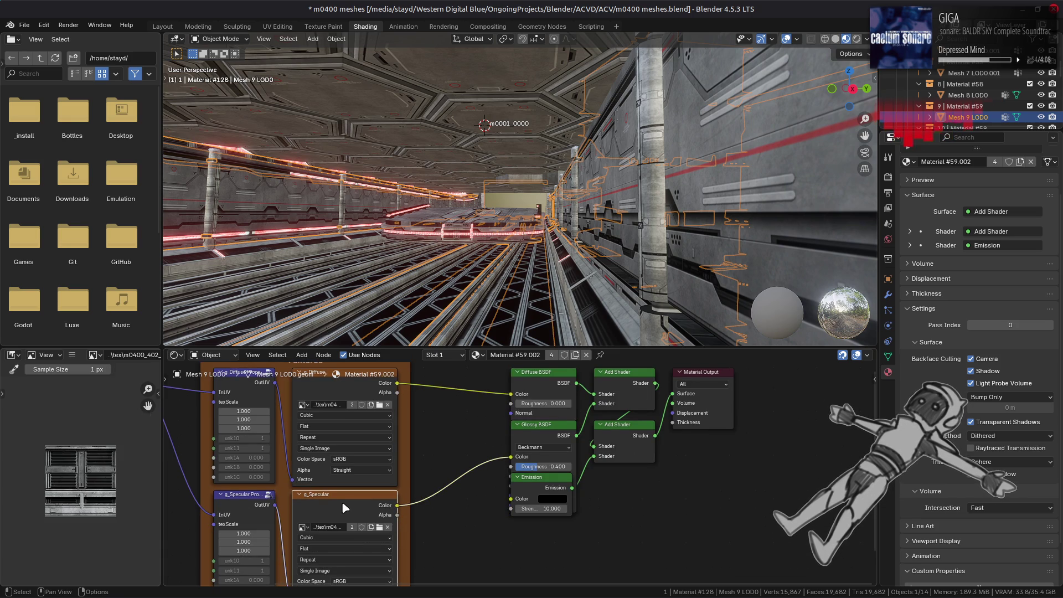
{"action": "scroll", "coordinate": [991, 88], "scroll_direction": "down", "scroll_amount": 2}
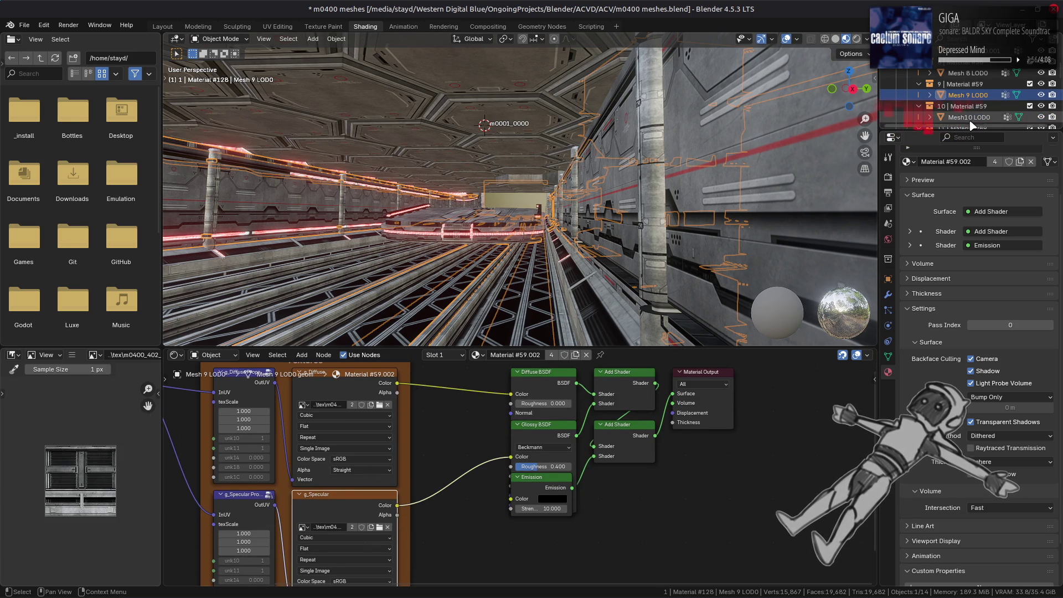
{"action": "left_click", "coordinate": [969, 117]}
{"action": "left_click", "coordinate": [354, 487]}
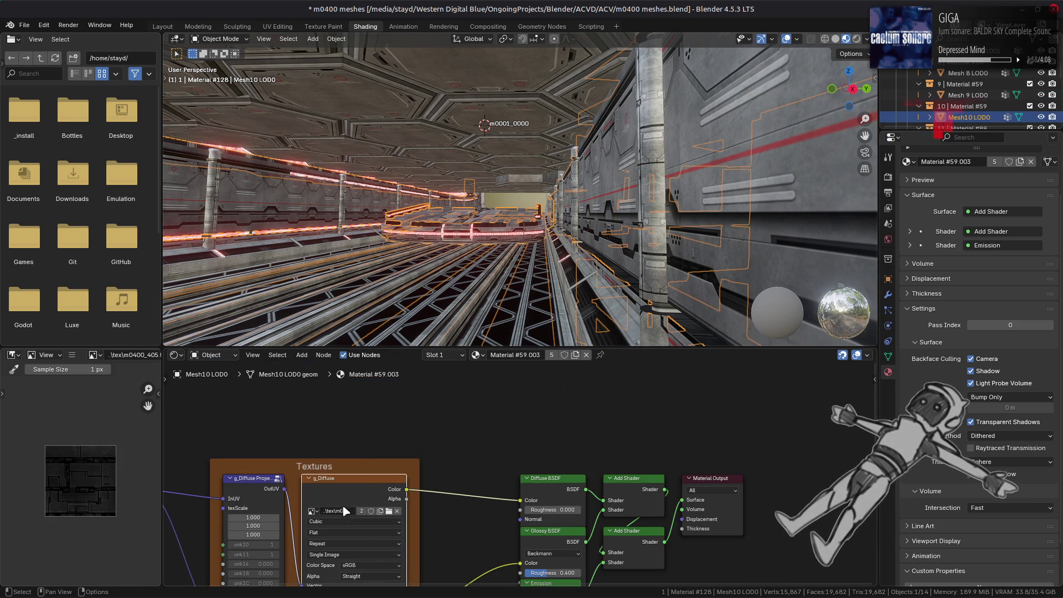
Step: Preview Mesh11 and Mesh12 LOD0 textures, then return to Mesh11's Material #89.001
{"action": "scroll", "coordinate": [965, 94], "scroll_direction": "down", "scroll_amount": 4}
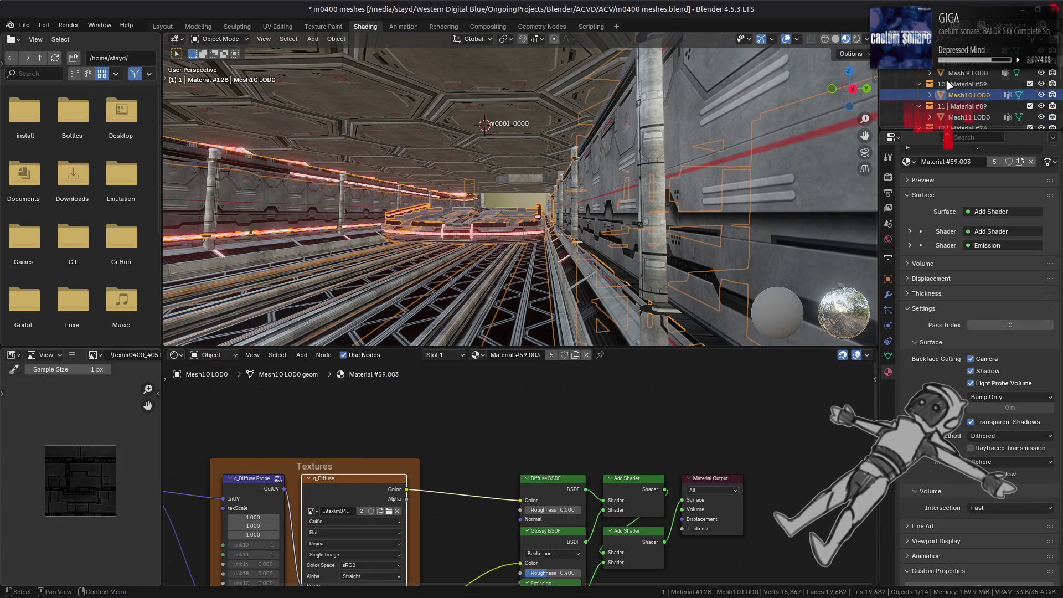
{"action": "left_click", "coordinate": [966, 95]}
{"action": "left_click", "coordinate": [385, 485]}
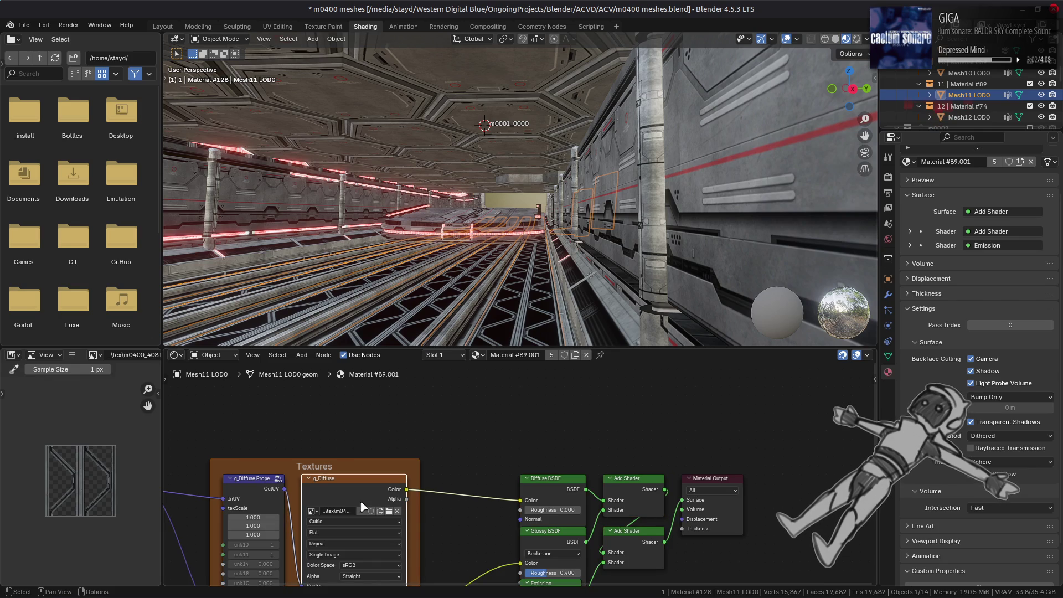
{"action": "middle_click_drag", "start_coordinate": [431, 513], "coordinate": [461, 453]}
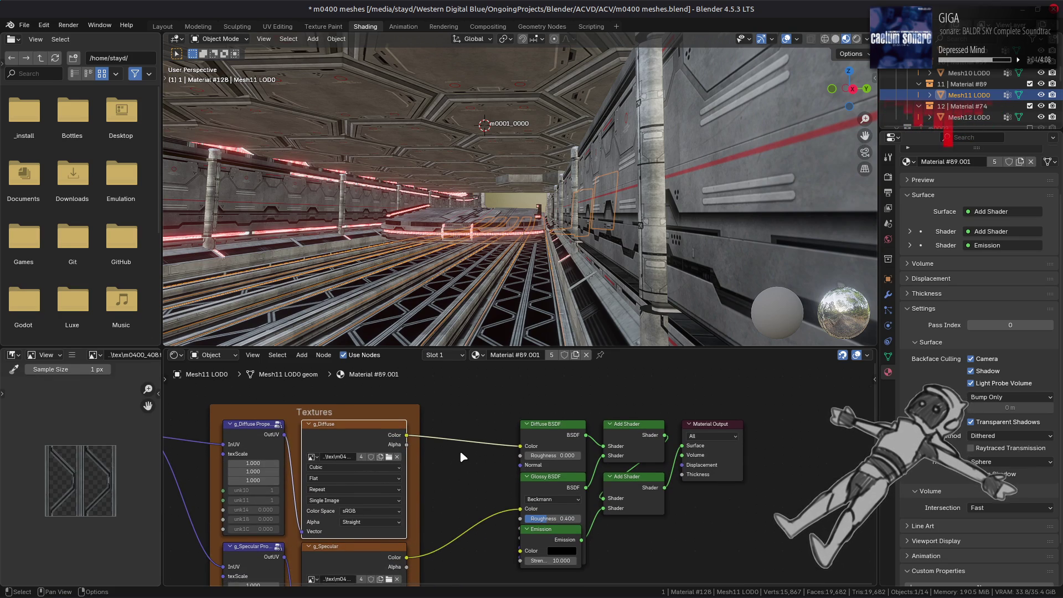
{"action": "left_click", "coordinate": [966, 117]}
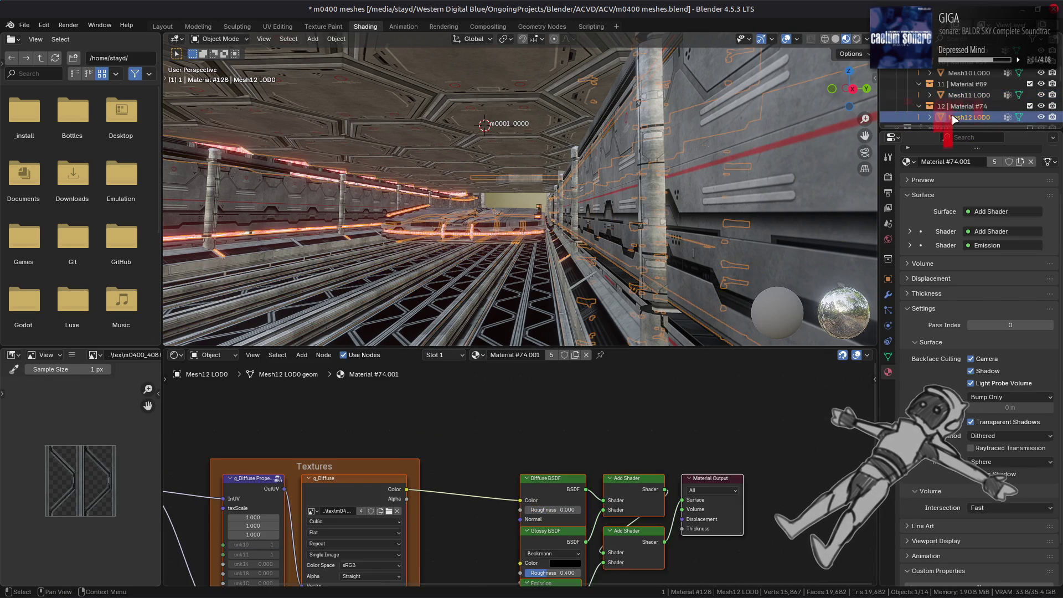
{"action": "left_click", "coordinate": [355, 489]}
{"action": "middle_click_drag", "start_coordinate": [414, 516], "coordinate": [408, 397]}
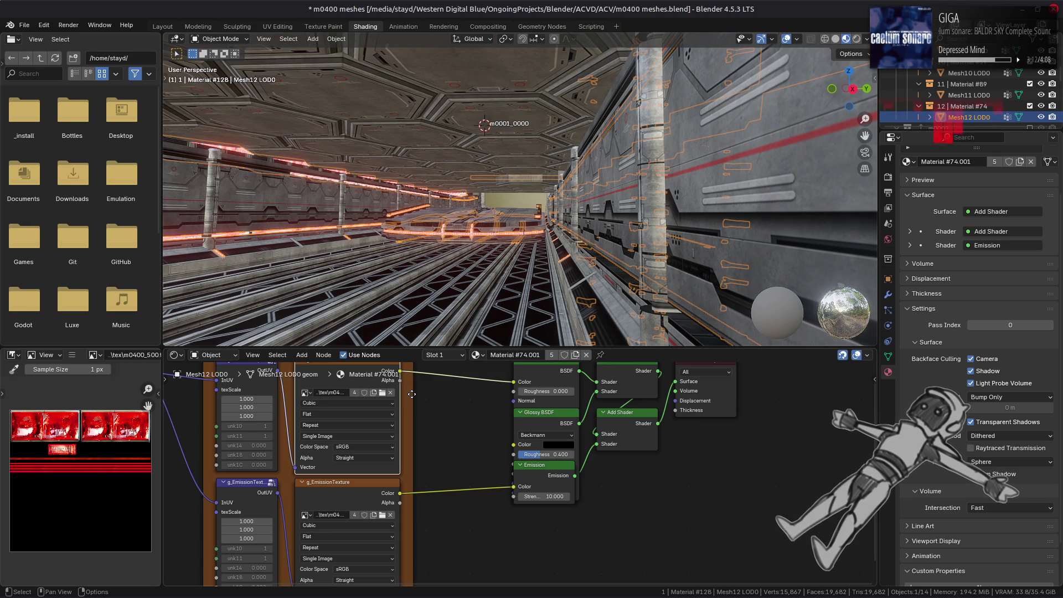
{"action": "left_click", "coordinate": [489, 330]}
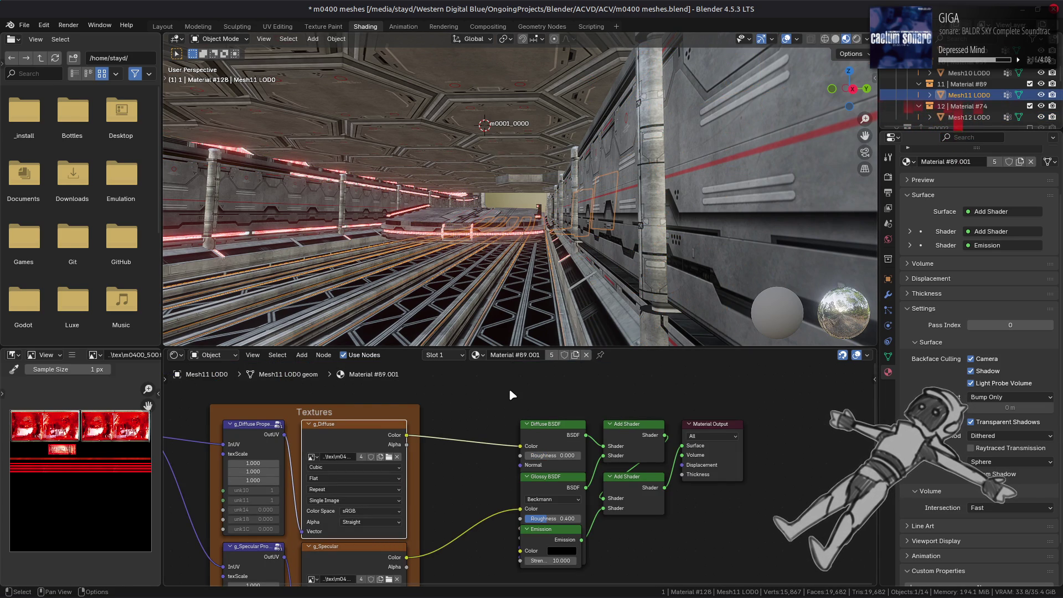
{"action": "middle_click_drag", "start_coordinate": [509, 388], "coordinate": [453, 570]}
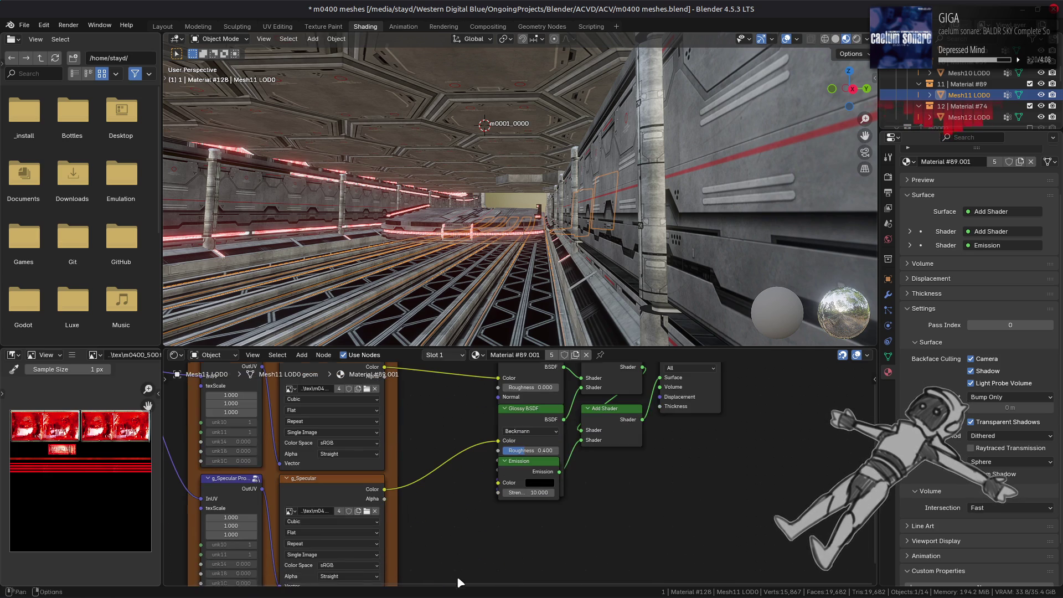
Step: Add a Mix Shader and a Transparent BSDF, feeding the Add Shader into the Mix Shader
{"action": "key", "text": "shift+a"}
{"action": "mouse_move", "coordinate": [595, 487]}
{"action": "left_click", "coordinate": [646, 373]}
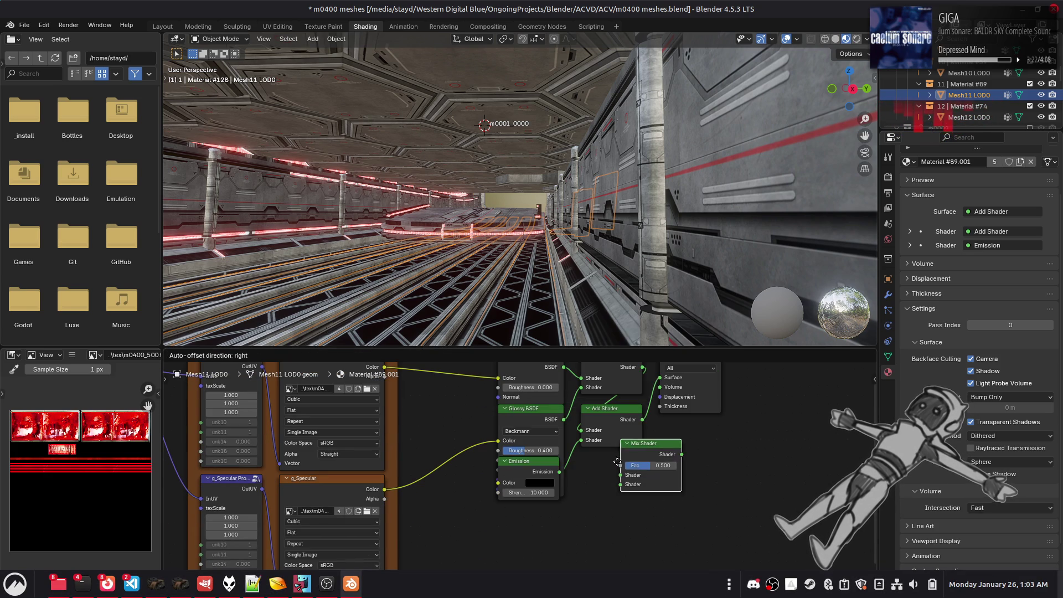
{"action": "left_click", "coordinate": [590, 463]}
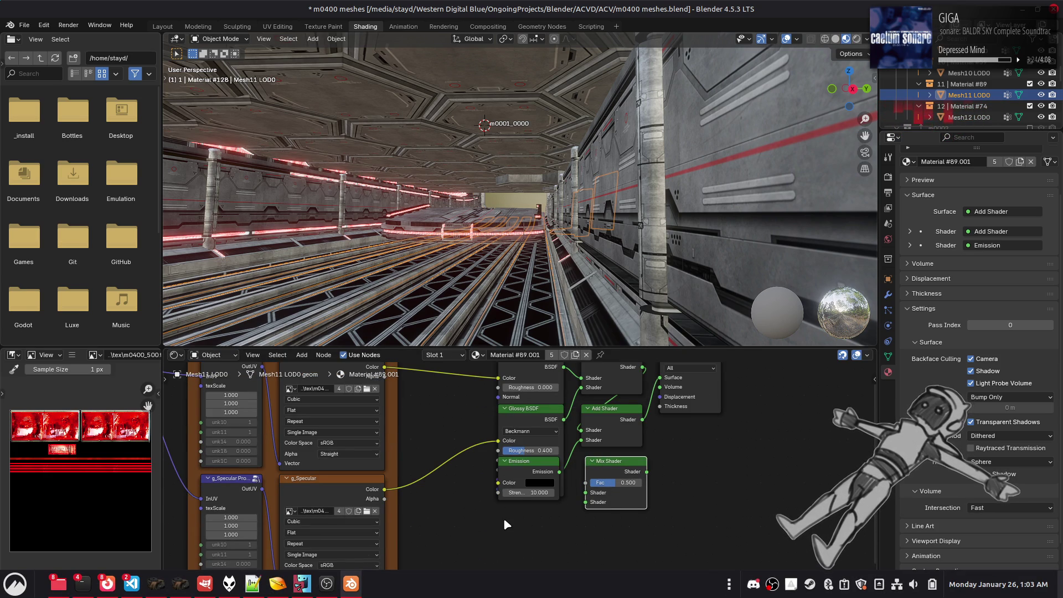
{"action": "key", "text": "shift+a"}
{"action": "mouse_move", "coordinate": [503, 519]}
{"action": "left_click", "coordinate": [567, 486]}
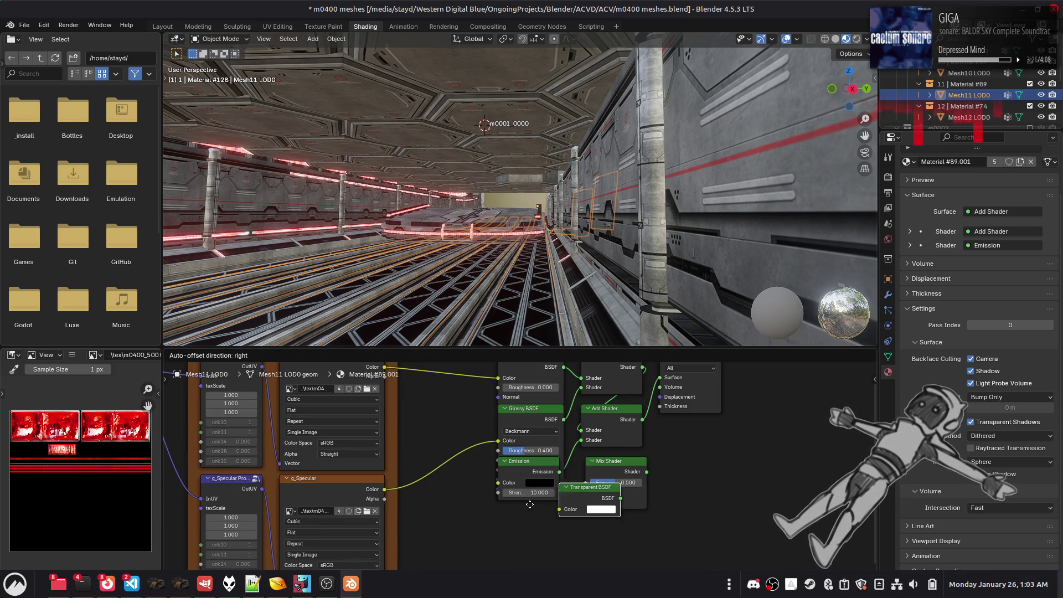
{"action": "left_click", "coordinate": [572, 537]}
{"action": "left_click", "coordinate": [598, 542]}
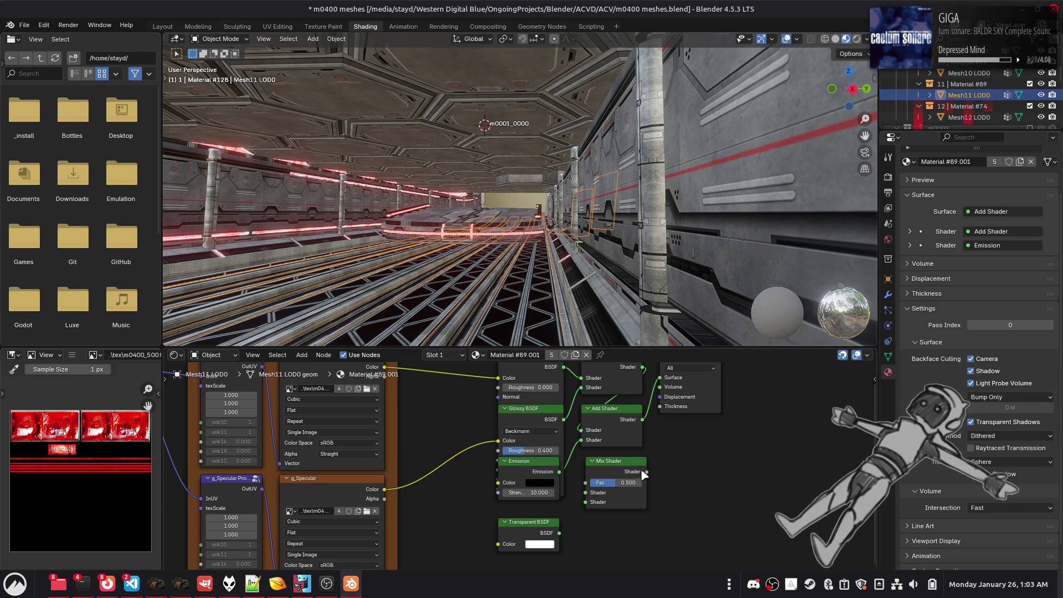
{"action": "left_click_drag", "start_coordinate": [643, 419], "coordinate": [585, 501]}
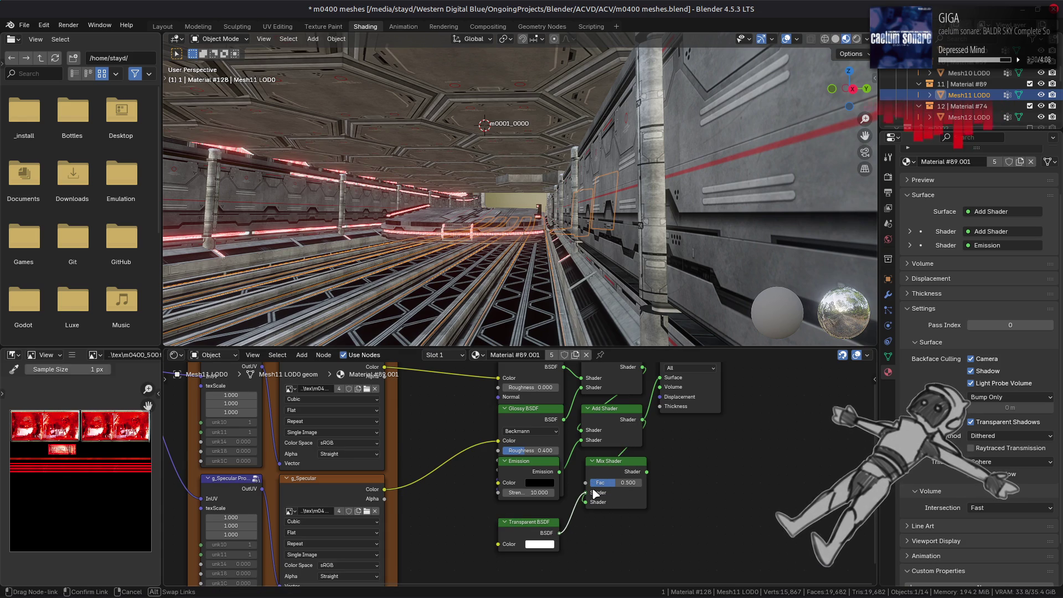
Step: Add a Math node set to Greater Than, driven by g_Diffuse Alpha
{"action": "key", "text": "shift+a"}
{"action": "mouse_move", "coordinate": [588, 513]}
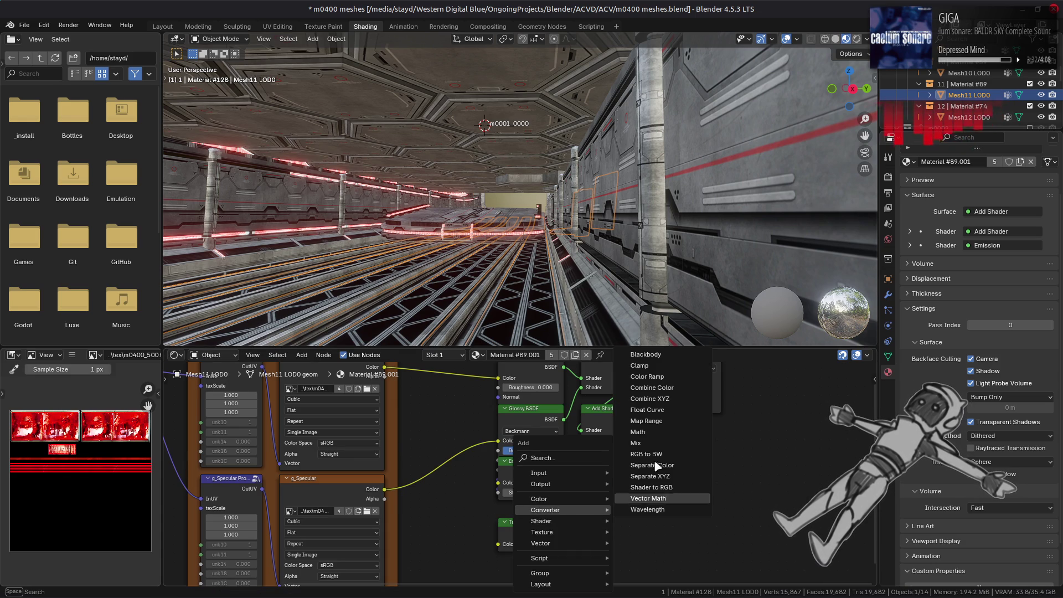
{"action": "left_click", "coordinate": [651, 432]}
{"action": "left_click", "coordinate": [607, 552]}
{"action": "left_click", "coordinate": [607, 545]}
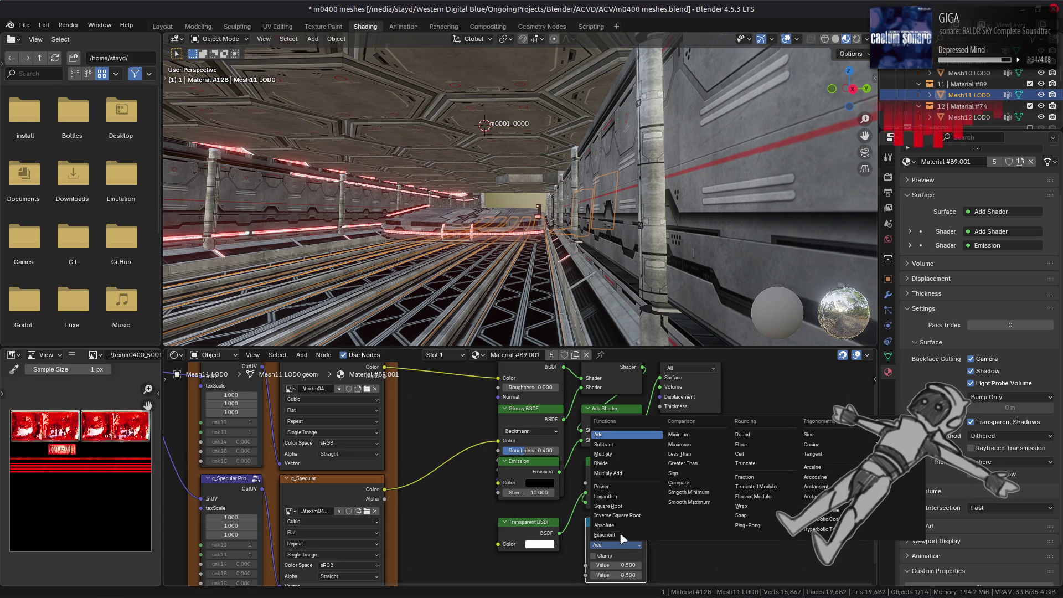
{"action": "left_click", "coordinate": [683, 464]}
{"action": "middle_click_drag", "start_coordinate": [412, 408], "coordinate": [405, 438]}
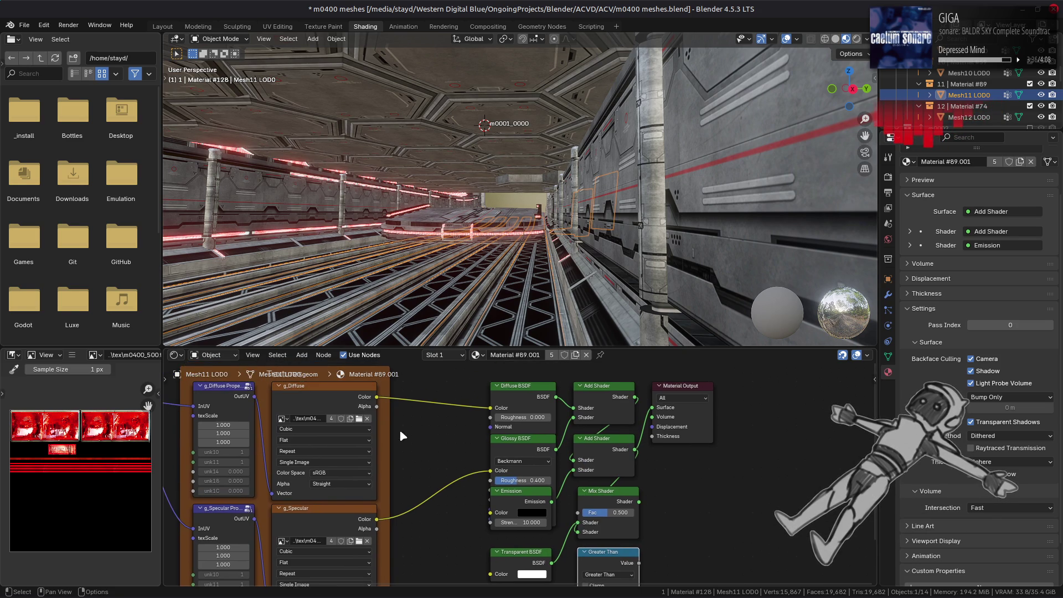
{"action": "mouse_move", "coordinate": [377, 407]}
{"action": "left_mouse_down"}
{"action": "mouse_move", "coordinate": [487, 559]}
{"action": "mouse_move", "coordinate": [578, 524]}
{"action": "left_mouse_up"}
Step: Route the Mix Shader into the material Surface and save m0400 meshes.blend
{"action": "middle_click_drag", "start_coordinate": [664, 432], "coordinate": [648, 493]}
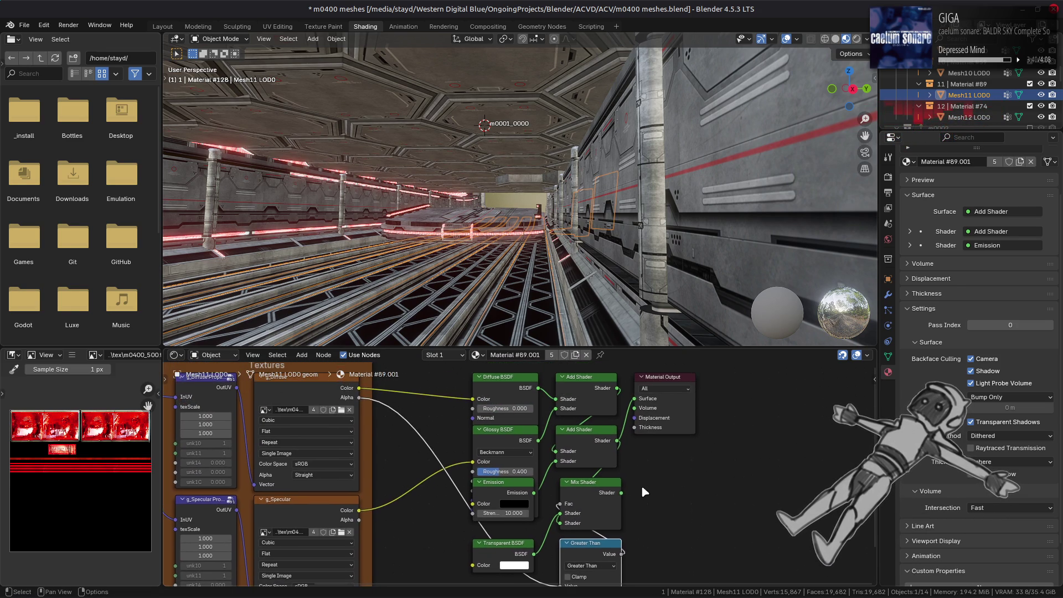
{"action": "left_click_drag", "start_coordinate": [622, 493], "coordinate": [640, 405]}
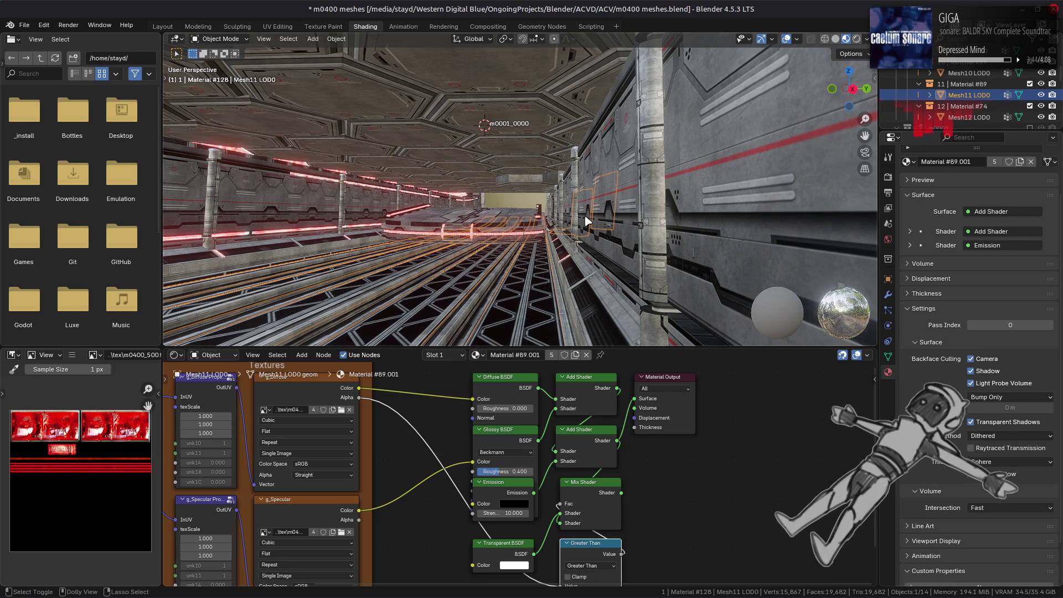
{"action": "middle_click_drag", "start_coordinate": [588, 221], "coordinate": [587, 198], "text": "ctrl"}
{"action": "key", "text": "alt+a"}
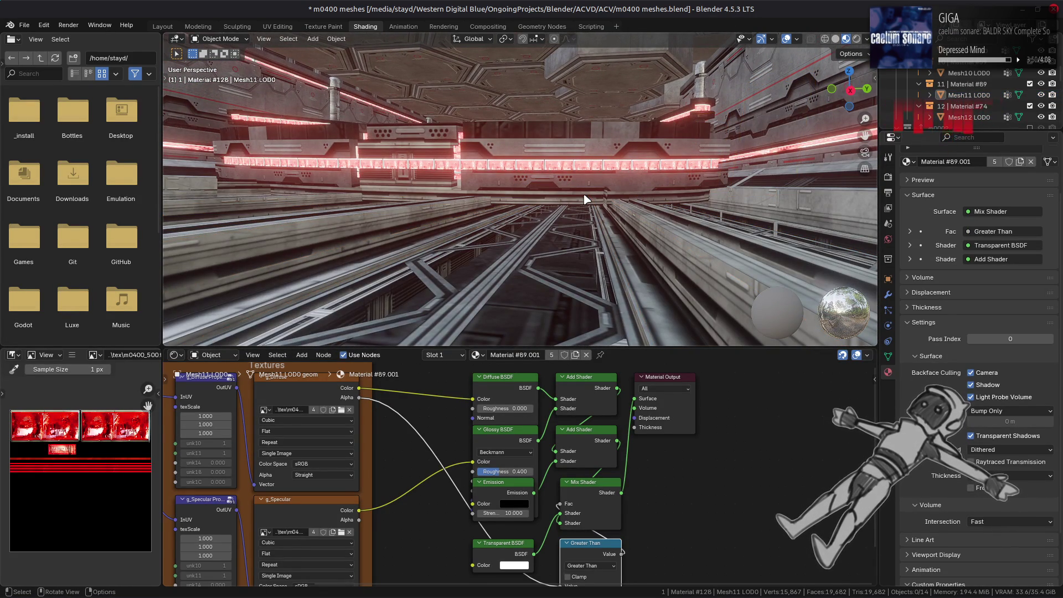
{"action": "middle_click_drag", "start_coordinate": [597, 204], "coordinate": [597, 212]}
{"action": "key", "text": "ctrl+s"}
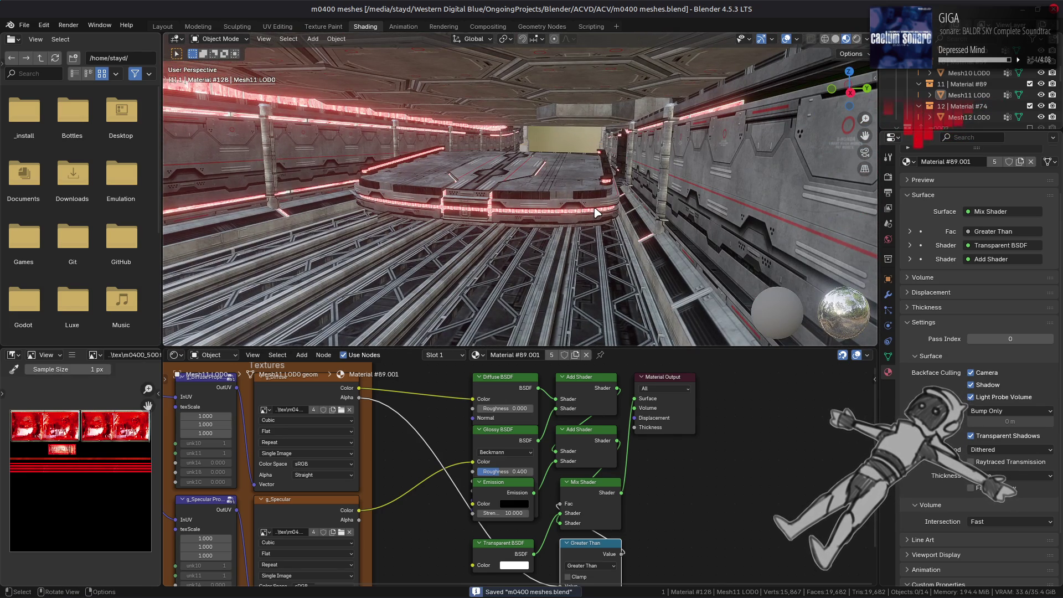
Step: Enable EEVEE raytracing with a 200 m screen-trace distance and precision 1
{"action": "left_click", "coordinate": [888, 176]}
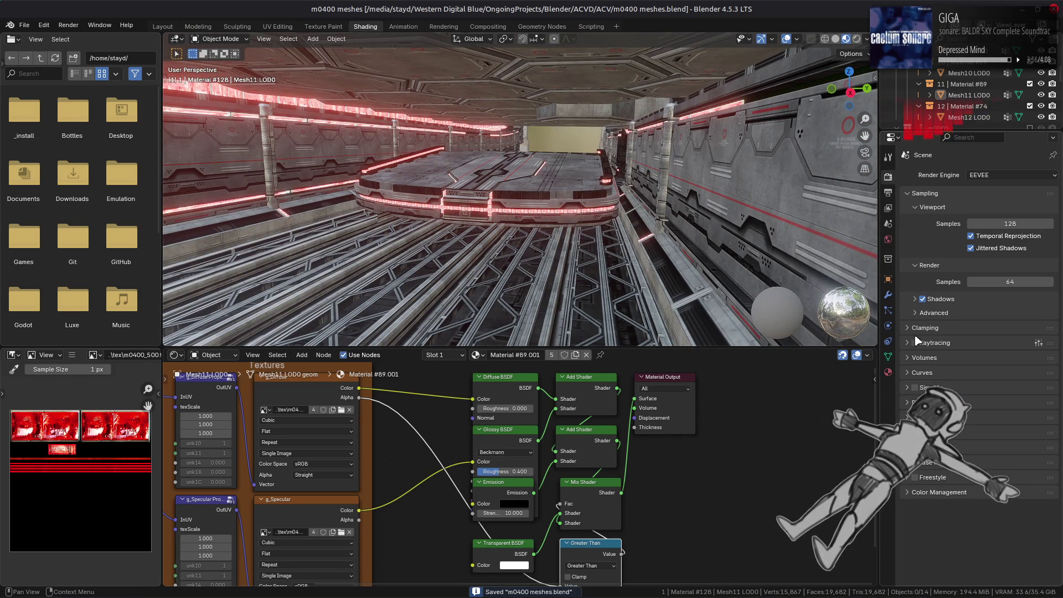
{"action": "left_click", "coordinate": [915, 342]}
{"action": "left_click", "coordinate": [922, 344]}
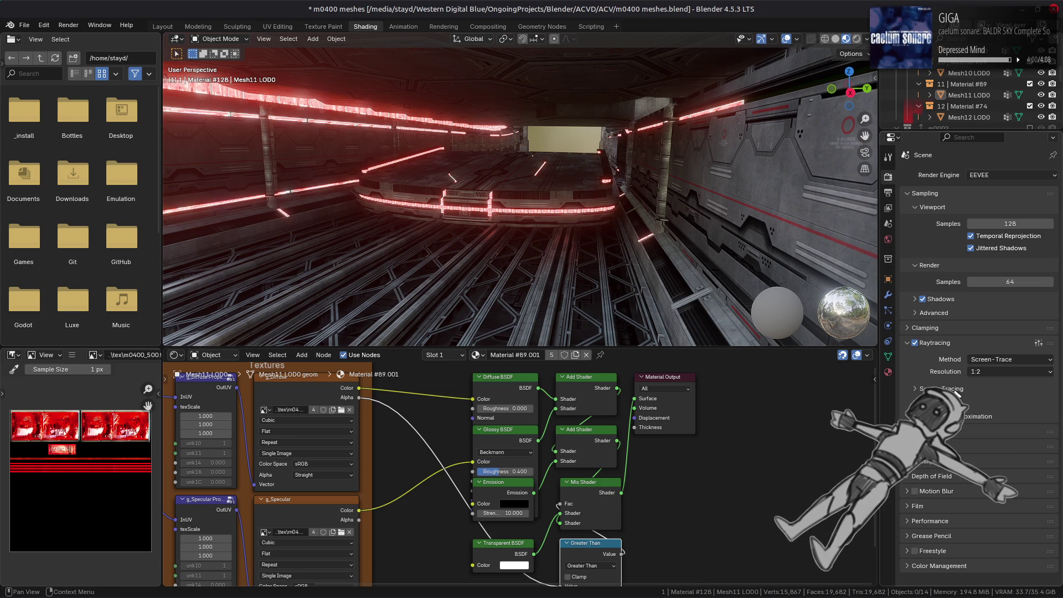
{"action": "mouse_move", "coordinate": [685, 244]}
{"action": "middle_mouse_down"}
{"action": "mouse_move", "coordinate": [662, 224]}
{"action": "mouse_move", "coordinate": [675, 219]}
{"action": "middle_mouse_up"}
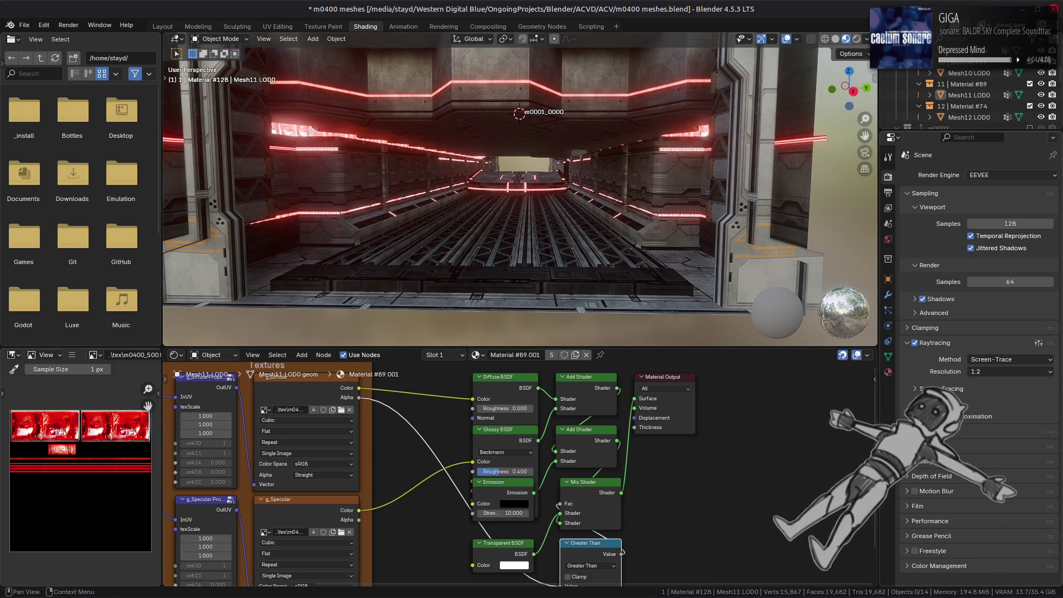
{"action": "left_click", "coordinate": [936, 388]}
{"action": "left_click", "coordinate": [997, 417]}
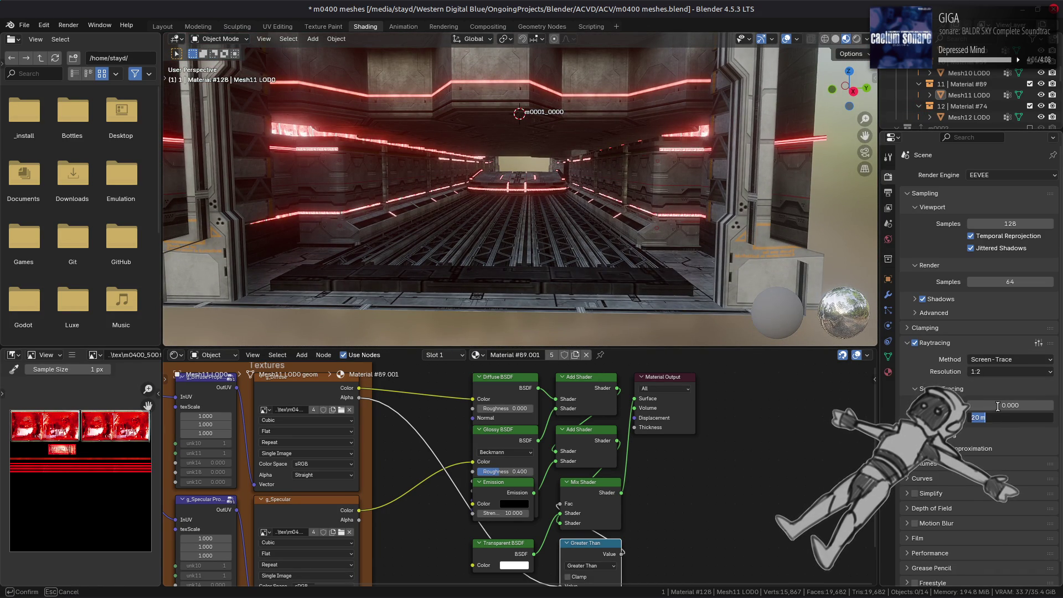
{"action": "type", "text": "200"}
{"action": "key", "text": "Return"}
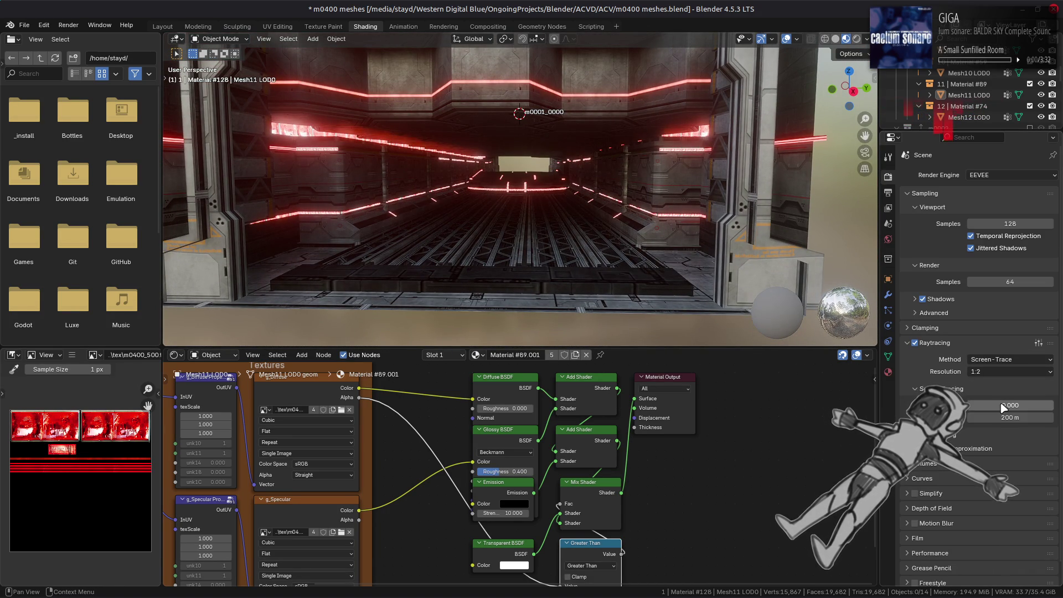
{"action": "left_click_drag", "start_coordinate": [999, 405], "coordinate": [1030, 406]}
{"action": "middle_click_drag", "start_coordinate": [665, 244], "coordinate": [665, 227]}
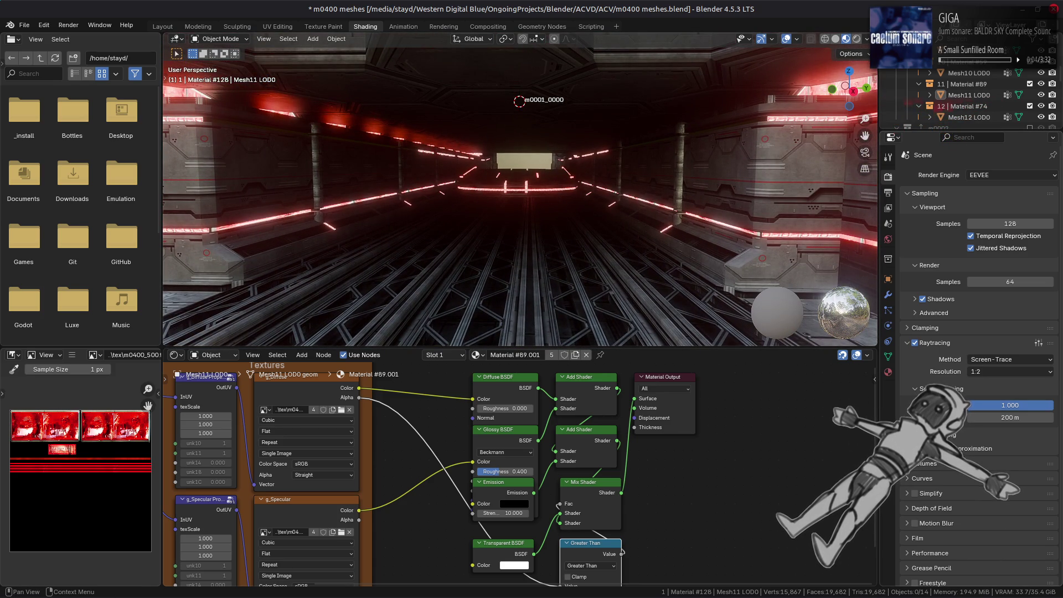
Step: Turn off denoising Temporal Accumulation and set raytracing resolution to 1:1
{"action": "left_click", "coordinate": [949, 437]}
{"action": "left_click", "coordinate": [970, 465]}
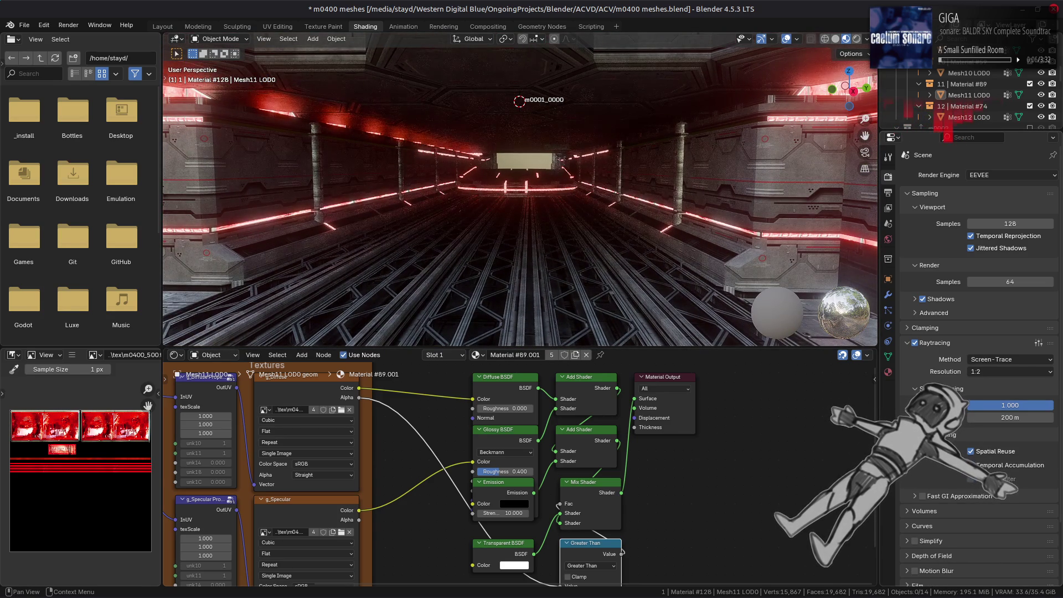
{"action": "left_click", "coordinate": [982, 371]}
{"action": "left_click", "coordinate": [985, 382]}
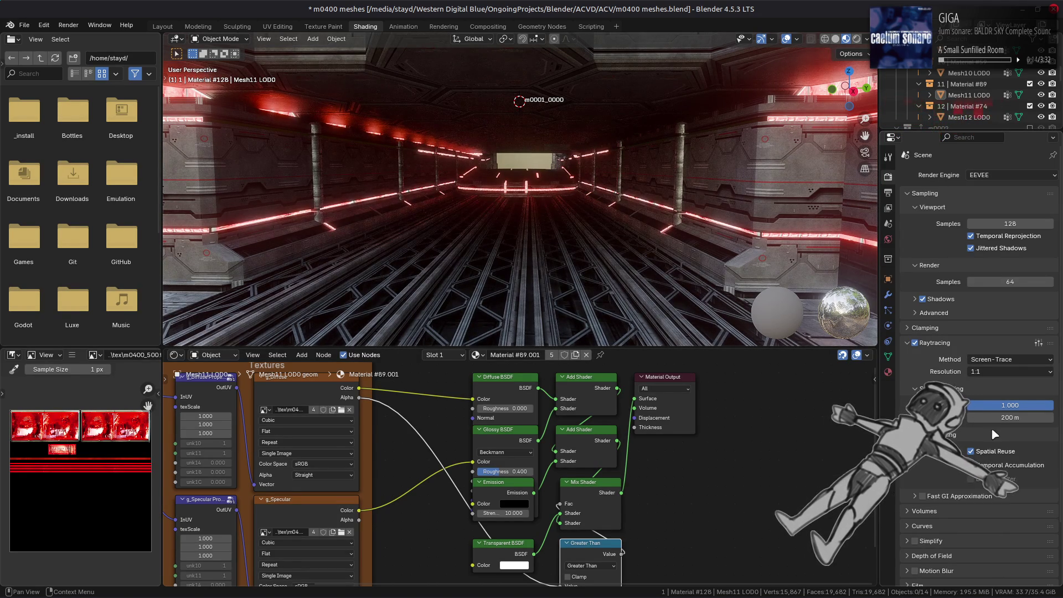
Step: Toggle raytracing off and on, then settle the screen-trace distance at 20 m
{"action": "left_click", "coordinate": [915, 342]}
{"action": "left_click", "coordinate": [915, 342]}
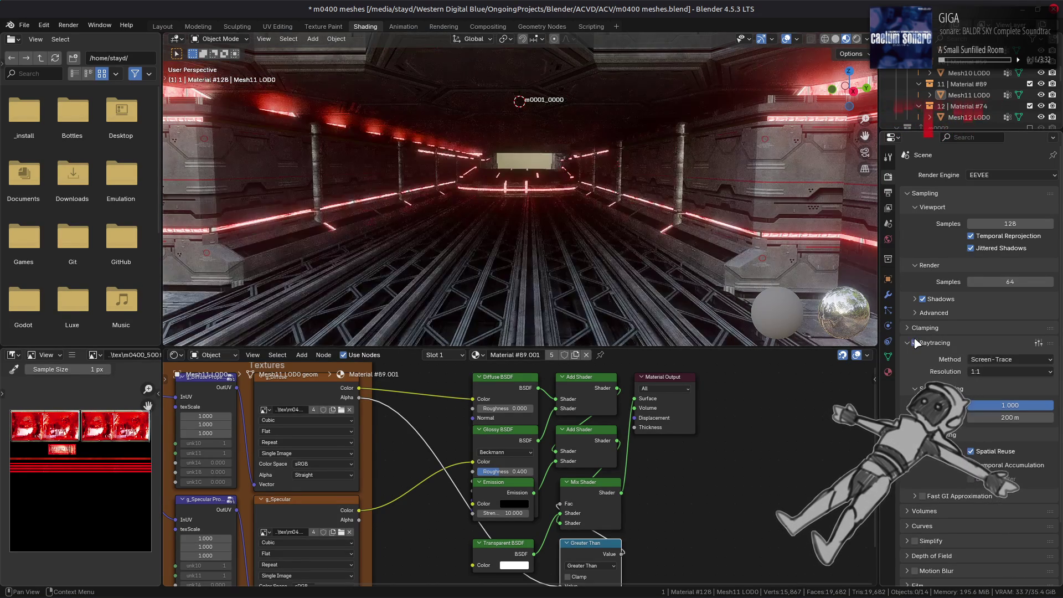
{"action": "left_click", "coordinate": [985, 417]}
{"action": "type", "text": "2"}
{"action": "key", "text": "Return"}
{"action": "left_click", "coordinate": [1000, 416]}
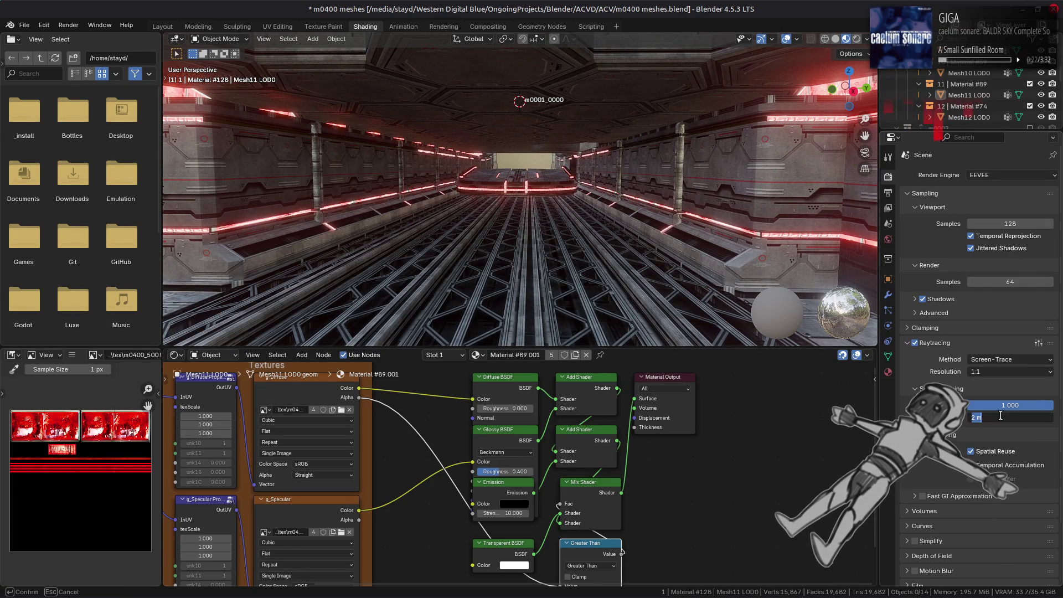
{"action": "key", "text": "BackSpace"}
{"action": "type", "text": "0.2 m"}
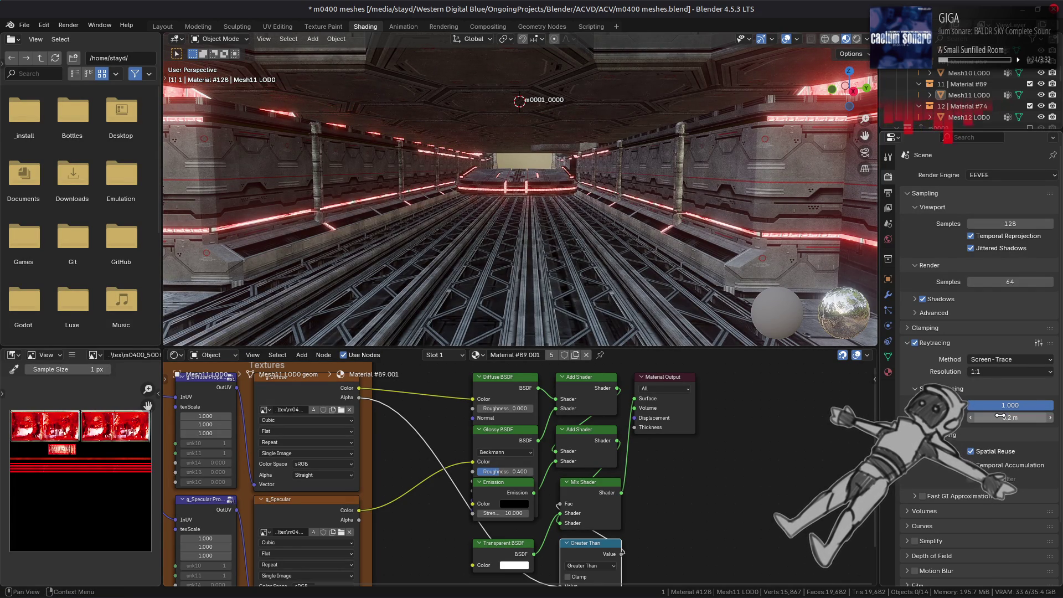
{"action": "type", "text": "20"}
{"action": "key", "text": "Return"}
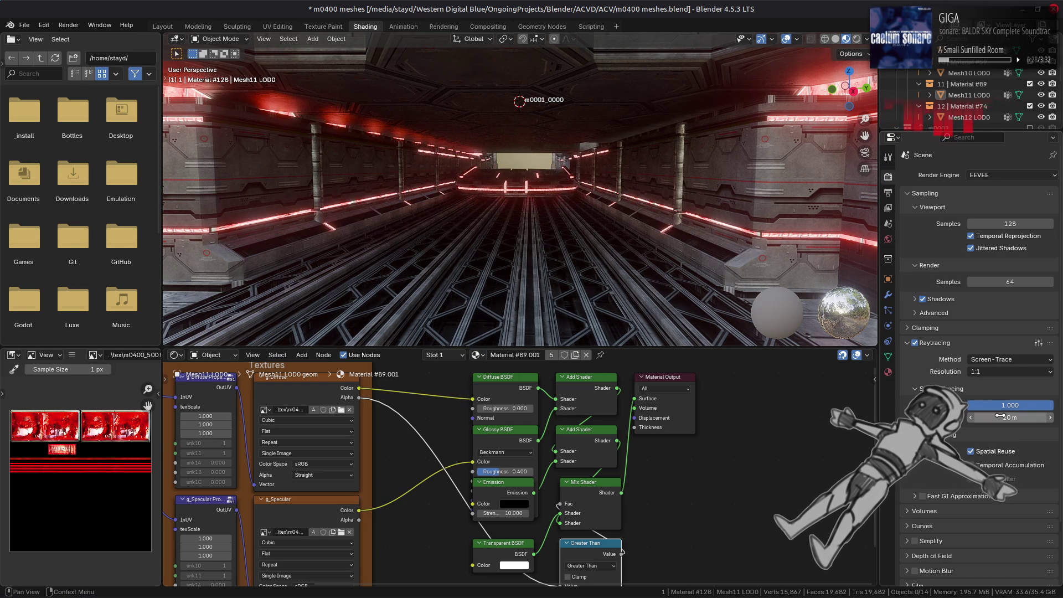
{"action": "mouse_move", "coordinate": [980, 403]}
{"action": "left_mouse_down"}
{"action": "mouse_move", "coordinate": [941, 403]}
{"action": "mouse_move", "coordinate": [997, 406]}
{"action": "left_mouse_up"}
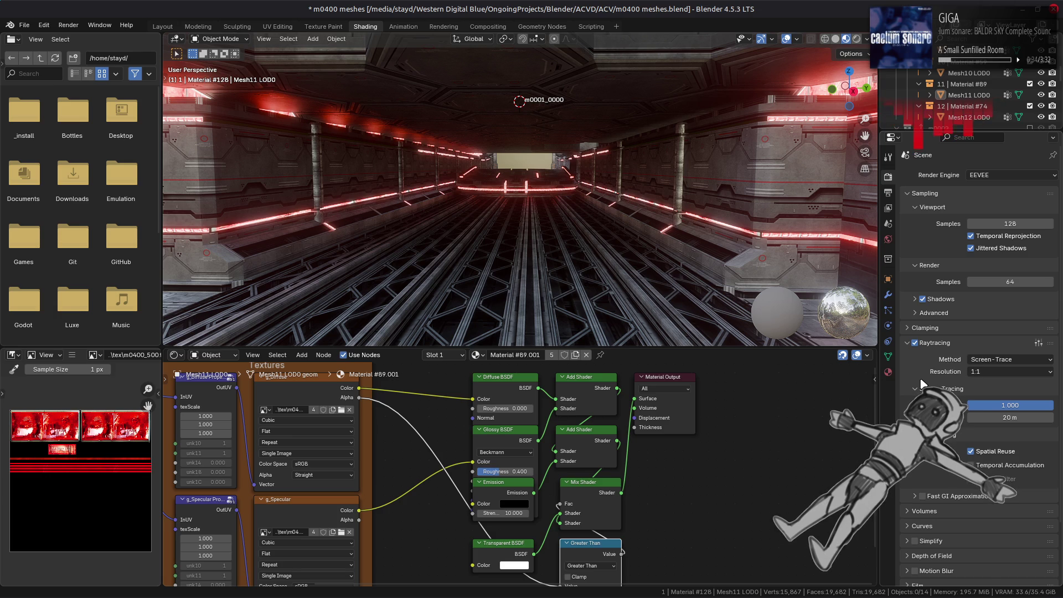
{"action": "left_click", "coordinate": [867, 38]}
Step: Light the viewport with the dark studio HDRI at strength 10
{"action": "left_click", "coordinate": [861, 132]}
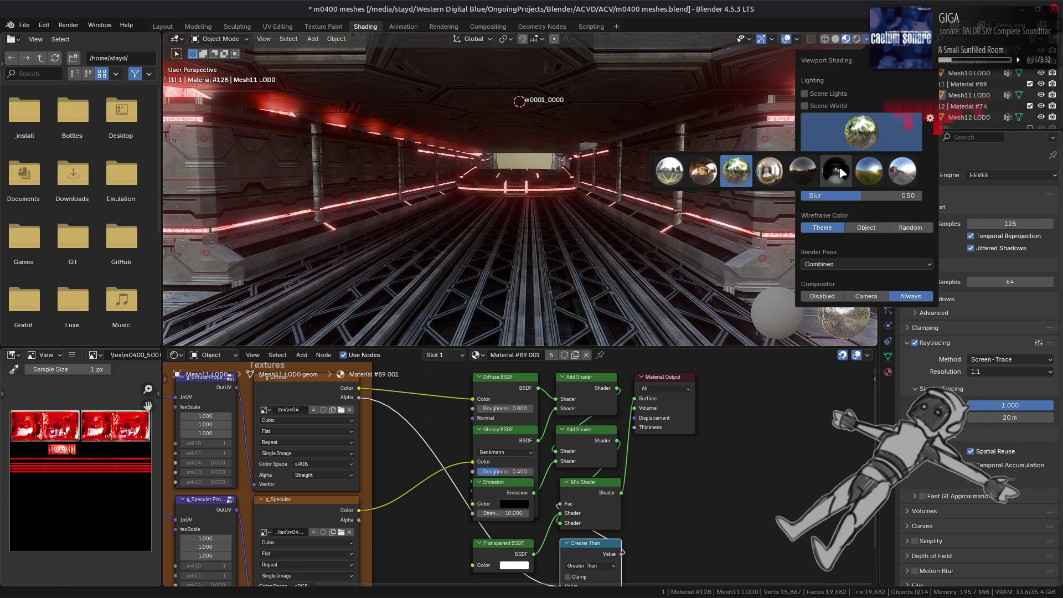
{"action": "left_click", "coordinate": [838, 167]}
{"action": "left_click", "coordinate": [844, 172]}
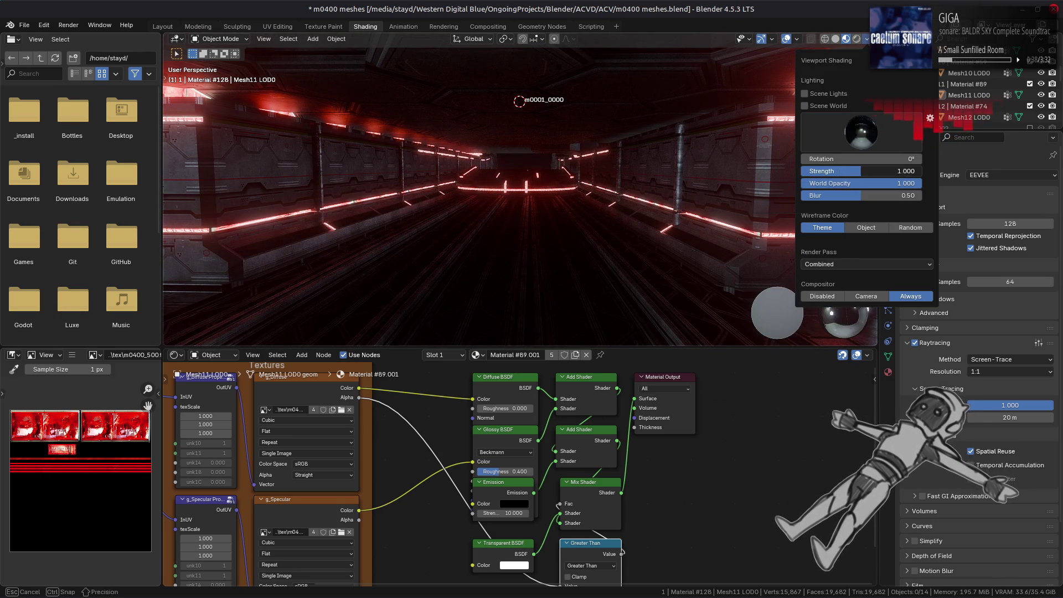
{"action": "type", "text": "10"}
{"action": "key", "text": "Return"}
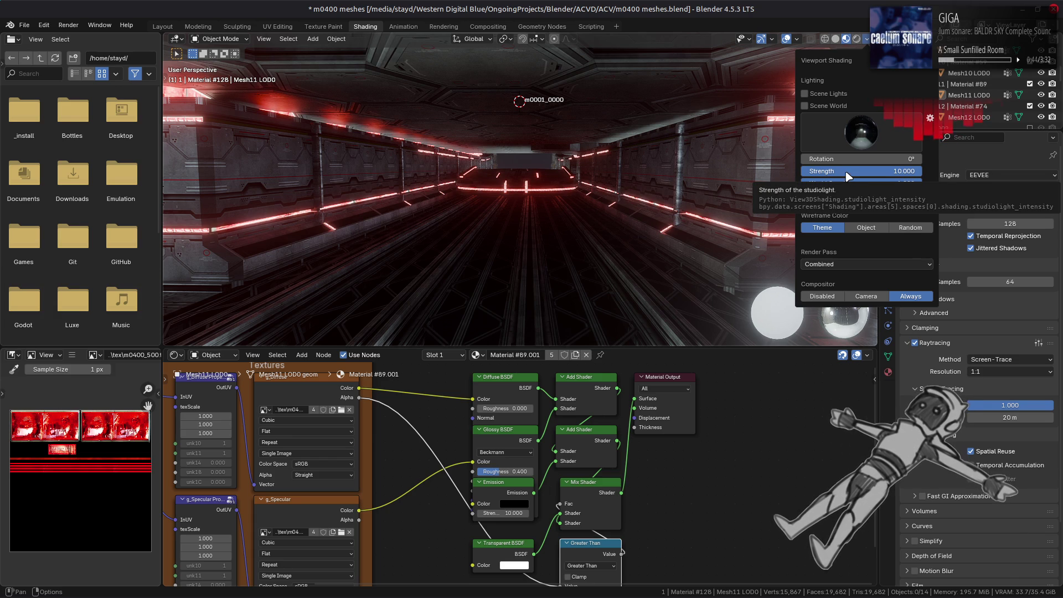
Step: Compare studio HDRIs, settle on the neutral grey first one, and set screen-tracing precision to 0
{"action": "left_click", "coordinate": [846, 138]}
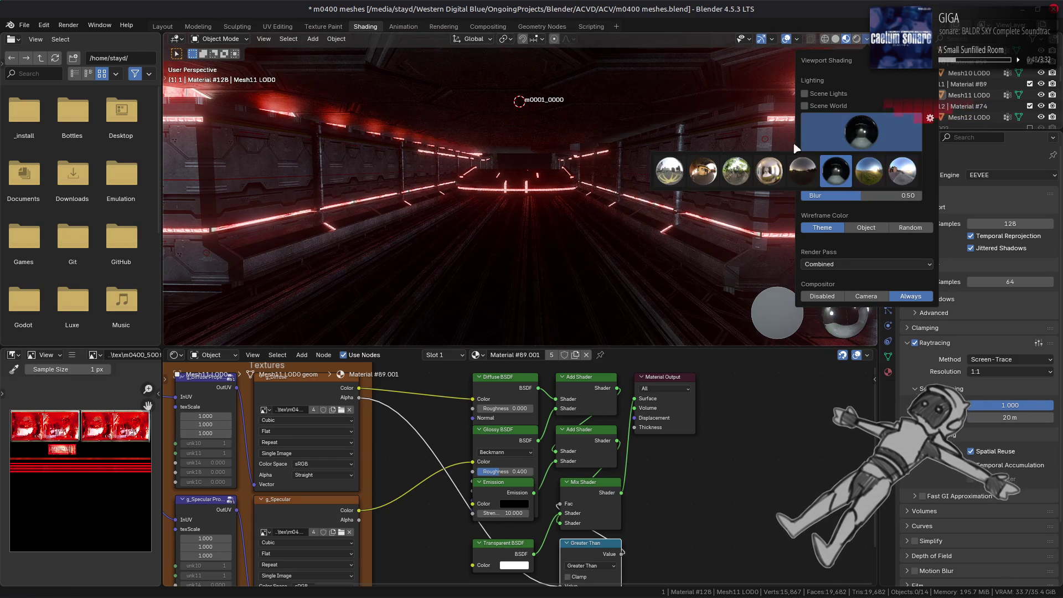
{"action": "left_click", "coordinate": [702, 176]}
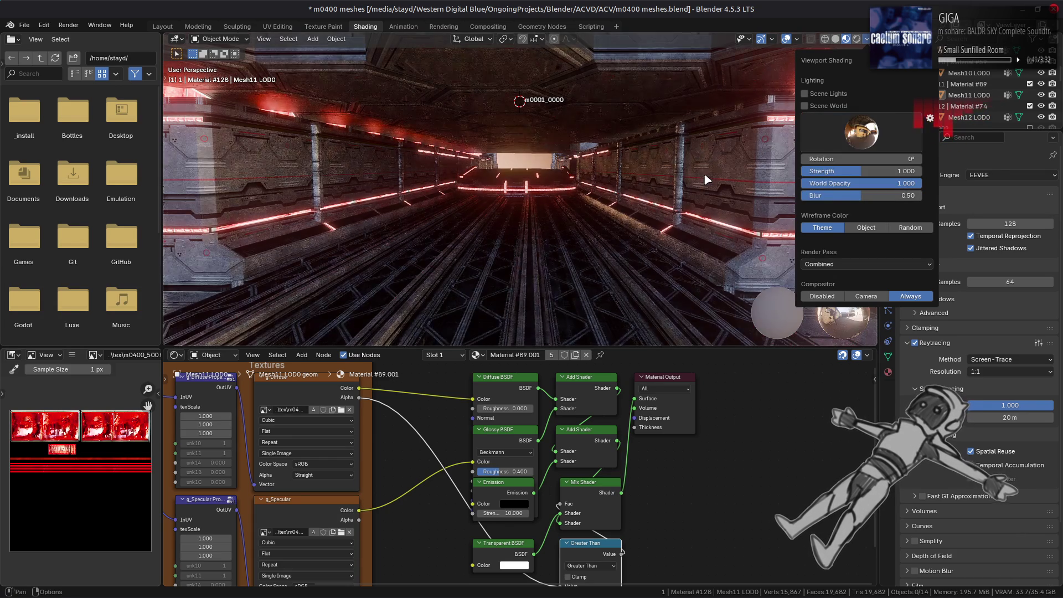
{"action": "left_click", "coordinate": [863, 138]}
{"action": "left_click", "coordinate": [671, 177]}
{"action": "left_click", "coordinate": [838, 147]}
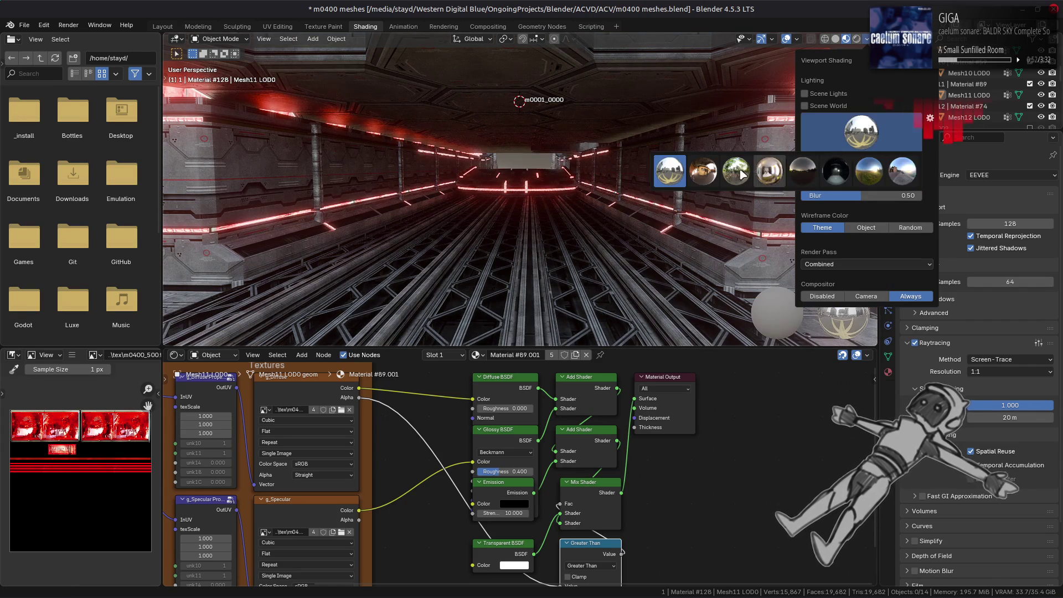
{"action": "left_click", "coordinate": [736, 172]}
{"action": "left_click", "coordinate": [875, 144]}
{"action": "left_click", "coordinate": [704, 174]}
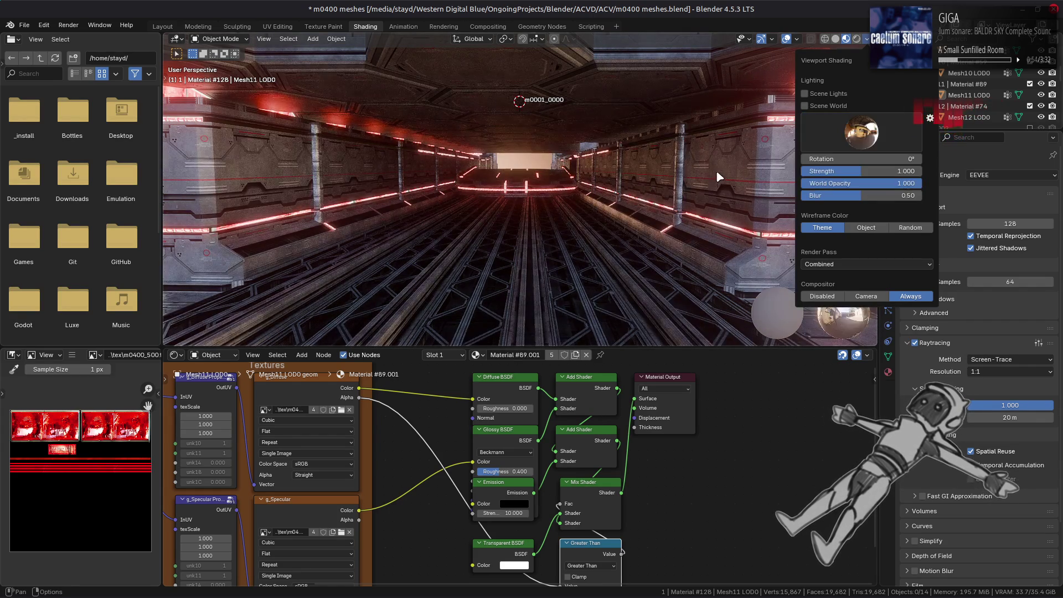
{"action": "left_click", "coordinate": [866, 140]}
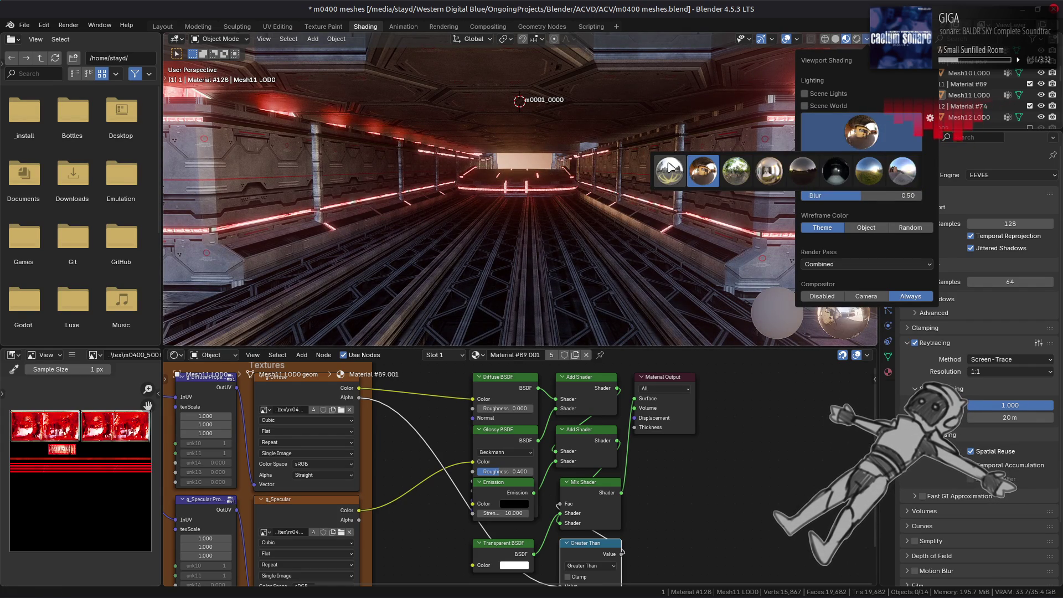
{"action": "left_click", "coordinate": [669, 163]}
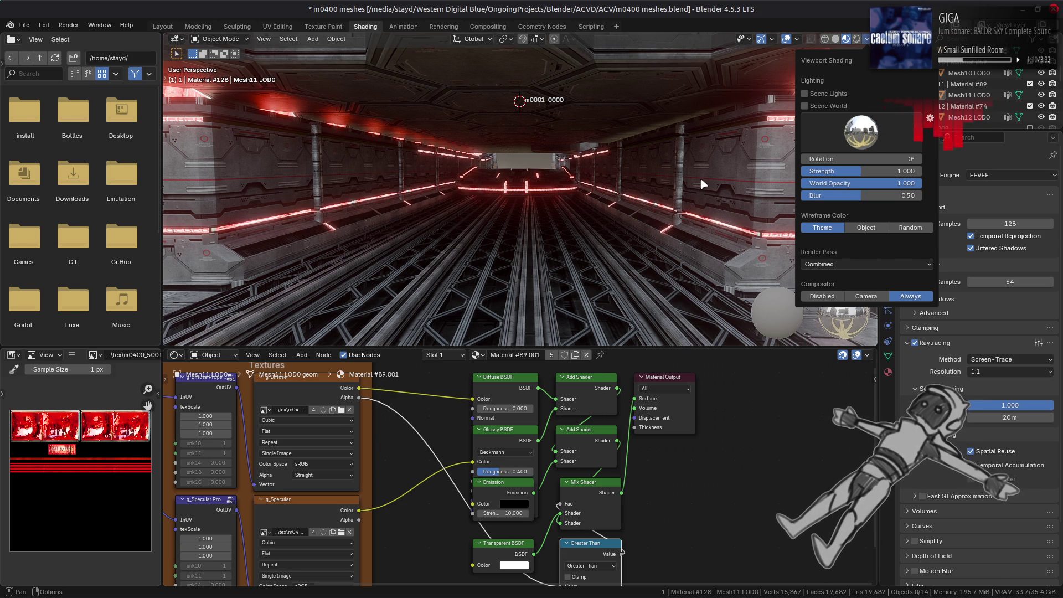
{"action": "left_click", "coordinate": [702, 180]}
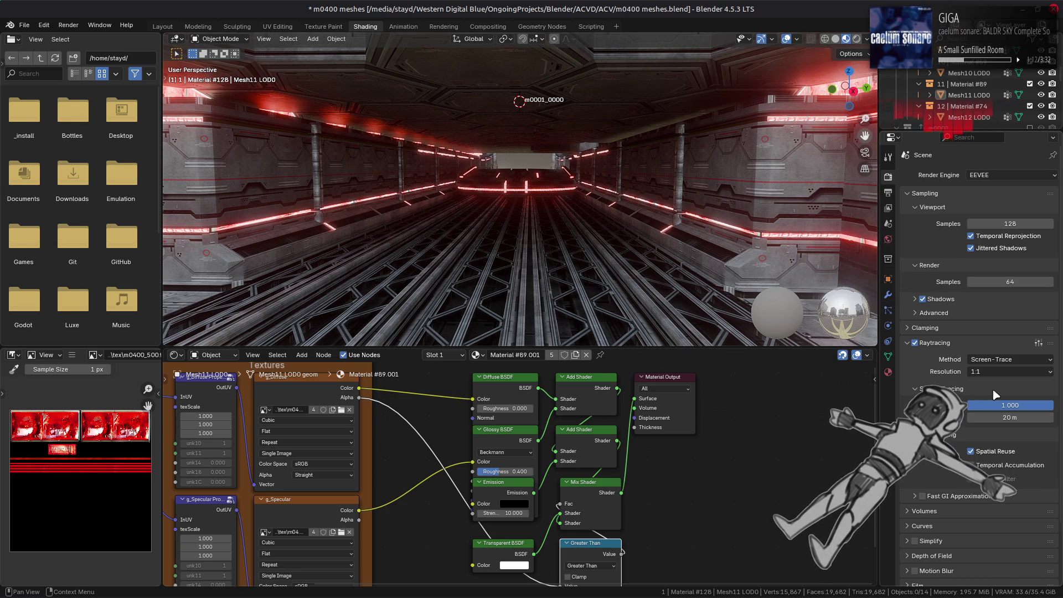
{"action": "left_click_drag", "start_coordinate": [1021, 408], "coordinate": [974, 407]}
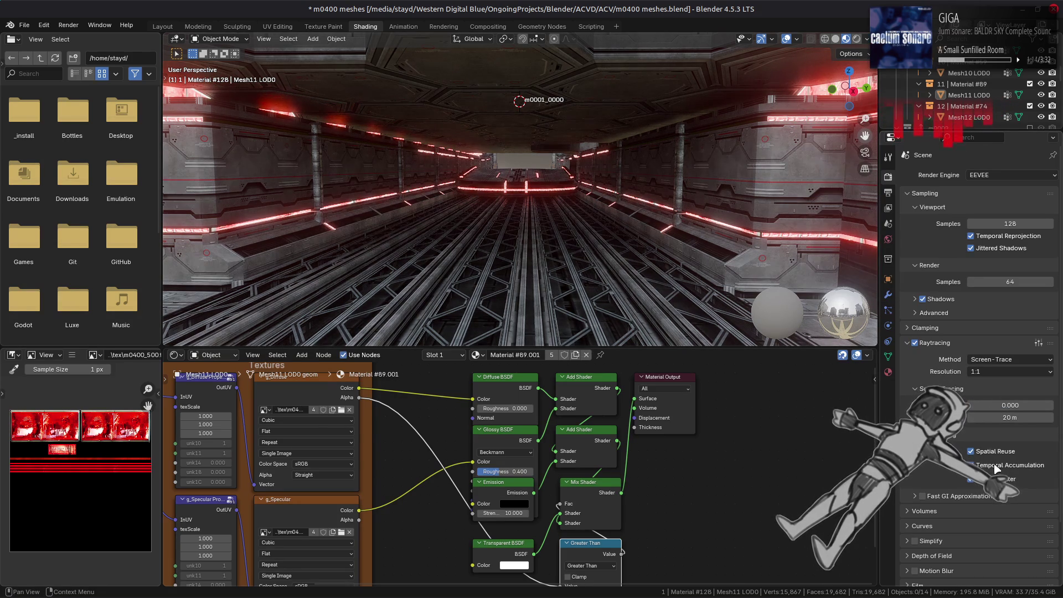
Step: Set the raytracing resolution back to 1:2
{"action": "left_click", "coordinate": [998, 371]}
{"action": "left_click", "coordinate": [979, 384]}
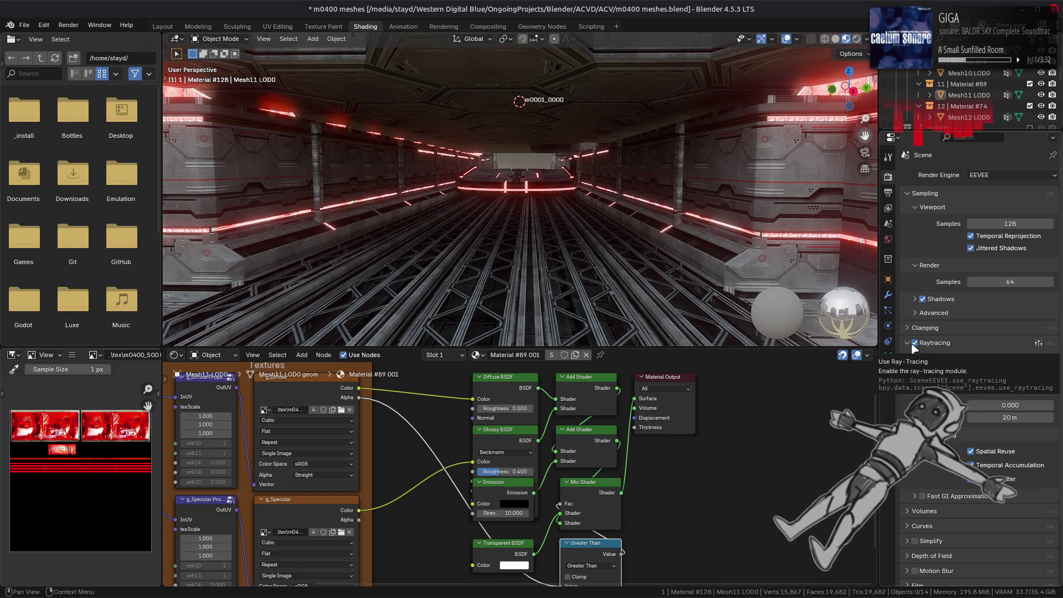
{"action": "left_click", "coordinate": [912, 344]}
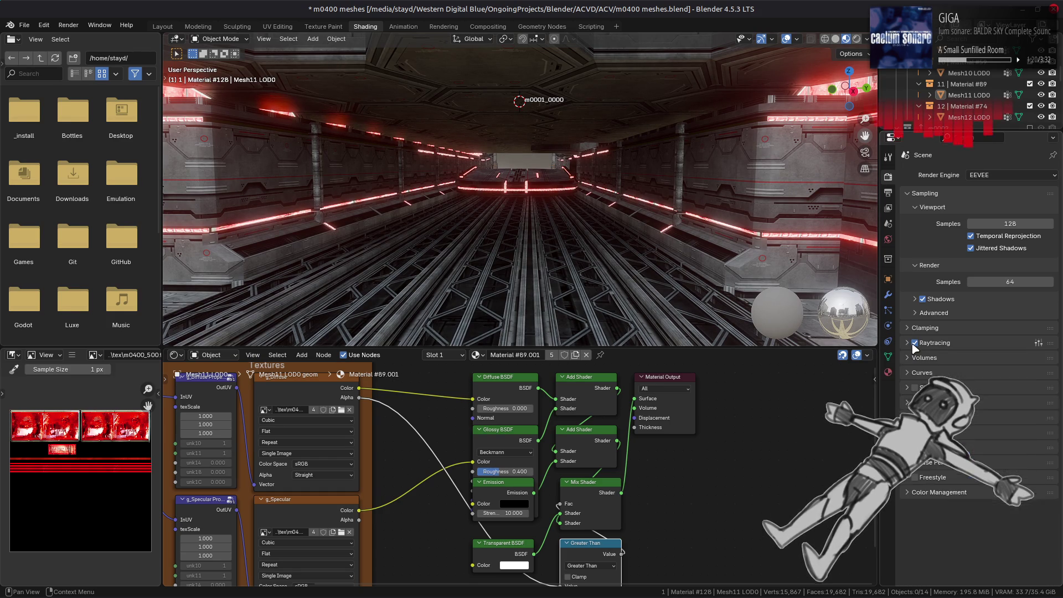
{"action": "left_click", "coordinate": [914, 347]}
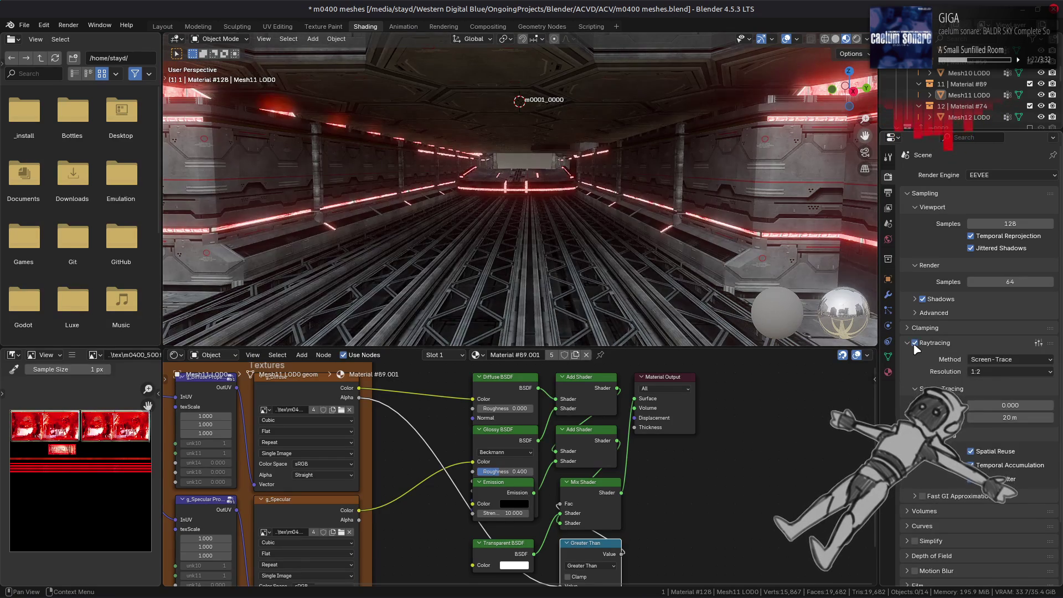
Step: Compare lighting with ray tracing on and off, also trying fast GI, then leave ray tracing off
{"action": "left_click", "coordinate": [914, 345]}
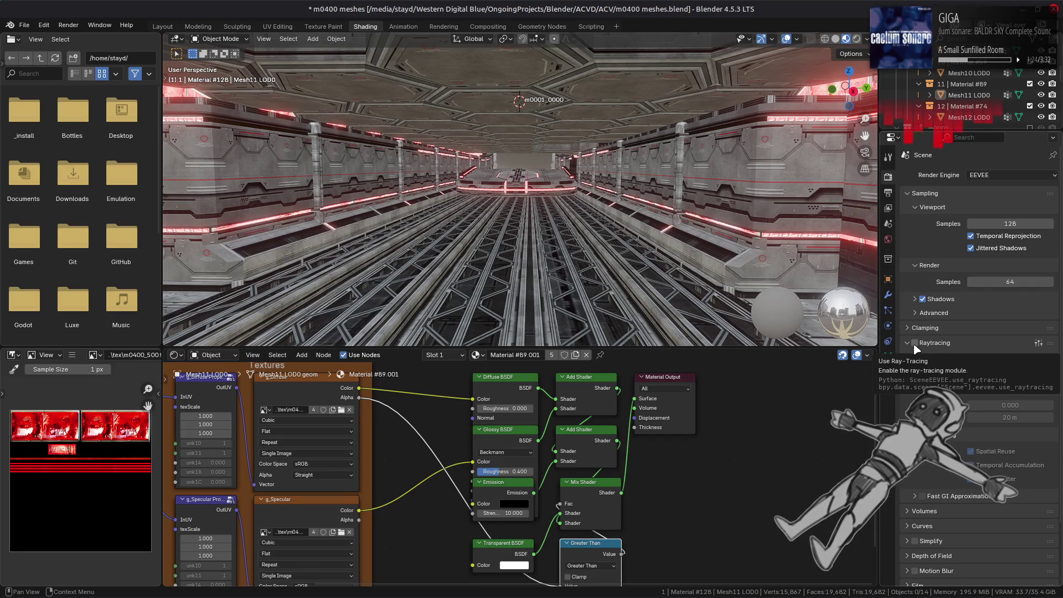
{"action": "left_click", "coordinate": [915, 343]}
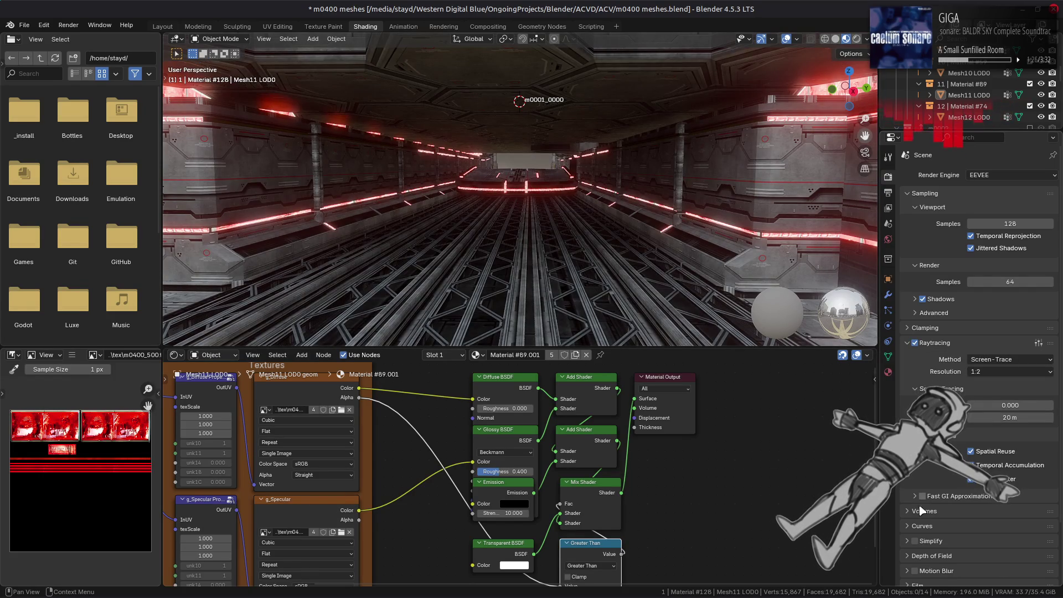
{"action": "left_click", "coordinate": [922, 497]}
{"action": "left_click", "coordinate": [915, 344]}
{"action": "left_click", "coordinate": [915, 343]}
{"action": "left_click", "coordinate": [915, 343]}
{"action": "left_click", "coordinate": [915, 344]}
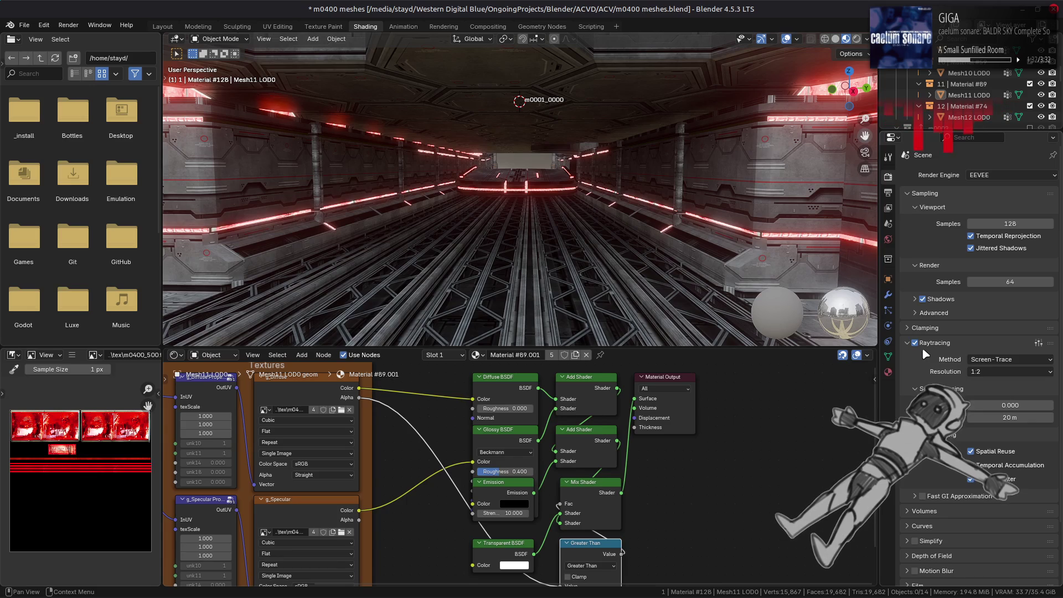
{"action": "left_click", "coordinate": [919, 347]}
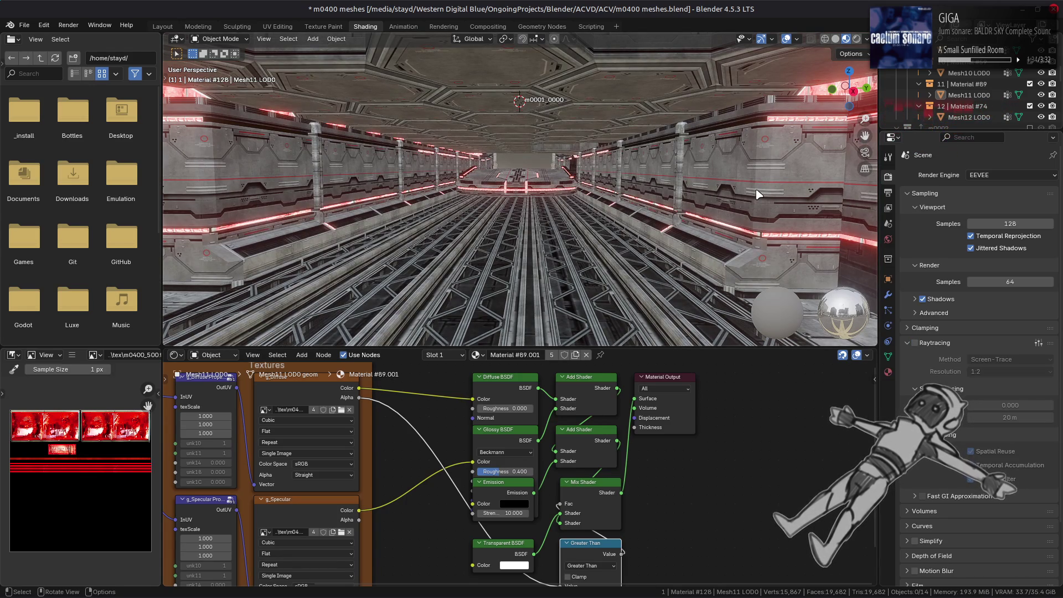
{"action": "left_click", "coordinate": [866, 39]}
Step: Try dark, green-field, warm interior and greyer environment lightings on the corridor preview
{"action": "left_click", "coordinate": [860, 132]}
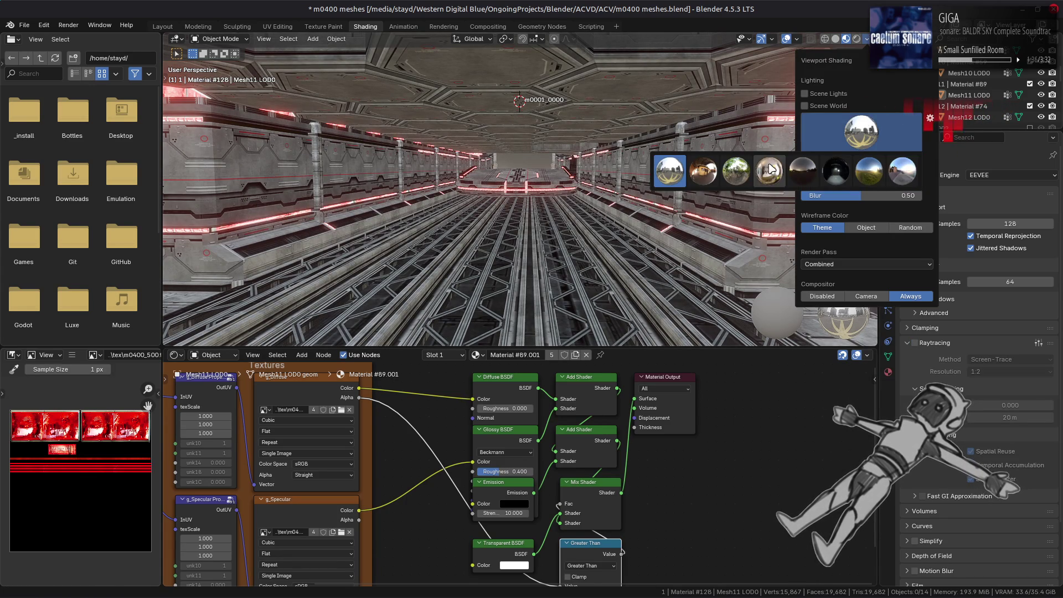
{"action": "left_click", "coordinate": [835, 171]}
{"action": "left_click", "coordinate": [851, 133]}
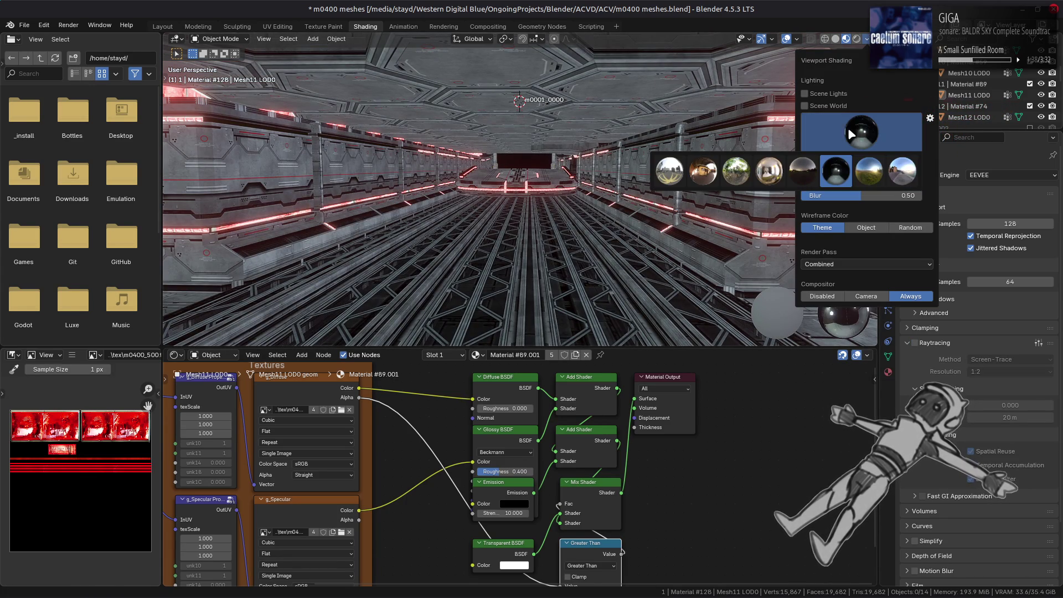
{"action": "left_click", "coordinate": [869, 171]}
{"action": "left_click", "coordinate": [861, 132]}
{"action": "left_click", "coordinate": [717, 179]}
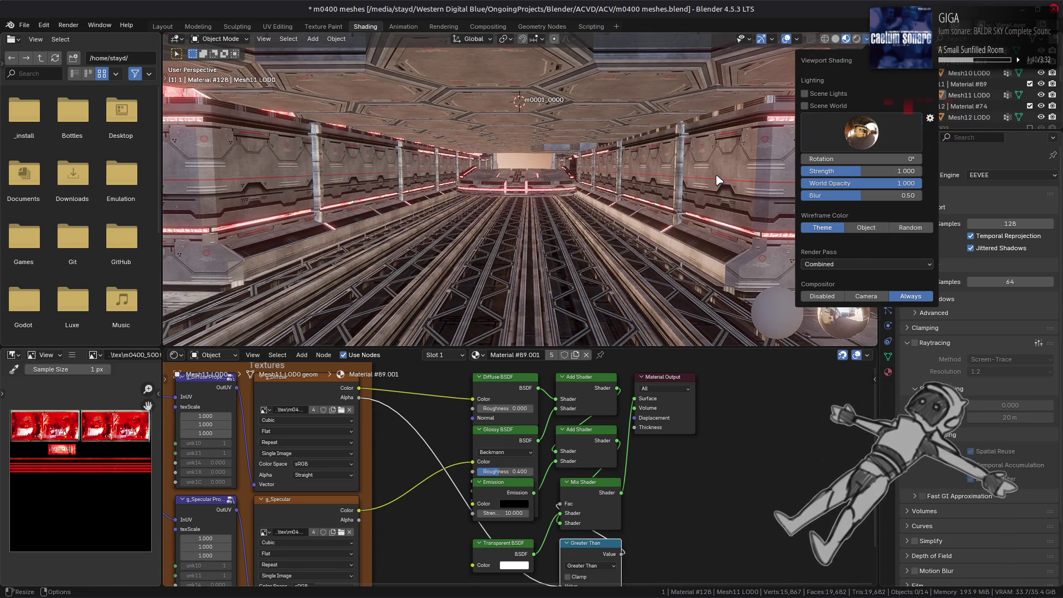
{"action": "left_click", "coordinate": [861, 132]}
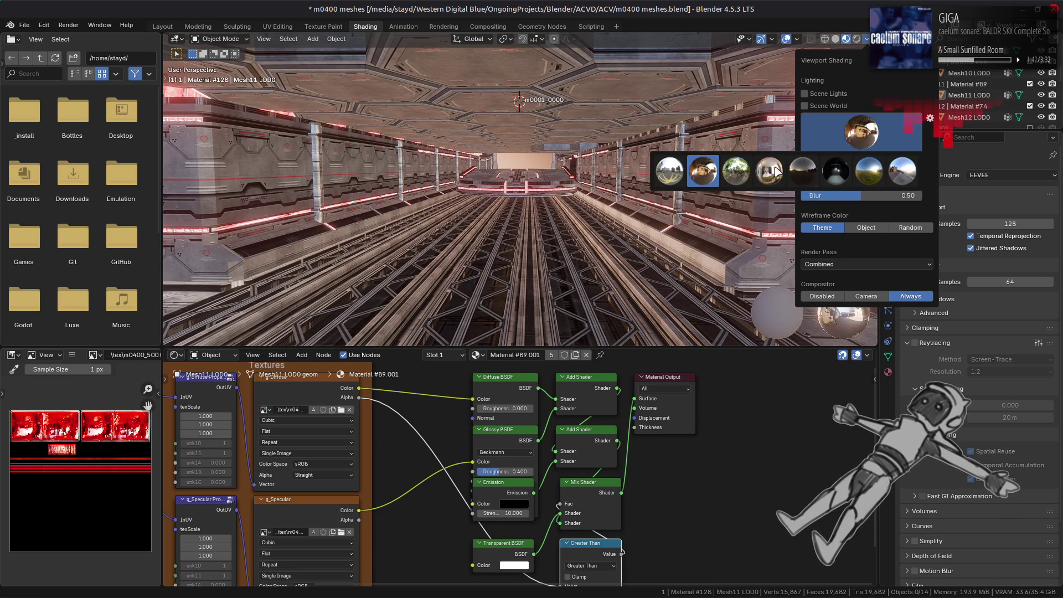
{"action": "left_click", "coordinate": [769, 171]}
Step: Settle on the neutral grey environment, then enter Edit Mode on ceiling mesh Mesh 2 LOD0.001
{"action": "left_click", "coordinate": [863, 133]}
{"action": "left_click", "coordinate": [835, 171]}
{"action": "left_click", "coordinate": [862, 131]}
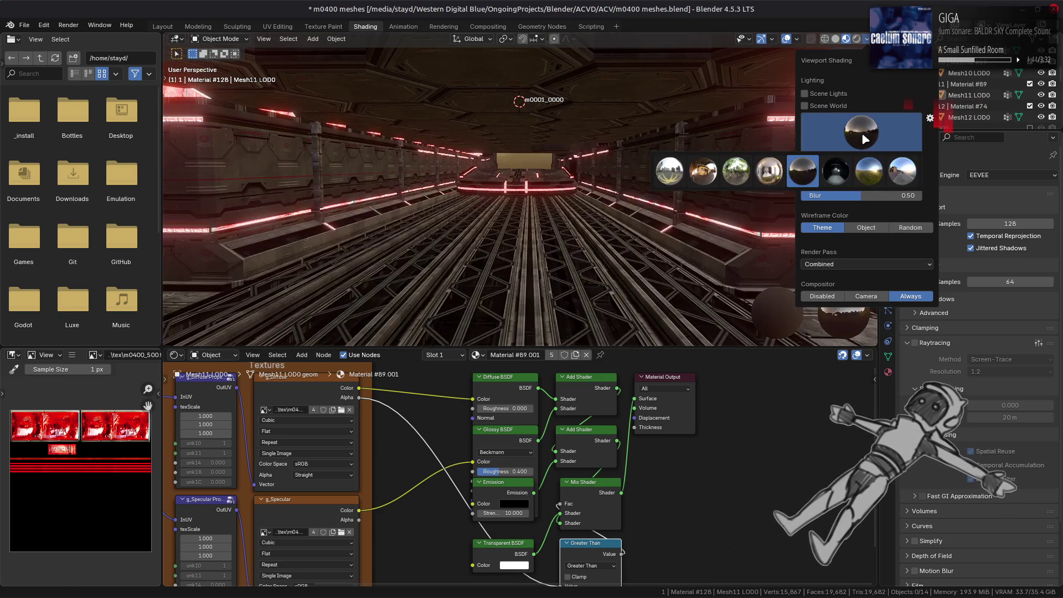
{"action": "left_click", "coordinate": [902, 171]}
{"action": "left_click", "coordinate": [888, 143]}
{"action": "left_click", "coordinate": [711, 179]}
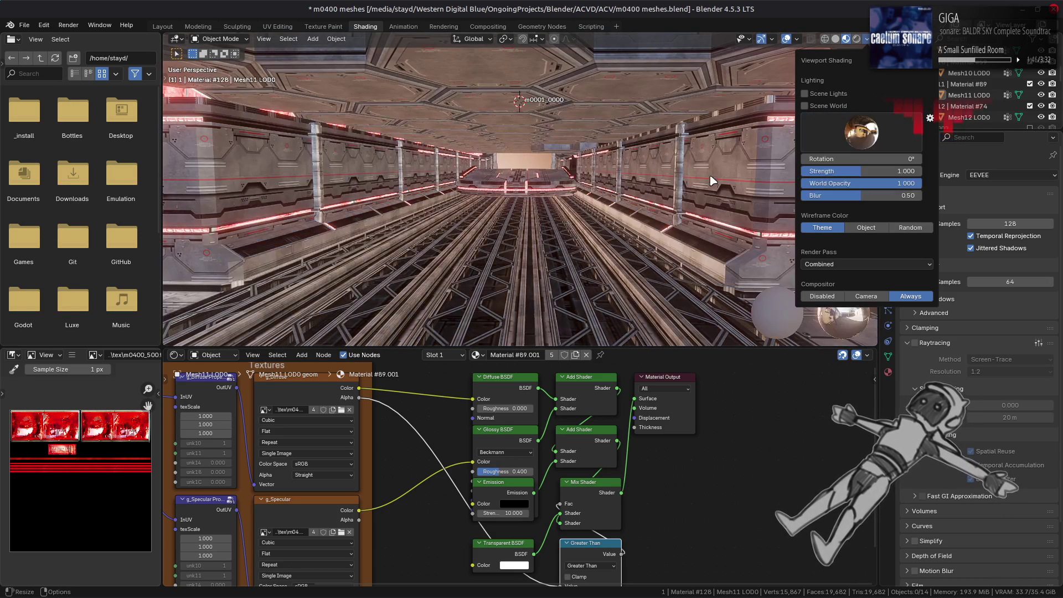
{"action": "left_click", "coordinate": [887, 144]}
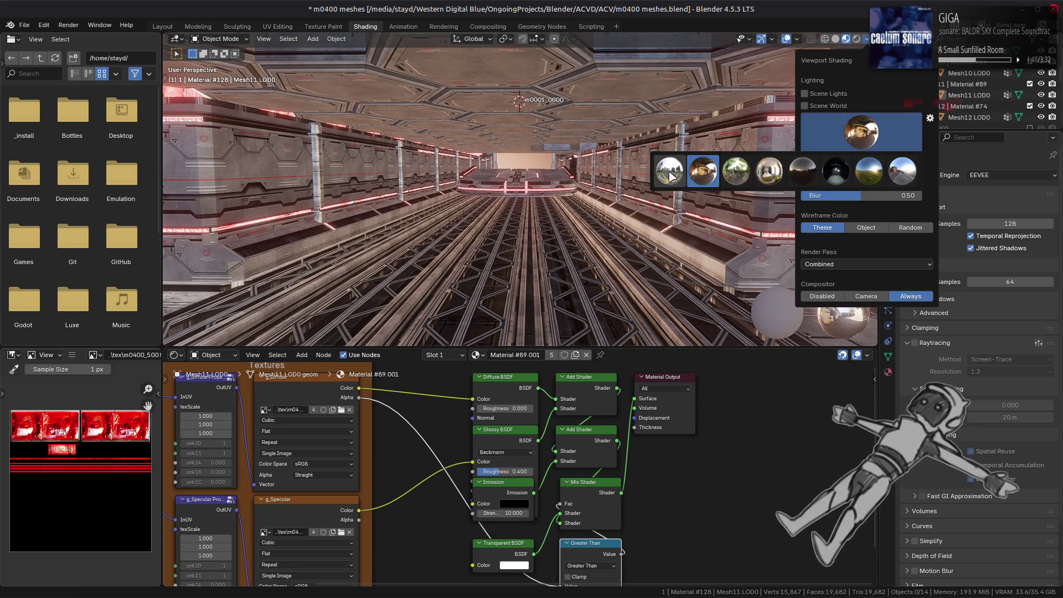
{"action": "left_click", "coordinate": [680, 182]}
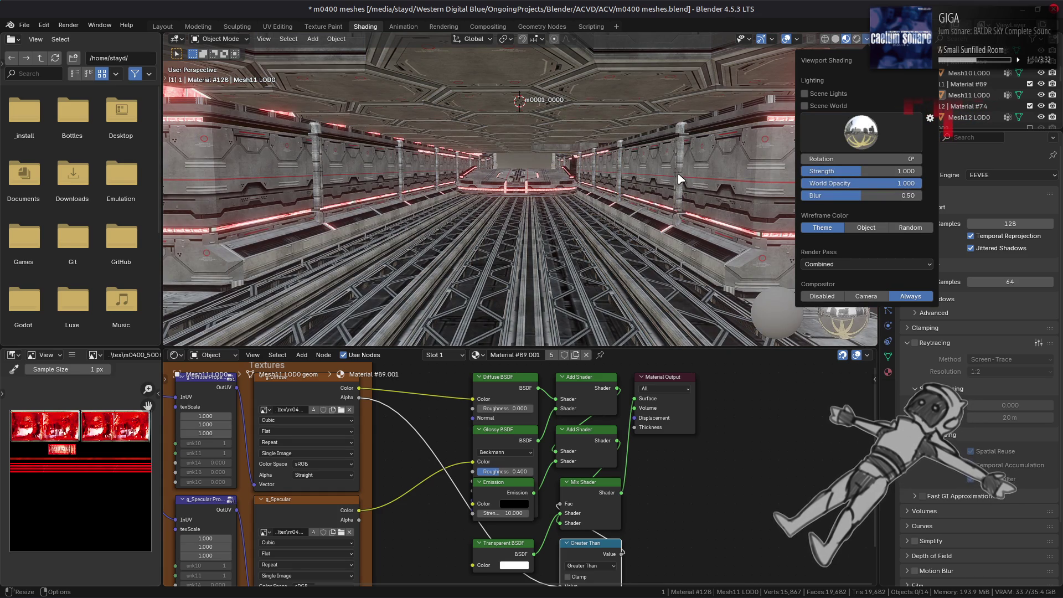
{"action": "left_click", "coordinate": [610, 104]}
{"action": "key", "text": "Tab"}
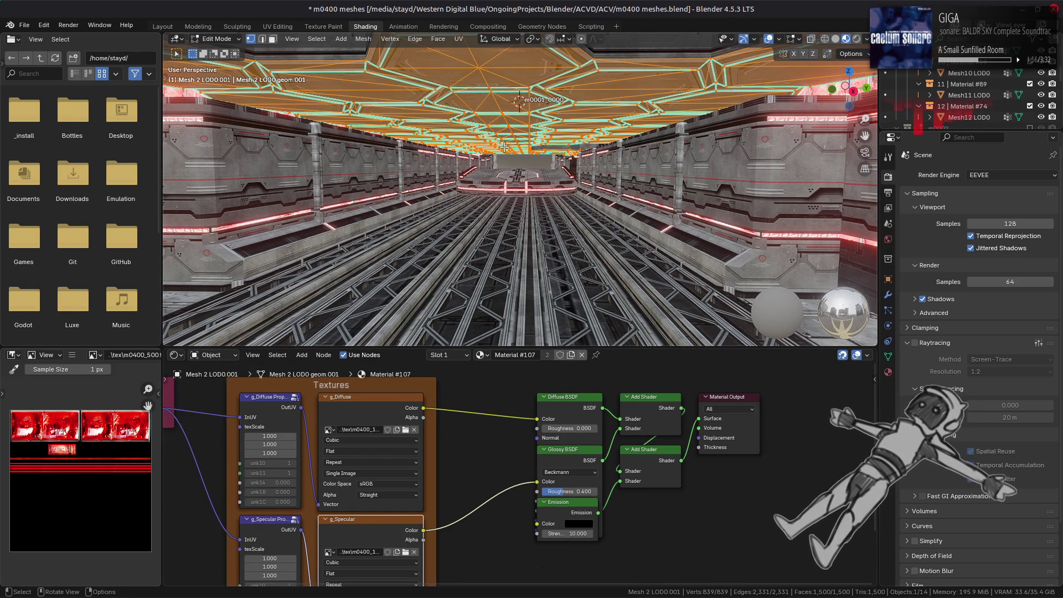
Step: Return to Object Mode, select Mesh12 LOD0 and save the m0400 meshes file
{"action": "key", "text": "Tab"}
{"action": "left_click", "coordinate": [881, 118]}
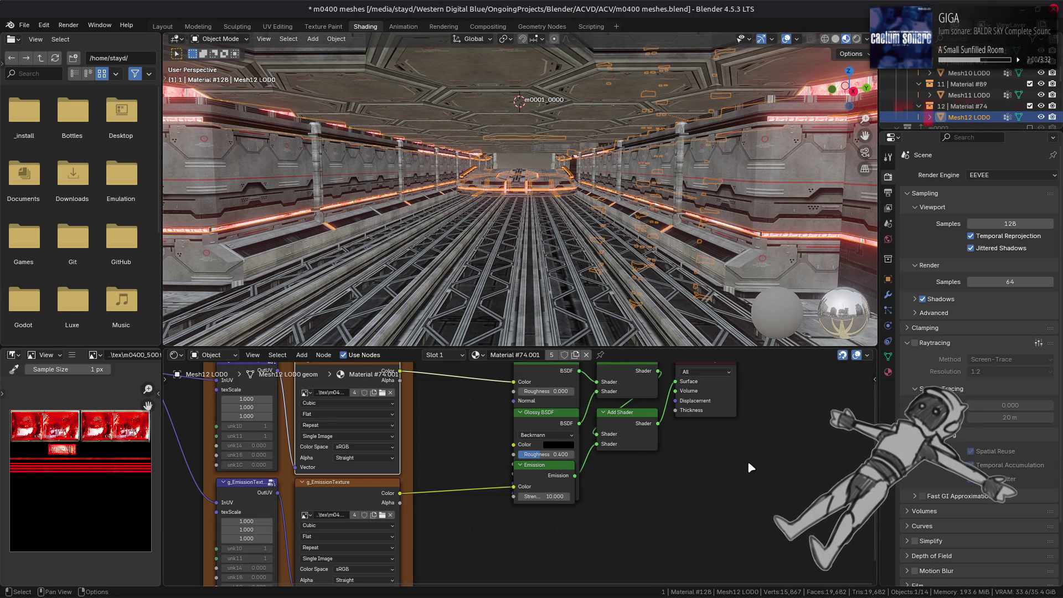
{"action": "key", "text": "ctrl+s"}
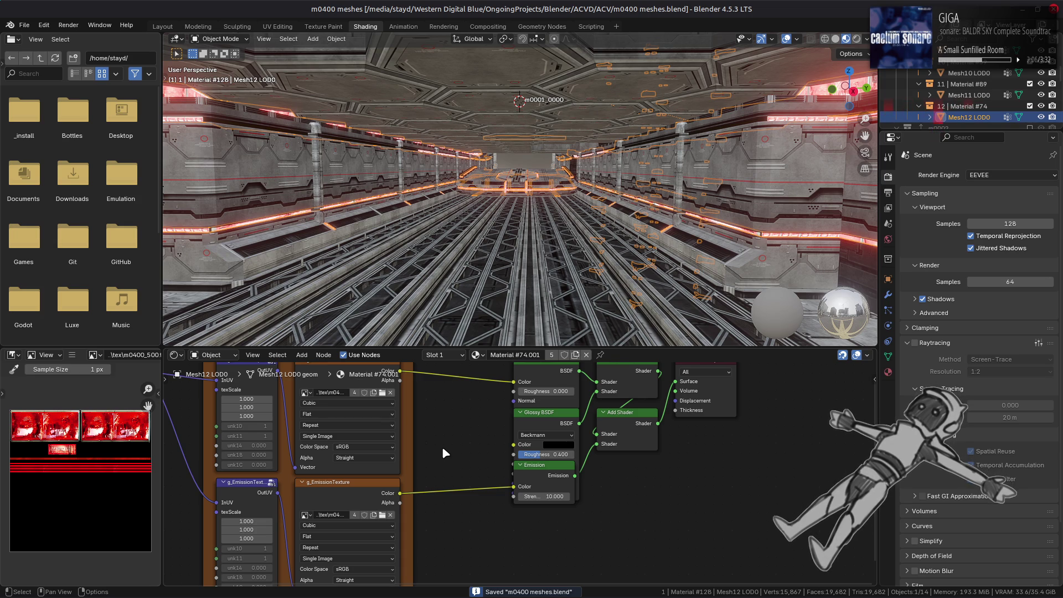
Step: Inspect Mesh12's g_EmissionTexture and image texture nodes, then deselect all and go to Layout
{"action": "left_click", "coordinate": [341, 500]}
{"action": "left_click", "coordinate": [347, 388]}
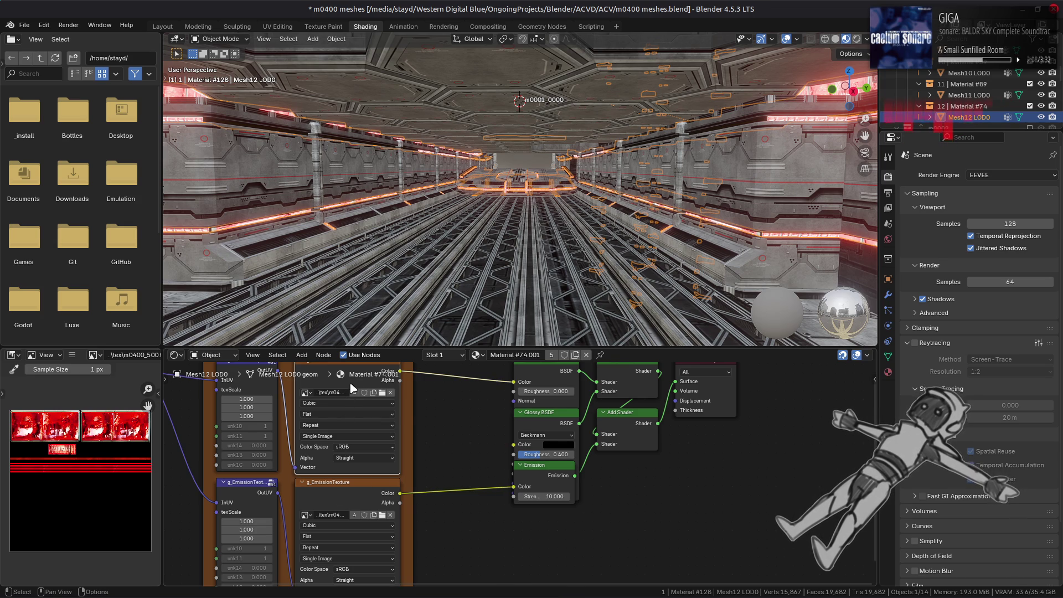
{"action": "middle_click_drag", "start_coordinate": [426, 428], "coordinate": [422, 446]}
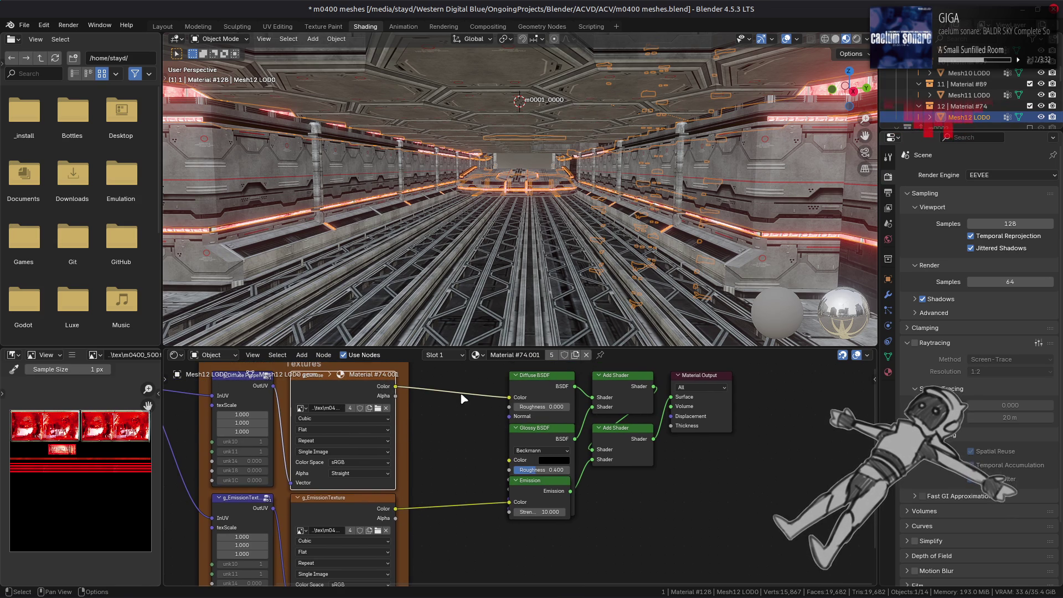
{"action": "key", "text": "alt+a"}
{"action": "left_click", "coordinate": [160, 26]}
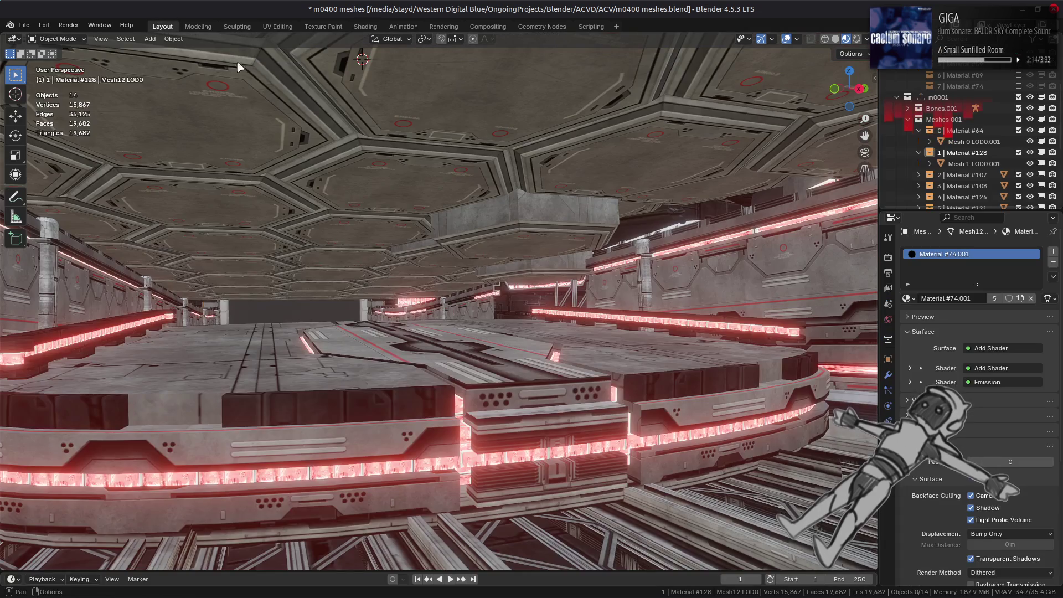
Step: Orbit and zoom along the red-lit corridor, save m0400 meshes.blend, and hide the m0001 section
{"action": "middle_click_drag", "start_coordinate": [380, 269], "coordinate": [238, 272]}
{"action": "mouse_move", "coordinate": [474, 254]}
{"action": "middle_mouse_down"}
{"action": "mouse_move", "coordinate": [332, 237]}
{"action": "mouse_move", "coordinate": [422, 237]}
{"action": "mouse_move", "coordinate": [448, 242]}
{"action": "mouse_move", "coordinate": [417, 261]}
{"action": "mouse_move", "coordinate": [401, 239]}
{"action": "mouse_move", "coordinate": [309, 238]}
{"action": "mouse_move", "coordinate": [485, 254]}
{"action": "mouse_move", "coordinate": [487, 237]}
{"action": "mouse_move", "coordinate": [487, 309]}
{"action": "mouse_move", "coordinate": [474, 249]}
{"action": "mouse_move", "coordinate": [465, 277]}
{"action": "mouse_move", "coordinate": [476, 235]}
{"action": "mouse_move", "coordinate": [477, 261]}
{"action": "mouse_move", "coordinate": [487, 239]}
{"action": "mouse_move", "coordinate": [540, 268]}
{"action": "mouse_move", "coordinate": [542, 294]}
{"action": "mouse_move", "coordinate": [540, 254]}
{"action": "mouse_move", "coordinate": [558, 290]}
{"action": "mouse_move", "coordinate": [572, 294]}
{"action": "mouse_move", "coordinate": [432, 323]}
{"action": "mouse_move", "coordinate": [457, 315]}
{"action": "middle_mouse_up"}
{"action": "scroll", "coordinate": [452, 322], "scroll_direction": "up", "scroll_amount": 8}
{"action": "scroll", "coordinate": [452, 322], "scroll_direction": "up", "scroll_amount": 2}
{"action": "key", "text": "ctrl+s"}
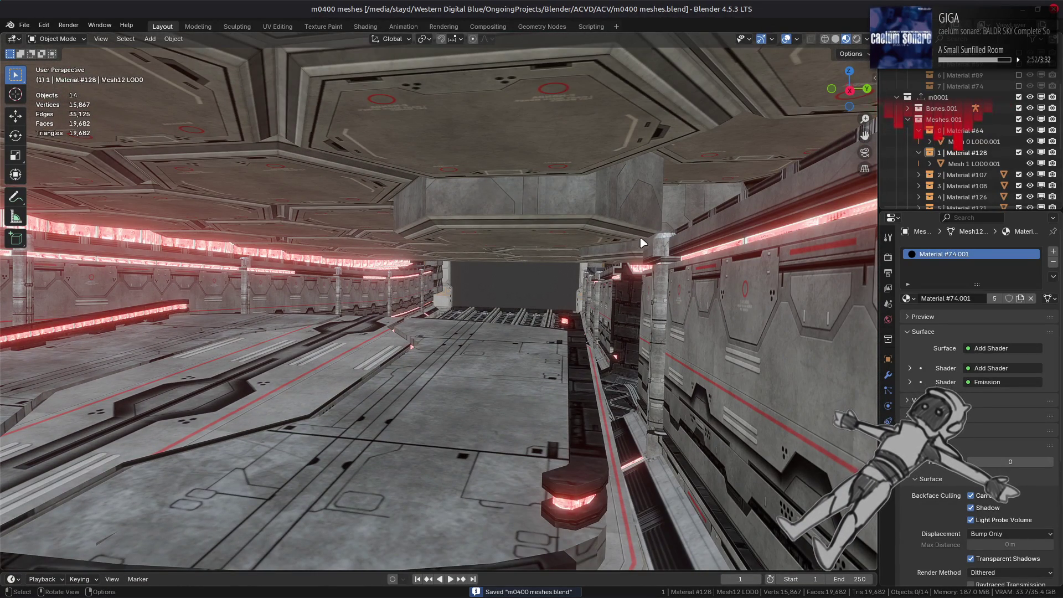
{"action": "left_click", "coordinate": [1018, 97]}
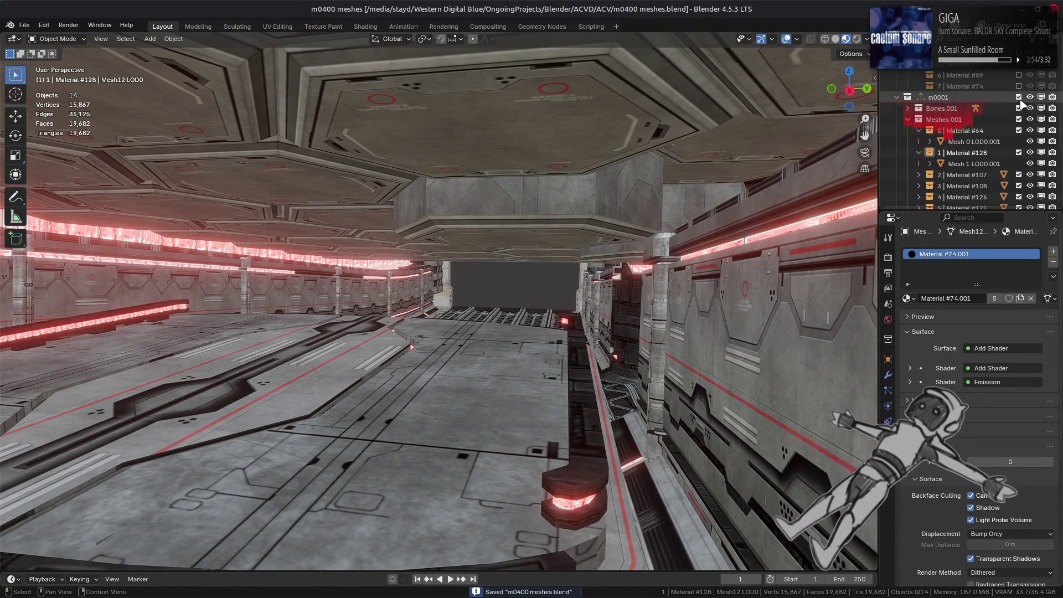
Step: Show the m0002 section, frame the whole model and orbit around it
{"action": "scroll", "coordinate": [1024, 166], "scroll_direction": "down", "scroll_amount": 5}
{"action": "left_click", "coordinate": [1018, 164]}
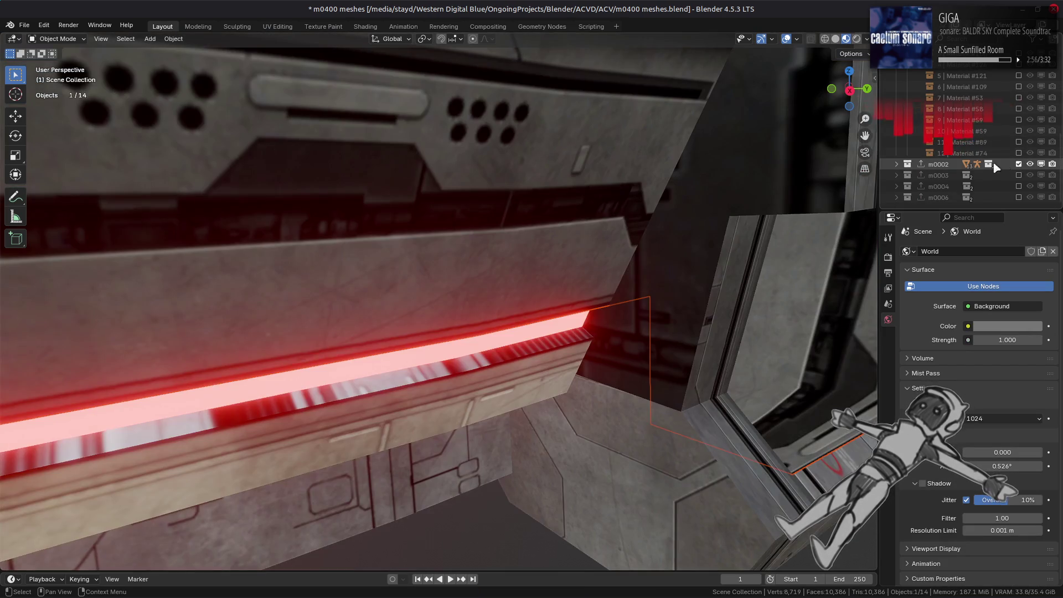
{"action": "key", "text": "Home"}
{"action": "mouse_move", "coordinate": [479, 254]}
{"action": "middle_mouse_down"}
{"action": "mouse_move", "coordinate": [526, 269]}
{"action": "mouse_move", "coordinate": [413, 256]}
{"action": "mouse_move", "coordinate": [404, 283]}
{"action": "mouse_move", "coordinate": [354, 284]}
{"action": "mouse_move", "coordinate": [372, 293]}
{"action": "middle_mouse_up"}
{"action": "key", "text": "alt+a"}
{"action": "scroll", "coordinate": [533, 271], "scroll_direction": "up", "scroll_amount": 5}
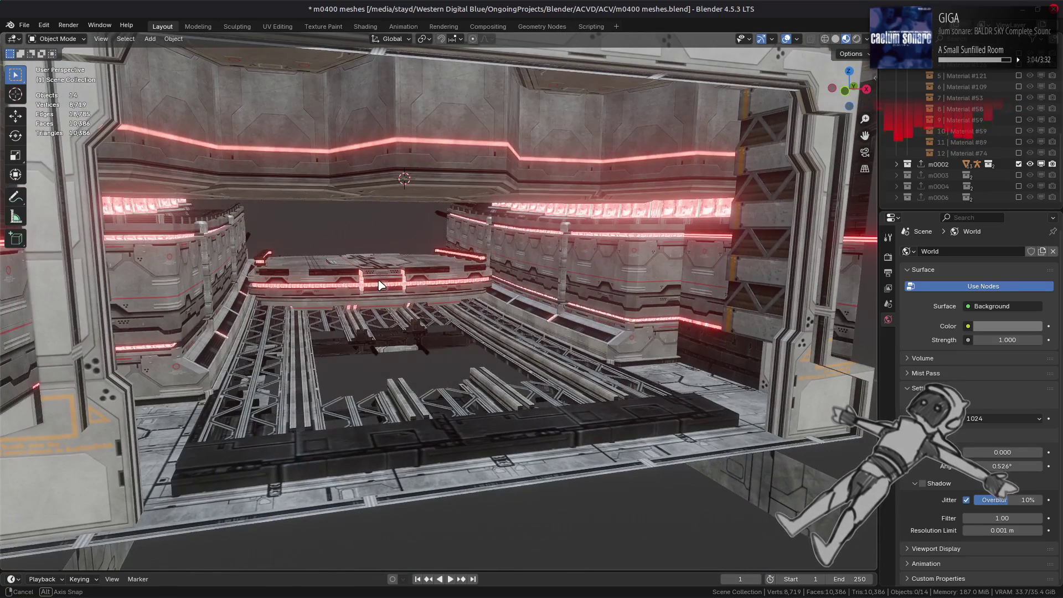
{"action": "mouse_move", "coordinate": [381, 285]}
{"action": "middle_mouse_down"}
{"action": "mouse_move", "coordinate": [511, 283]}
{"action": "mouse_move", "coordinate": [537, 304]}
{"action": "mouse_move", "coordinate": [645, 284]}
{"action": "middle_mouse_up"}
Step: Find the meshes in the Outliner, select Mesh 0 LOD0.002 and open the Shading workspace
{"action": "left_click", "coordinate": [695, 285]}
{"action": "key", "text": "KP_Decimal"}
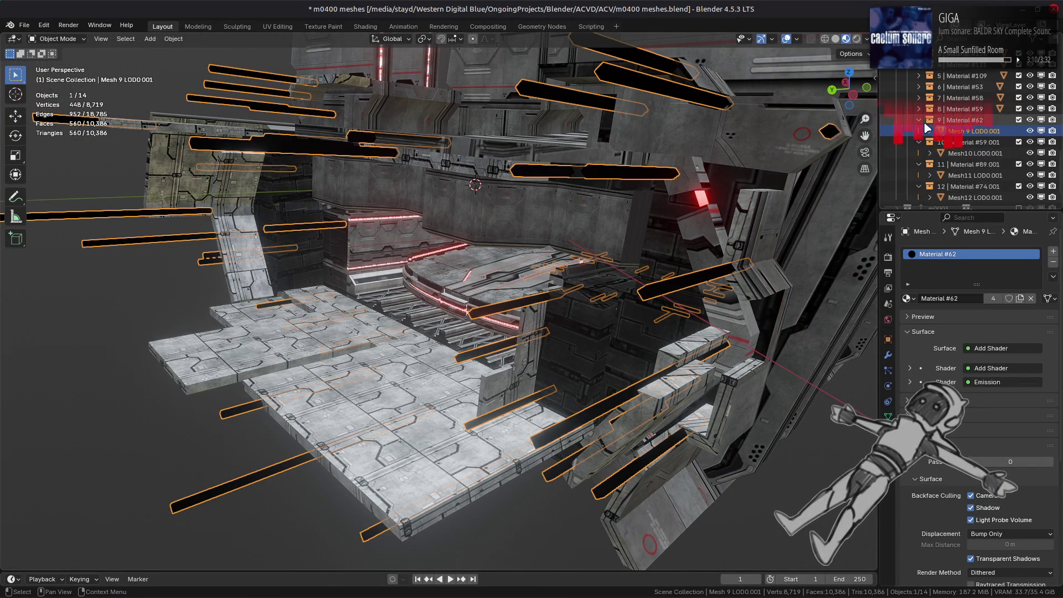
{"action": "scroll", "coordinate": [929, 160], "scroll_direction": "up", "scroll_amount": 3}
{"action": "left_click_drag", "start_coordinate": [923, 174], "coordinate": [930, 107]}
{"action": "left_click", "coordinate": [963, 98]}
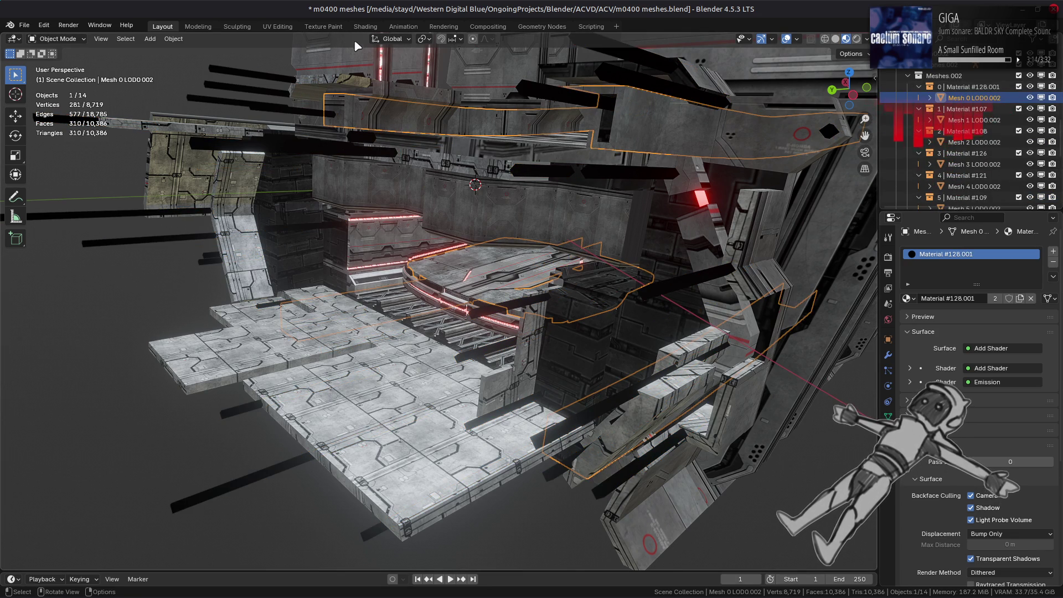
{"action": "left_click", "coordinate": [363, 26]}
{"action": "scroll", "coordinate": [1017, 89], "scroll_direction": "up", "scroll_amount": 6}
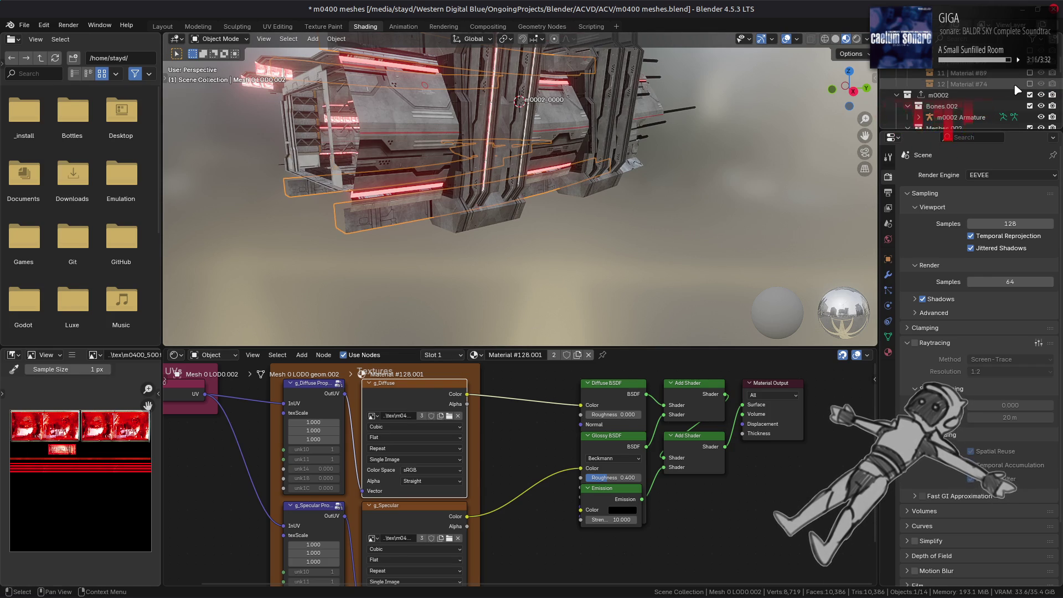
Step: Preview the diffuse textures of Meshes 0–3, including Material #107 and Material #126
{"action": "left_click", "coordinate": [449, 408]}
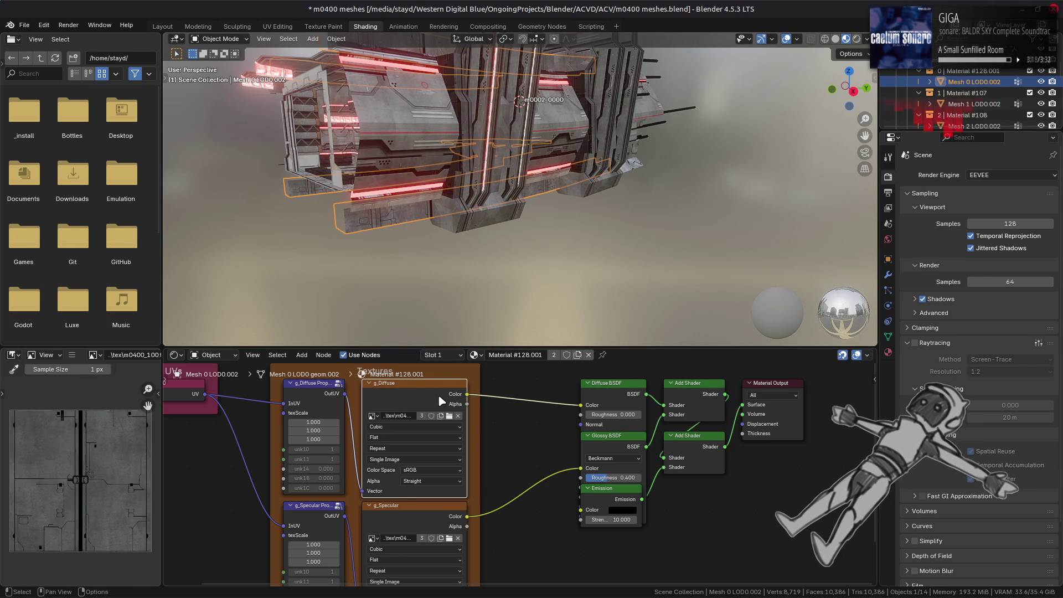
{"action": "left_click", "coordinate": [966, 104]}
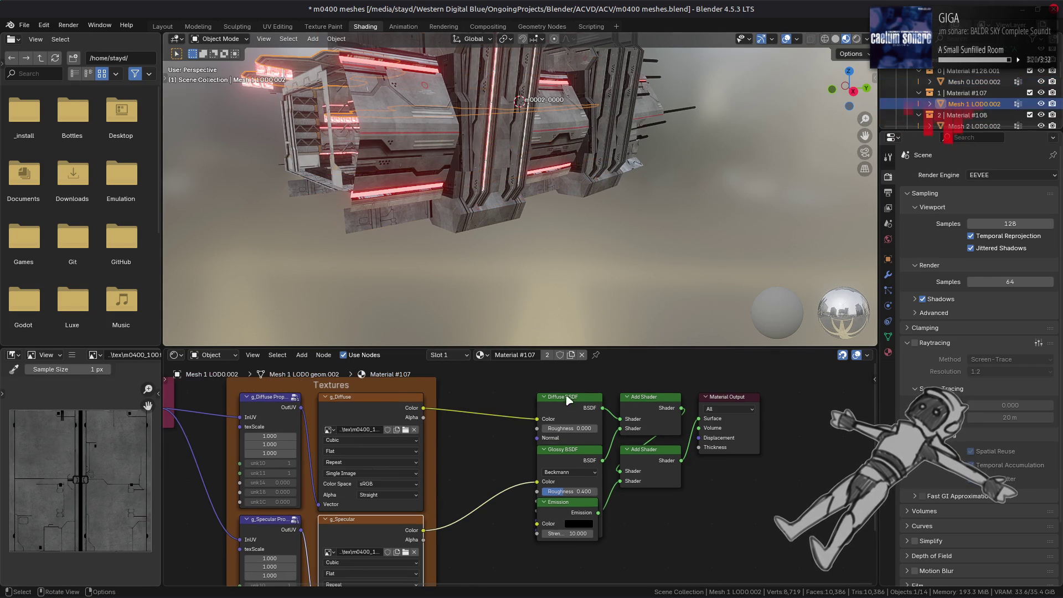
{"action": "left_click", "coordinate": [376, 415]}
{"action": "scroll", "coordinate": [974, 110], "scroll_direction": "down", "scroll_amount": 1}
{"action": "left_click", "coordinate": [975, 104]}
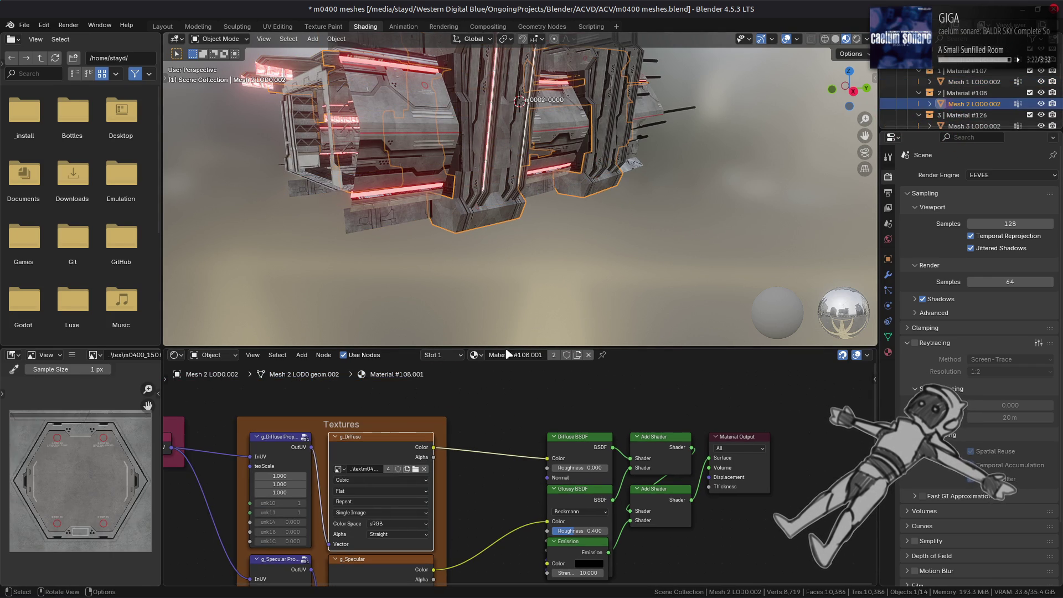
{"action": "scroll", "coordinate": [1039, 116], "scroll_direction": "down", "scroll_amount": 1}
{"action": "scroll", "coordinate": [951, 100], "scroll_direction": "down", "scroll_amount": 1}
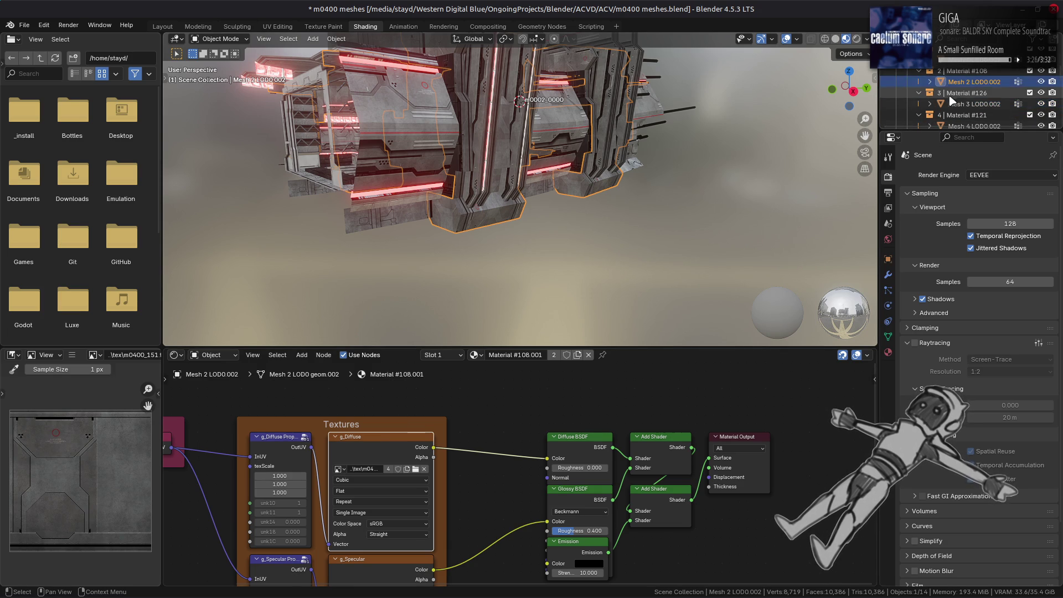
{"action": "left_click", "coordinate": [951, 102]}
{"action": "left_click", "coordinate": [388, 395]}
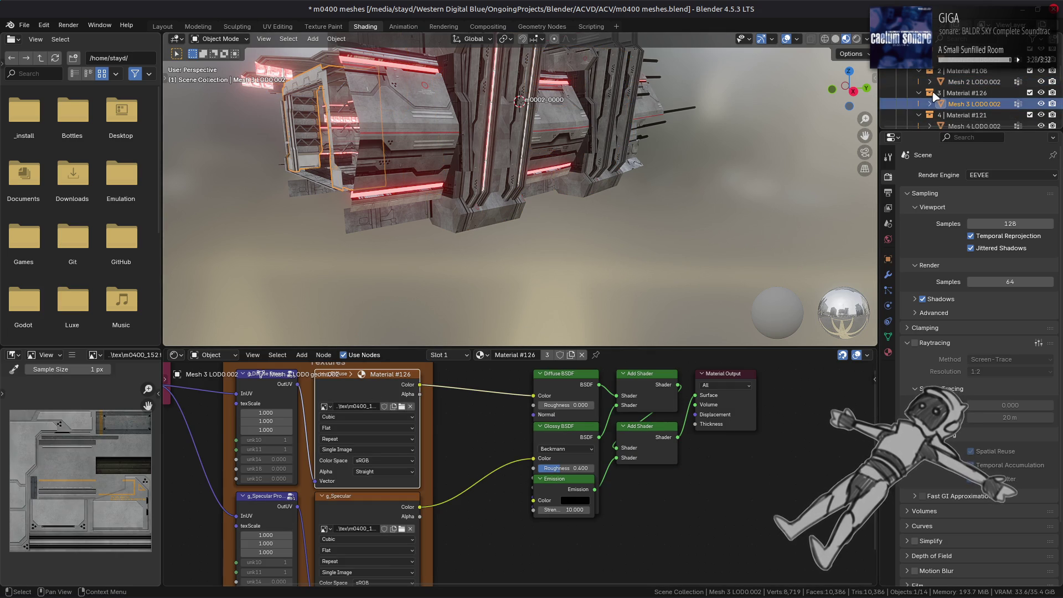
{"action": "scroll", "coordinate": [934, 97], "scroll_direction": "down", "scroll_amount": 2}
Step: Preview the diffuse textures of Mesh 4, Mesh 5's Material #109 and Mesh 6's Material #53.001
{"action": "left_click", "coordinate": [952, 104]}
{"action": "left_click", "coordinate": [380, 416]}
{"action": "scroll", "coordinate": [952, 103], "scroll_direction": "down", "scroll_amount": 2}
{"action": "left_click", "coordinate": [952, 104]}
{"action": "left_click", "coordinate": [387, 425]}
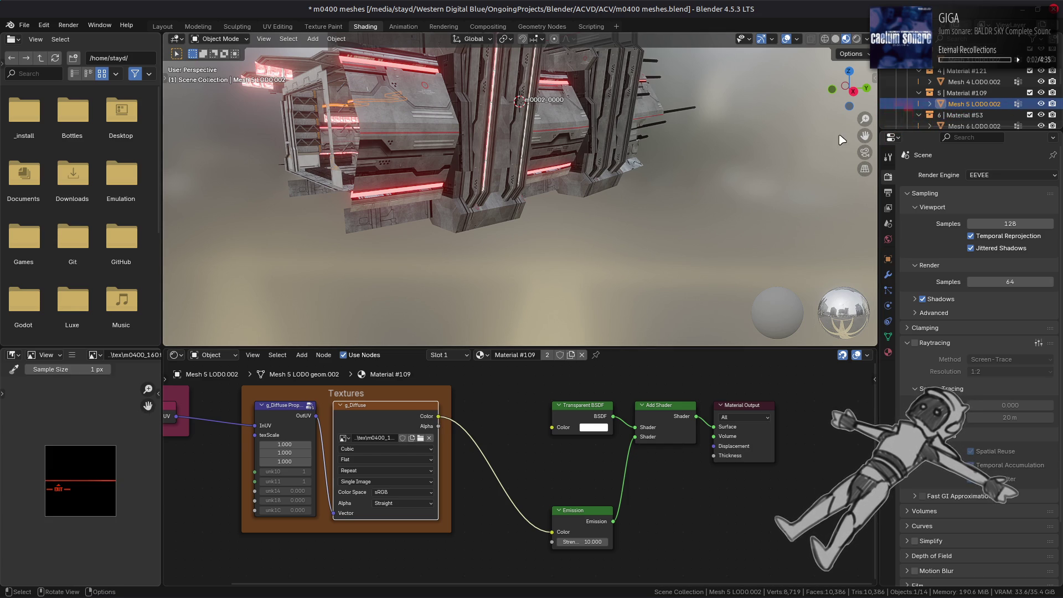
{"action": "scroll", "coordinate": [952, 104], "scroll_direction": "down", "scroll_amount": 2}
{"action": "left_click", "coordinate": [952, 104]}
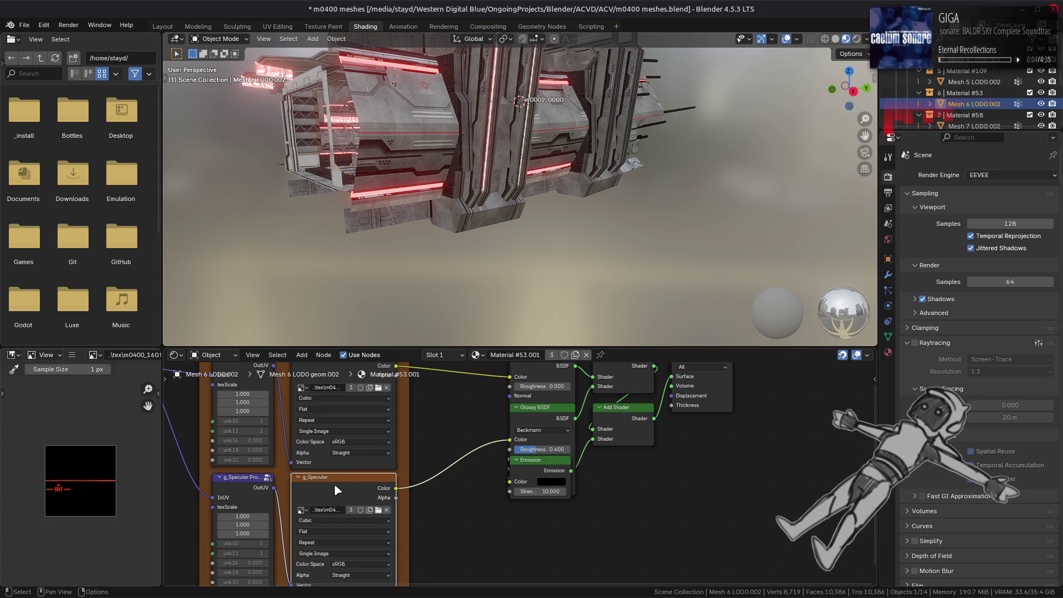
{"action": "left_click", "coordinate": [342, 376]}
{"action": "middle_click_drag", "start_coordinate": [341, 375], "coordinate": [344, 431]}
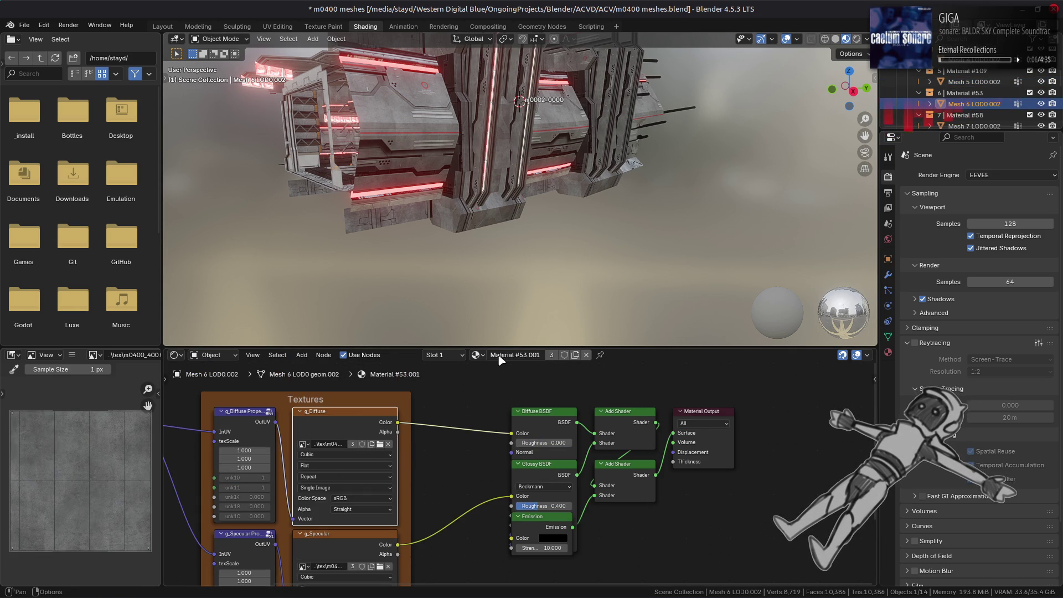
{"action": "scroll", "coordinate": [973, 84], "scroll_direction": "down", "scroll_amount": 2}
Step: Preview textures of Material #58, Material #59.002 and Mesh 9's Material #62
{"action": "left_click", "coordinate": [973, 104]}
{"action": "left_click", "coordinate": [410, 460]}
{"action": "scroll", "coordinate": [1011, 92], "scroll_direction": "down", "scroll_amount": 2}
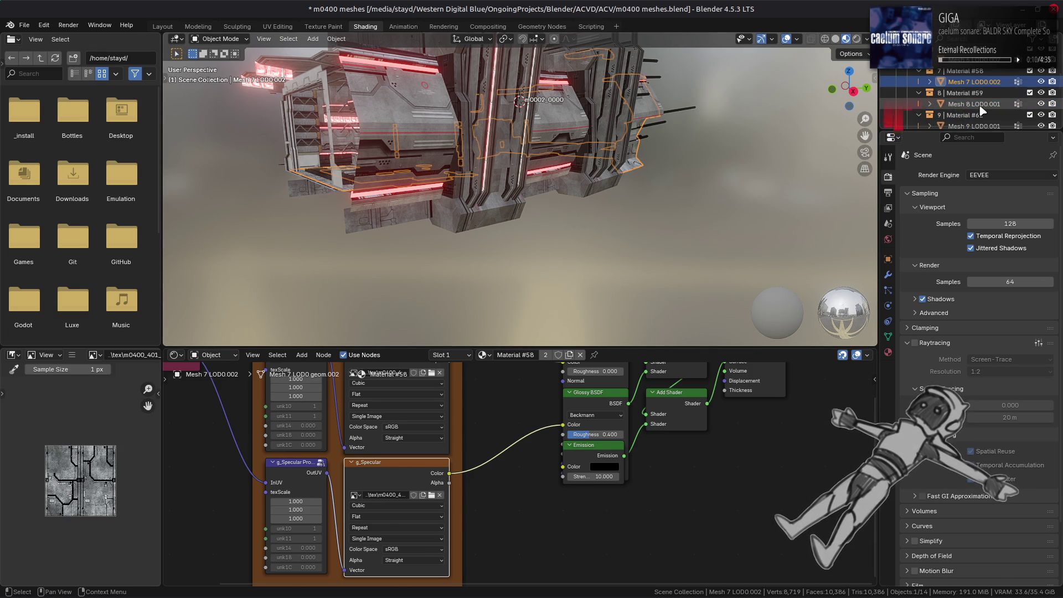
{"action": "left_click", "coordinate": [991, 104]}
{"action": "left_click", "coordinate": [343, 398]}
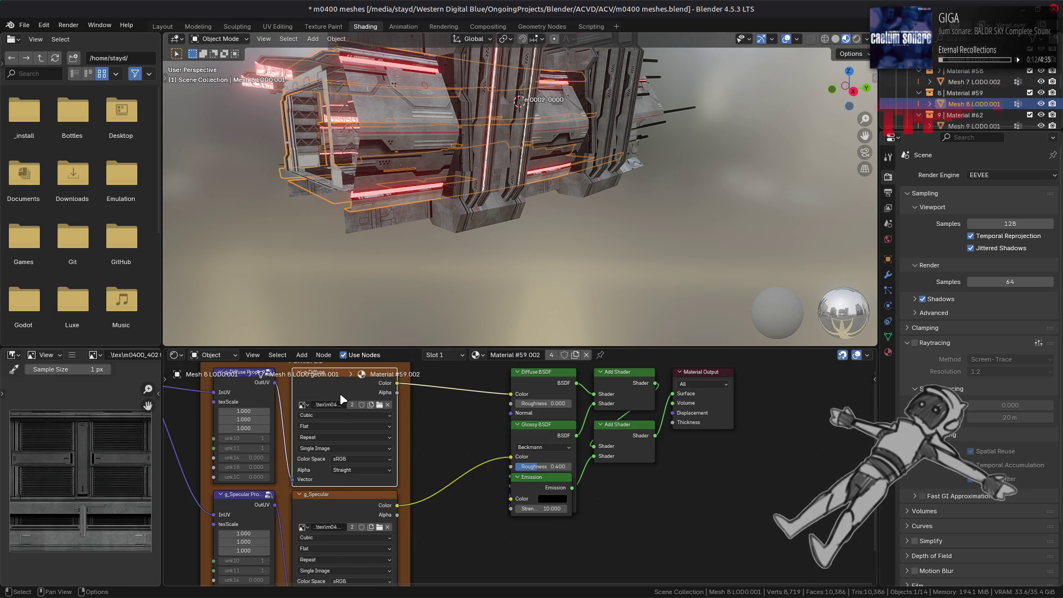
{"action": "left_click", "coordinate": [342, 502]}
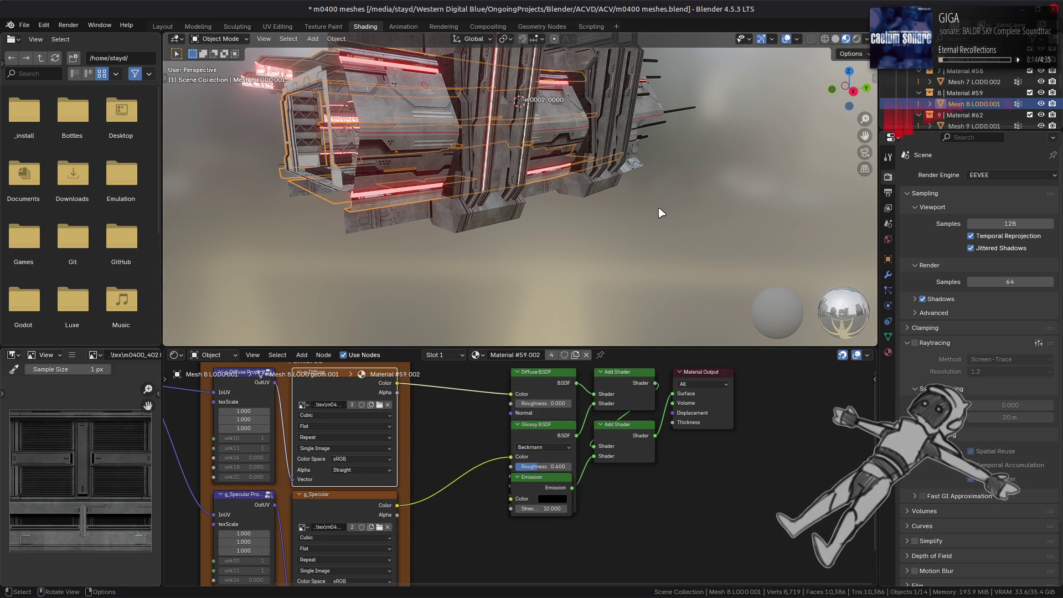
{"action": "left_click", "coordinate": [922, 126]}
{"action": "scroll", "coordinate": [922, 121], "scroll_direction": "down", "scroll_amount": 2}
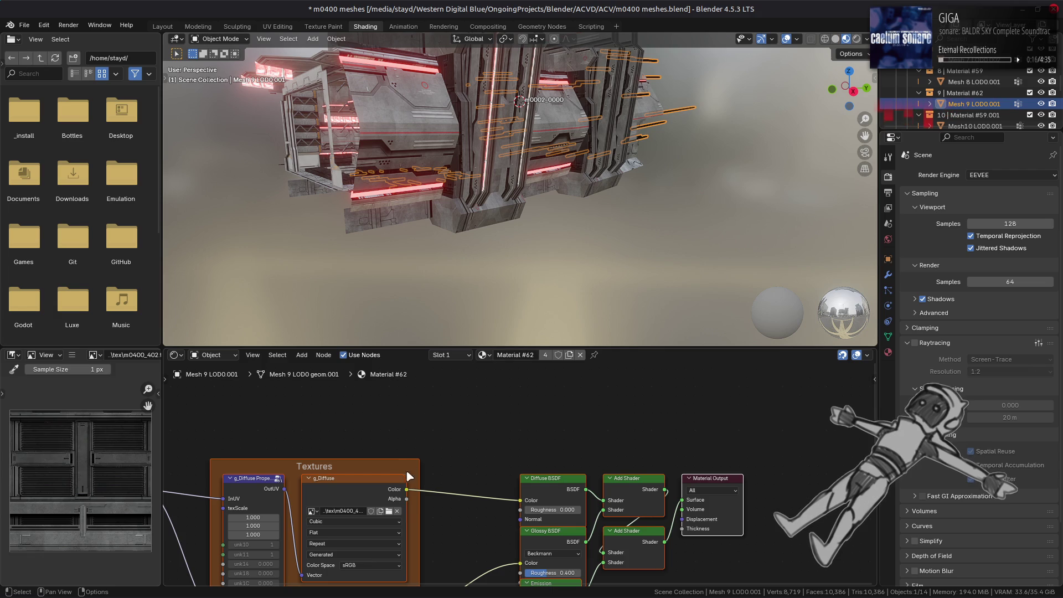
{"action": "left_click", "coordinate": [346, 501]}
{"action": "scroll", "coordinate": [336, 552], "scroll_direction": "down", "scroll_amount": 3}
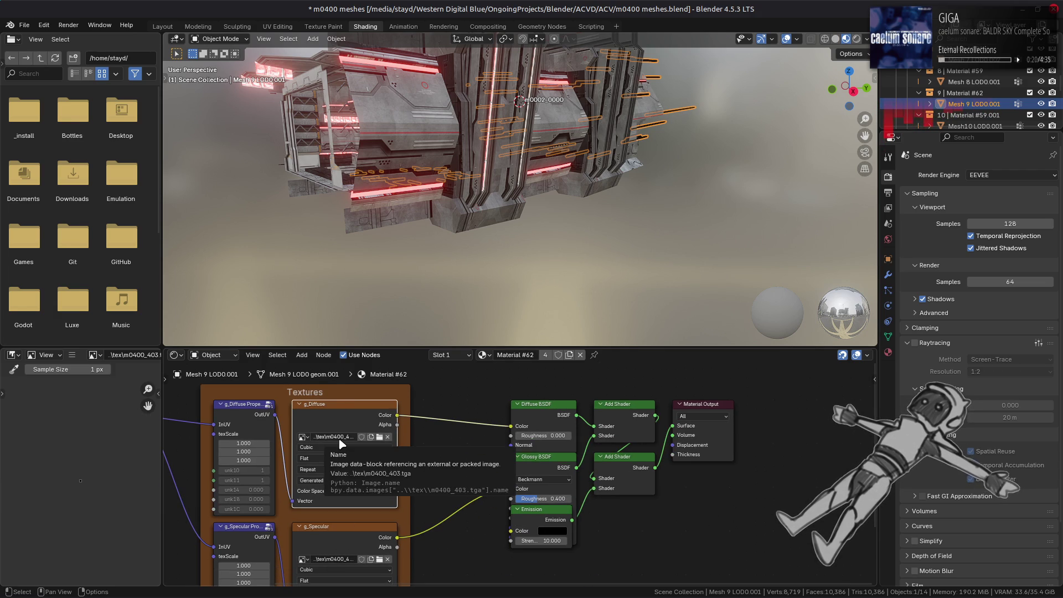
Step: Replace Material #62's diffuse image with m0400_403.dds from the m0400_403-tpf-dcx folder
{"action": "left_click", "coordinate": [72, 355]}
{"action": "mouse_move", "coordinate": [94, 379]}
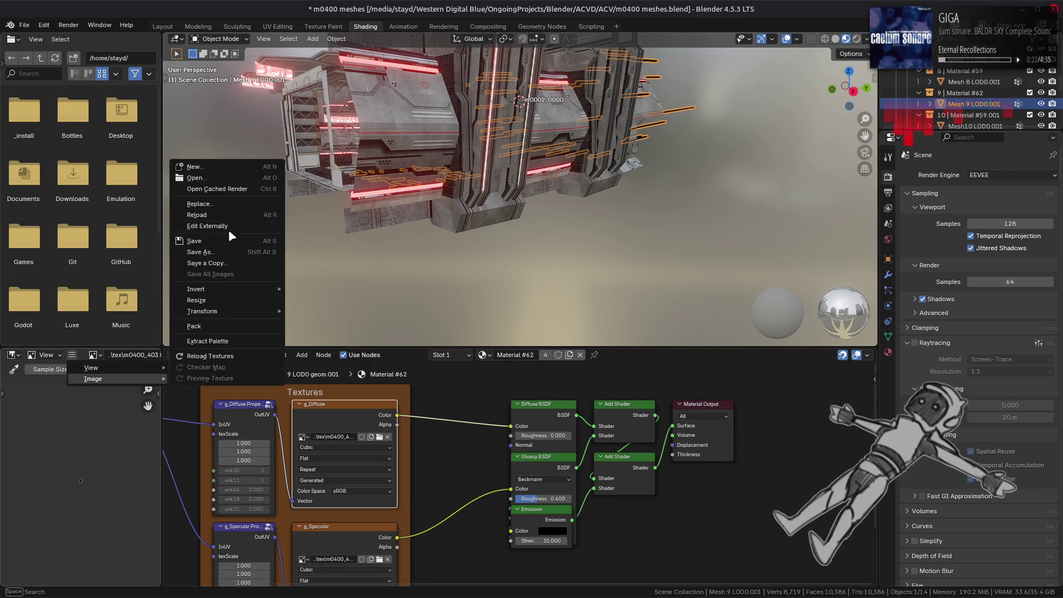
{"action": "left_click", "coordinate": [199, 203]}
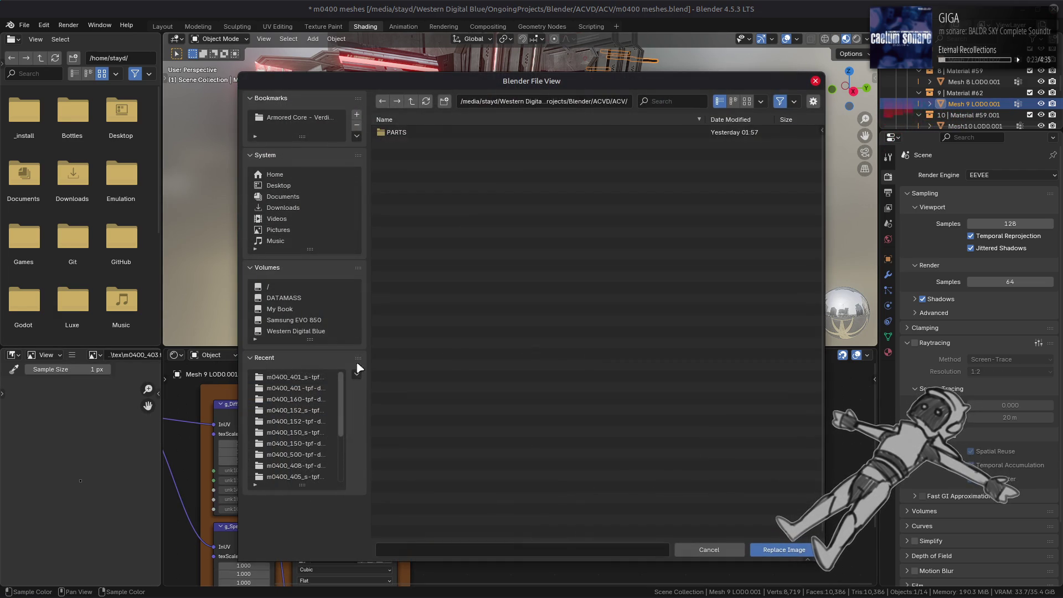
{"action": "left_click", "coordinate": [412, 103]}
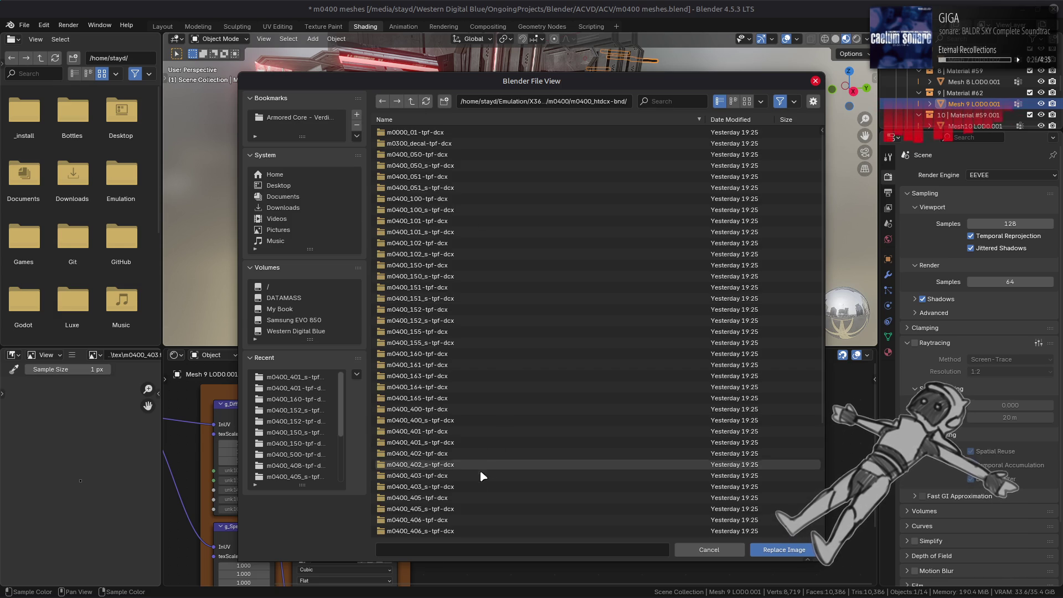
{"action": "double_click", "coordinate": [443, 476]}
{"action": "double_click", "coordinate": [415, 134]}
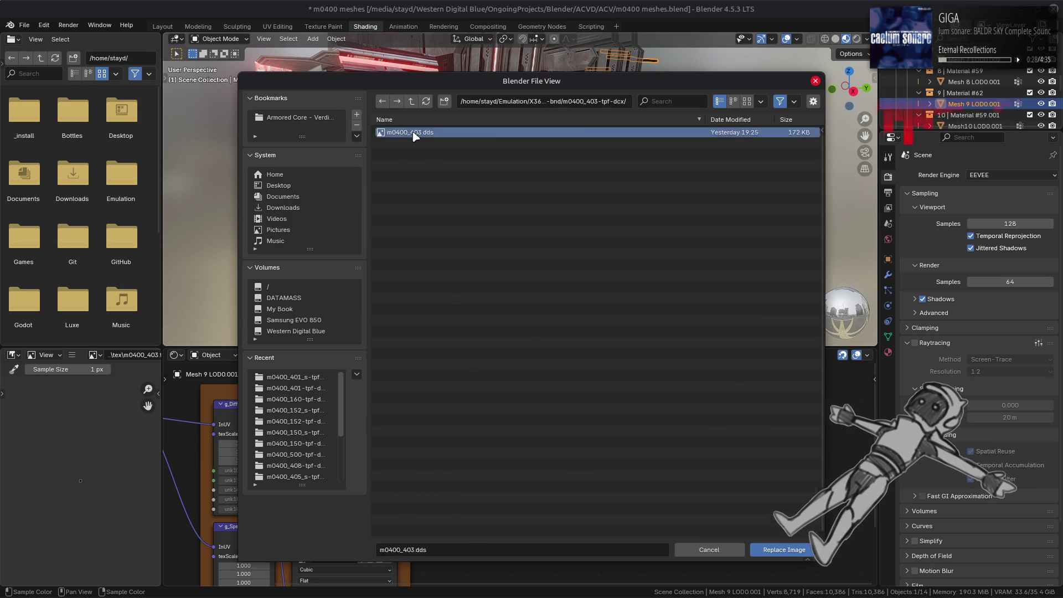
Step: Replace the specular image with m0400_403_s.dds from the m0400_403_s-tpf-dcx folder
{"action": "left_click", "coordinate": [363, 532]}
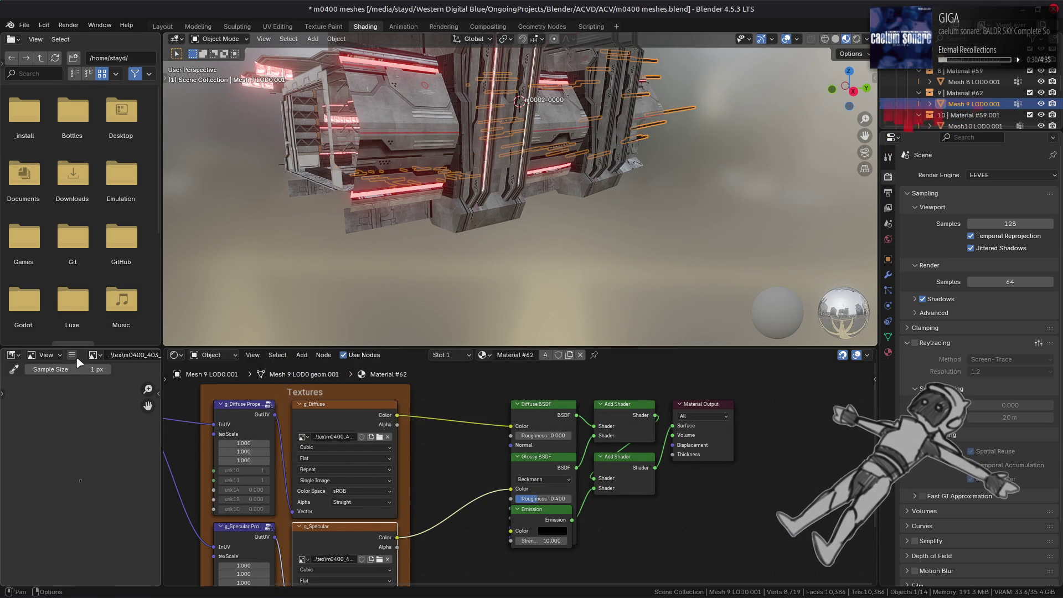
{"action": "mouse_move", "coordinate": [97, 377]}
{"action": "left_click", "coordinate": [217, 204]}
{"action": "left_click", "coordinate": [310, 388]}
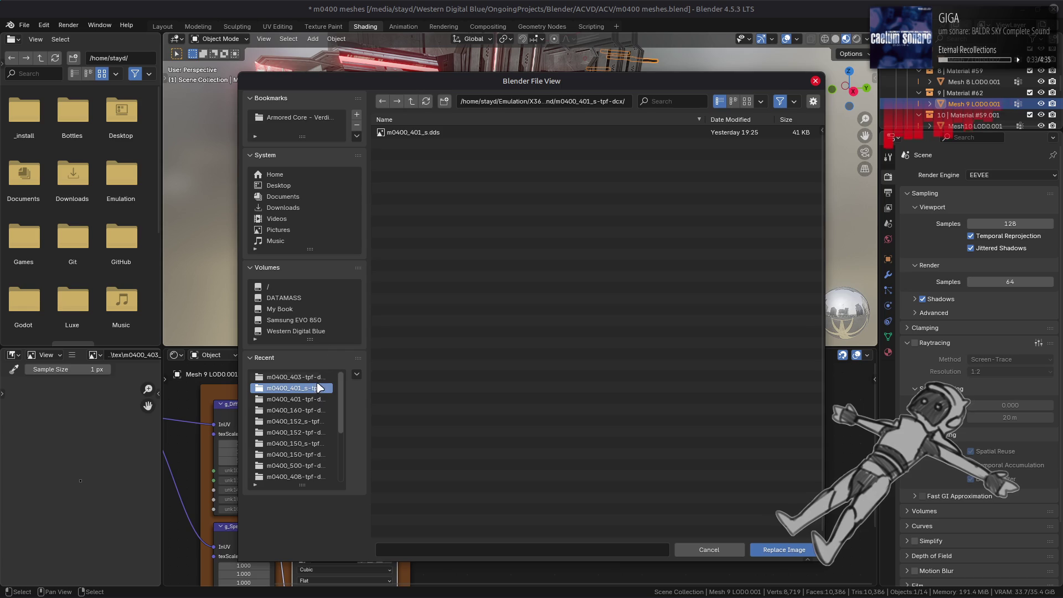
{"action": "left_click", "coordinate": [411, 101]}
{"action": "left_click", "coordinate": [463, 486]}
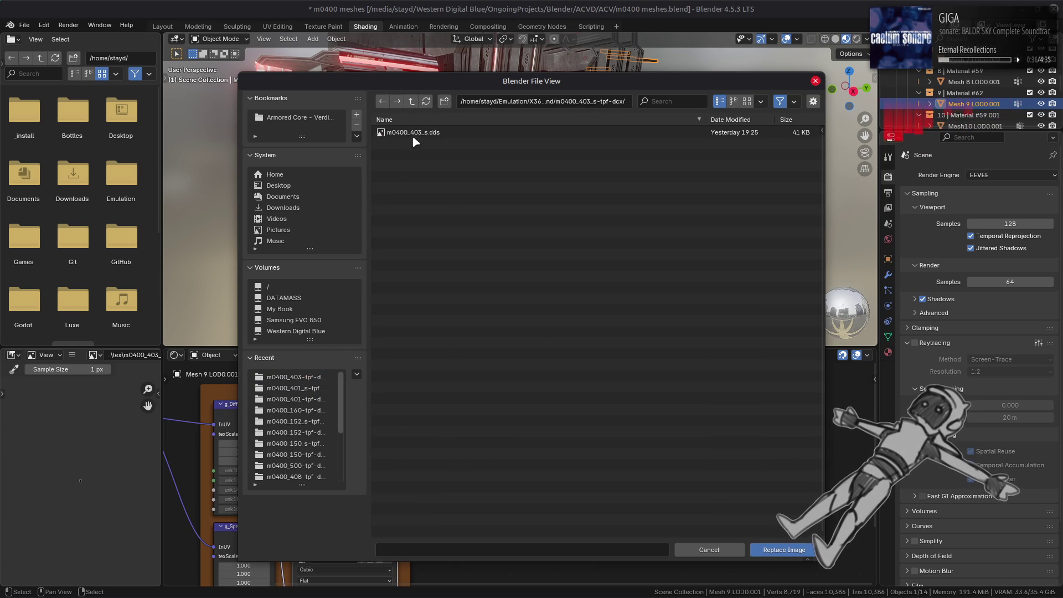
{"action": "double_click", "coordinate": [411, 135]}
Step: Preview textures of Material #59.003 (Mesh10), #89.001 (Mesh11) and #74.001's emission (Mesh12)
{"action": "mouse_move", "coordinate": [674, 176]}
{"action": "middle_mouse_down"}
{"action": "mouse_move", "coordinate": [525, 206]}
{"action": "mouse_move", "coordinate": [448, 189]}
{"action": "middle_mouse_up"}
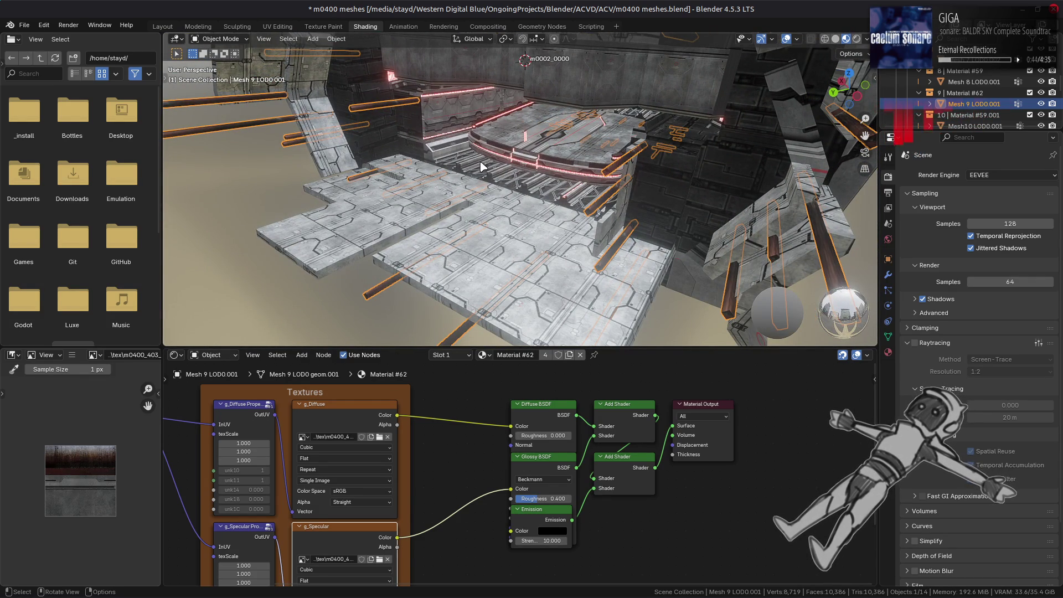
{"action": "scroll", "coordinate": [982, 90], "scroll_direction": "down", "scroll_amount": 2}
{"action": "left_click", "coordinate": [969, 104]}
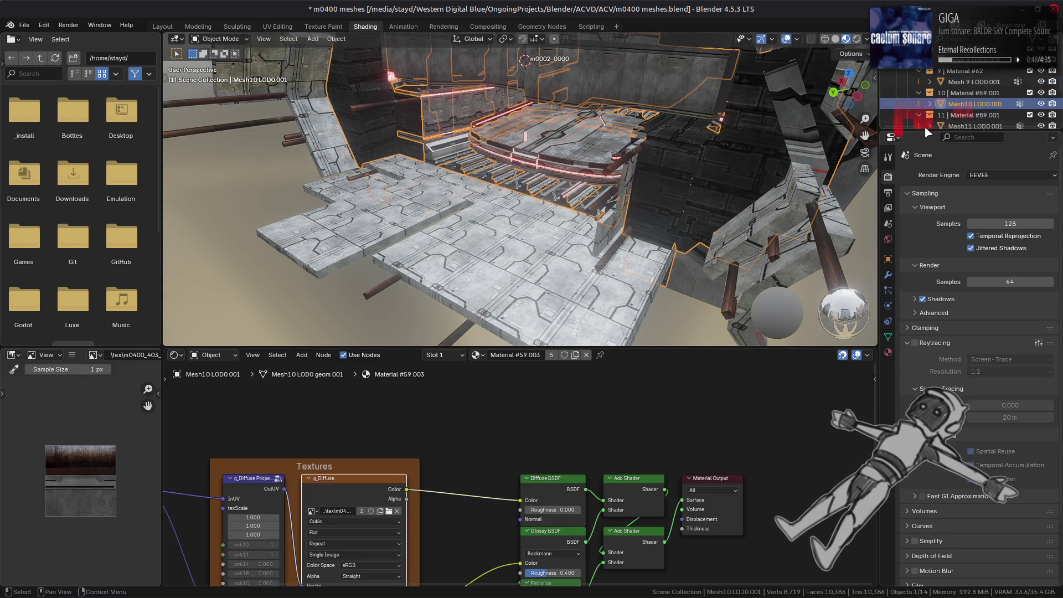
{"action": "left_click", "coordinate": [370, 499]}
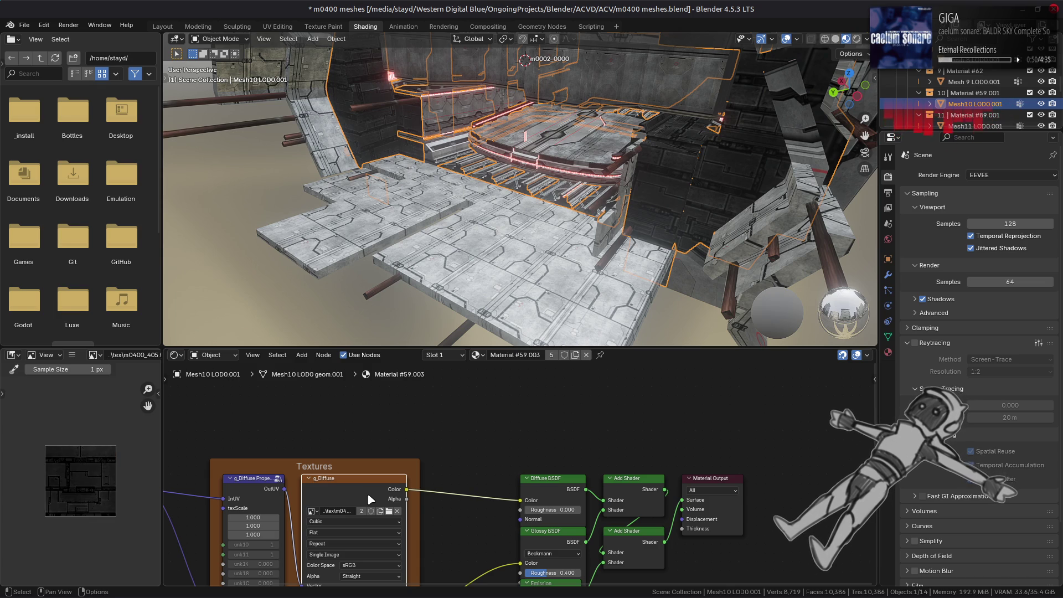
{"action": "scroll", "coordinate": [956, 99], "scroll_direction": "down", "scroll_amount": 2}
{"action": "left_click", "coordinate": [961, 104]}
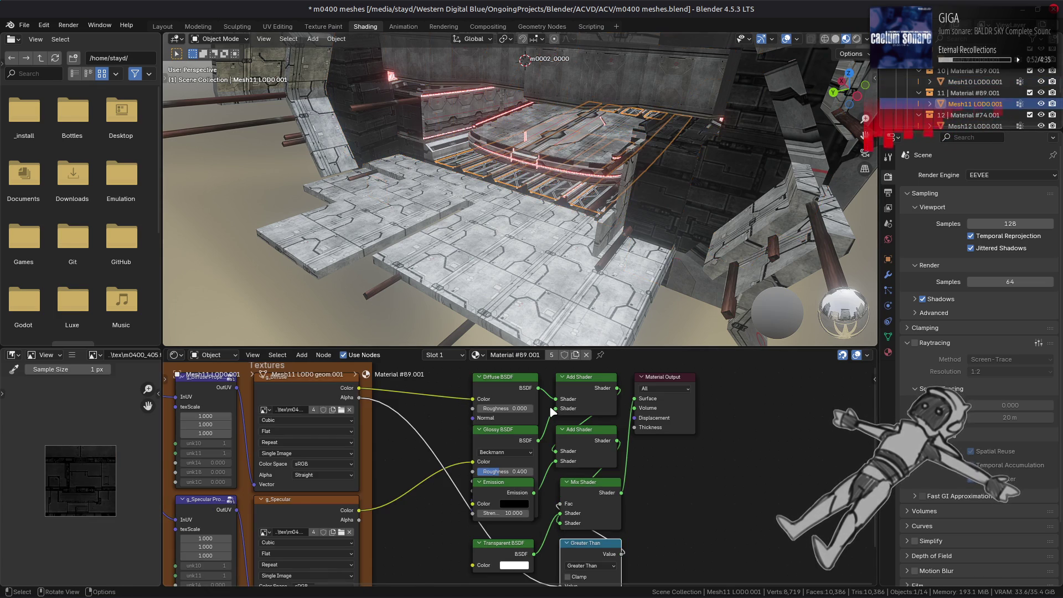
{"action": "left_click", "coordinate": [307, 389]}
{"action": "scroll", "coordinate": [978, 108], "scroll_direction": "down", "scroll_amount": 2}
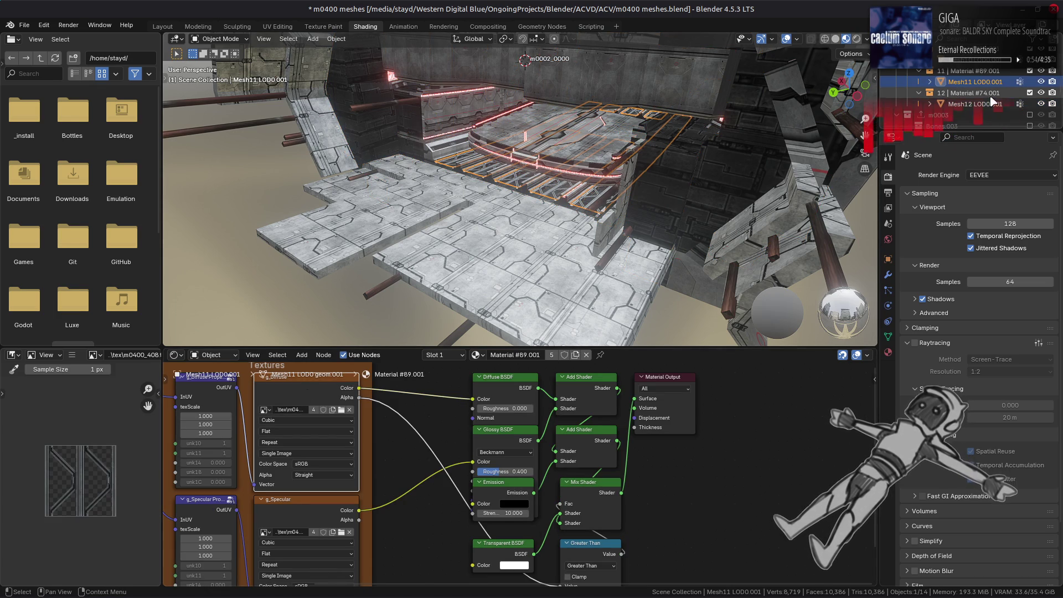
{"action": "left_click", "coordinate": [975, 106]}
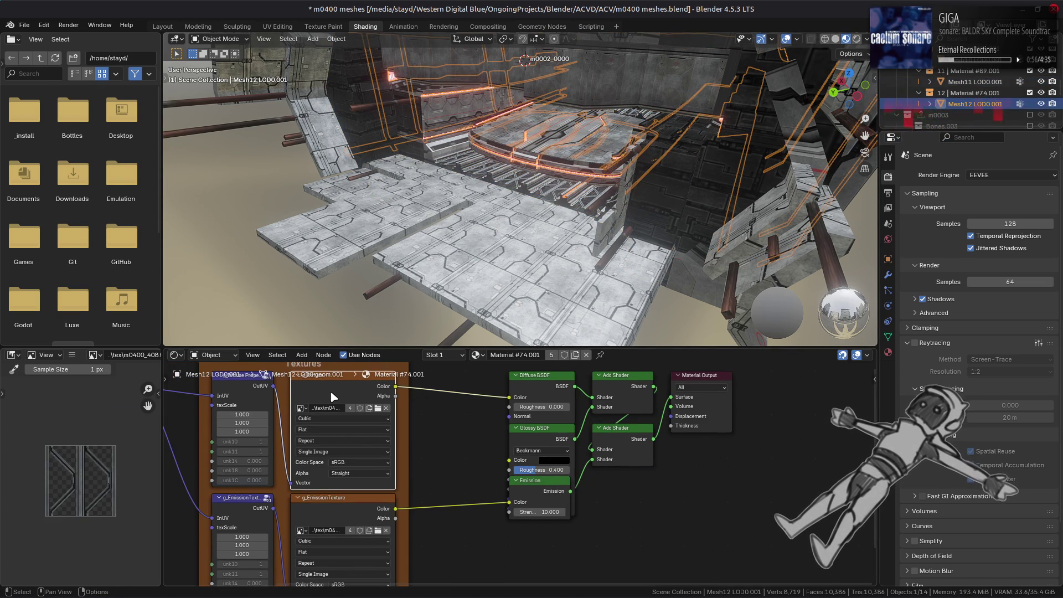
{"action": "left_click", "coordinate": [330, 506]}
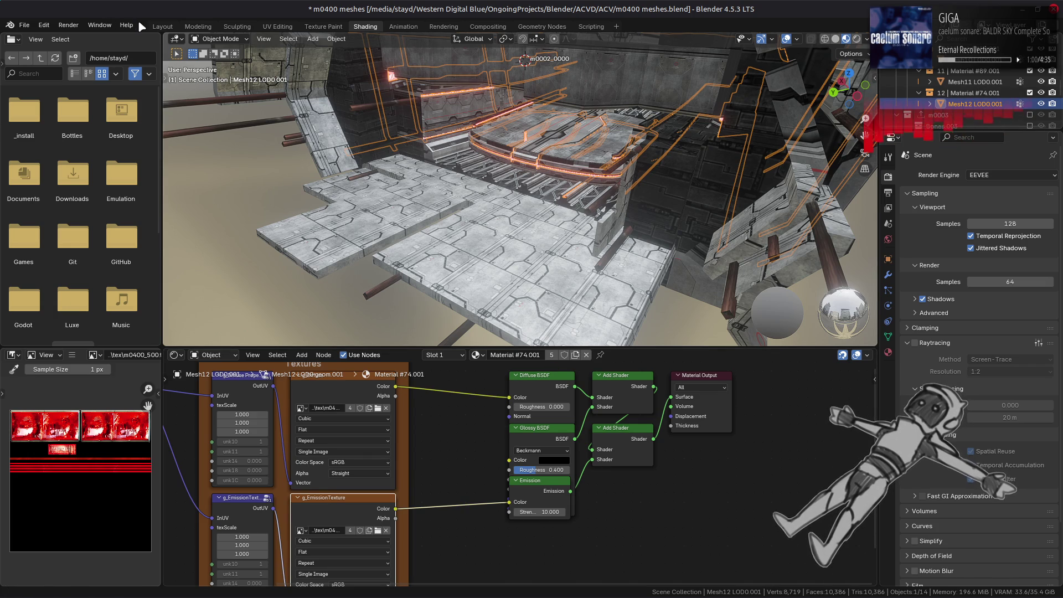
{"action": "left_click", "coordinate": [162, 26]}
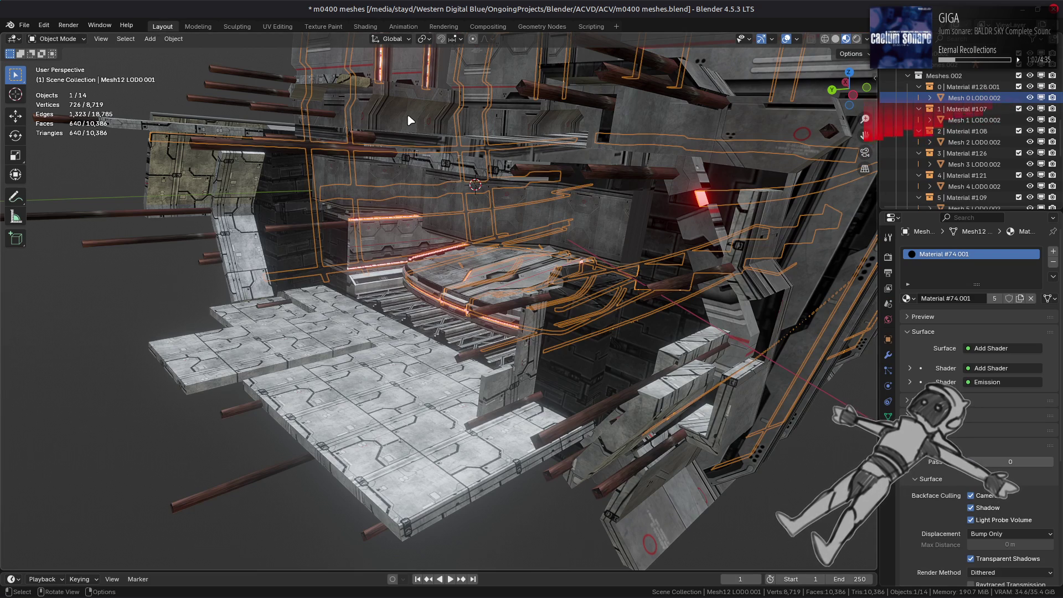
Step: Deselect everything, frame the whole level section and orbit around it
{"action": "key", "text": "alt+a"}
{"action": "key", "text": "Home"}
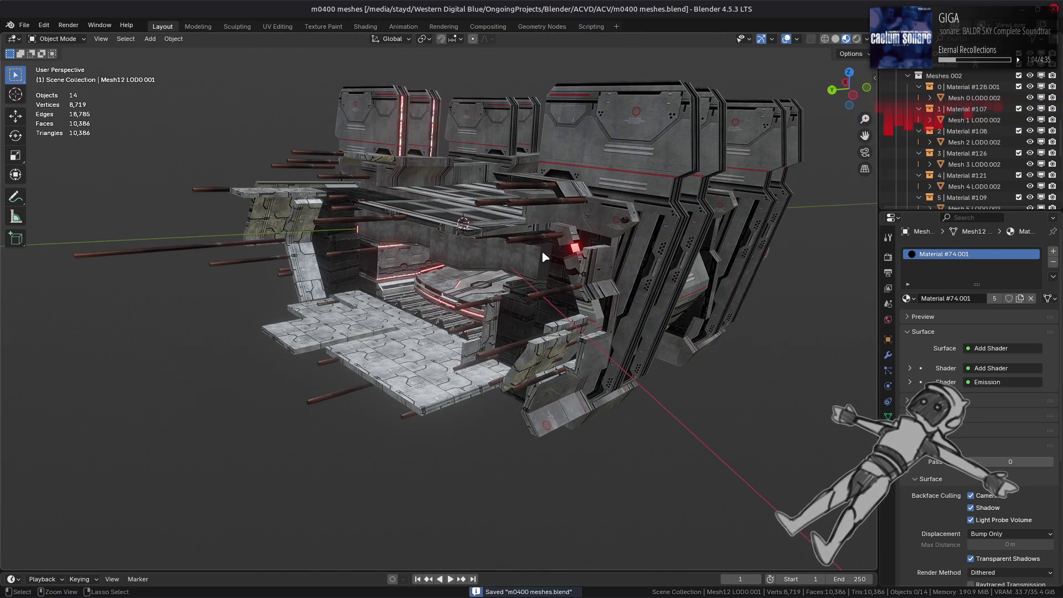
{"action": "mouse_move", "coordinate": [599, 258]}
{"action": "middle_mouse_down"}
{"action": "mouse_move", "coordinate": [497, 243]}
{"action": "mouse_move", "coordinate": [609, 226]}
{"action": "middle_mouse_up"}
{"action": "scroll", "coordinate": [974, 111], "scroll_direction": "up", "scroll_amount": 5}
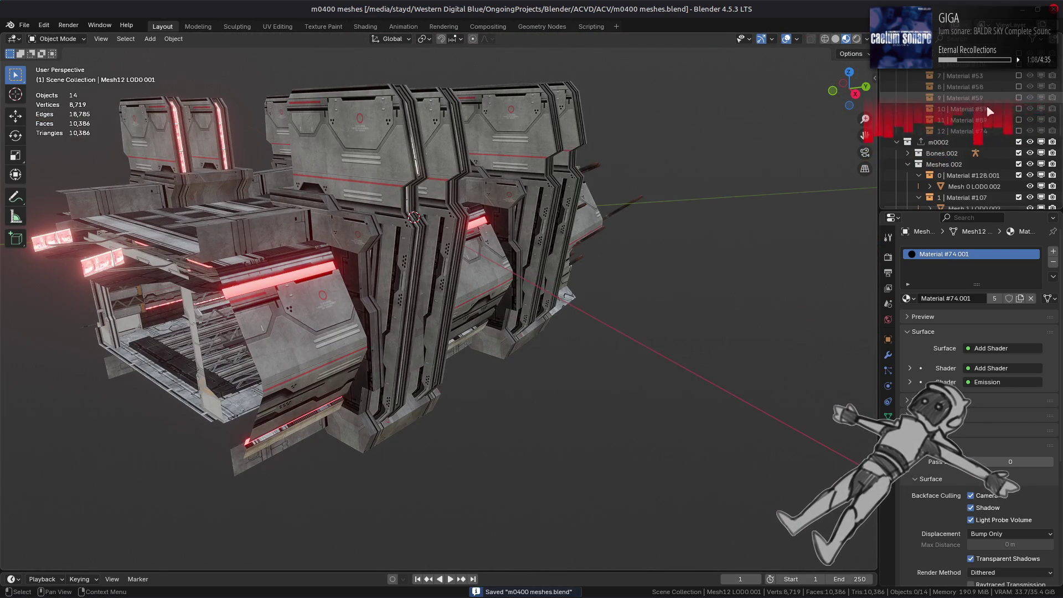
Step: Exclude the m0002 section, include m0003, and orbit around the pipe bridge
{"action": "left_click", "coordinate": [1018, 142]}
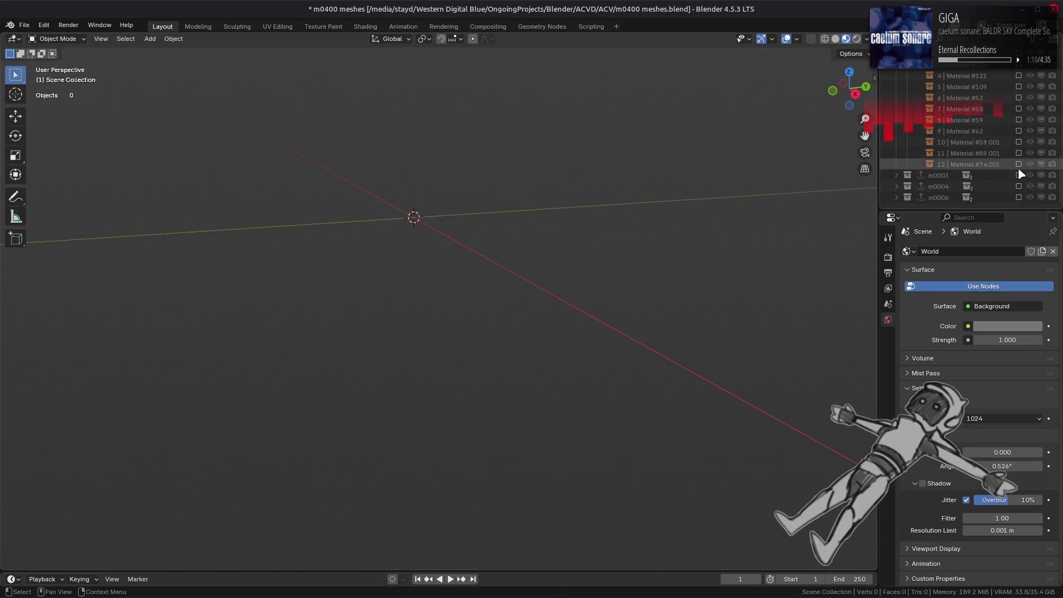
{"action": "left_click", "coordinate": [1018, 175]}
{"action": "mouse_move", "coordinate": [578, 259]}
{"action": "middle_mouse_down"}
{"action": "mouse_move", "coordinate": [432, 288]}
{"action": "mouse_move", "coordinate": [463, 266]}
{"action": "mouse_move", "coordinate": [474, 278]}
{"action": "mouse_move", "coordinate": [696, 242]}
{"action": "mouse_move", "coordinate": [593, 233]}
{"action": "mouse_move", "coordinate": [613, 265]}
{"action": "mouse_move", "coordinate": [554, 290]}
{"action": "middle_mouse_up"}
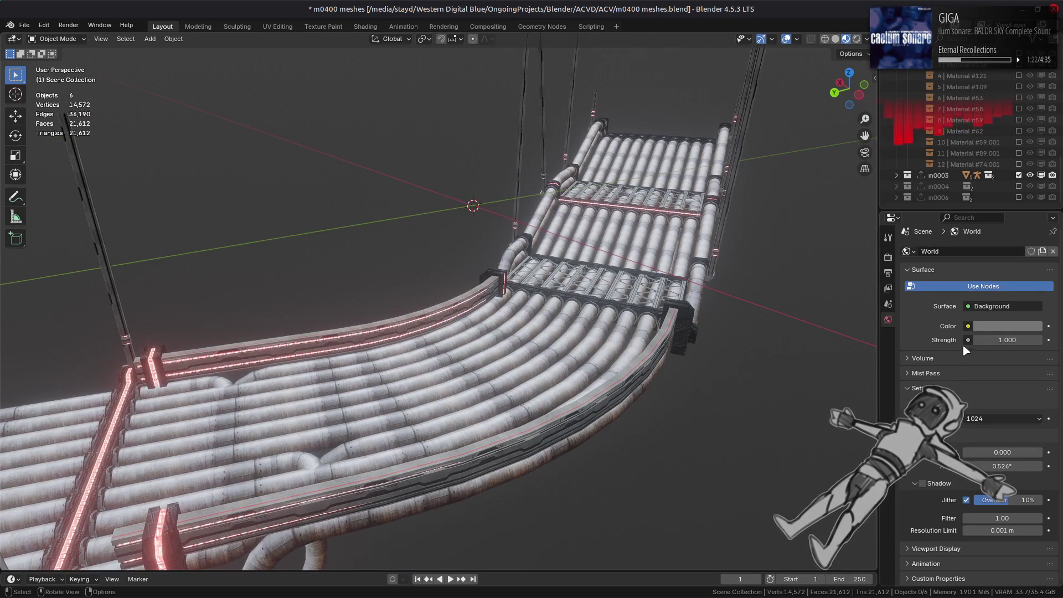
Step: Turn off viewport raytracing in the render settings, viewing the bridge from the side
{"action": "left_click", "coordinate": [887, 257]}
{"action": "middle_click_drag", "start_coordinate": [819, 387], "coordinate": [893, 384]}
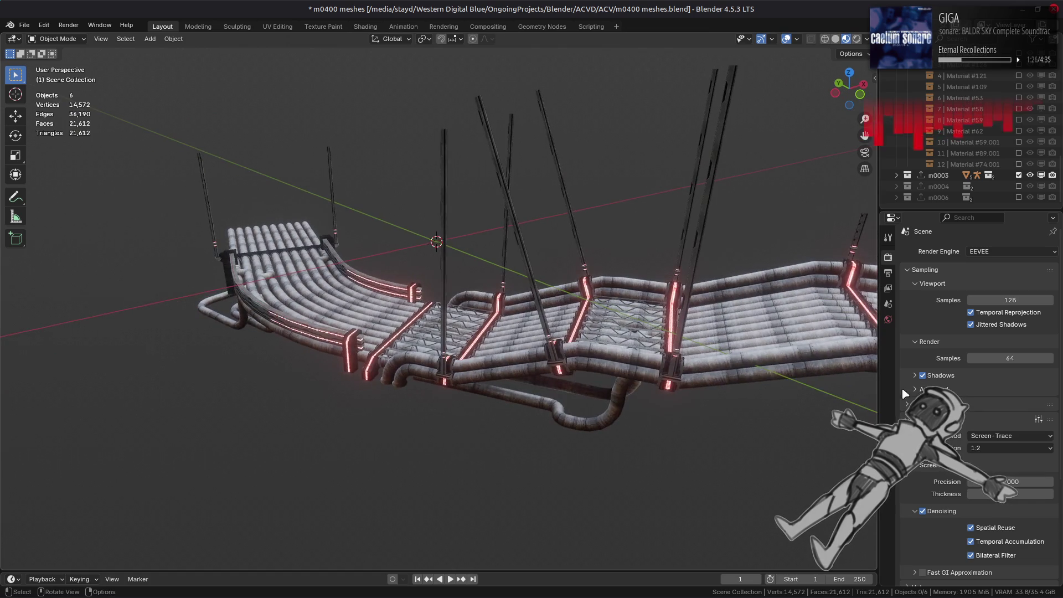
{"action": "left_click", "coordinate": [914, 404]}
Step: Try a darker studio HDRI, then the fifth, eighth and seventh ones on the walkway
{"action": "left_click", "coordinate": [867, 40]}
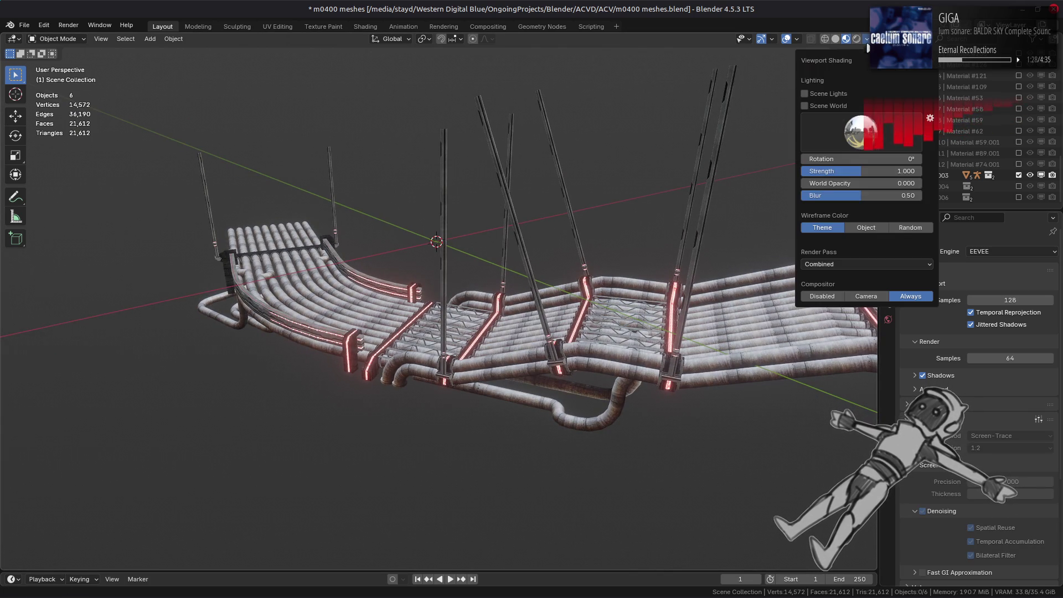
{"action": "left_click", "coordinate": [861, 132]}
{"action": "left_click", "coordinate": [835, 171]}
{"action": "left_click", "coordinate": [872, 136]}
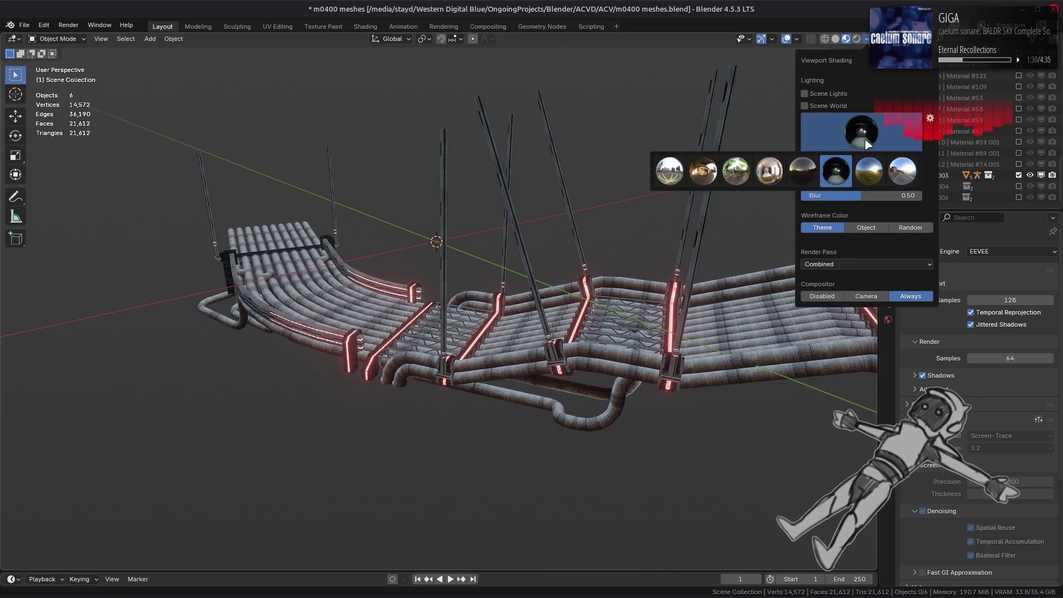
{"action": "left_click", "coordinate": [802, 171]}
{"action": "left_click", "coordinate": [862, 133]}
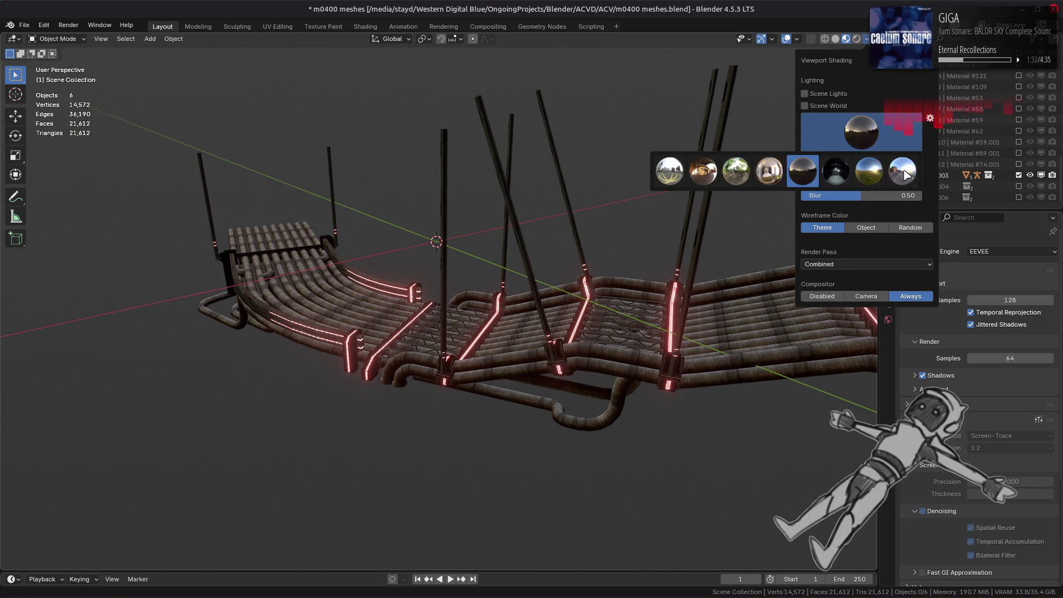
{"action": "left_click", "coordinate": [906, 175]}
{"action": "left_click", "coordinate": [863, 133]}
{"action": "left_click", "coordinate": [868, 171]}
Step: Compare the warm interior HDRI, then return to the first, neutral studio environment
{"action": "left_click", "coordinate": [862, 133]}
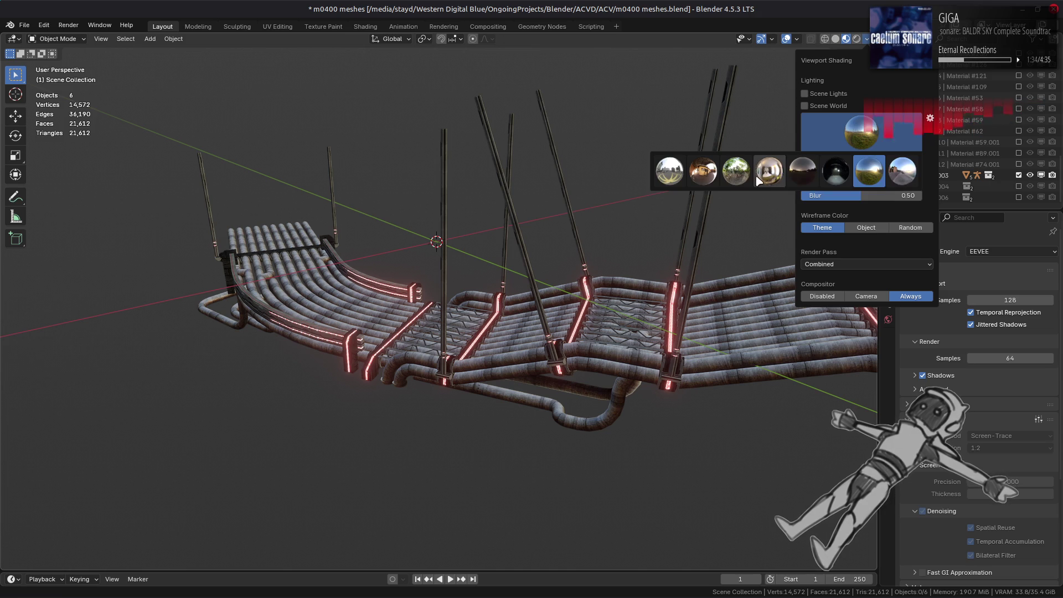
{"action": "left_click", "coordinate": [705, 178]}
{"action": "left_click", "coordinate": [846, 142]}
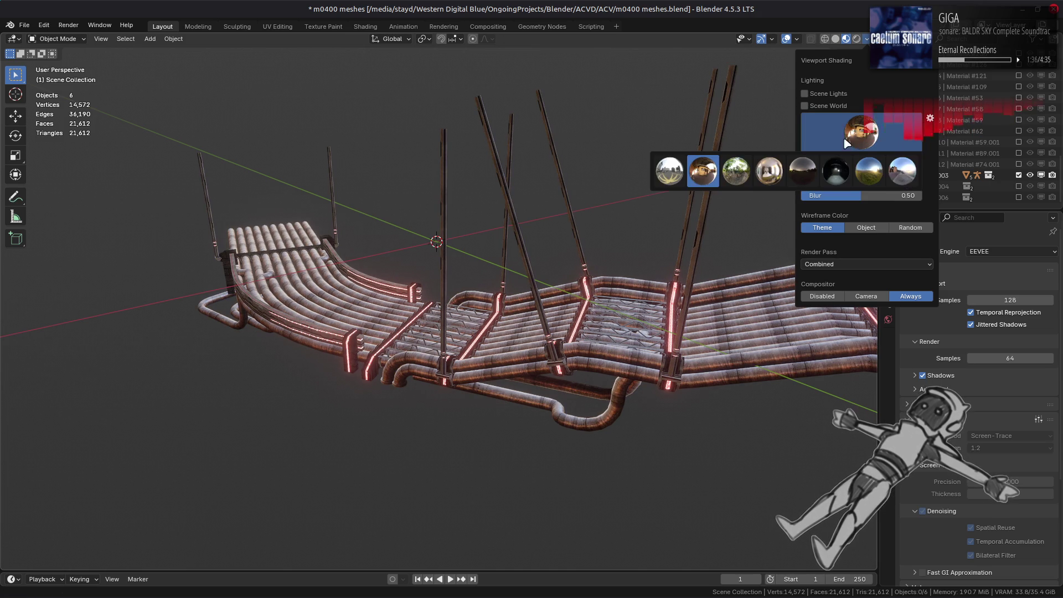
{"action": "left_click", "coordinate": [668, 174]}
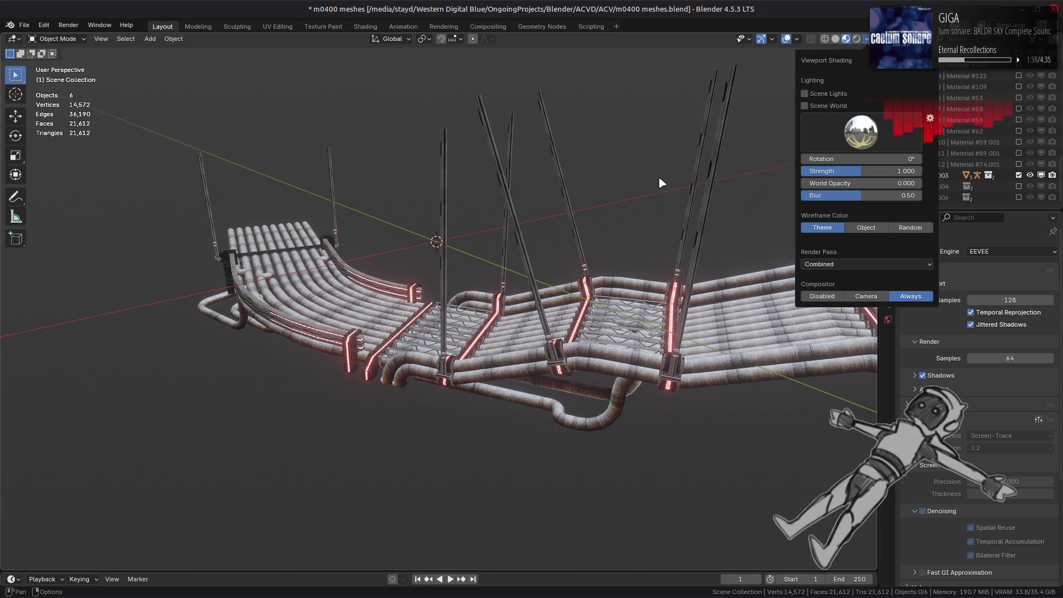
{"action": "left_click", "coordinate": [861, 132]}
{"action": "left_click", "coordinate": [703, 174]}
{"action": "mouse_move", "coordinate": [707, 254]}
{"action": "middle_mouse_down"}
{"action": "mouse_move", "coordinate": [650, 313]}
{"action": "mouse_move", "coordinate": [714, 332]}
{"action": "mouse_move", "coordinate": [647, 285]}
{"action": "middle_mouse_up"}
Step: Re-enable viewport raytracing, then exclude m0003 and include the m0004 platform in the Outliner
{"action": "left_click", "coordinate": [915, 404]}
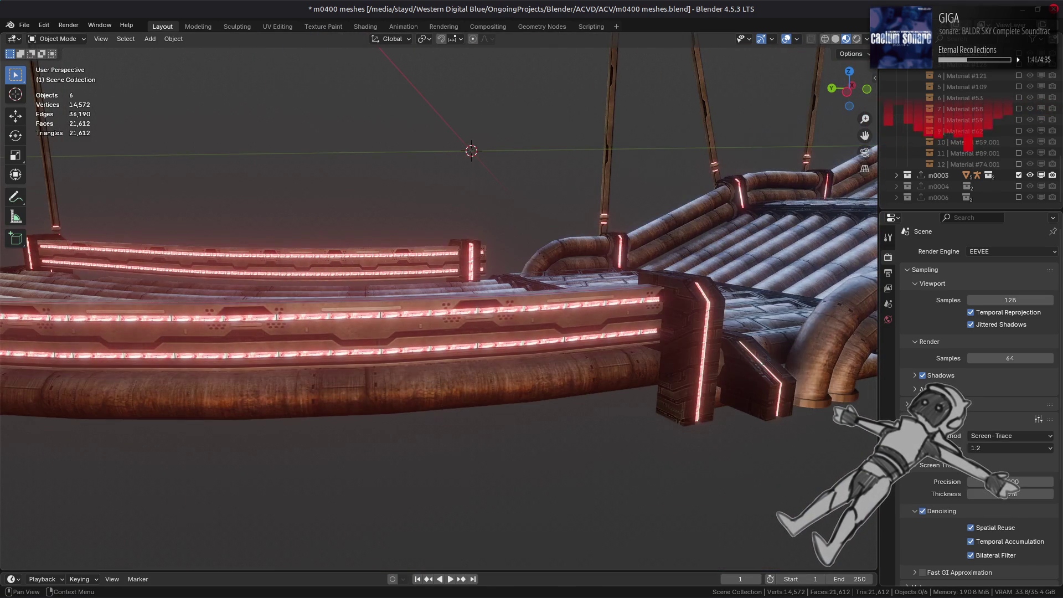
{"action": "middle_click_drag", "start_coordinate": [731, 340], "coordinate": [604, 357]}
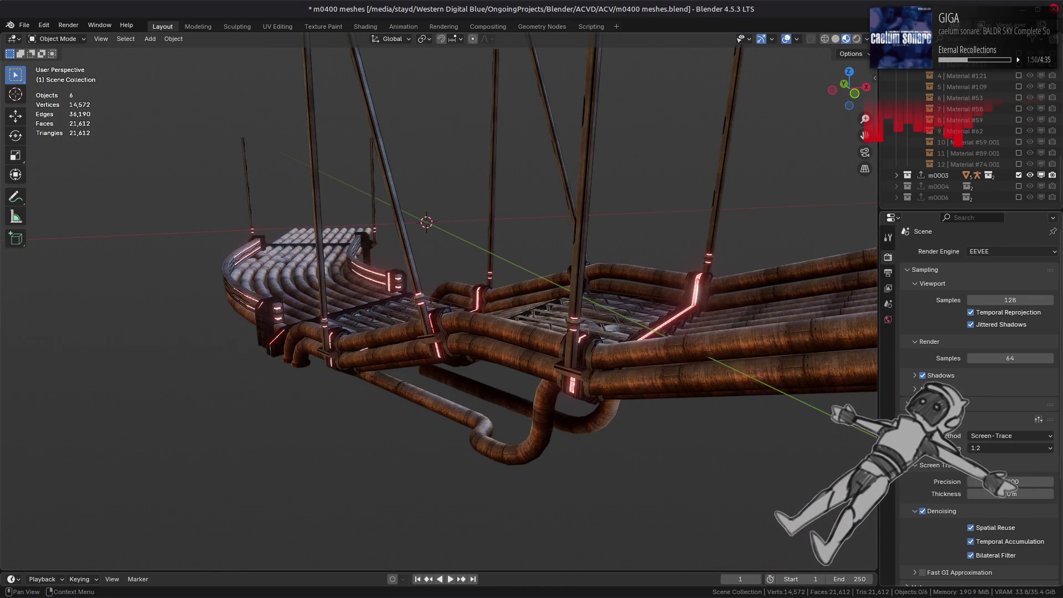
{"action": "mouse_move", "coordinate": [764, 343]}
{"action": "middle_mouse_down"}
{"action": "mouse_move", "coordinate": [833, 383]}
{"action": "mouse_move", "coordinate": [811, 380]}
{"action": "mouse_move", "coordinate": [812, 335]}
{"action": "middle_mouse_up"}
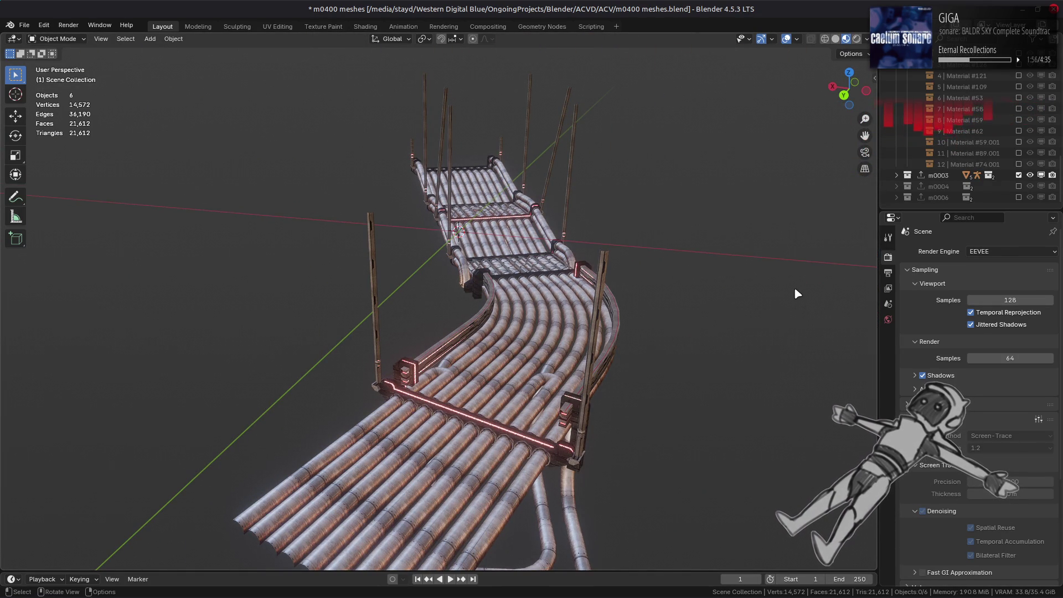
{"action": "left_click", "coordinate": [1018, 174]}
{"action": "left_click", "coordinate": [1018, 186]}
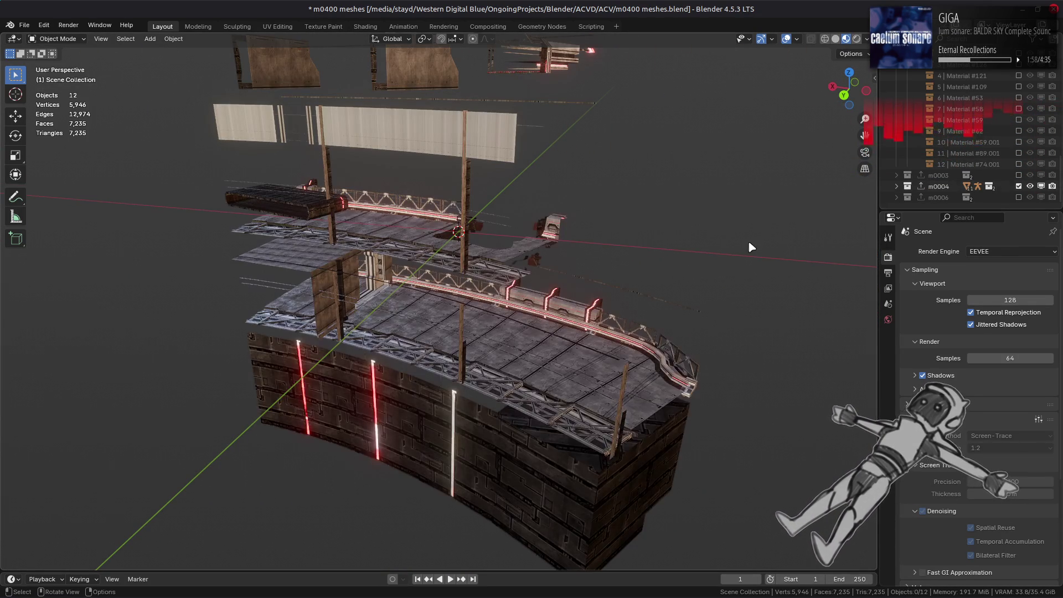
Step: Light the m0004 platform with a brighter studio HDRI after trying a couple of others
{"action": "scroll", "coordinate": [638, 256], "scroll_direction": "up", "scroll_amount": 3}
{"action": "mouse_move", "coordinate": [639, 256]}
{"action": "middle_mouse_down"}
{"action": "mouse_move", "coordinate": [548, 280]}
{"action": "mouse_move", "coordinate": [559, 297]}
{"action": "mouse_move", "coordinate": [709, 339]}
{"action": "mouse_move", "coordinate": [659, 311]}
{"action": "mouse_move", "coordinate": [584, 327]}
{"action": "mouse_move", "coordinate": [576, 316]}
{"action": "mouse_move", "coordinate": [563, 336]}
{"action": "mouse_move", "coordinate": [612, 301]}
{"action": "mouse_move", "coordinate": [545, 339]}
{"action": "middle_mouse_up"}
{"action": "scroll", "coordinate": [546, 339], "scroll_direction": "up", "scroll_amount": 5}
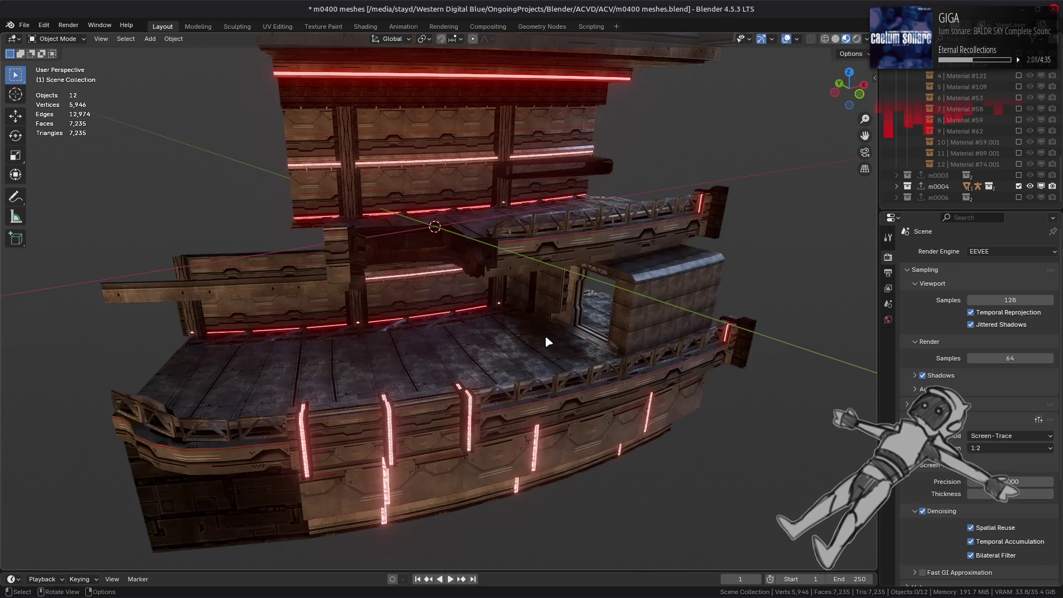
{"action": "scroll", "coordinate": [796, 112], "scroll_direction": "up", "scroll_amount": 2}
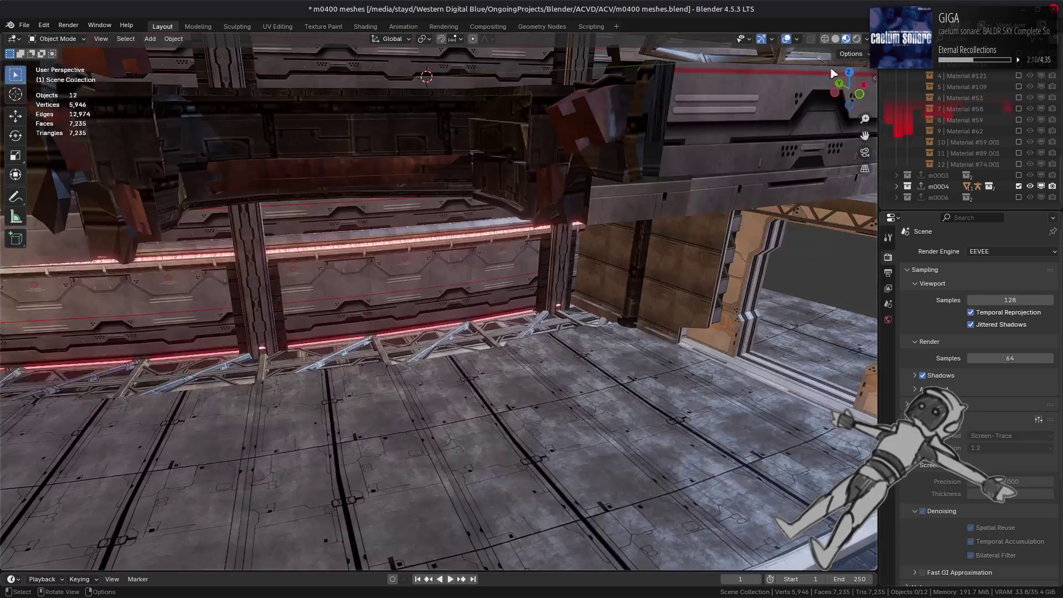
{"action": "left_click", "coordinate": [867, 39]}
{"action": "left_click", "coordinate": [838, 132]}
{"action": "left_click", "coordinate": [676, 174]}
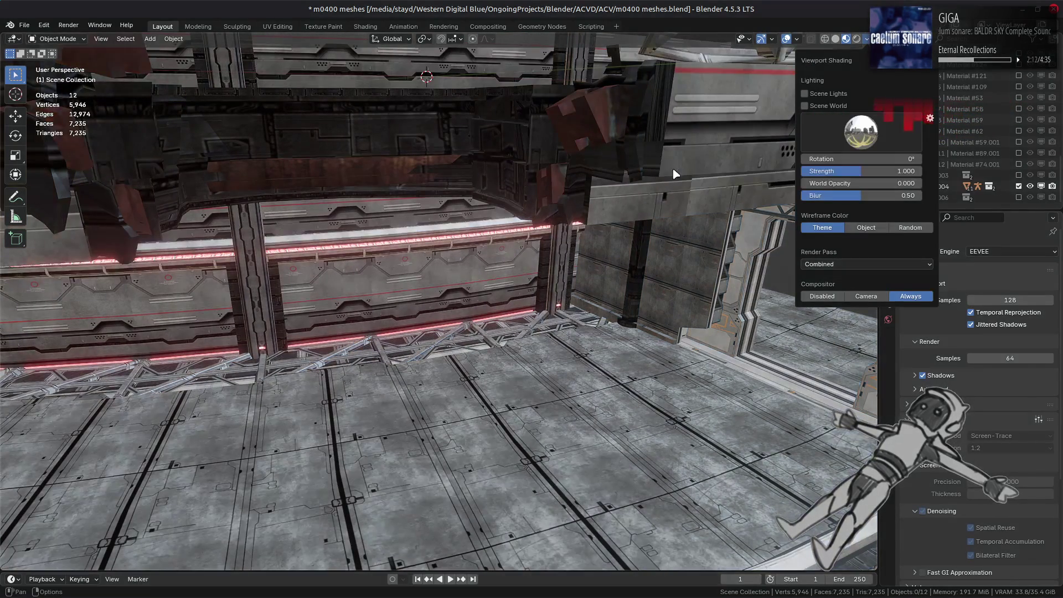
{"action": "left_click", "coordinate": [854, 136]}
{"action": "left_click", "coordinate": [737, 172]}
{"action": "left_click", "coordinate": [861, 132]}
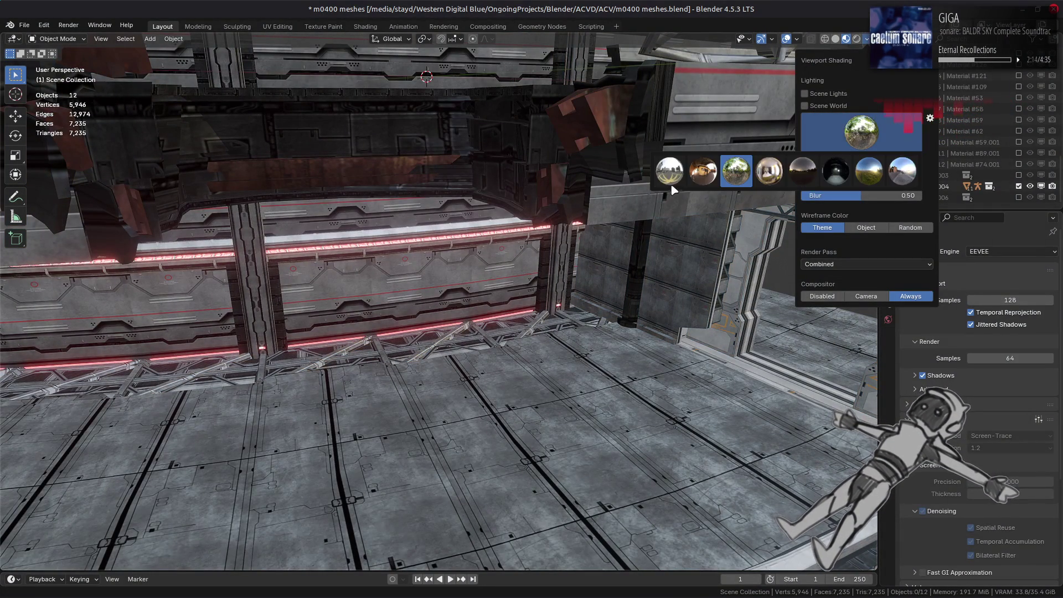
{"action": "left_click", "coordinate": [676, 196]}
Step: Inspect the overhanging structure up close and save m0400 meshes.blend
{"action": "middle_click_drag", "start_coordinate": [655, 221], "coordinate": [655, 242]}
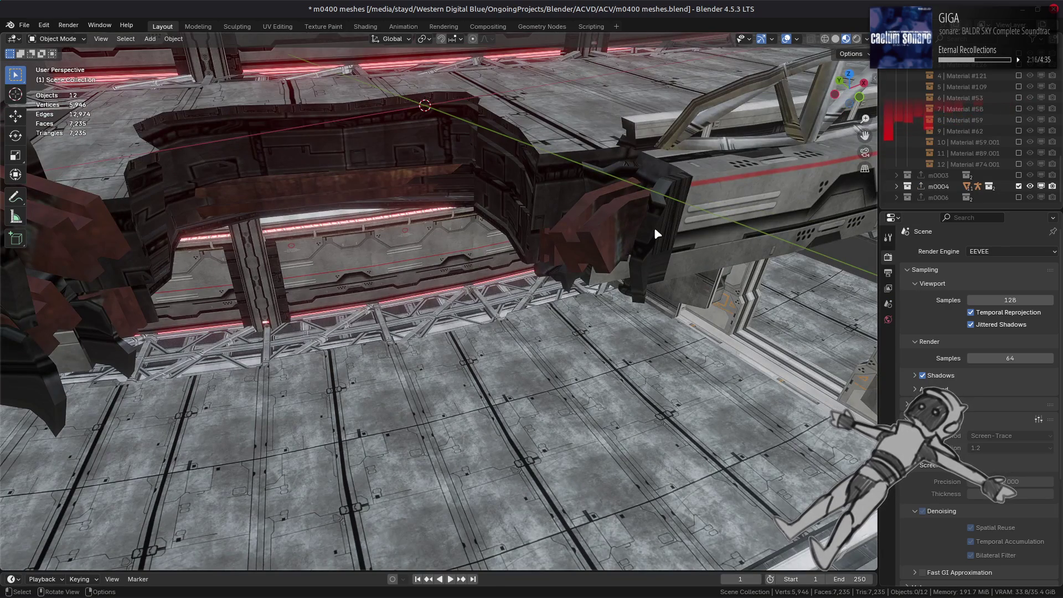
{"action": "scroll", "coordinate": [653, 227], "scroll_direction": "down", "scroll_amount": 5}
{"action": "mouse_move", "coordinate": [541, 297]}
{"action": "middle_mouse_down"}
{"action": "mouse_move", "coordinate": [506, 250]}
{"action": "mouse_move", "coordinate": [331, 243]}
{"action": "mouse_move", "coordinate": [387, 252]}
{"action": "mouse_move", "coordinate": [568, 240]}
{"action": "mouse_move", "coordinate": [527, 286]}
{"action": "mouse_move", "coordinate": [473, 302]}
{"action": "middle_mouse_up"}
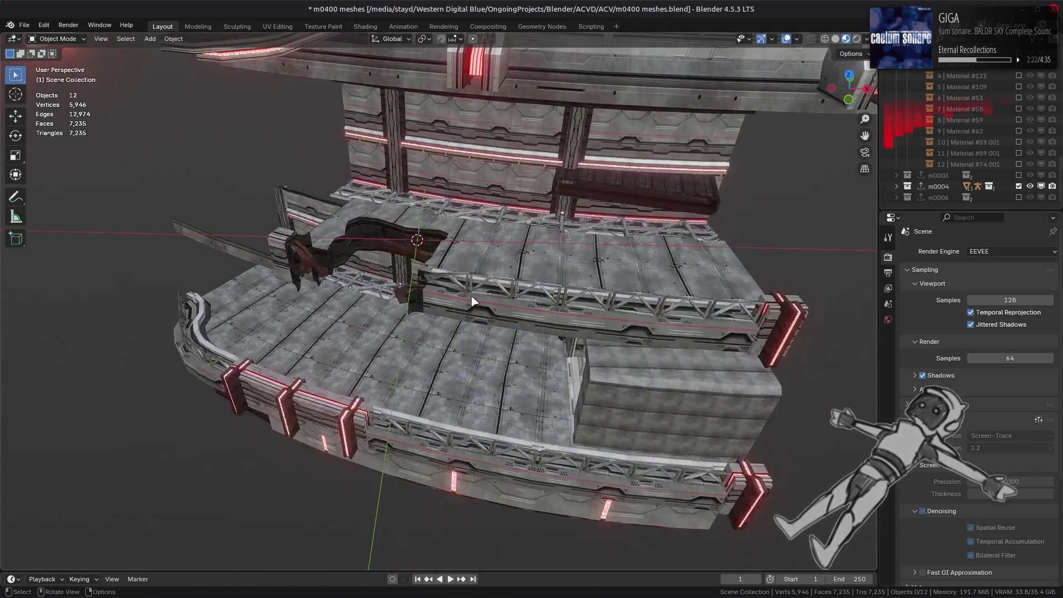
{"action": "scroll", "coordinate": [536, 251], "scroll_direction": "down", "scroll_amount": 5}
{"action": "key", "text": "ctrl+s"}
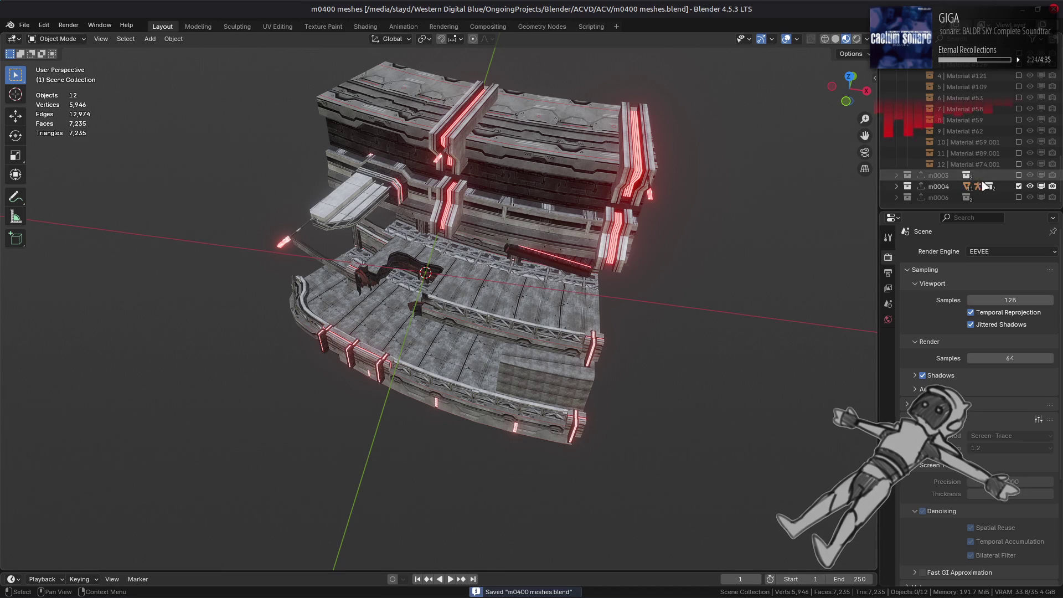
Step: Swap the shown section from m0004 to m0006, view its curved bridge, and save
{"action": "left_click", "coordinate": [1018, 197], "text": "ctrl"}
{"action": "mouse_move", "coordinate": [568, 267]}
{"action": "middle_mouse_down"}
{"action": "mouse_move", "coordinate": [572, 237]}
{"action": "mouse_move", "coordinate": [537, 214]}
{"action": "mouse_move", "coordinate": [486, 246]}
{"action": "mouse_move", "coordinate": [430, 218]}
{"action": "mouse_move", "coordinate": [410, 231]}
{"action": "mouse_move", "coordinate": [489, 247]}
{"action": "mouse_move", "coordinate": [664, 244]}
{"action": "mouse_move", "coordinate": [474, 221]}
{"action": "mouse_move", "coordinate": [309, 219]}
{"action": "mouse_move", "coordinate": [442, 206]}
{"action": "mouse_move", "coordinate": [462, 215]}
{"action": "middle_mouse_up"}
{"action": "key", "text": "ctrl+s"}
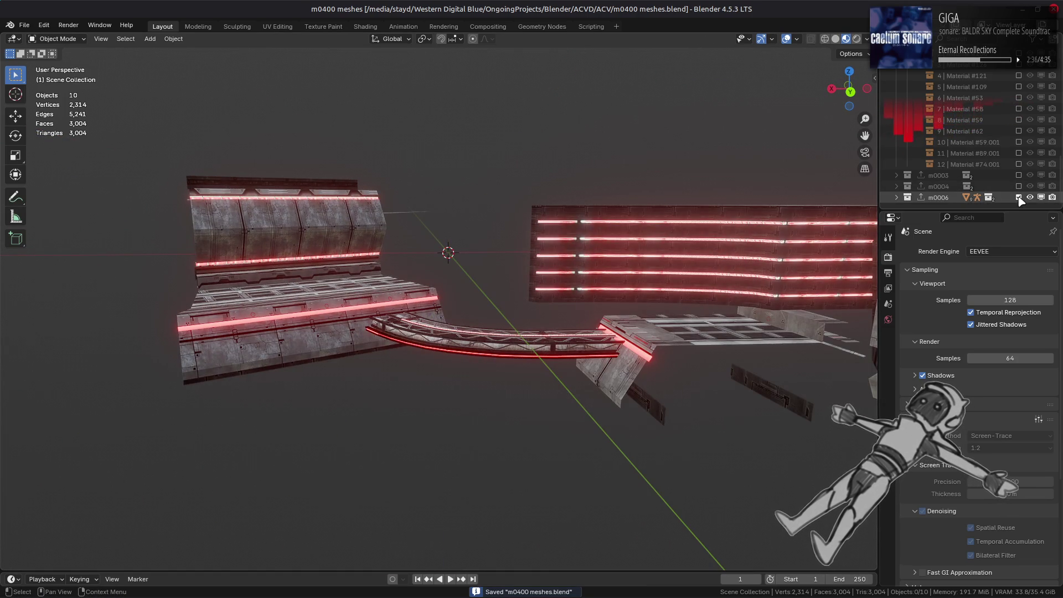
Step: Clear every object from the scene and switch to the m0400 file manager window
{"action": "key", "text": "a"}
{"action": "key", "text": "Delete"}
{"action": "key", "text": "alt+Tab"}
{"action": "key", "text": "alt+Tab"}
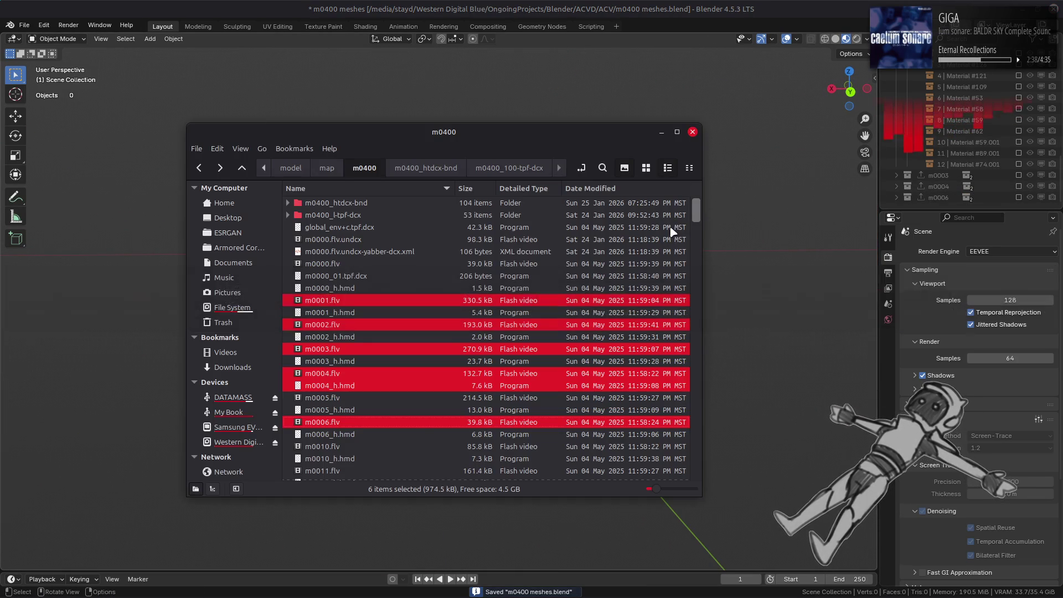
Step: Select m0010.flv plus m0011–m0013, m0015 and m0016.flv in the m0400 folder
{"action": "scroll", "coordinate": [460, 327], "scroll_direction": "down", "scroll_amount": 2}
{"action": "left_click", "coordinate": [364, 342]}
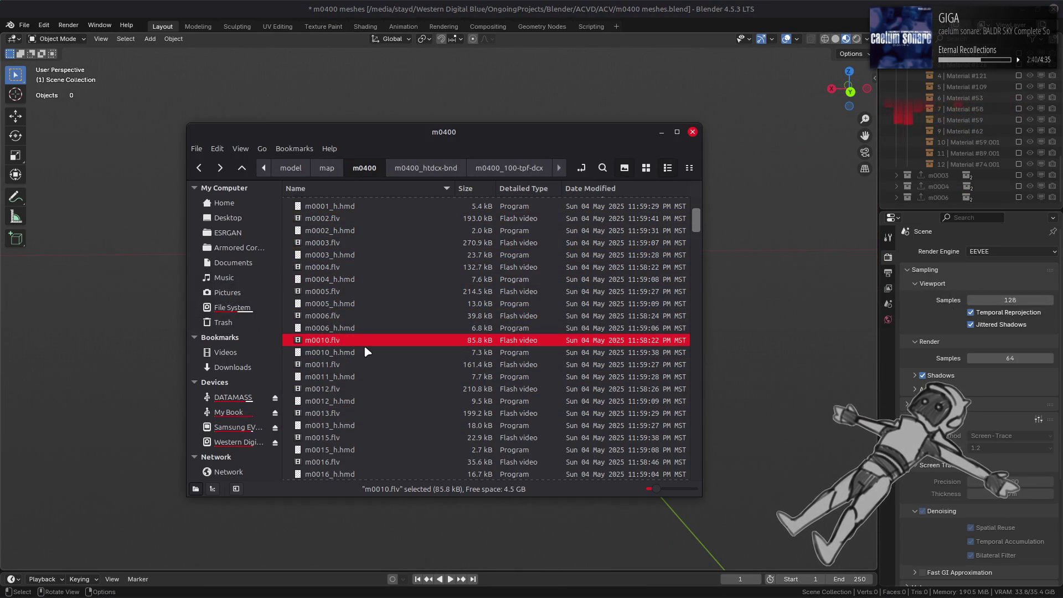
{"action": "scroll", "coordinate": [365, 346], "scroll_direction": "down", "scroll_amount": 2}
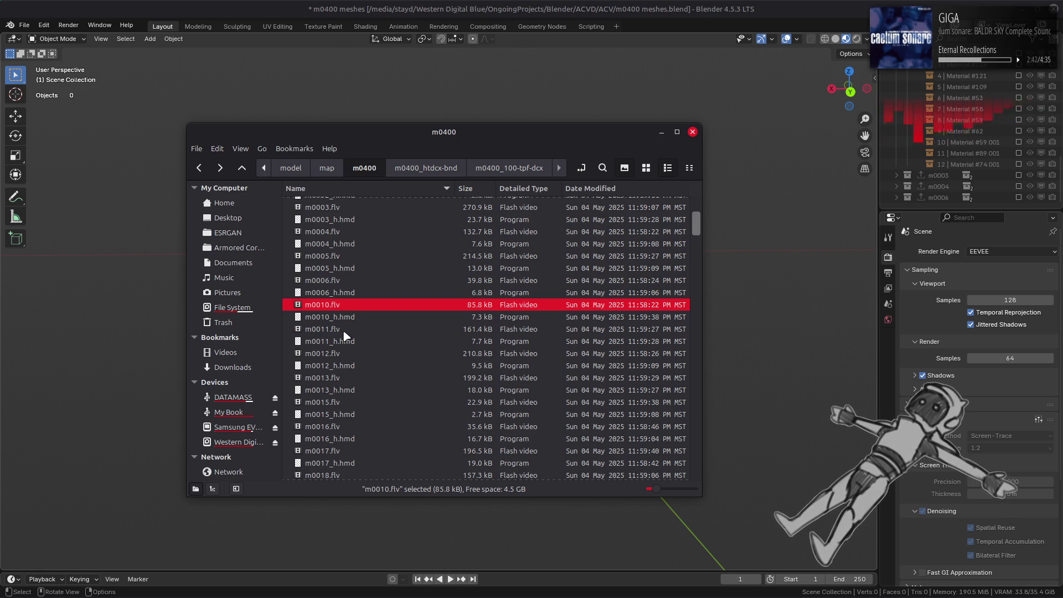
{"action": "left_click", "coordinate": [344, 331], "text": "ctrl"}
{"action": "left_click", "coordinate": [346, 355], "text": "ctrl"}
{"action": "left_click", "coordinate": [349, 380], "text": "ctrl"}
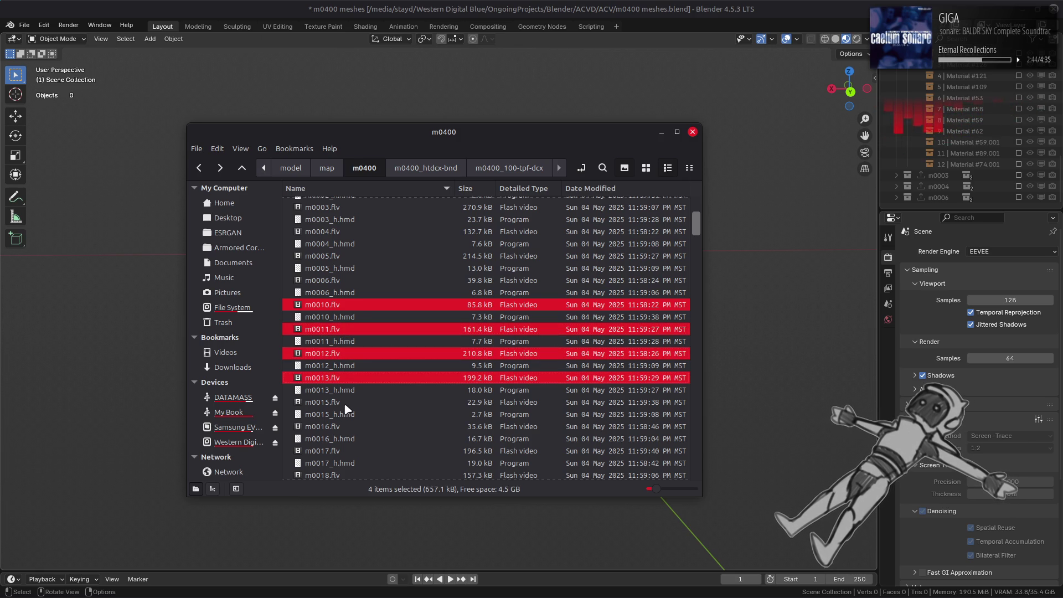
{"action": "left_click", "coordinate": [344, 403], "text": "ctrl"}
{"action": "left_click", "coordinate": [344, 427], "text": "ctrl"}
Step: Add m0017–m0019.flv and import all nine dropped files into Blender as FLVER meshes
{"action": "scroll", "coordinate": [344, 409], "scroll_direction": "down", "scroll_amount": 4}
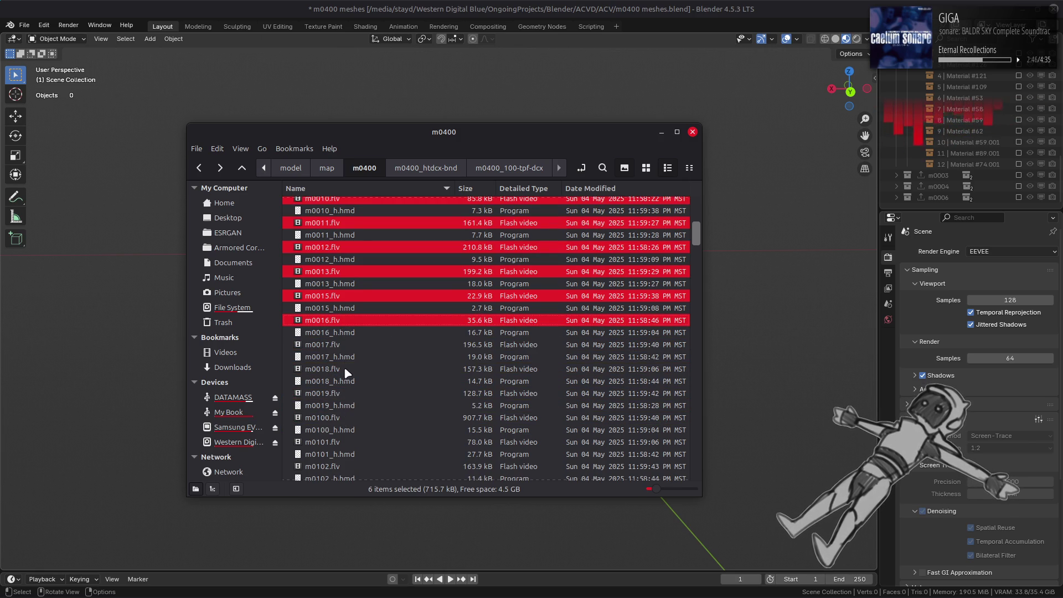
{"action": "left_click", "coordinate": [343, 347], "text": "ctrl"}
{"action": "left_click", "coordinate": [345, 372], "text": "ctrl"}
{"action": "left_click", "coordinate": [345, 396], "text": "ctrl"}
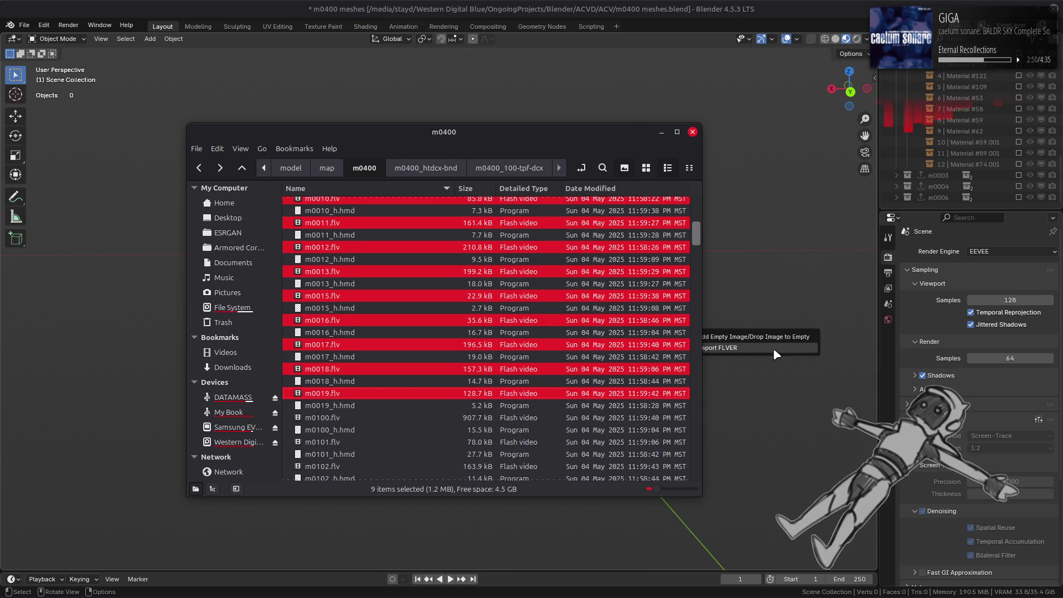
{"action": "left_click", "coordinate": [784, 349]}
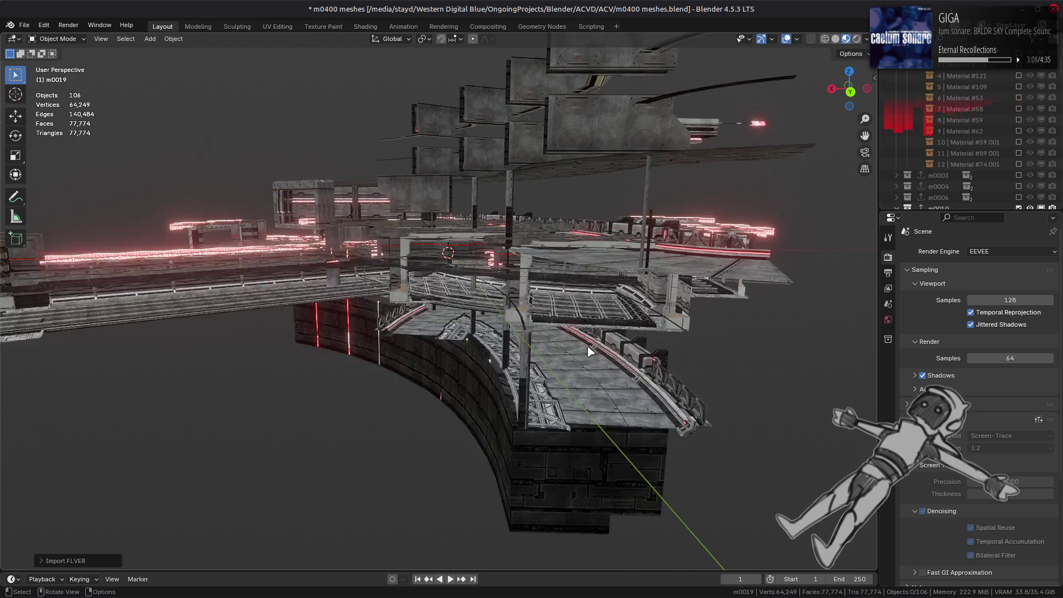
Step: Inspect the imported m0010–m0019 sections, then exclude m0011 through m0019 in the Outliner
{"action": "mouse_move", "coordinate": [488, 329]}
{"action": "middle_mouse_down"}
{"action": "mouse_move", "coordinate": [487, 351]}
{"action": "mouse_move", "coordinate": [380, 332]}
{"action": "mouse_move", "coordinate": [439, 332]}
{"action": "mouse_move", "coordinate": [514, 299]}
{"action": "mouse_move", "coordinate": [535, 303]}
{"action": "mouse_move", "coordinate": [830, 194]}
{"action": "middle_mouse_up"}
{"action": "scroll", "coordinate": [441, 330], "scroll_direction": "up", "scroll_amount": 5}
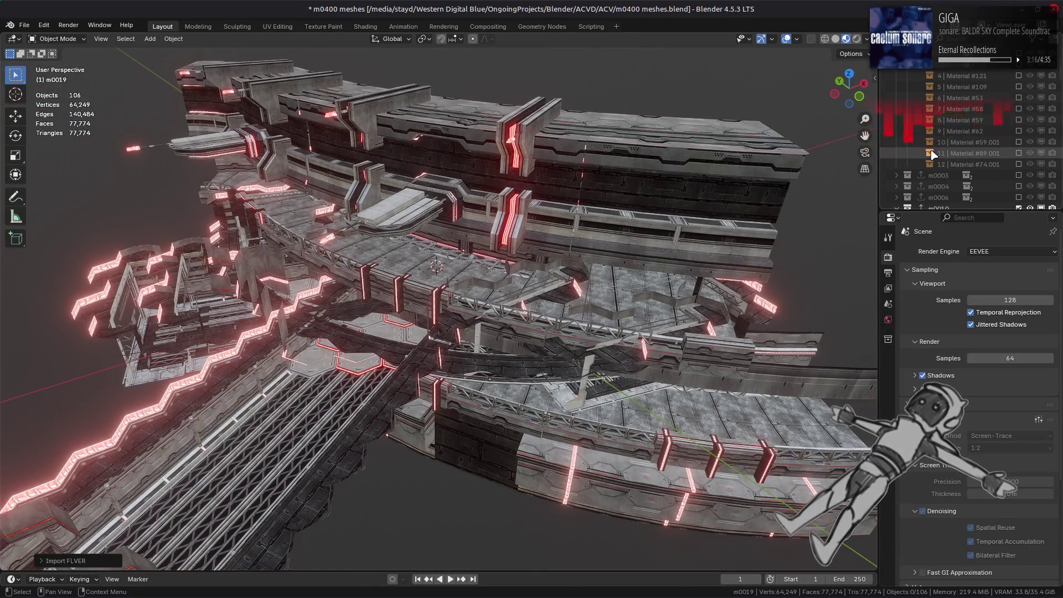
{"action": "scroll", "coordinate": [933, 155], "scroll_direction": "down", "scroll_amount": 5}
{"action": "left_click_drag", "start_coordinate": [1018, 121], "coordinate": [1018, 197]}
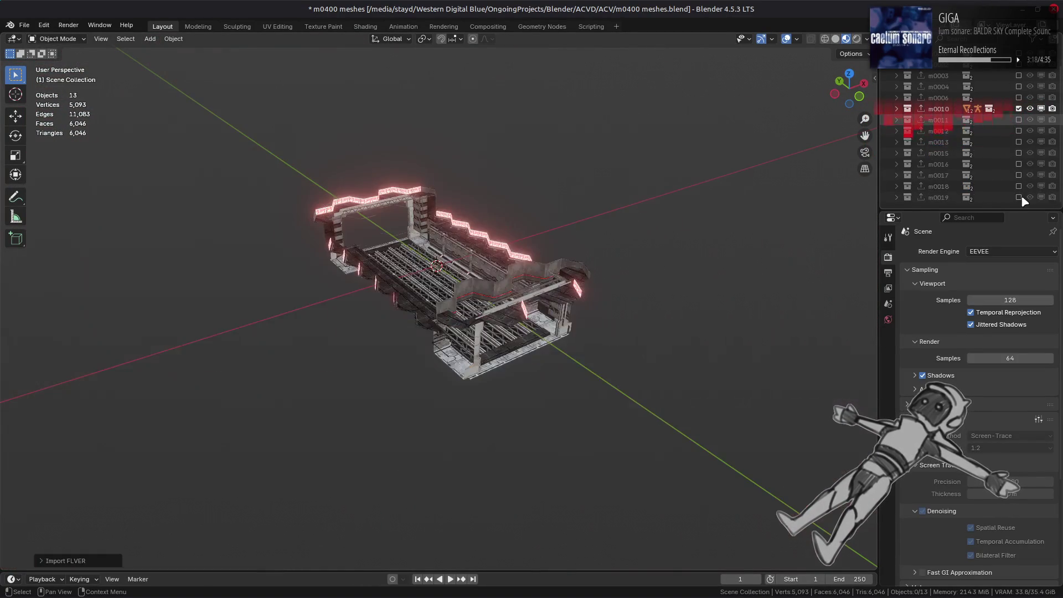
Step: Orbit around m0010, then exclude it and show the m0011 corridor section
{"action": "scroll", "coordinate": [498, 249], "scroll_direction": "up", "scroll_amount": 5}
{"action": "middle_click_drag", "start_coordinate": [498, 249], "coordinate": [505, 263]}
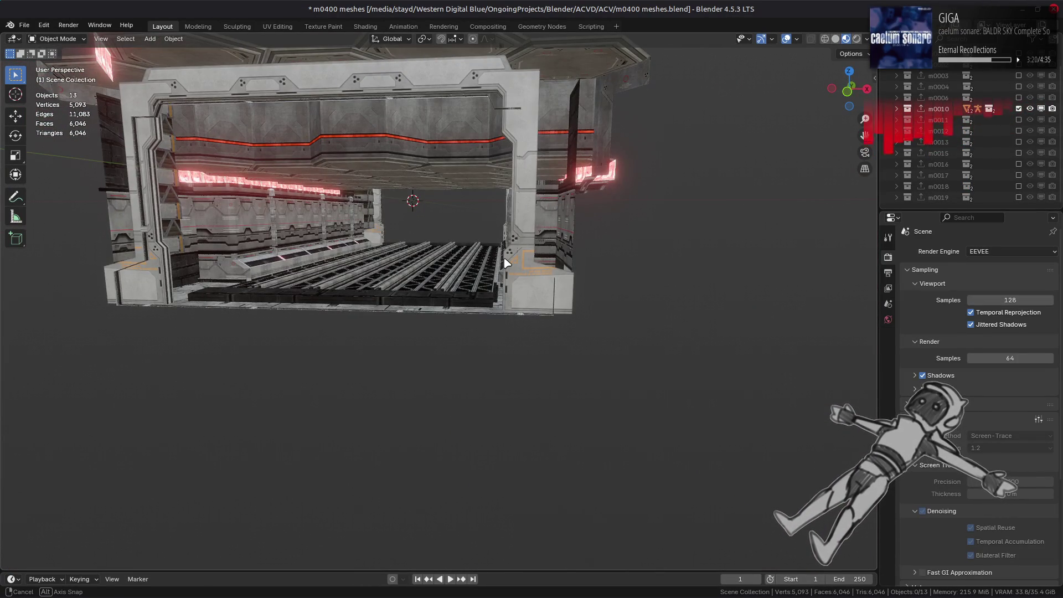
{"action": "mouse_move", "coordinate": [606, 288]}
{"action": "middle_mouse_down"}
{"action": "mouse_move", "coordinate": [410, 297]}
{"action": "mouse_move", "coordinate": [790, 177]}
{"action": "middle_mouse_up"}
{"action": "left_click", "coordinate": [1019, 109]}
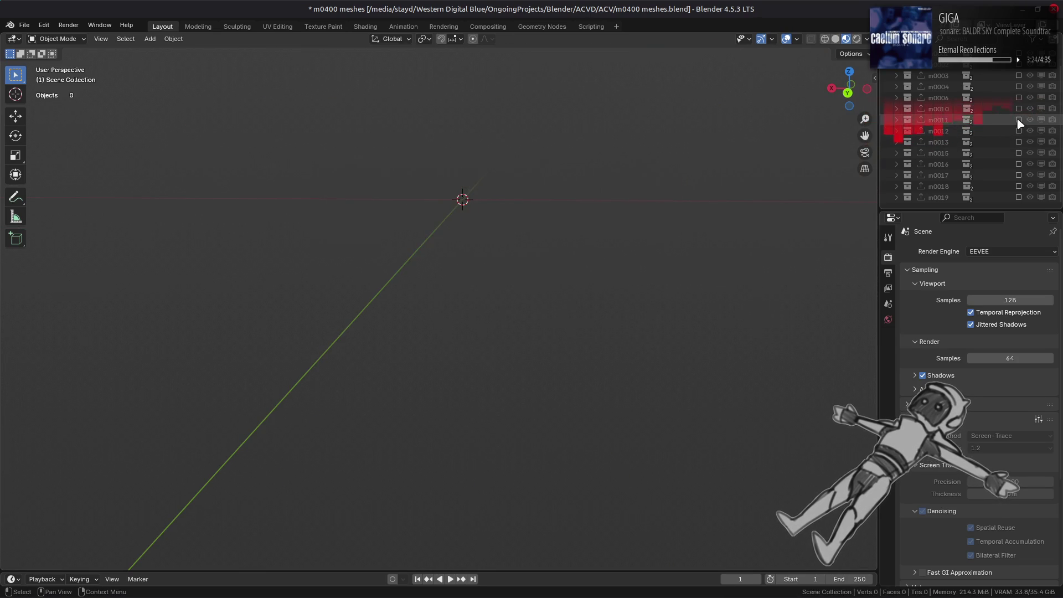
{"action": "left_click", "coordinate": [1018, 120]}
{"action": "mouse_move", "coordinate": [652, 194]}
{"action": "middle_mouse_down"}
{"action": "mouse_move", "coordinate": [600, 214]}
{"action": "mouse_move", "coordinate": [611, 215]}
{"action": "mouse_move", "coordinate": [498, 206]}
{"action": "middle_mouse_up"}
Step: Read the MTD path of the floor rail's Material #70, then exclude m0011
{"action": "scroll", "coordinate": [498, 204], "scroll_direction": "up", "scroll_amount": 5}
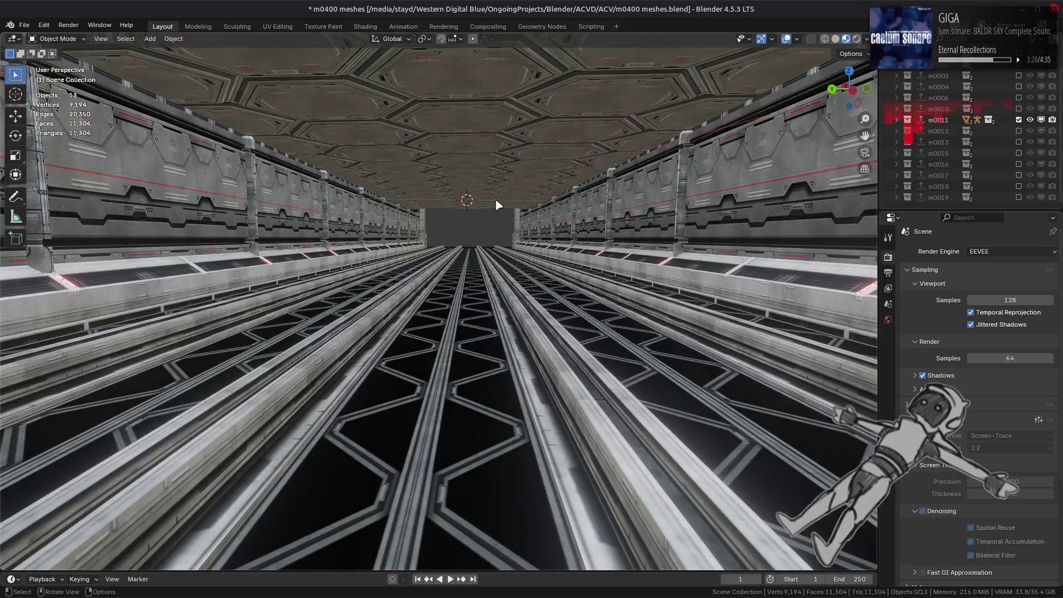
{"action": "left_click", "coordinate": [494, 333]}
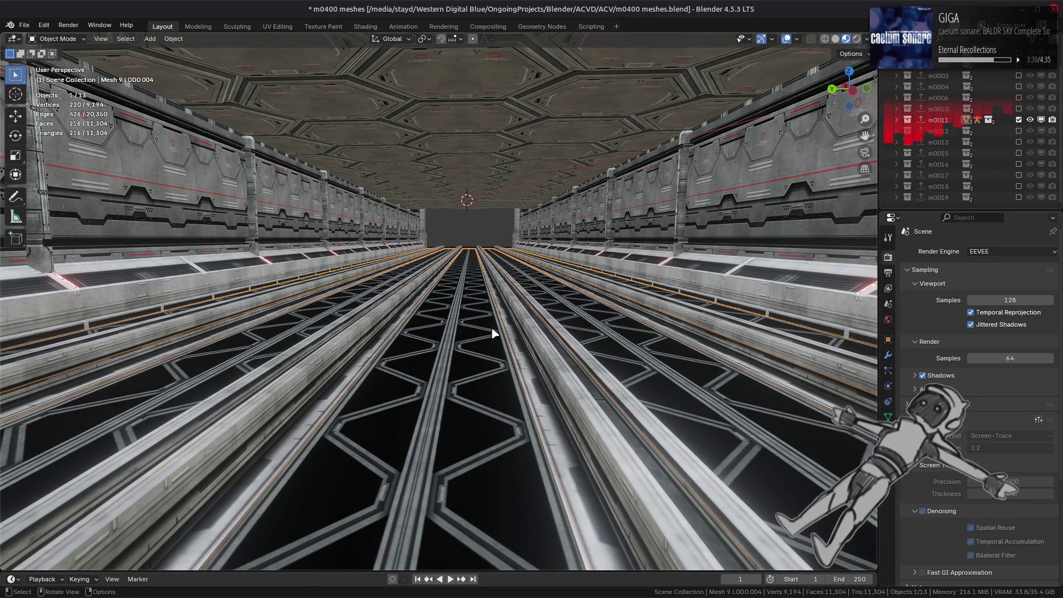
{"action": "left_click", "coordinate": [887, 432]}
{"action": "scroll", "coordinate": [939, 467], "scroll_direction": "down", "scroll_amount": 8}
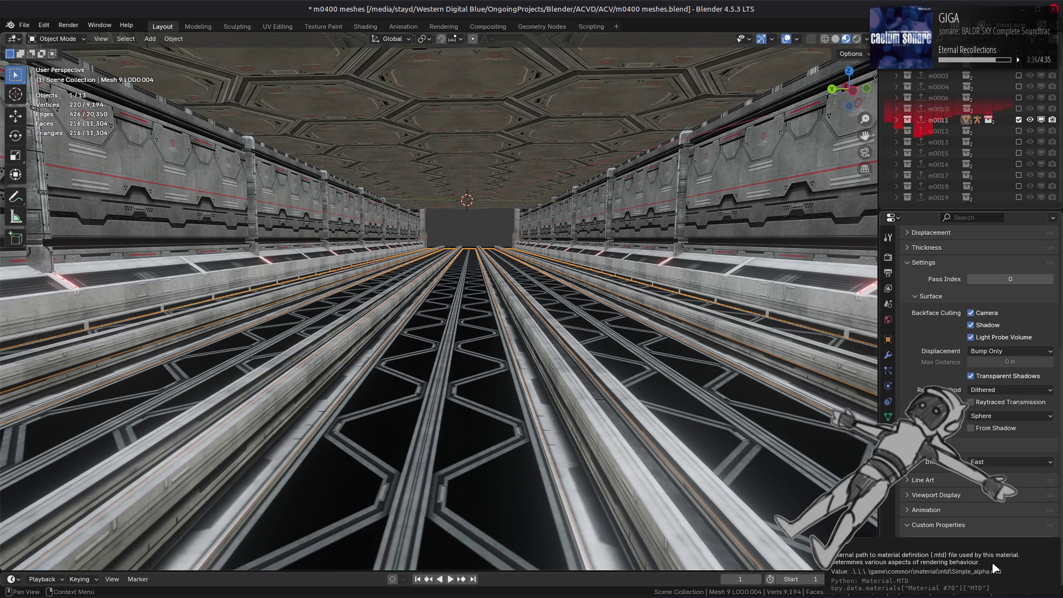
{"action": "left_click", "coordinate": [1019, 131], "text": "ctrl"}
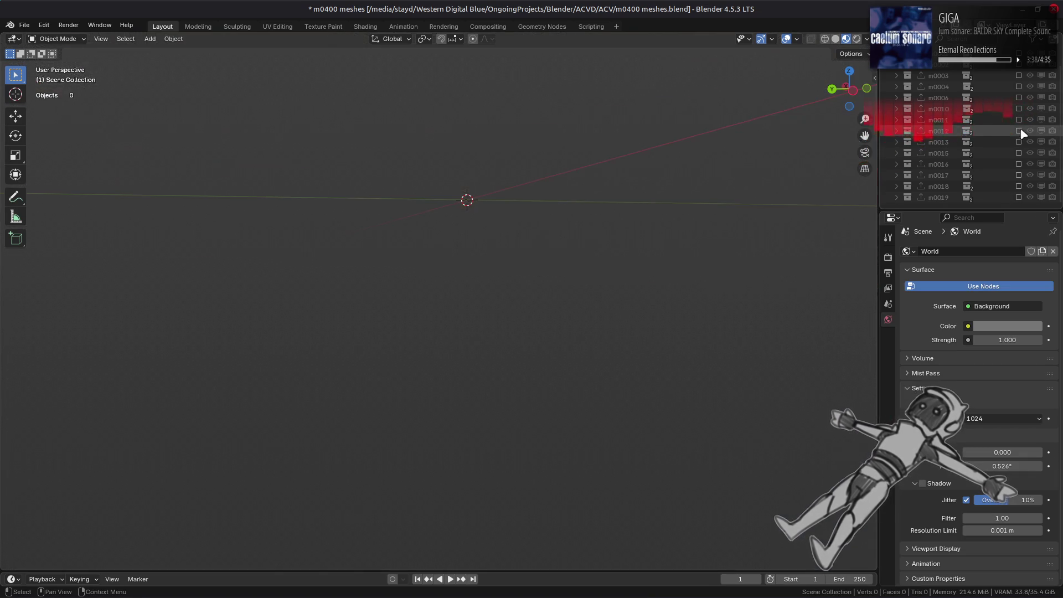
Step: Inspect the m0012 floor rails' material, then exclude the m0012 section
{"action": "mouse_move", "coordinate": [612, 266]}
{"action": "middle_mouse_down"}
{"action": "mouse_move", "coordinate": [572, 279]}
{"action": "mouse_move", "coordinate": [560, 271]}
{"action": "middle_mouse_up"}
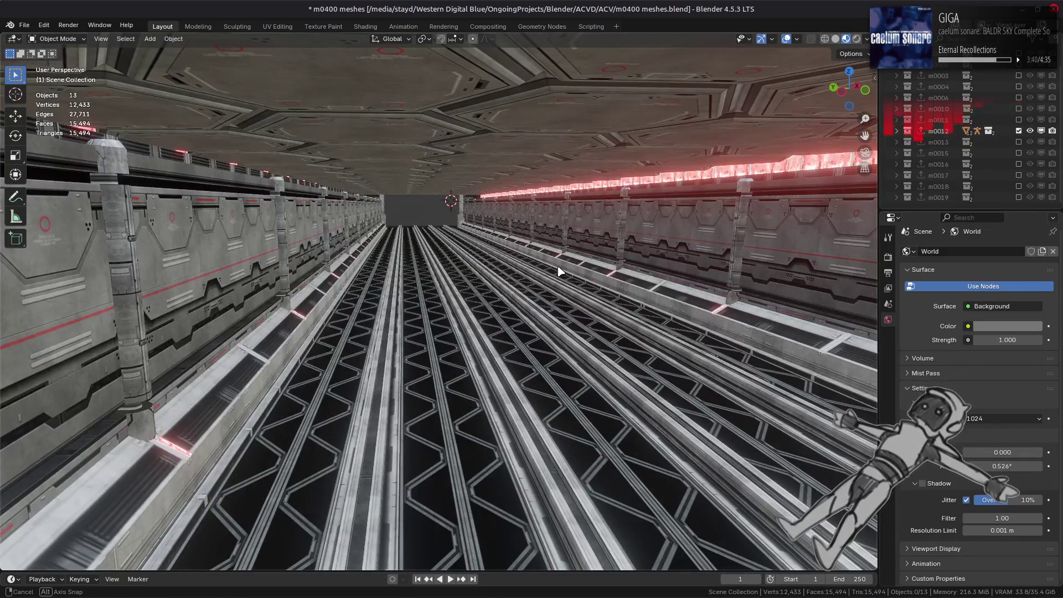
{"action": "left_click", "coordinate": [448, 394]}
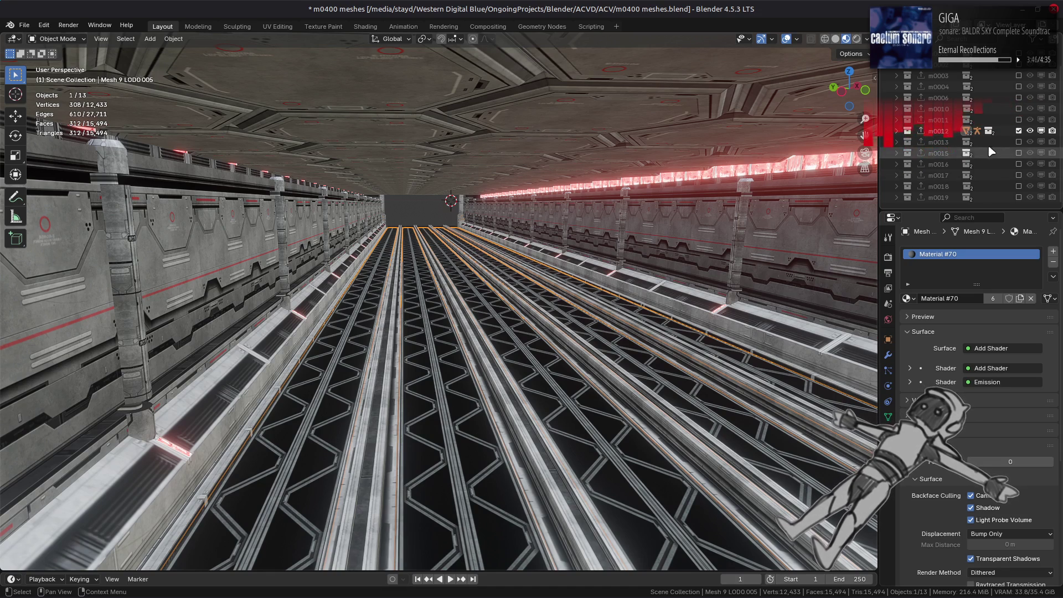
{"action": "left_click", "coordinate": [1019, 132]}
Step: Show m0006 and check its truss material's properties, then switch to only m0010
{"action": "left_click", "coordinate": [1020, 98]}
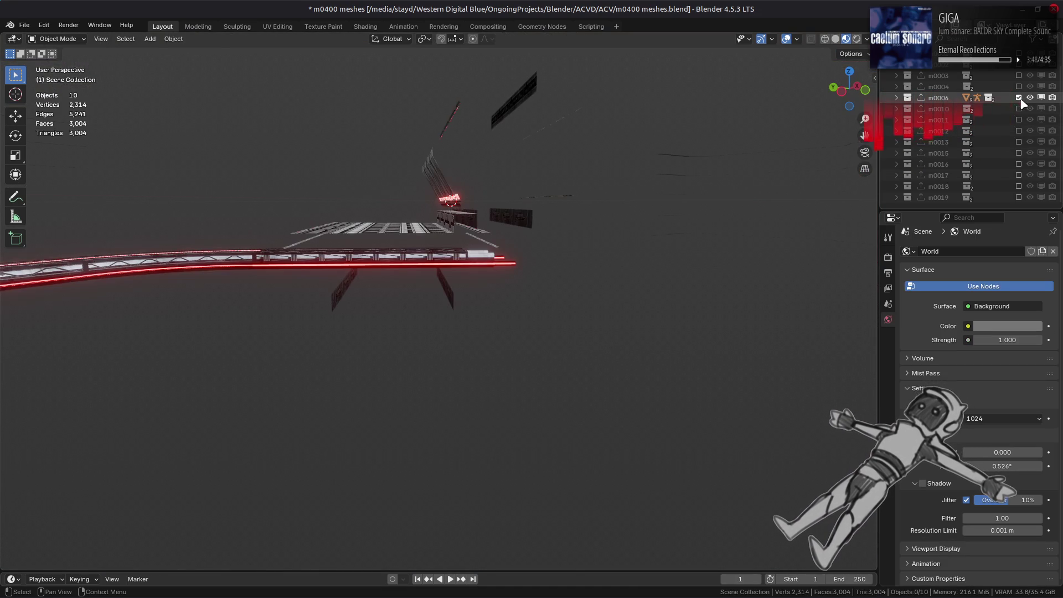
{"action": "mouse_move", "coordinate": [590, 212]}
{"action": "middle_mouse_down"}
{"action": "mouse_move", "coordinate": [728, 242]}
{"action": "mouse_move", "coordinate": [819, 209]}
{"action": "mouse_move", "coordinate": [781, 209]}
{"action": "middle_mouse_up"}
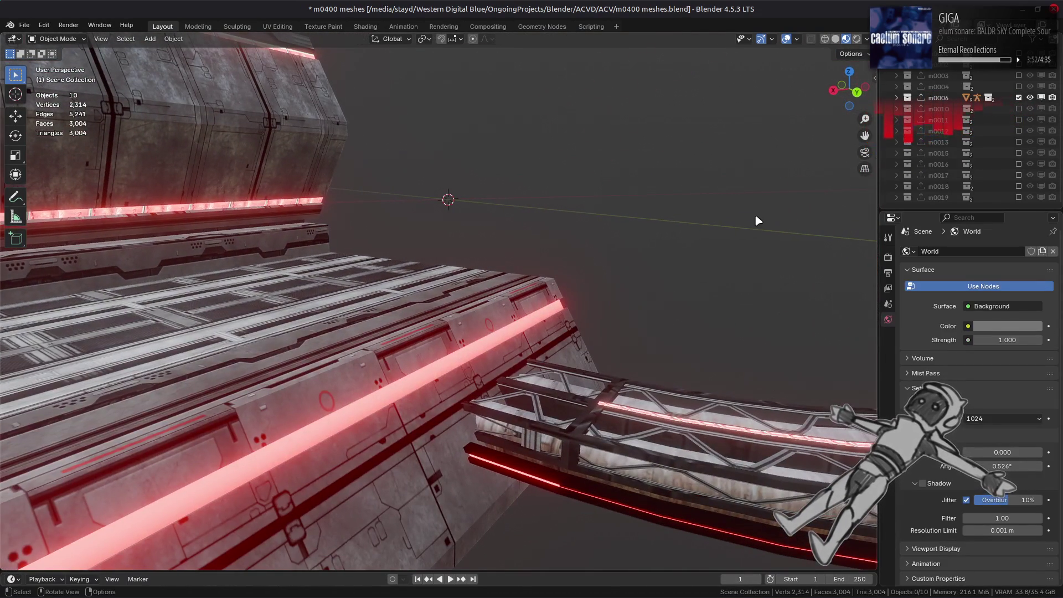
{"action": "left_click", "coordinate": [673, 444]}
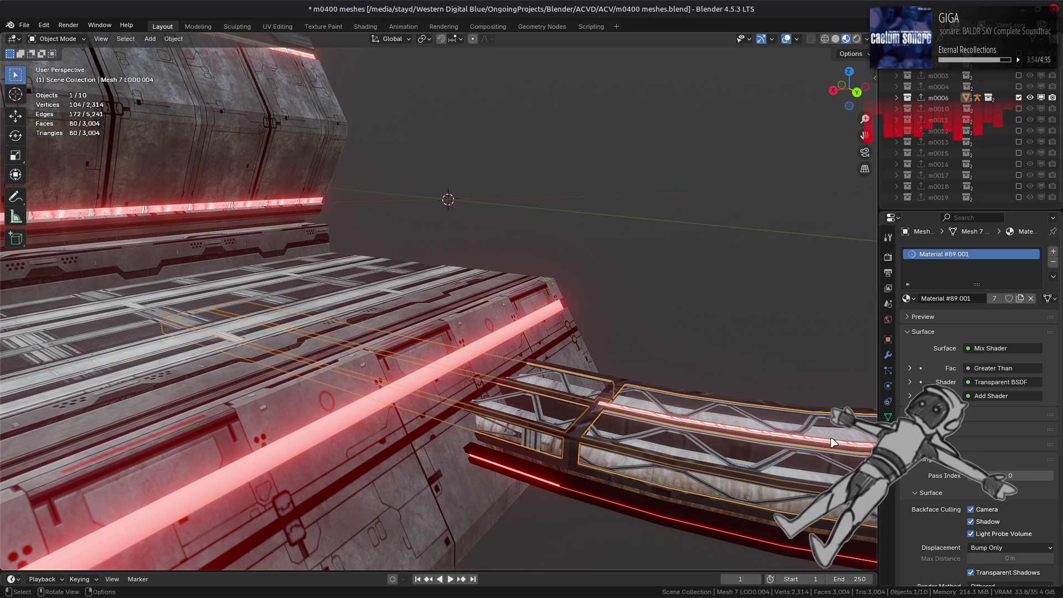
{"action": "scroll", "coordinate": [916, 467], "scroll_direction": "down", "scroll_amount": 10}
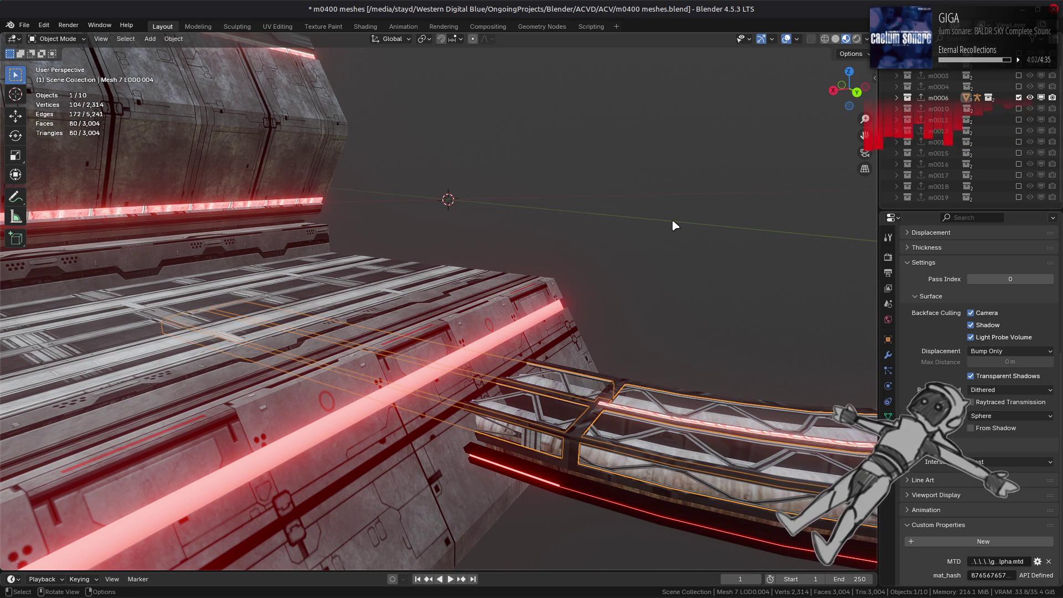
{"action": "middle_click_drag", "start_coordinate": [565, 238], "coordinate": [526, 233]}
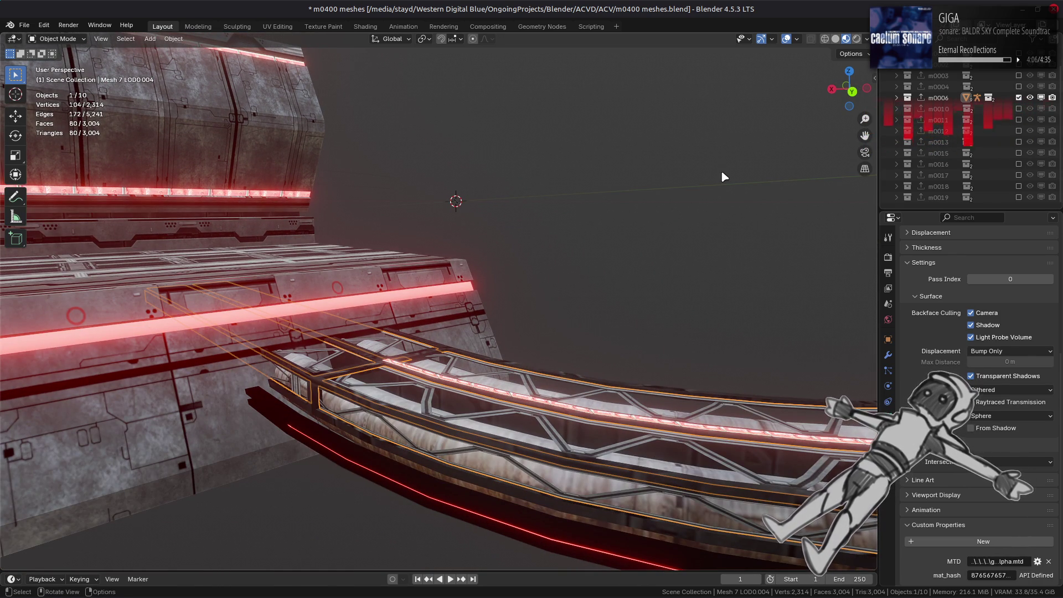
{"action": "left_click", "coordinate": [1019, 108], "text": "ctrl"}
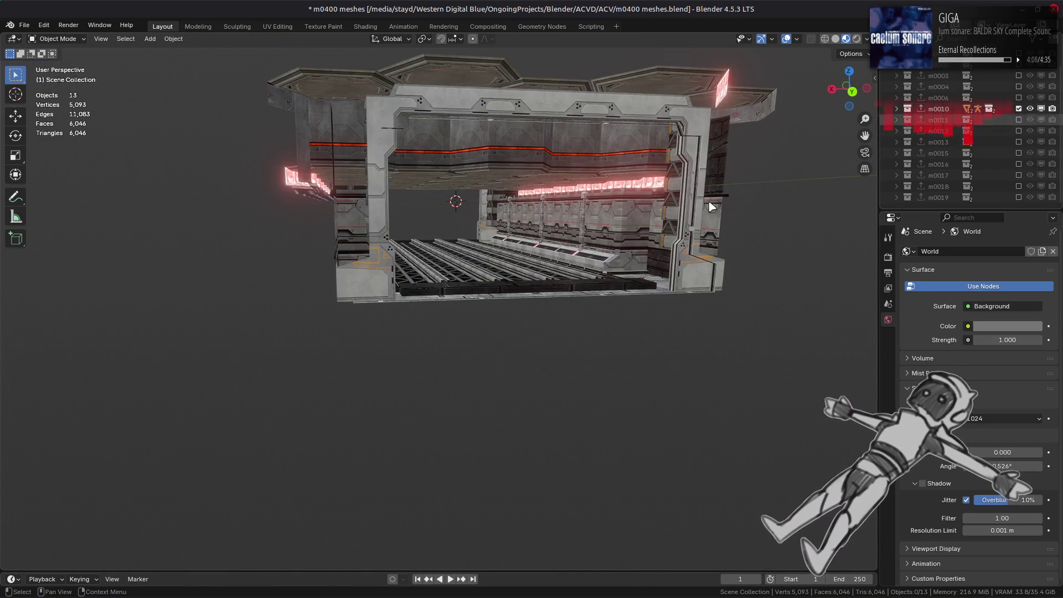
Step: Select the m0010 floor grating and look over its material
{"action": "scroll", "coordinate": [546, 261], "scroll_direction": "up", "scroll_amount": 5}
{"action": "left_click", "coordinate": [423, 260]}
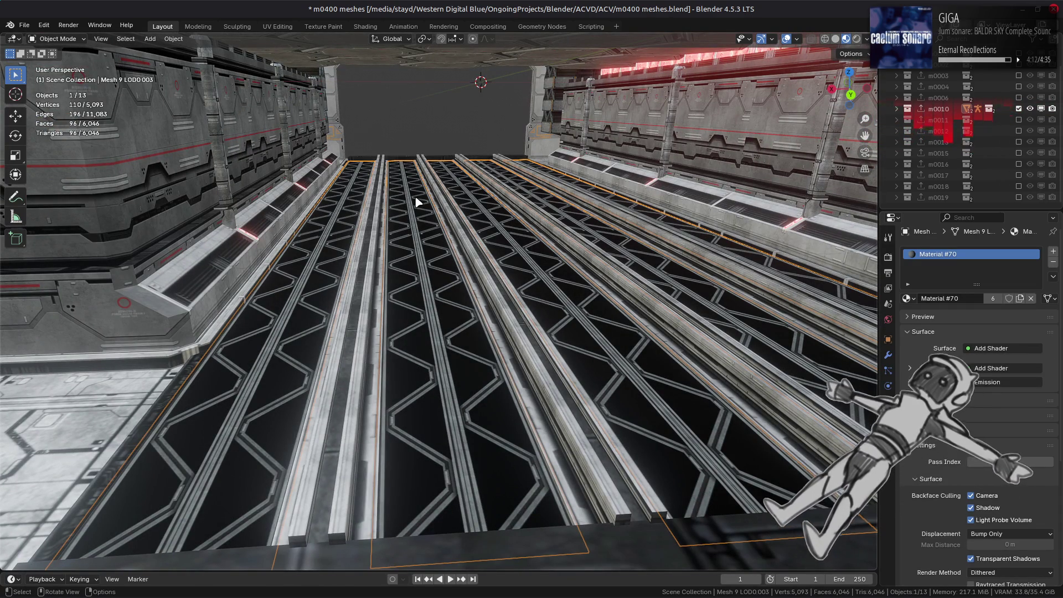
{"action": "scroll", "coordinate": [935, 487], "scroll_direction": "down", "scroll_amount": 8}
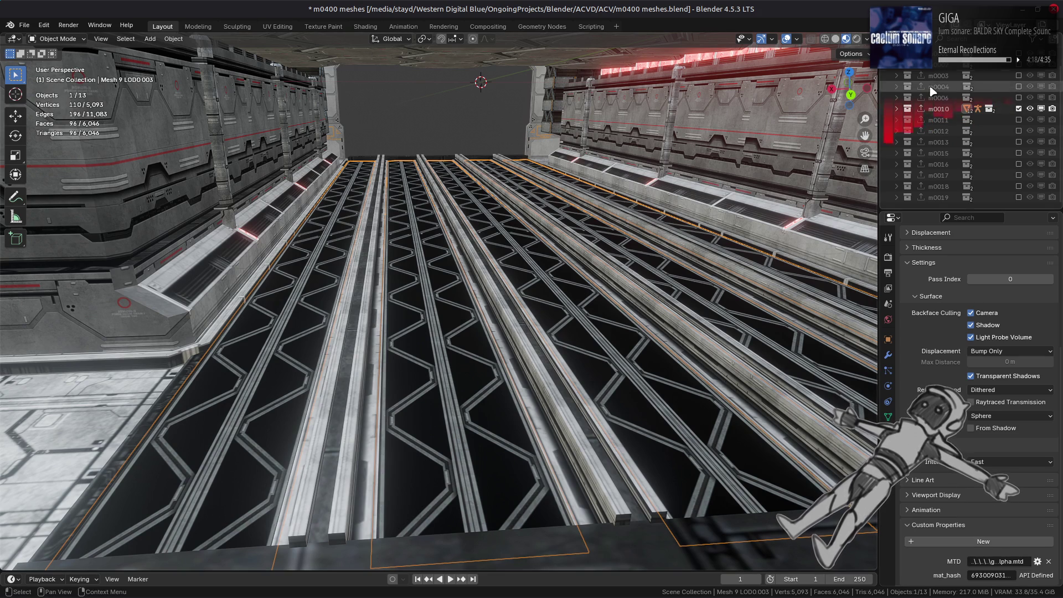
Step: Swap back to m0006 and open the curved rail's Material #89.001 in the Shading workspace
{"action": "left_click", "coordinate": [1019, 109]}
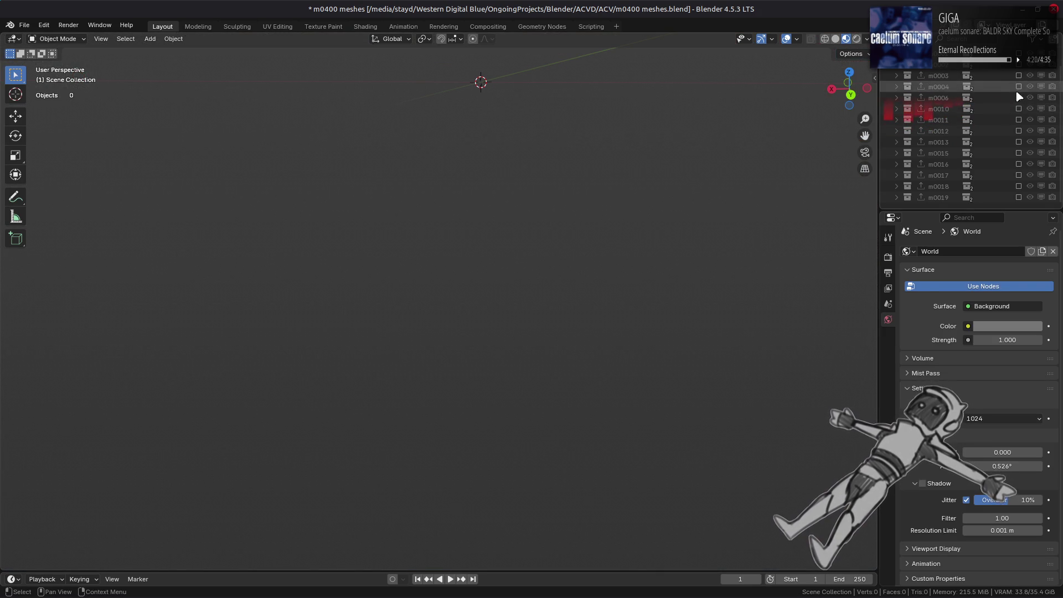
{"action": "left_click", "coordinate": [1019, 97]}
{"action": "scroll", "coordinate": [433, 239], "scroll_direction": "down", "scroll_amount": 5}
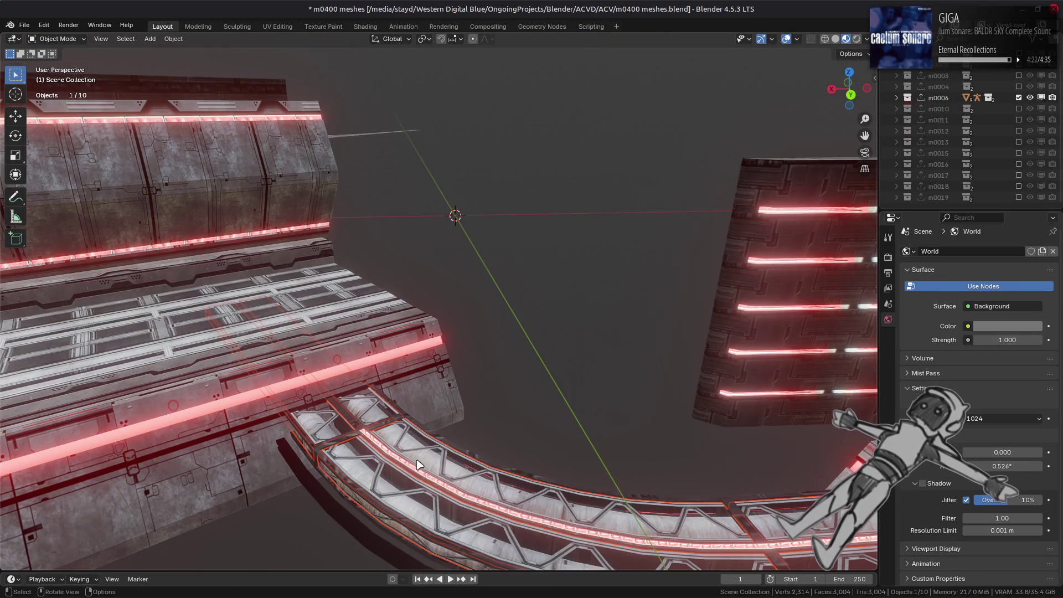
{"action": "left_click", "coordinate": [391, 301]}
{"action": "left_click", "coordinate": [367, 27]}
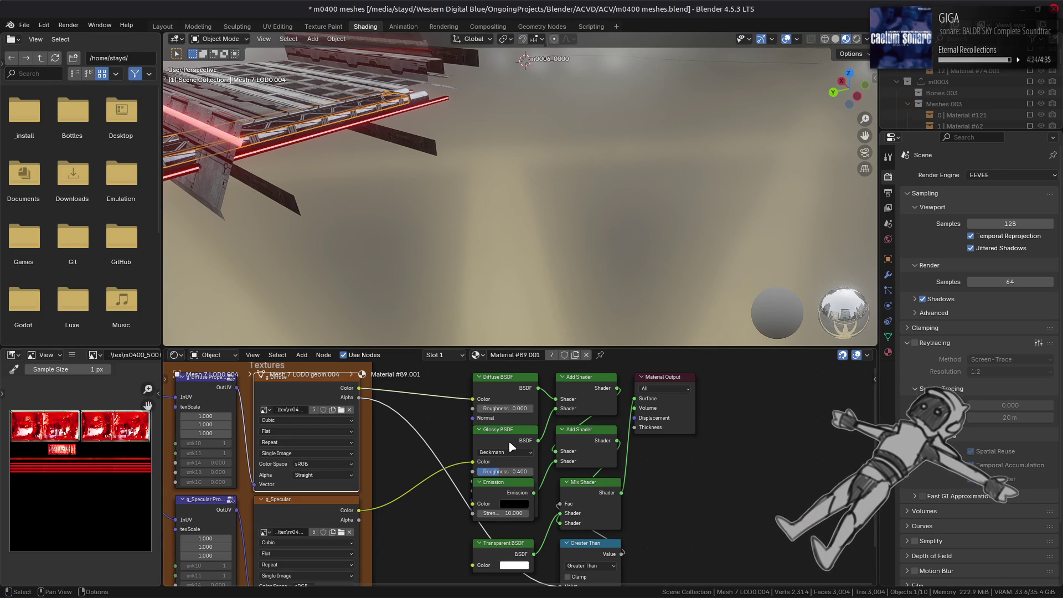
Step: Copy the Transparent BSDF, Mix Shader and Greater Than nodes from Material #89.001
{"action": "left_click", "coordinate": [493, 548]}
{"action": "left_click", "coordinate": [581, 498], "text": "shift"}
{"action": "left_click", "coordinate": [582, 546], "text": "shift"}
{"action": "right_click", "coordinate": [583, 547]}
{"action": "left_click", "coordinate": [523, 397]}
{"action": "left_click", "coordinate": [162, 26]}
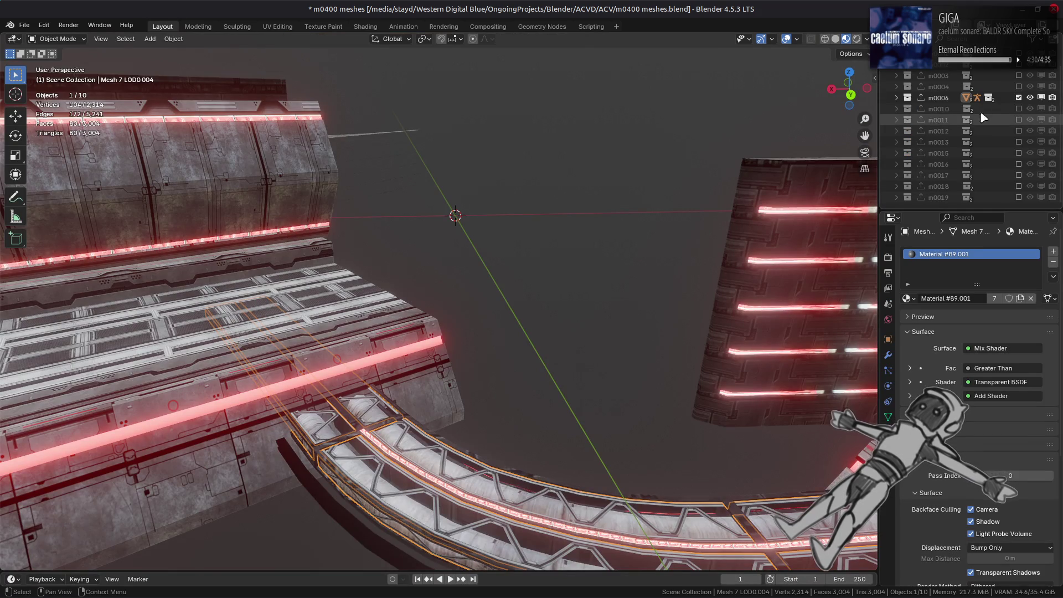
Step: Show m0010 and paste the copied cutout nodes into the floor grating's Material #70
{"action": "left_click", "coordinate": [1019, 98]}
{"action": "left_click", "coordinate": [1018, 108]}
{"action": "left_click", "coordinate": [469, 339]}
{"action": "left_click", "coordinate": [366, 26]}
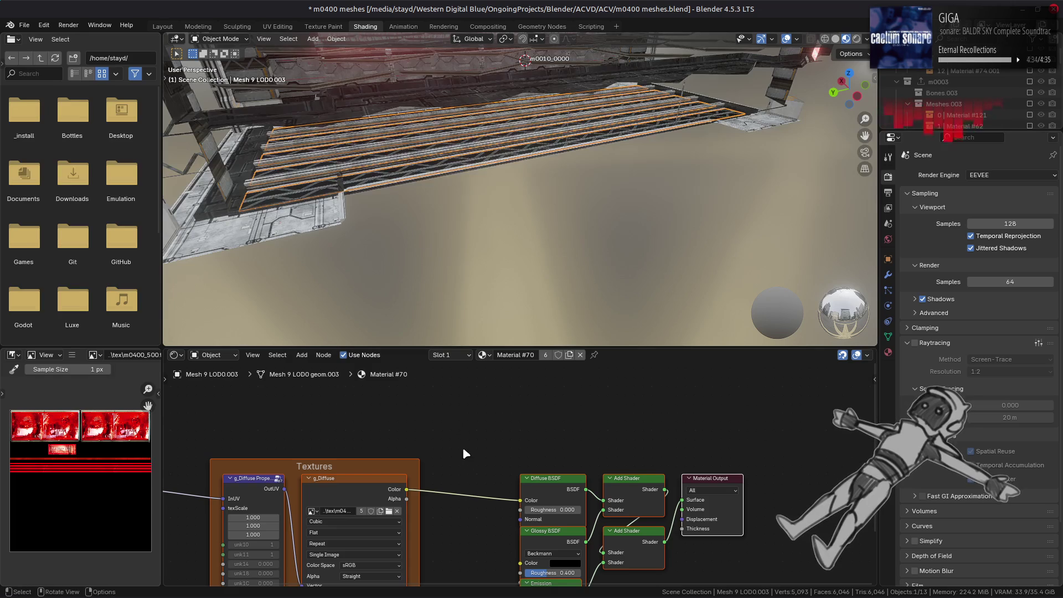
{"action": "key", "text": "shift+a"}
{"action": "left_click", "coordinate": [458, 508]}
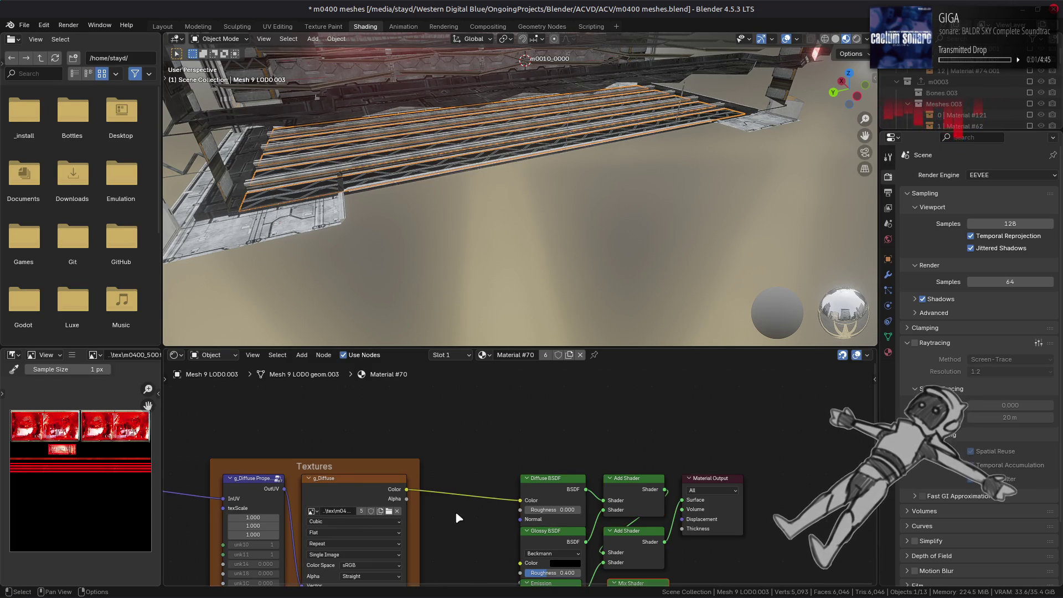
{"action": "middle_click_drag", "start_coordinate": [457, 507], "coordinate": [433, 438]}
Step: Link g_Diffuse Alpha into Greater Than and the Add Shader into the Mix Shader
{"action": "mouse_move", "coordinate": [383, 430]}
{"action": "left_mouse_down"}
{"action": "mouse_move", "coordinate": [459, 578]}
{"action": "mouse_move", "coordinate": [498, 576]}
{"action": "mouse_move", "coordinate": [526, 528]}
{"action": "mouse_move", "coordinate": [584, 489]}
{"action": "left_mouse_up"}
{"action": "middle_click_drag", "start_coordinate": [658, 400], "coordinate": [615, 508]}
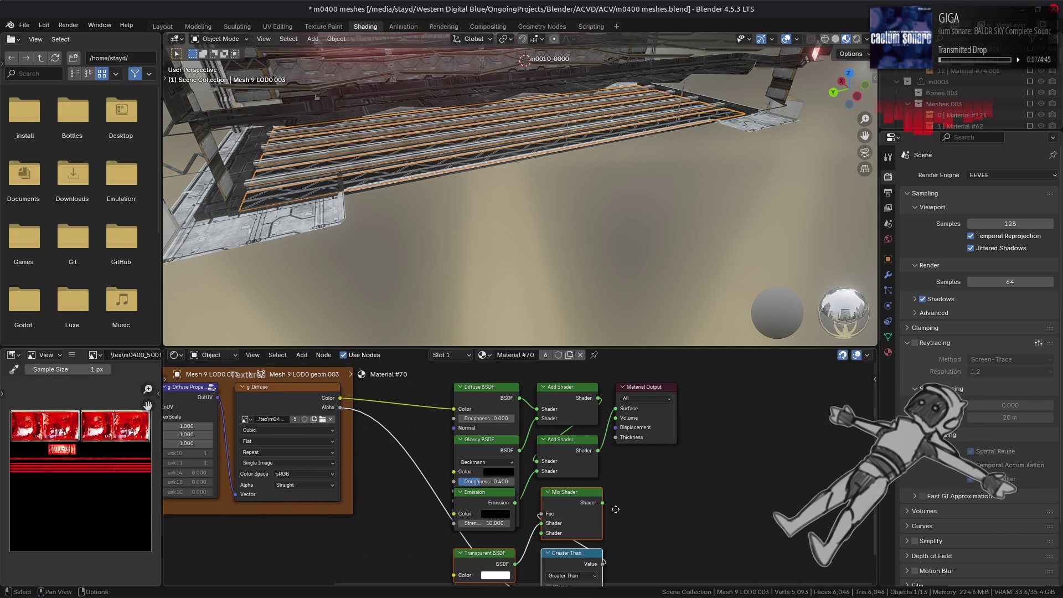
{"action": "left_click_drag", "start_coordinate": [598, 450], "coordinate": [541, 533]}
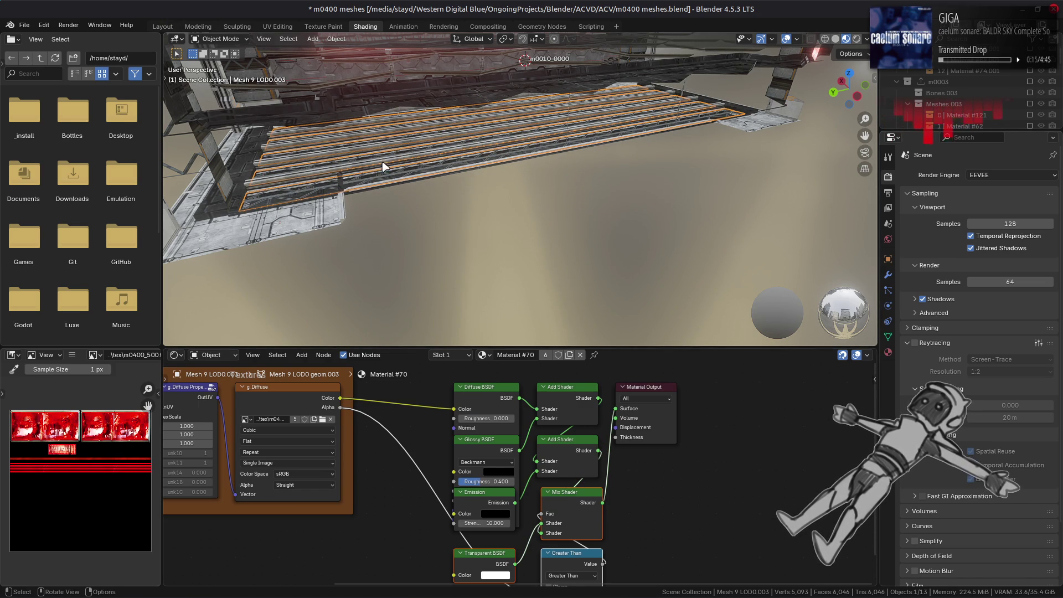
{"action": "left_click", "coordinate": [155, 24]}
{"action": "scroll", "coordinate": [529, 324], "scroll_direction": "up", "scroll_amount": 8}
{"action": "key", "text": "alt+a"}
{"action": "scroll", "coordinate": [529, 323], "scroll_direction": "down", "scroll_amount": 5}
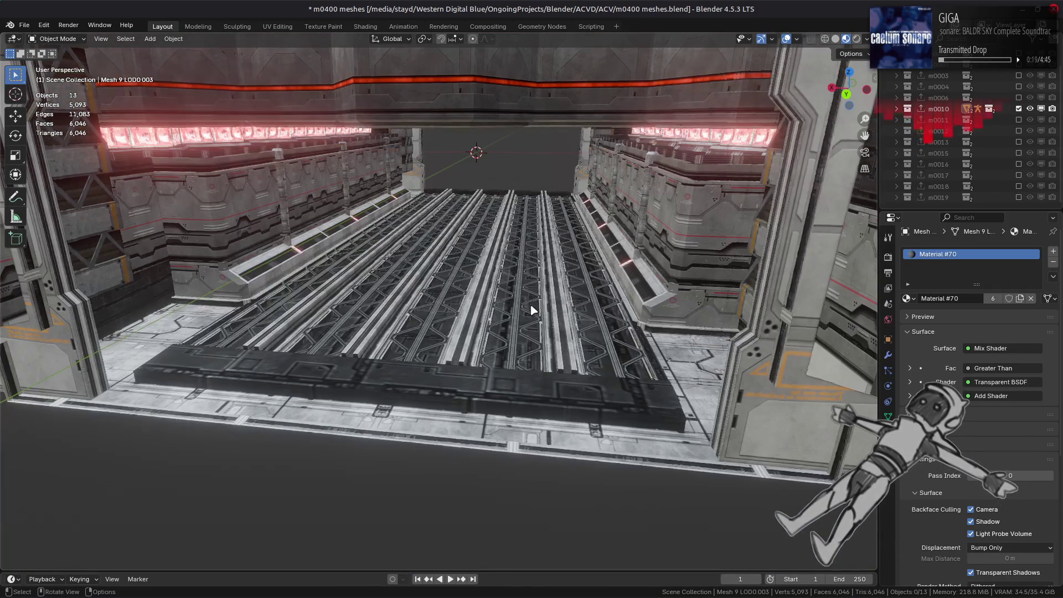
Step: In Render Properties, disable temporal accumulation and set raytracing resolution to 1:1
{"action": "left_click", "coordinate": [888, 256]}
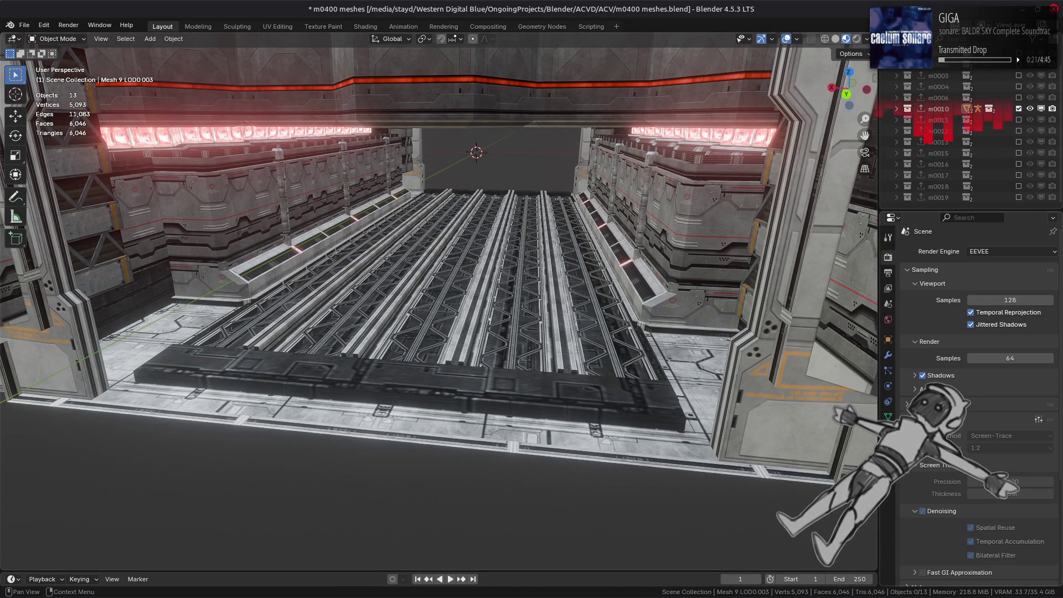
{"action": "mouse_move", "coordinate": [786, 421]}
{"action": "middle_mouse_down"}
{"action": "mouse_move", "coordinate": [786, 390]}
{"action": "mouse_move", "coordinate": [797, 437]}
{"action": "middle_mouse_up"}
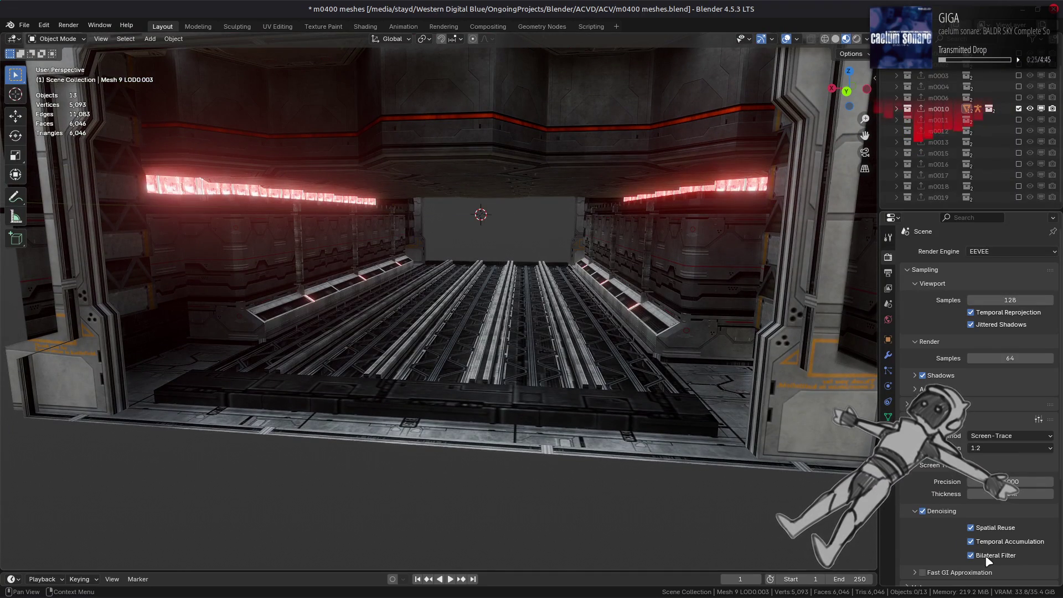
{"action": "left_click", "coordinate": [970, 541]}
{"action": "left_click_drag", "start_coordinate": [991, 481], "coordinate": [1055, 485]}
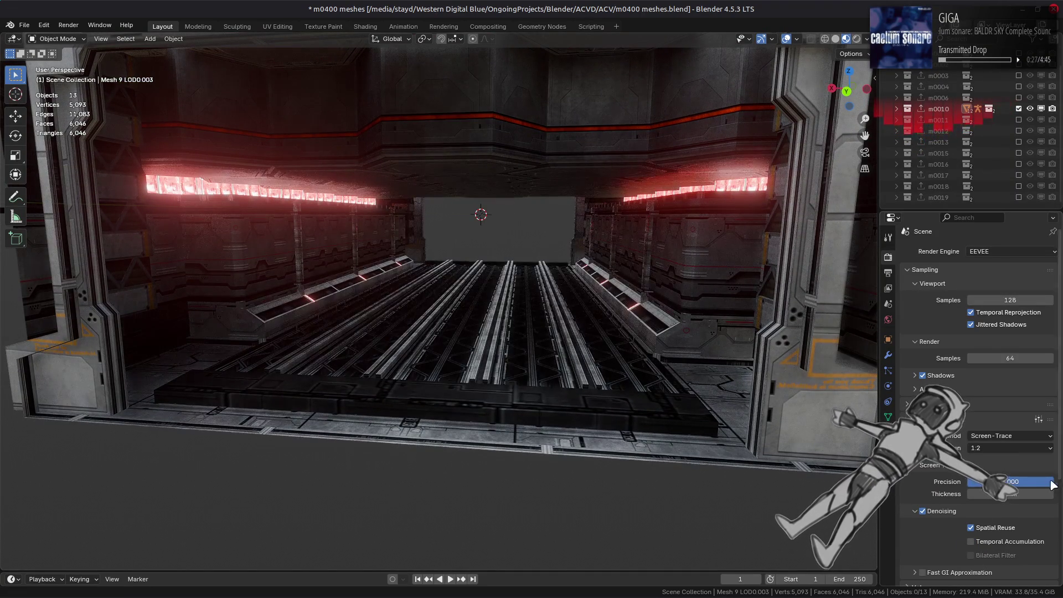
{"action": "left_click", "coordinate": [1008, 448]}
{"action": "left_click", "coordinate": [998, 454]}
Step: Check the hangar from several angles, then switch raytracing off entirely
{"action": "middle_click_drag", "start_coordinate": [775, 443], "coordinate": [757, 399]}
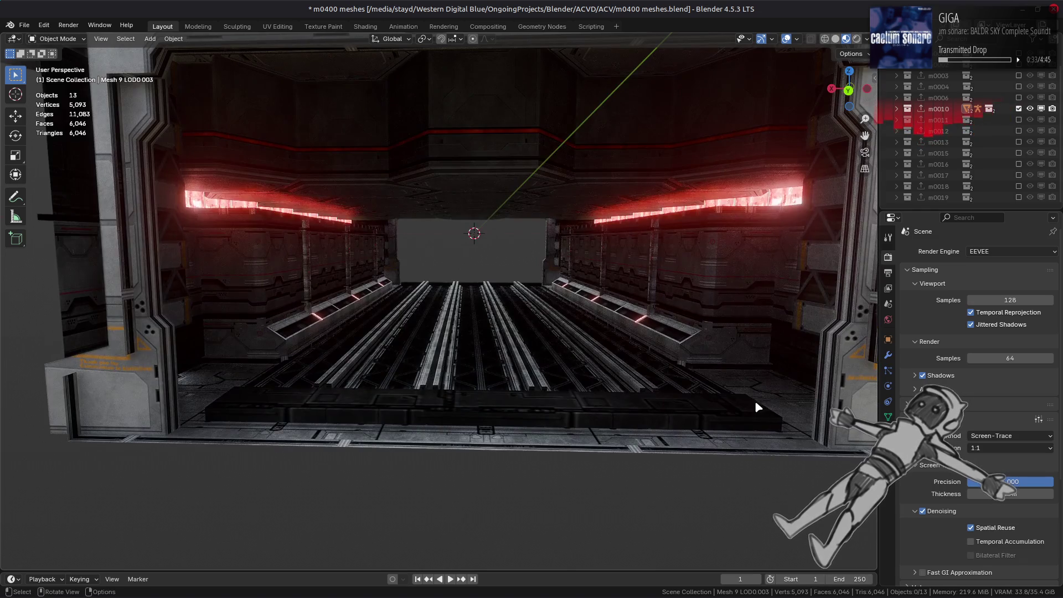
{"action": "mouse_move", "coordinate": [754, 400]}
{"action": "middle_mouse_down"}
{"action": "mouse_move", "coordinate": [562, 401]}
{"action": "mouse_move", "coordinate": [572, 399]}
{"action": "mouse_move", "coordinate": [505, 387]}
{"action": "mouse_move", "coordinate": [569, 386]}
{"action": "middle_mouse_up"}
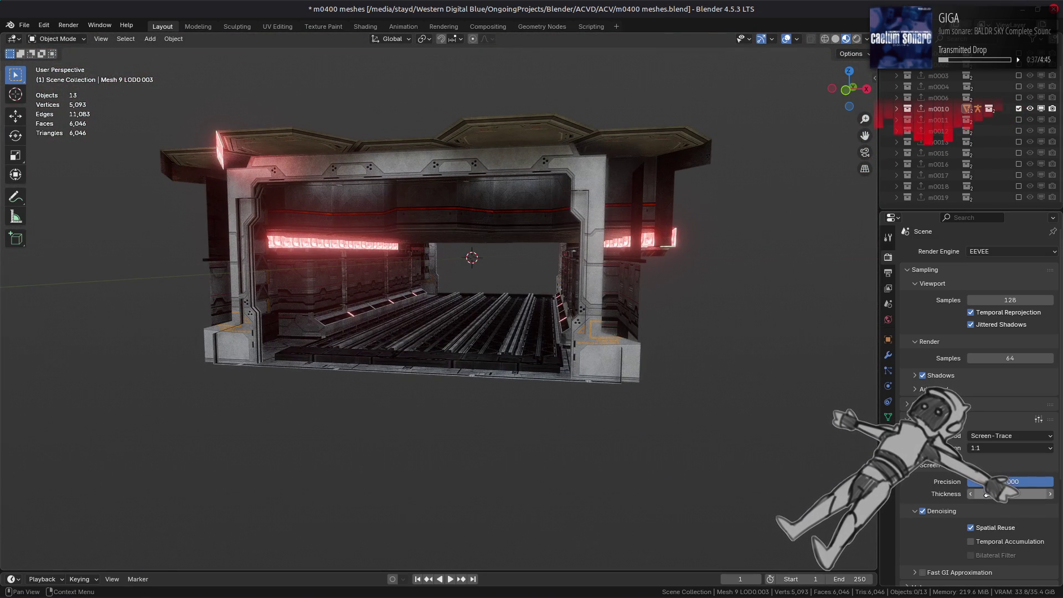
{"action": "mouse_move", "coordinate": [744, 409]}
{"action": "middle_mouse_down"}
{"action": "mouse_move", "coordinate": [731, 416]}
{"action": "mouse_move", "coordinate": [730, 403]}
{"action": "middle_mouse_up"}
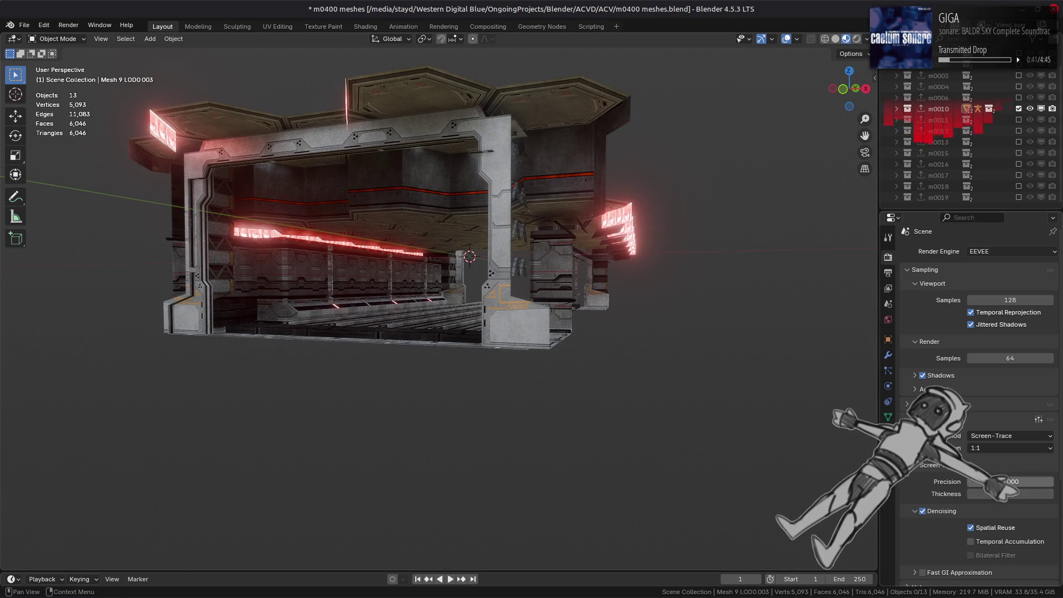
{"action": "middle_click_drag", "start_coordinate": [594, 360], "coordinate": [628, 367]}
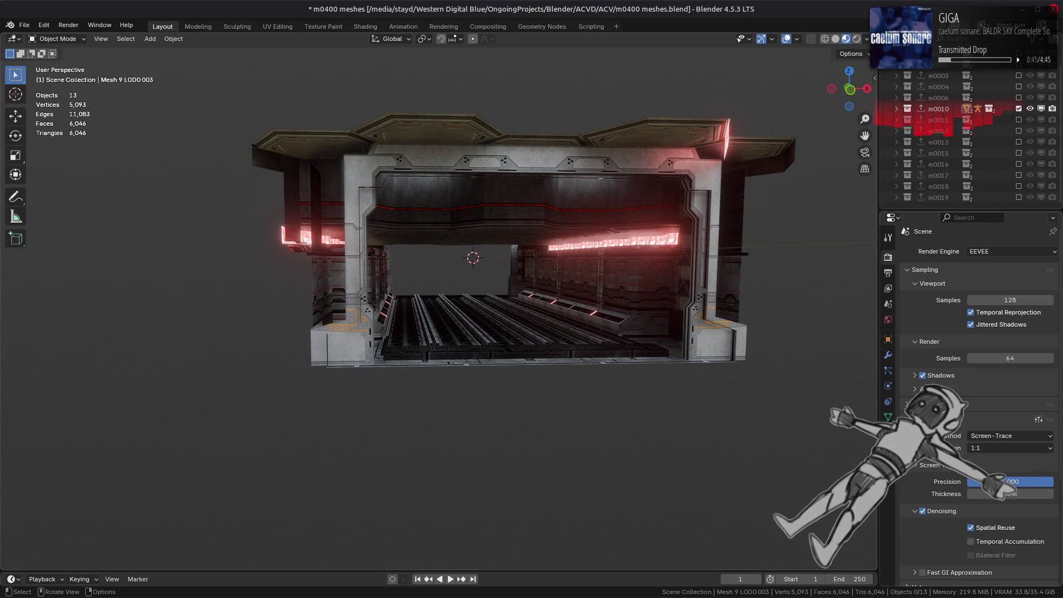
{"action": "left_click", "coordinate": [991, 542]}
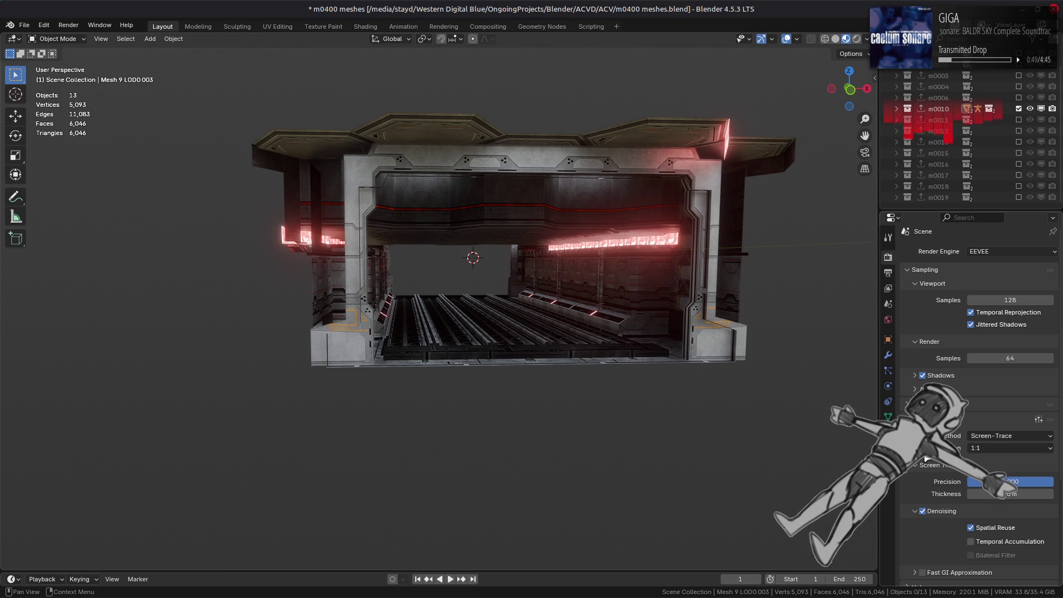
{"action": "left_click", "coordinate": [914, 419]}
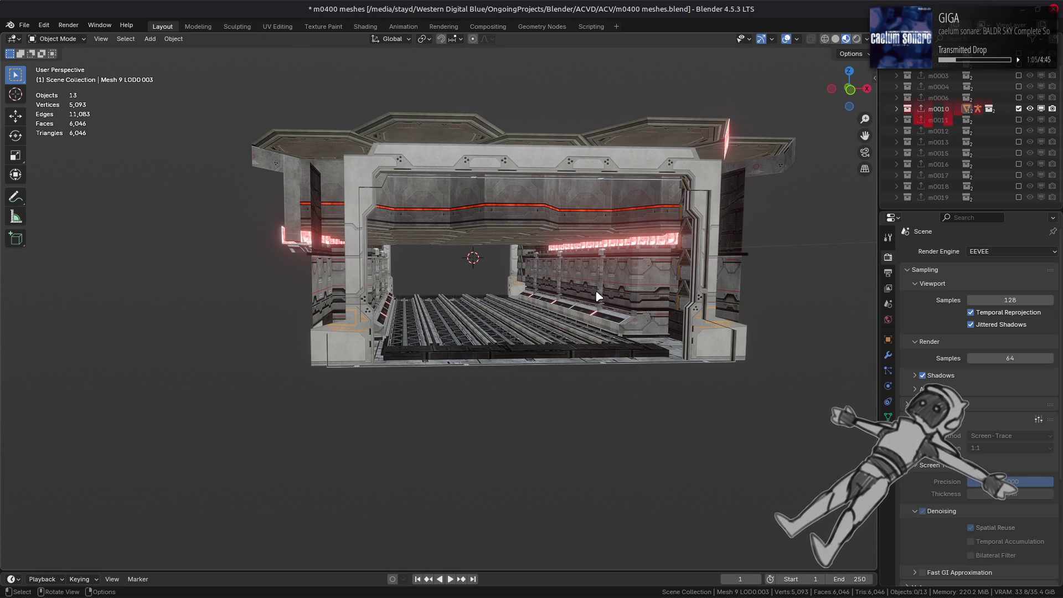
Step: Show the m0011 section alone and fly inside its corridor
{"action": "left_click", "coordinate": [1019, 120]}
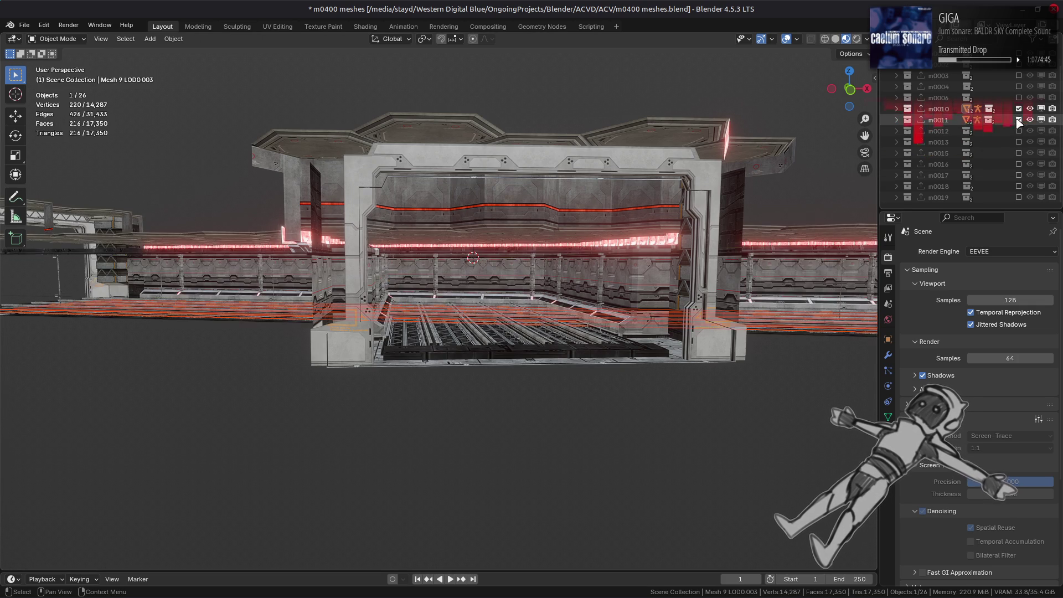
{"action": "left_click", "coordinate": [1018, 119], "text": "ctrl"}
{"action": "mouse_move", "coordinate": [696, 245]}
{"action": "middle_mouse_down"}
{"action": "mouse_move", "coordinate": [560, 349]}
{"action": "mouse_move", "coordinate": [419, 361]}
{"action": "middle_mouse_up"}
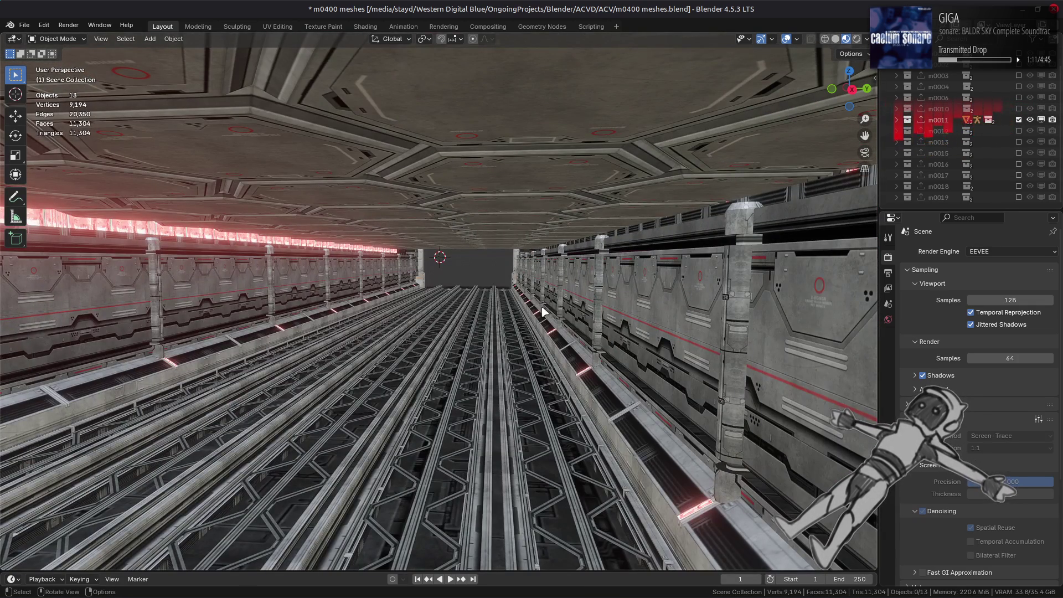
{"action": "scroll", "coordinate": [609, 267], "scroll_direction": "down", "scroll_amount": 4}
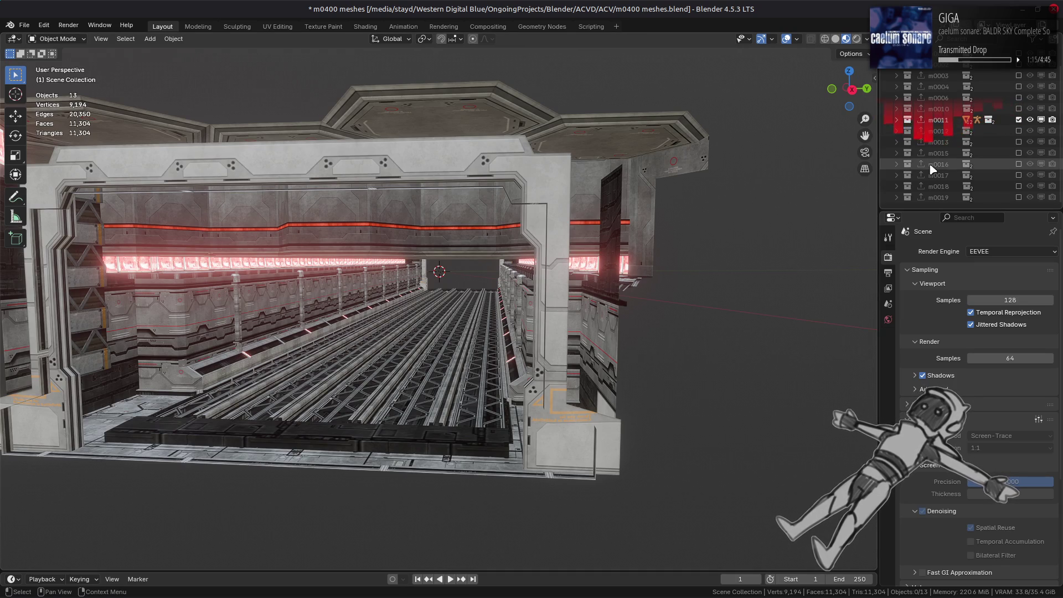
Step: Show only the m0012 section, clear the selection and orbit its corridor
{"action": "left_click", "coordinate": [1019, 131], "text": "ctrl"}
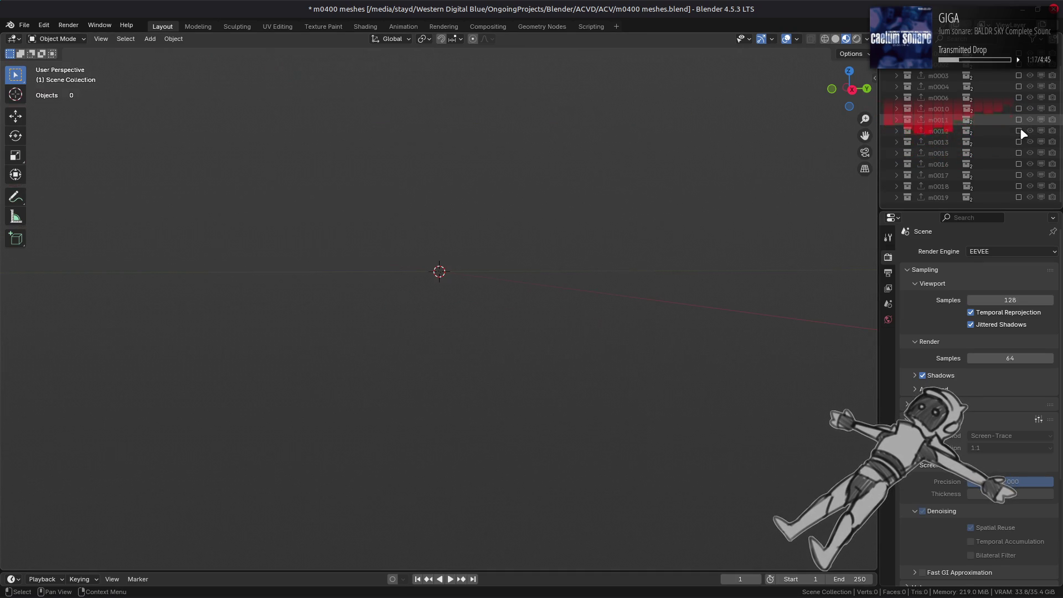
{"action": "scroll", "coordinate": [477, 373], "scroll_direction": "up", "scroll_amount": 5}
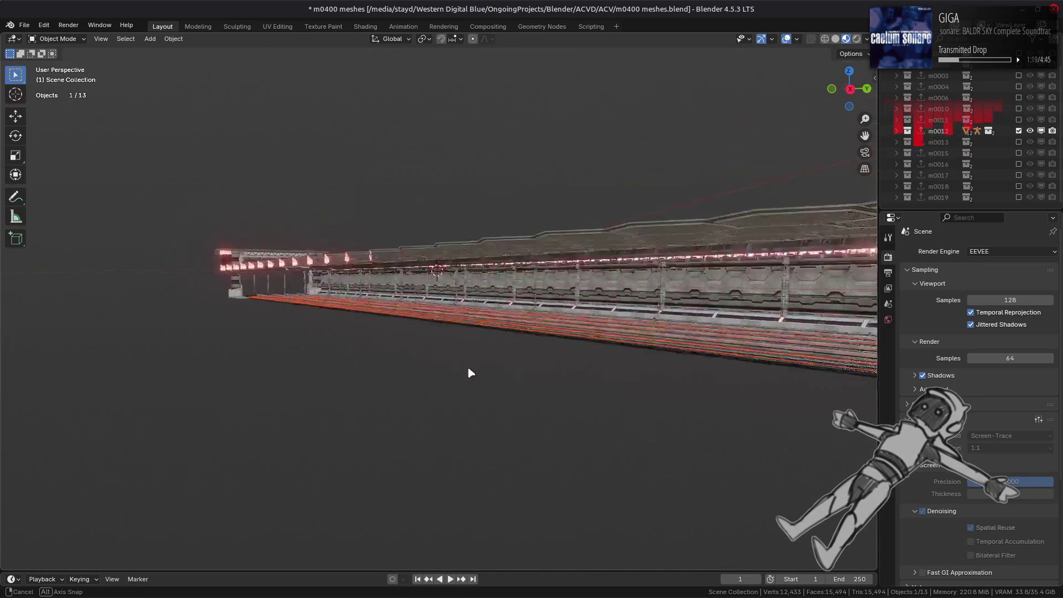
{"action": "key", "text": "alt+a"}
{"action": "scroll", "coordinate": [451, 375], "scroll_direction": "down", "scroll_amount": 1}
{"action": "scroll", "coordinate": [450, 378], "scroll_direction": "down", "scroll_amount": 10}
{"action": "mouse_move", "coordinate": [450, 377]}
{"action": "middle_mouse_down"}
{"action": "mouse_move", "coordinate": [437, 366]}
{"action": "mouse_move", "coordinate": [479, 374]}
{"action": "middle_mouse_up"}
{"action": "scroll", "coordinate": [436, 366], "scroll_direction": "up", "scroll_amount": 10}
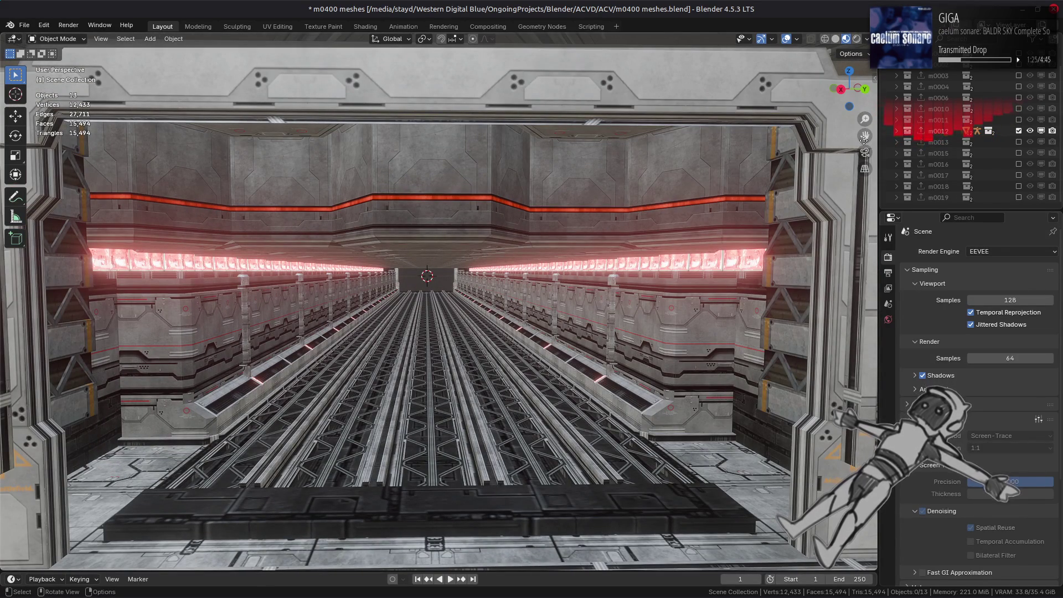
Step: Swap m0012 for the m0013 section and orbit to a steep view along it
{"action": "left_click", "coordinate": [1018, 132]}
{"action": "left_click", "coordinate": [1019, 141]}
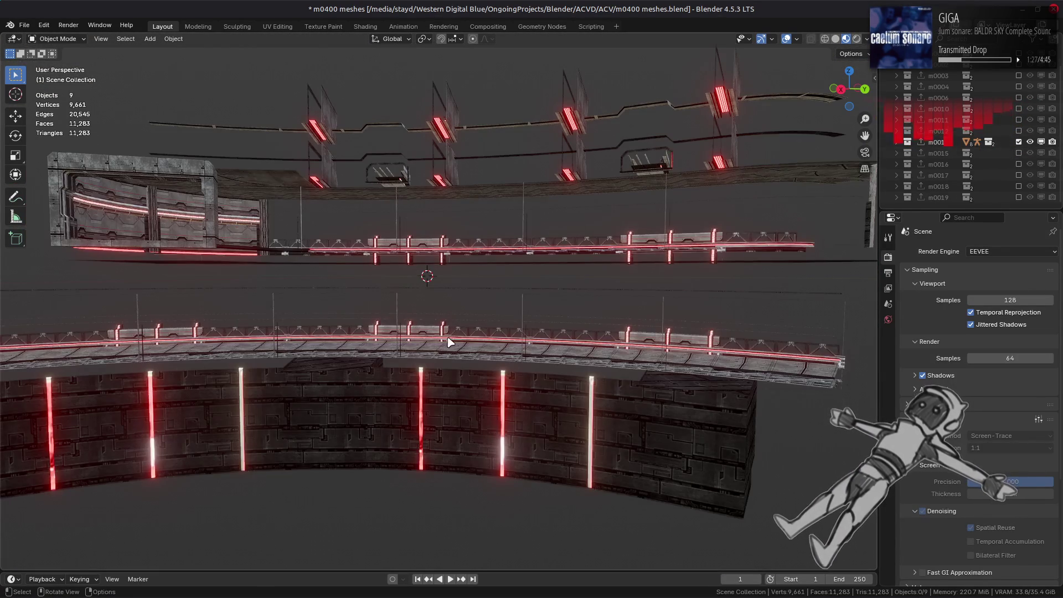
{"action": "mouse_move", "coordinate": [440, 333]}
{"action": "middle_mouse_down"}
{"action": "mouse_move", "coordinate": [641, 346]}
{"action": "mouse_move", "coordinate": [428, 295]}
{"action": "middle_mouse_up"}
{"action": "mouse_move", "coordinate": [326, 300]}
{"action": "middle_mouse_down"}
{"action": "mouse_move", "coordinate": [348, 279]}
{"action": "mouse_move", "coordinate": [373, 301]}
{"action": "mouse_move", "coordinate": [592, 332]}
{"action": "mouse_move", "coordinate": [553, 311]}
{"action": "mouse_move", "coordinate": [481, 313]}
{"action": "mouse_move", "coordinate": [637, 360]}
{"action": "middle_mouse_up"}
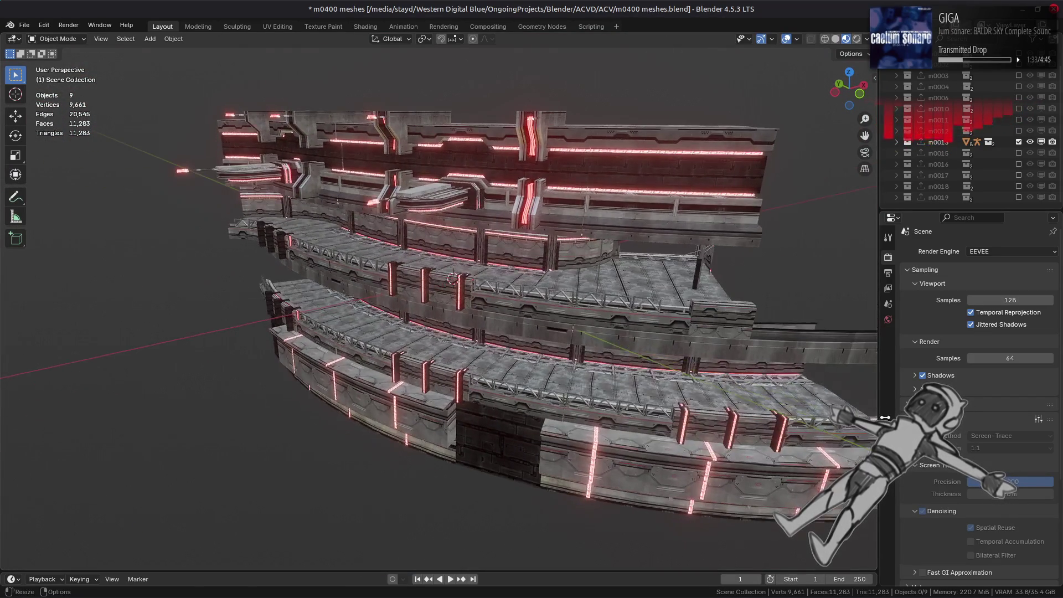
Step: Turn viewport raytracing on with a thickness of 2
{"action": "left_click", "coordinate": [922, 404]}
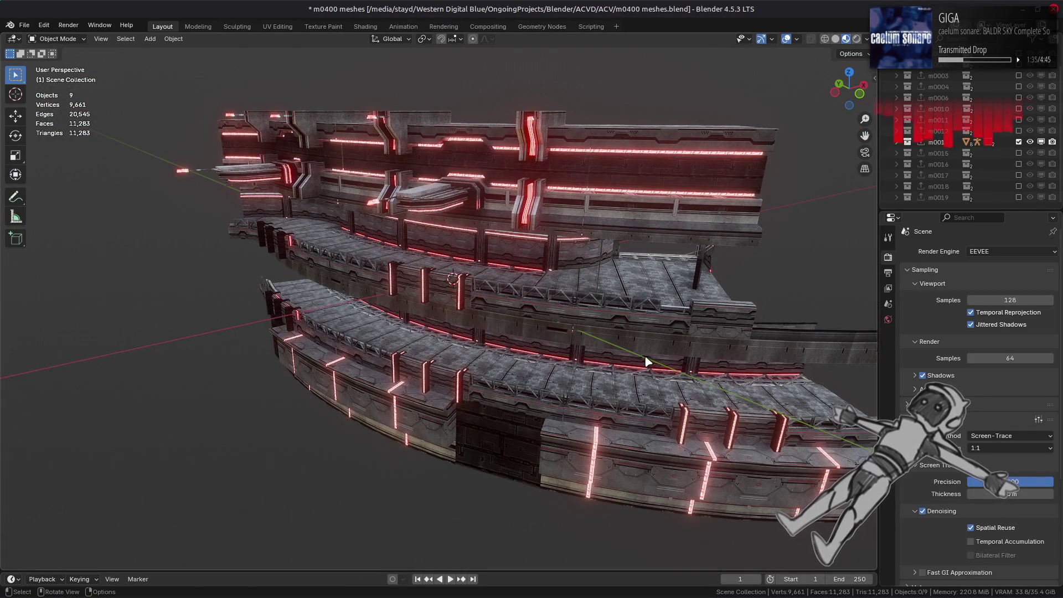
{"action": "left_click", "coordinate": [1023, 495]}
{"action": "type", "text": "2"}
{"action": "key", "text": "Return"}
Step: Raise the raytracing thickness to 20
{"action": "mouse_move", "coordinate": [534, 338]}
{"action": "middle_mouse_down"}
{"action": "mouse_move", "coordinate": [541, 368]}
{"action": "mouse_move", "coordinate": [649, 344]}
{"action": "middle_mouse_up"}
{"action": "left_click", "coordinate": [1010, 494]}
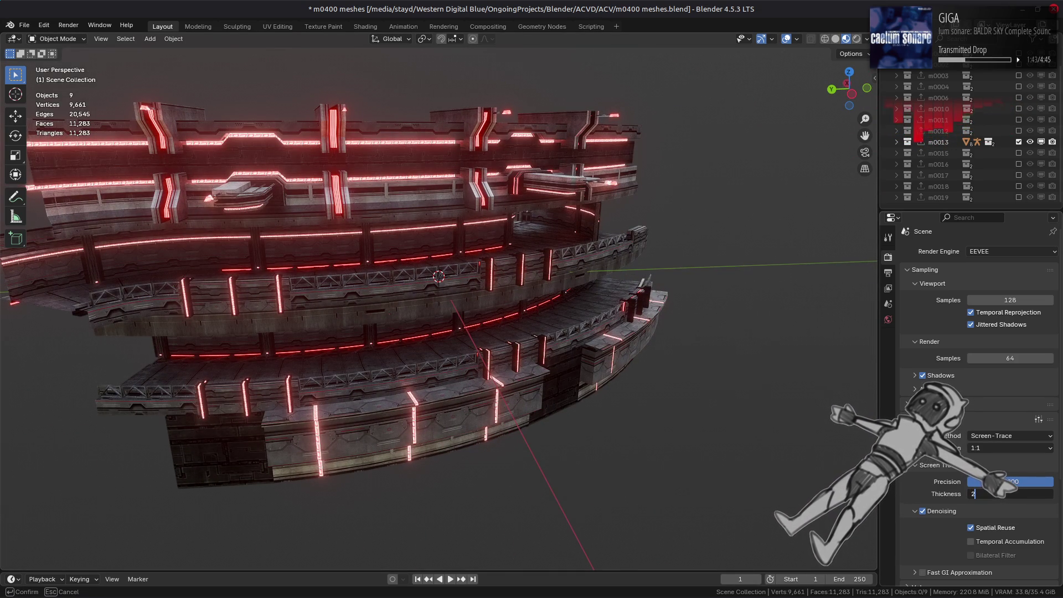
{"action": "key", "text": "Return"}
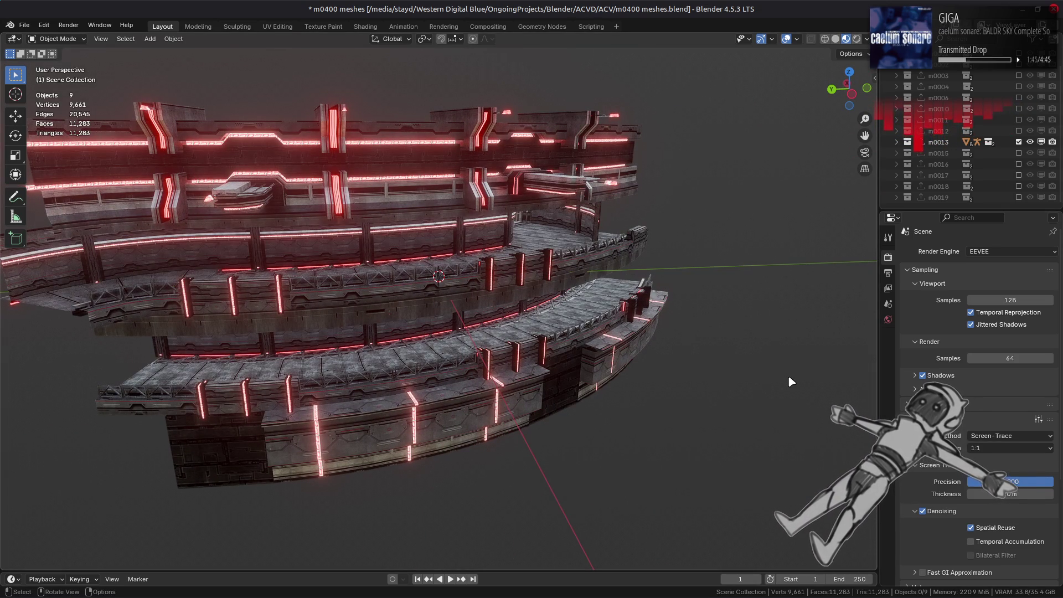
{"action": "middle_click_drag", "start_coordinate": [732, 329], "coordinate": [631, 344]}
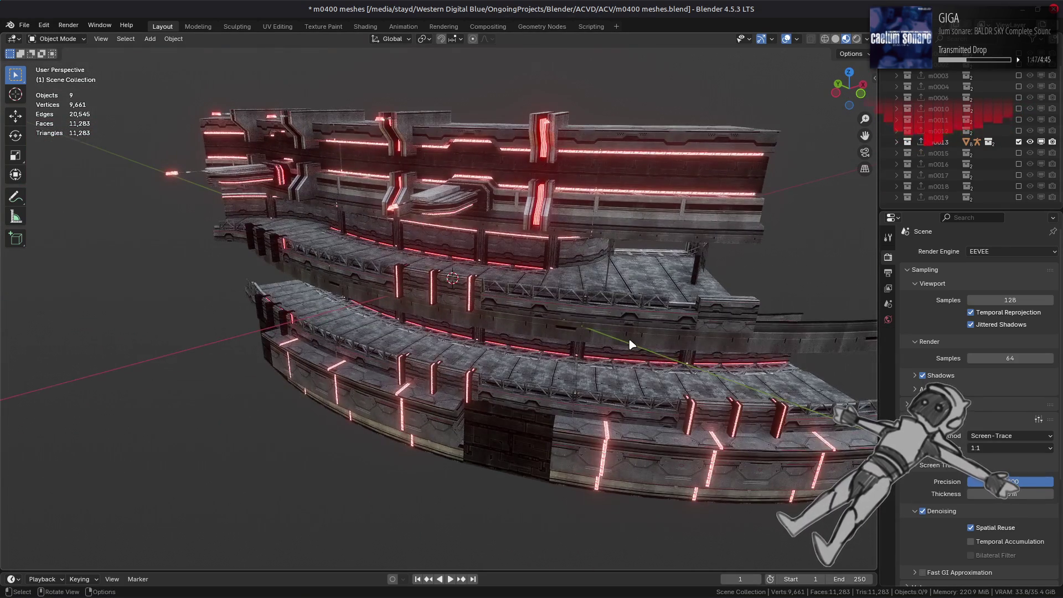
Step: Light the viewport with a dark studio HDRI at strength 10
{"action": "left_click", "coordinate": [867, 38]}
{"action": "left_click", "coordinate": [860, 132]}
{"action": "left_click", "coordinate": [847, 167]}
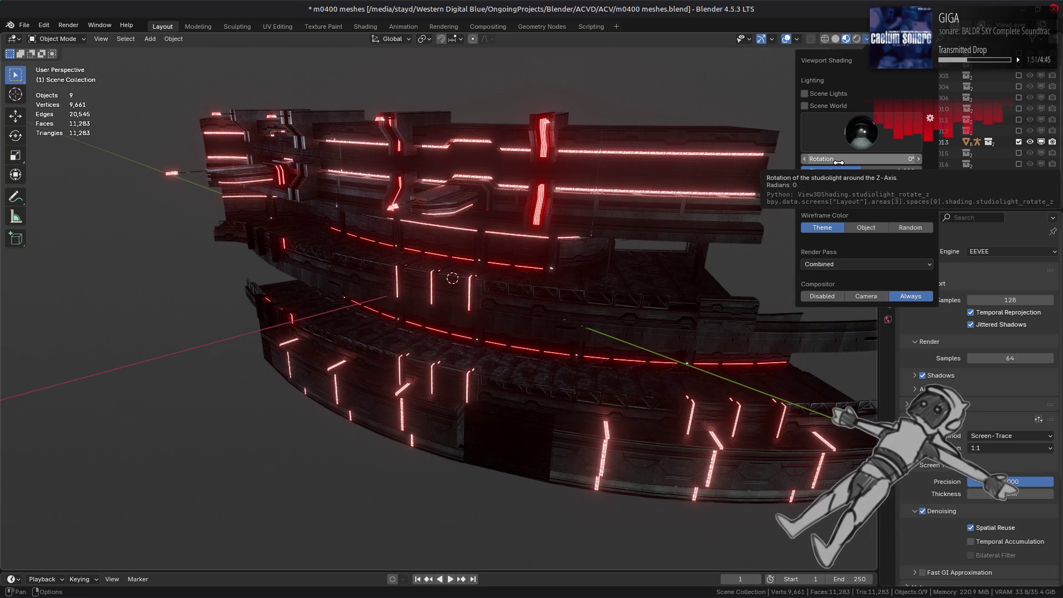
{"action": "left_click", "coordinate": [872, 173]}
{"action": "type", "text": "10"}
{"action": "key", "text": "Return"}
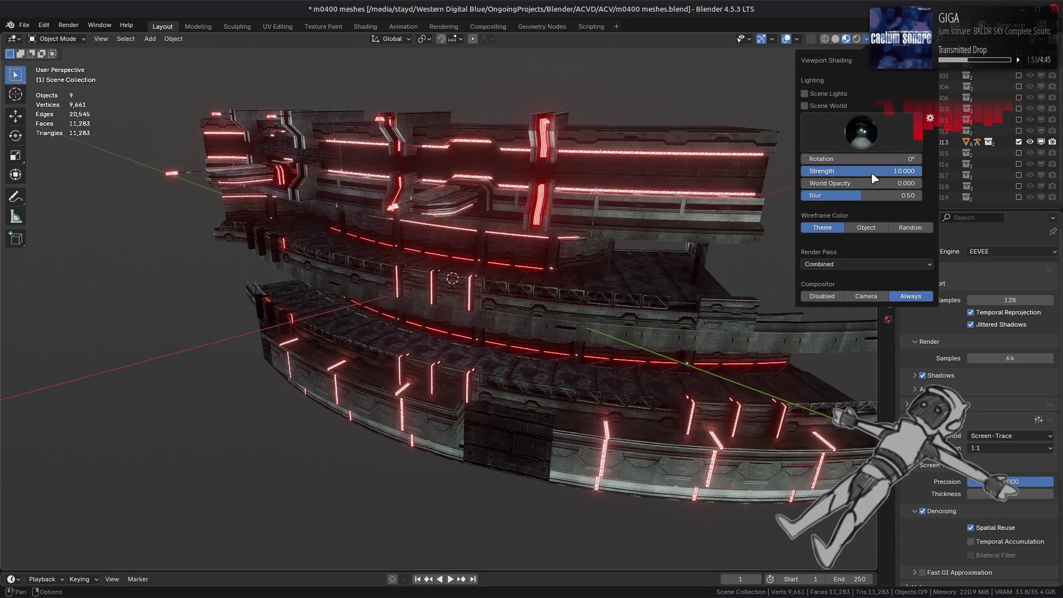
Step: Switch to a brighter studio HDRI and lower its strength to 1
{"action": "mouse_move", "coordinate": [498, 299]}
{"action": "middle_mouse_down"}
{"action": "mouse_move", "coordinate": [477, 294]}
{"action": "mouse_move", "coordinate": [487, 232]}
{"action": "middle_mouse_up"}
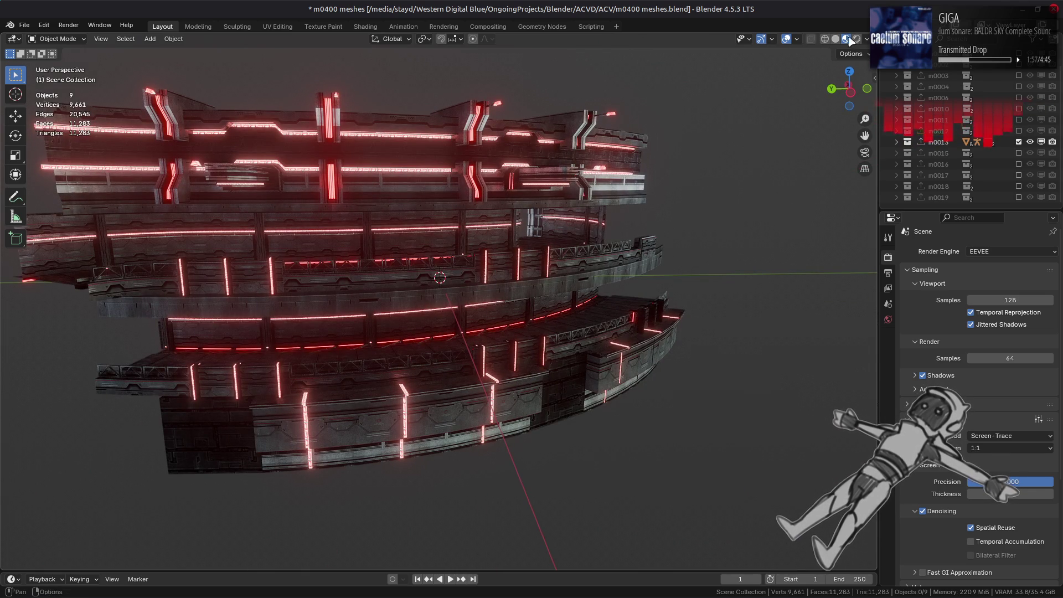
{"action": "left_click", "coordinate": [867, 40]}
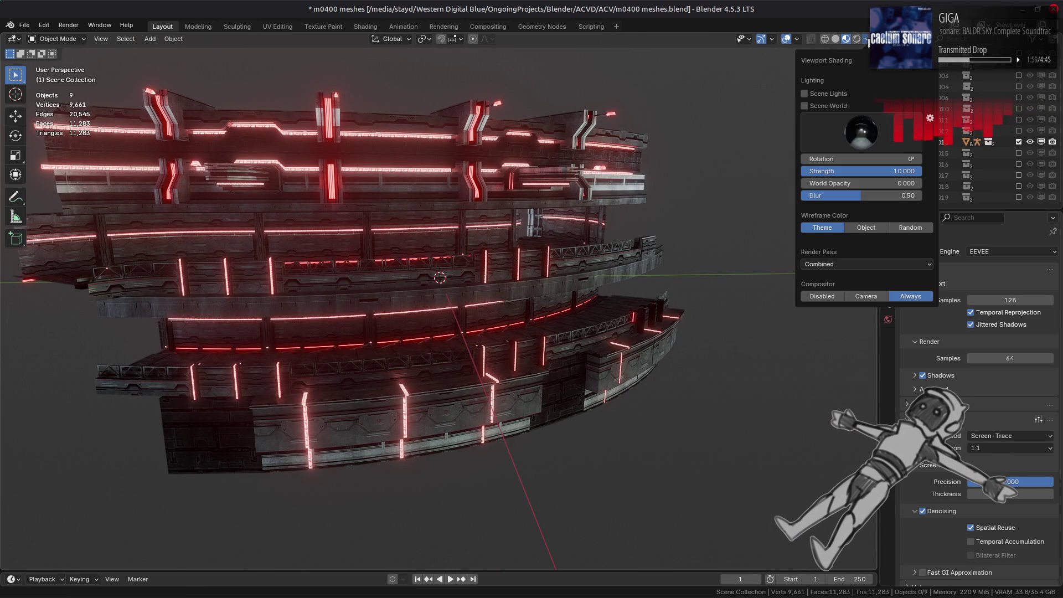
{"action": "left_click", "coordinate": [861, 132]}
{"action": "left_click", "coordinate": [714, 182]}
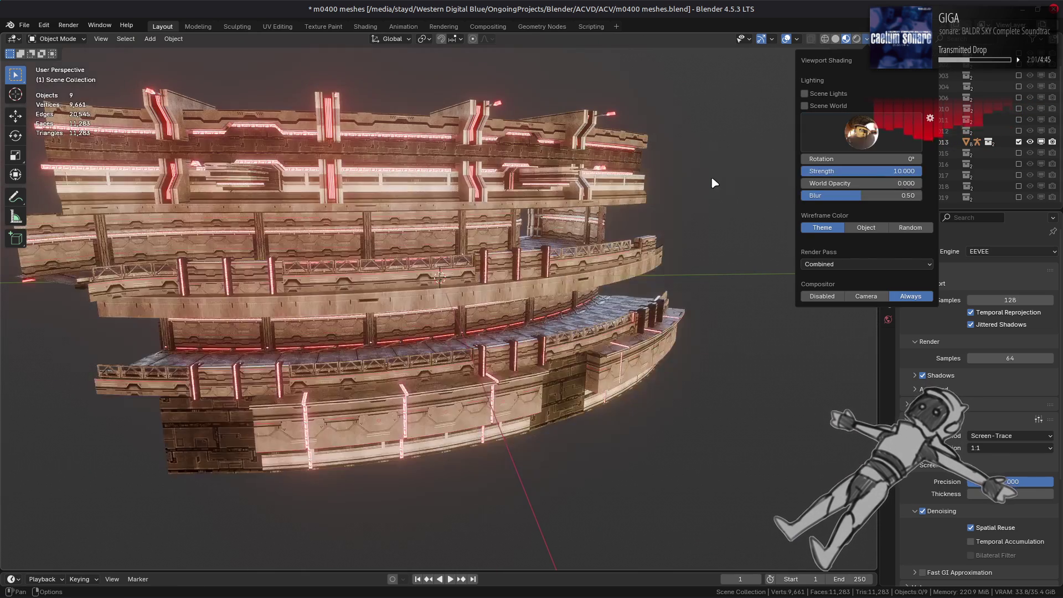
{"action": "left_click", "coordinate": [867, 167]}
{"action": "type", "text": "1"}
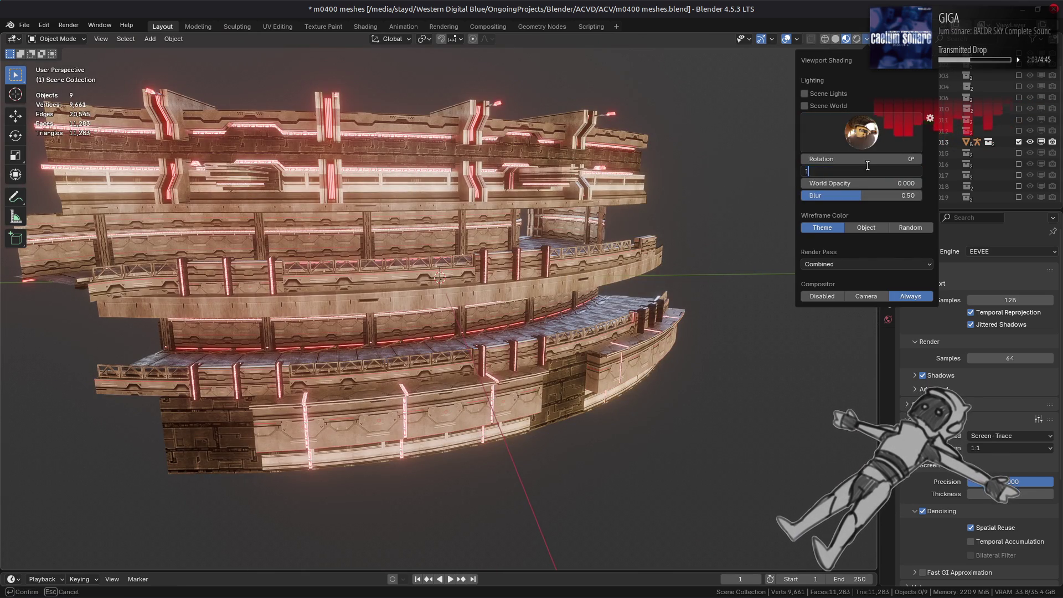
{"action": "key", "text": "Return"}
Step: Try the forest HDRI and several other studio HDRIs, through to the last one
{"action": "left_click", "coordinate": [861, 132]}
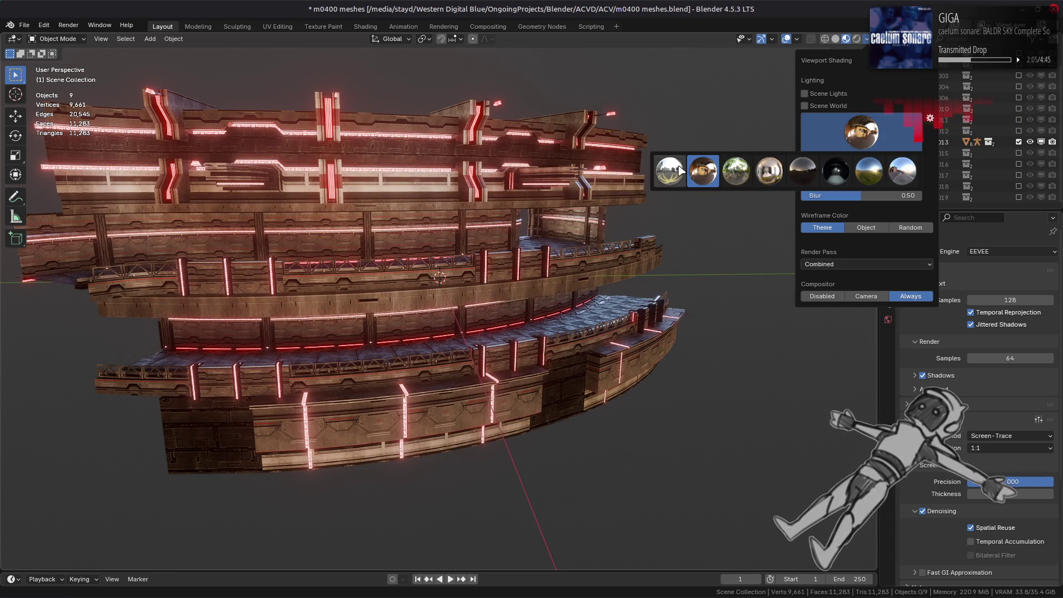
{"action": "left_click", "coordinate": [736, 170]}
{"action": "left_click", "coordinate": [861, 133]}
{"action": "left_click", "coordinate": [894, 145]}
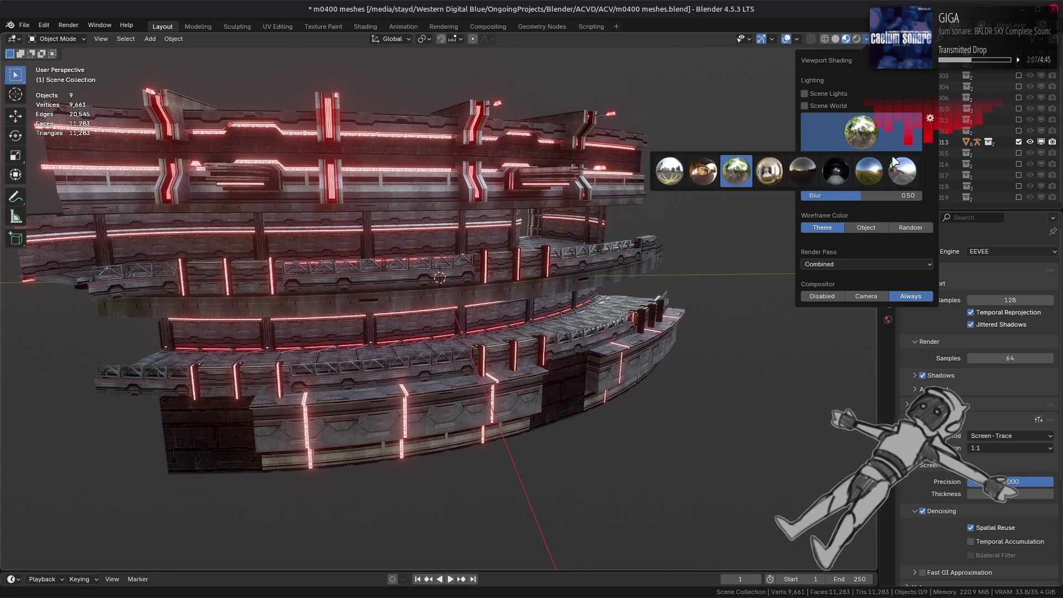
{"action": "left_click", "coordinate": [869, 170]}
{"action": "left_click", "coordinate": [860, 136]}
{"action": "left_click", "coordinate": [902, 171]}
{"action": "left_click", "coordinate": [861, 145]}
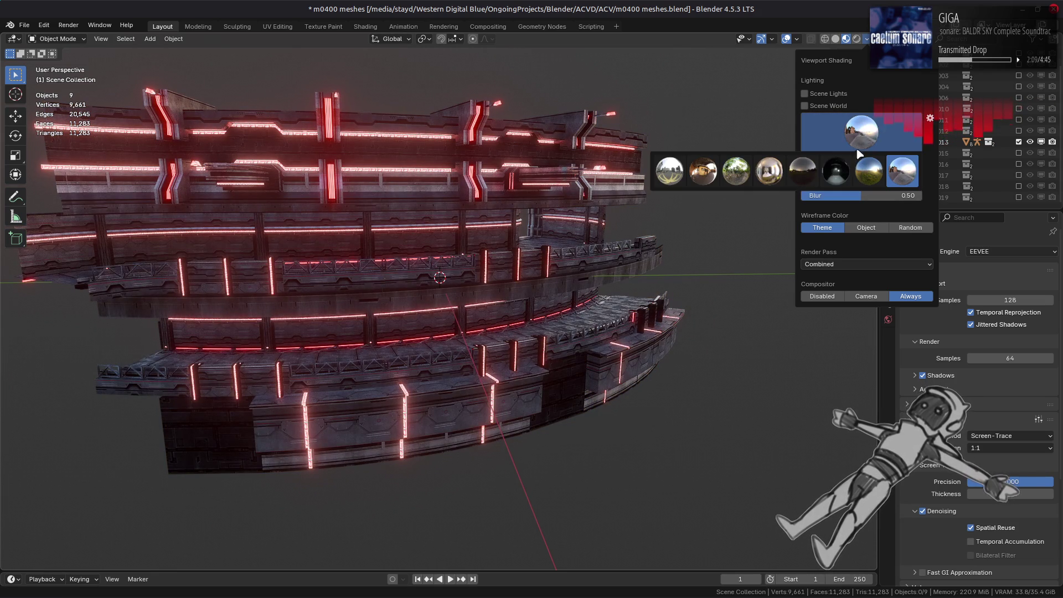
Step: Compare the dark, interior and warm first HDRIs, ending on a darker one
{"action": "left_click", "coordinate": [835, 171]}
{"action": "left_click", "coordinate": [860, 133]}
{"action": "left_click", "coordinate": [769, 170]}
{"action": "left_click", "coordinate": [868, 134]}
{"action": "left_click", "coordinate": [708, 177]}
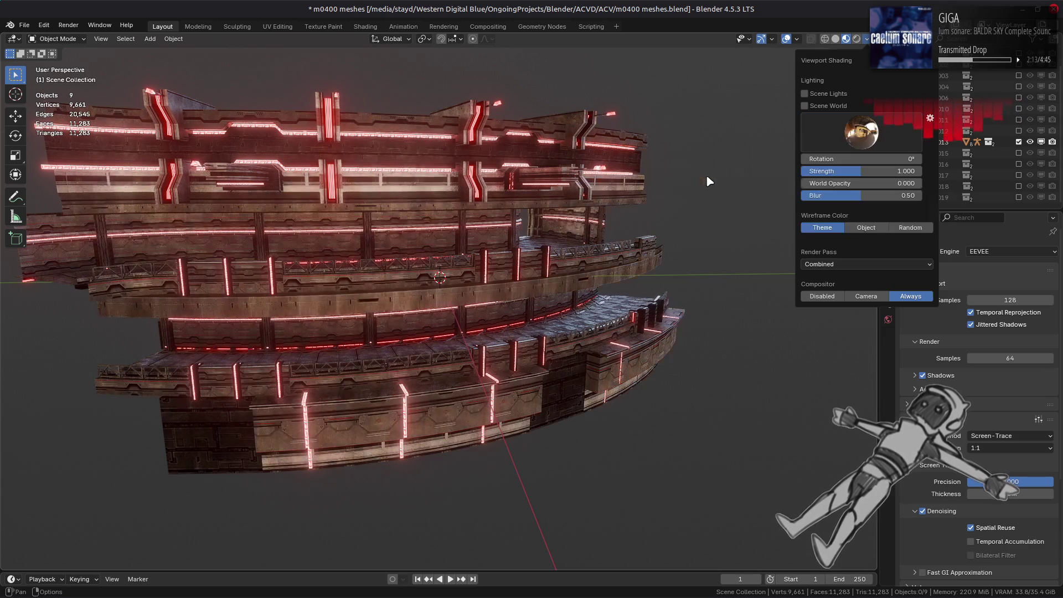
{"action": "left_click", "coordinate": [861, 133]}
{"action": "left_click", "coordinate": [680, 171]}
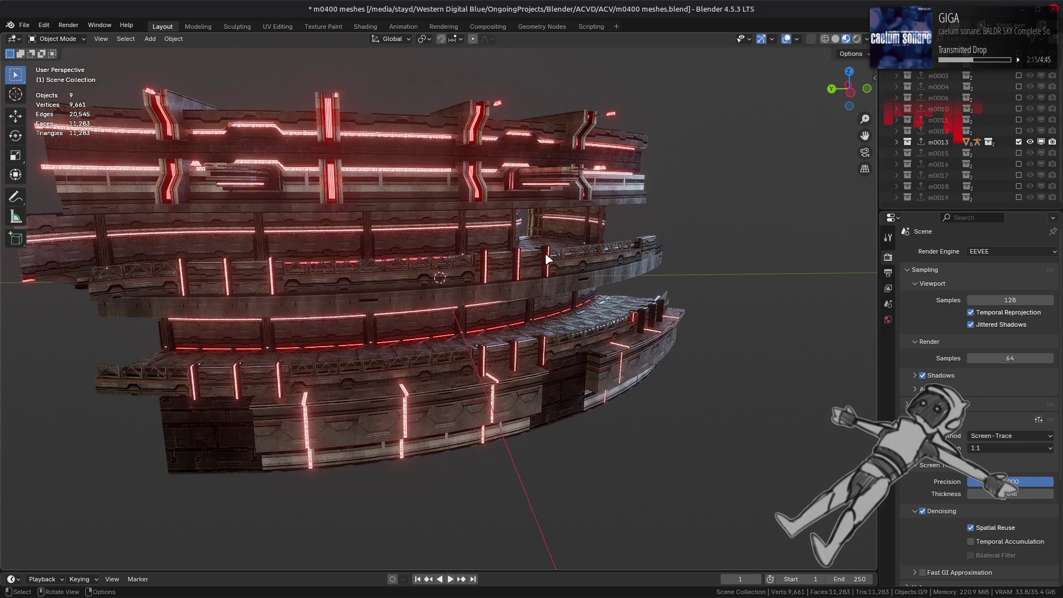
Step: Compare a few more HDRIs and settle on warm interior lighting
{"action": "middle_click_drag", "start_coordinate": [558, 255], "coordinate": [499, 260]}
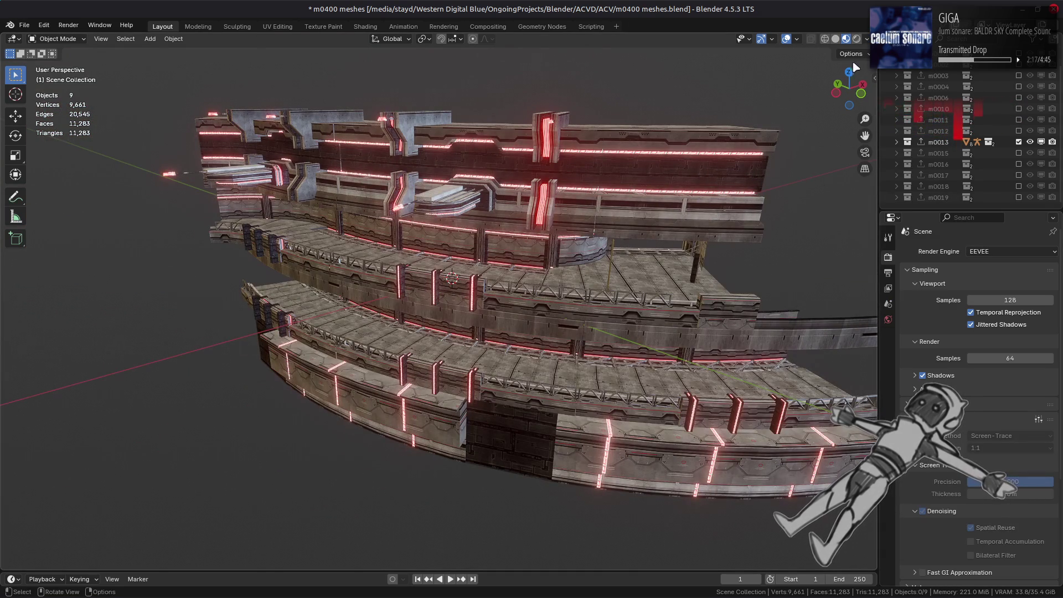
{"action": "left_click", "coordinate": [866, 39]}
{"action": "left_click", "coordinate": [861, 133]}
{"action": "left_click", "coordinate": [673, 168]}
{"action": "left_click", "coordinate": [871, 136]}
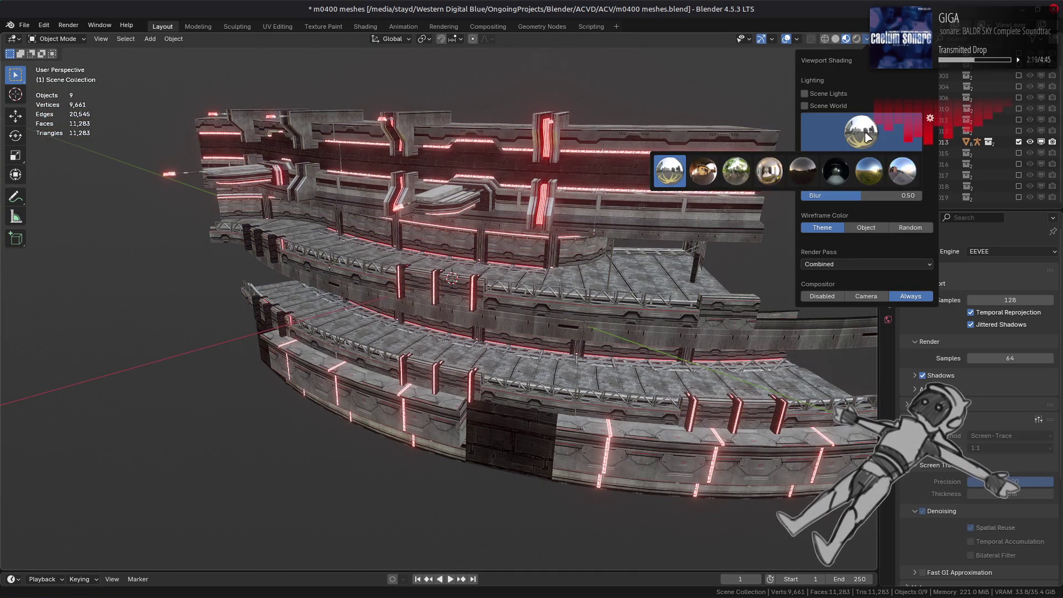
{"action": "left_click", "coordinate": [769, 171]}
{"action": "left_click", "coordinate": [916, 126]}
{"action": "left_click", "coordinate": [700, 172]}
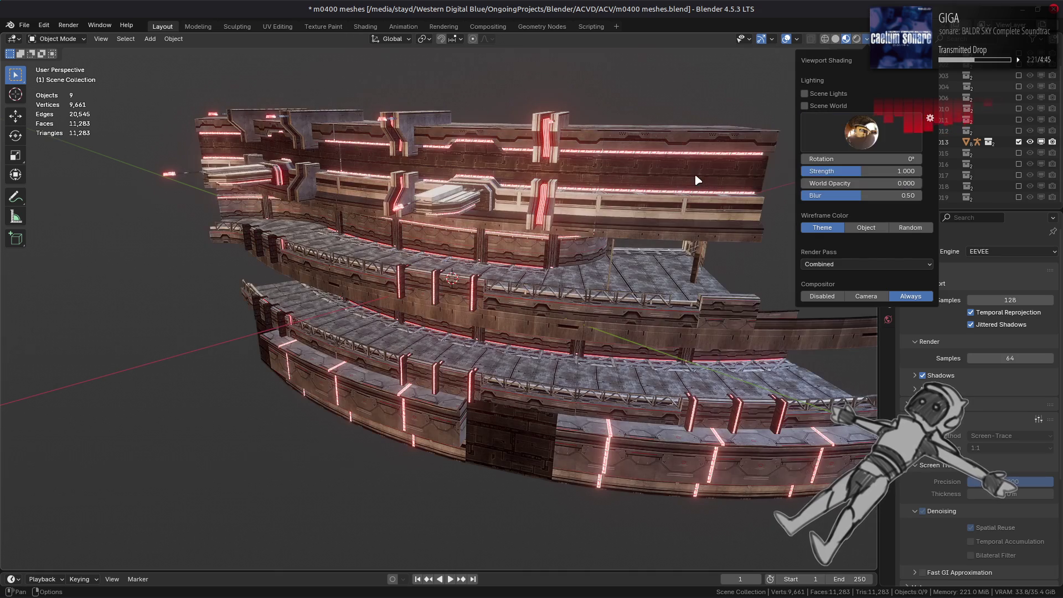
{"action": "left_click", "coordinate": [861, 136]}
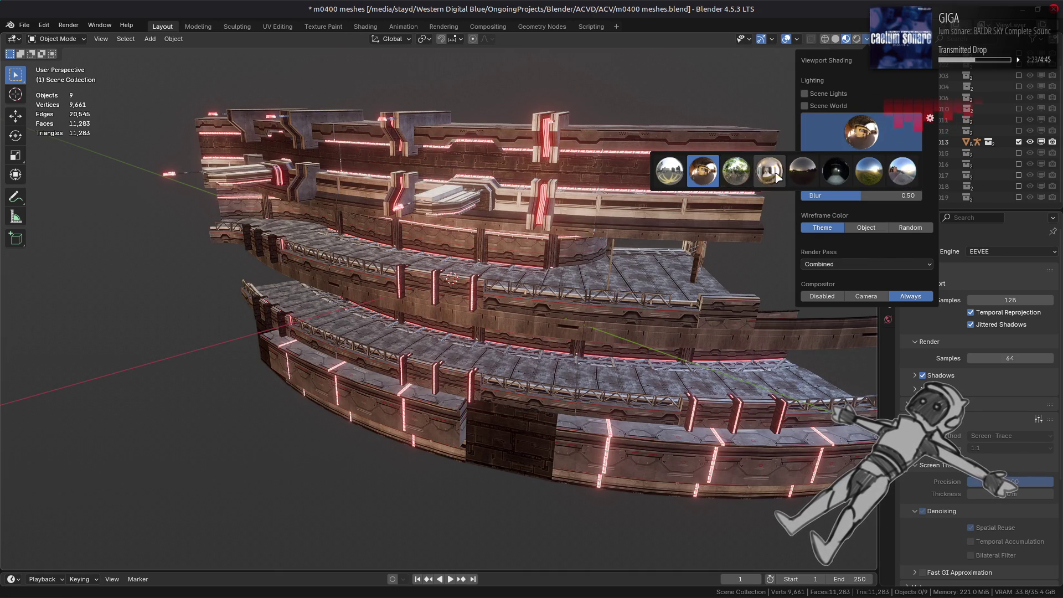
{"action": "left_click", "coordinate": [759, 175]}
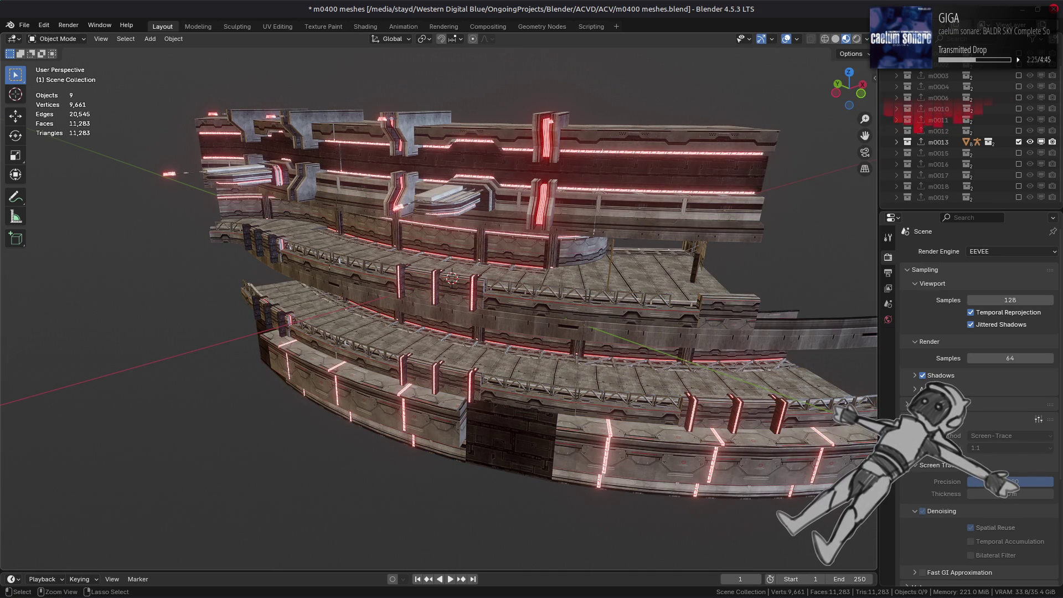
Step: Save the file, re-include m0013 and inspect one mesh's emission material
{"action": "key", "text": "ctrl+s"}
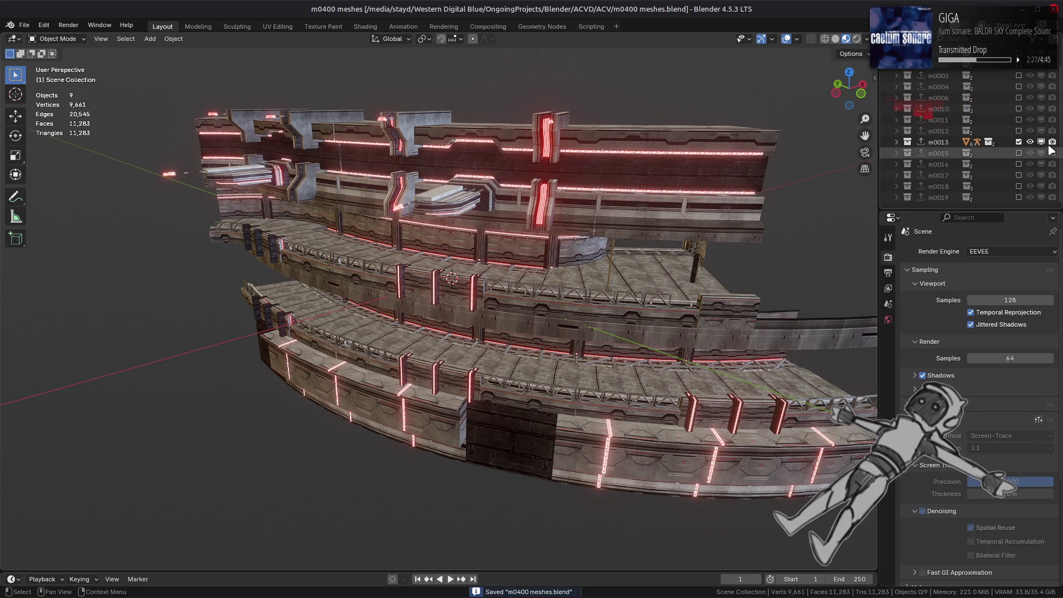
{"action": "left_click", "coordinate": [1018, 142]}
{"action": "left_click", "coordinate": [1018, 142]}
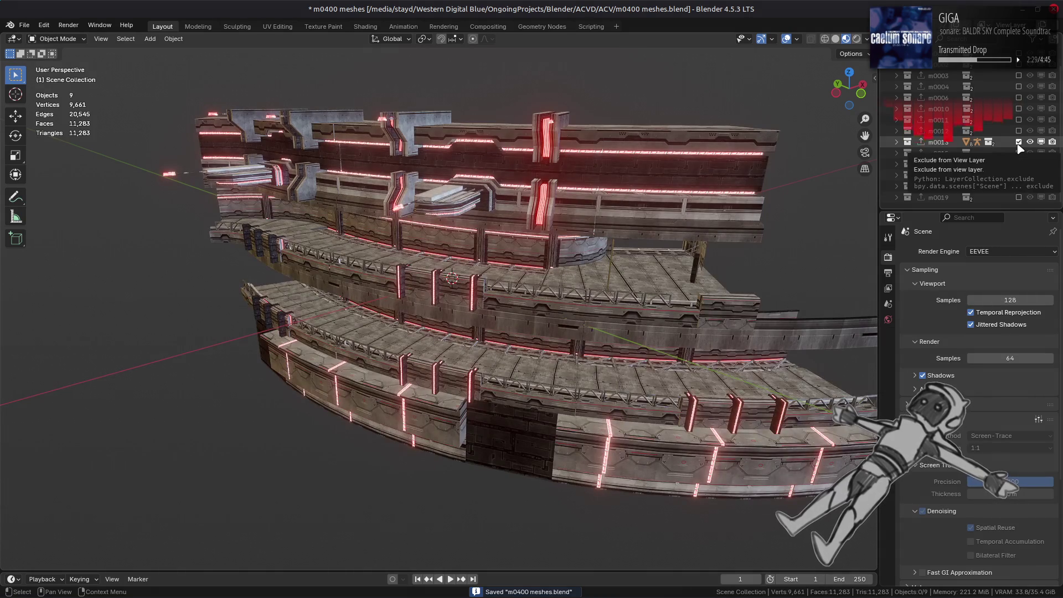
{"action": "scroll", "coordinate": [689, 256], "scroll_direction": "up", "scroll_amount": 3}
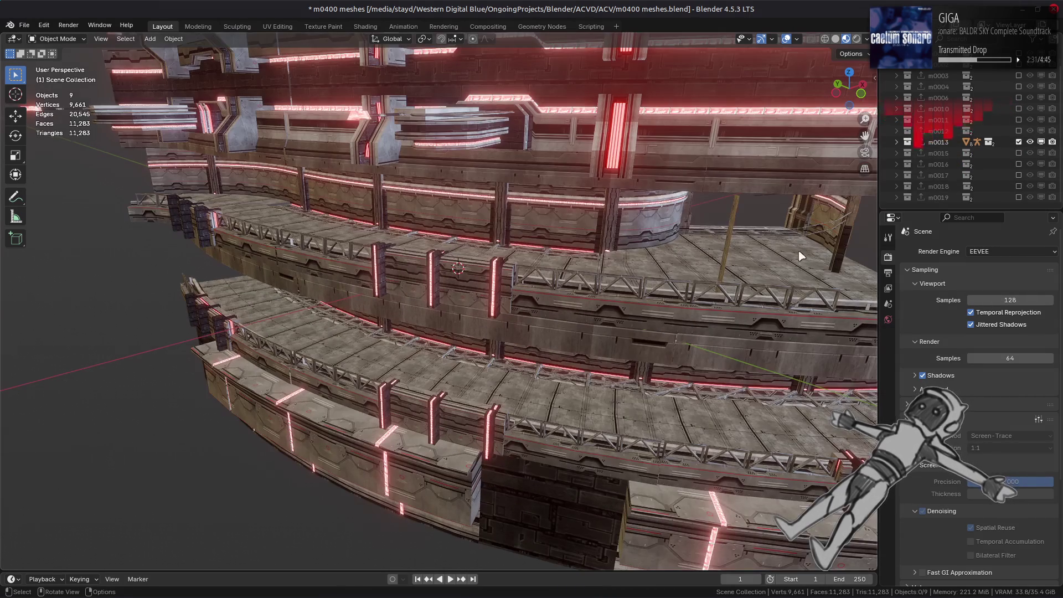
{"action": "left_click", "coordinate": [838, 247]}
{"action": "left_click", "coordinate": [887, 433]}
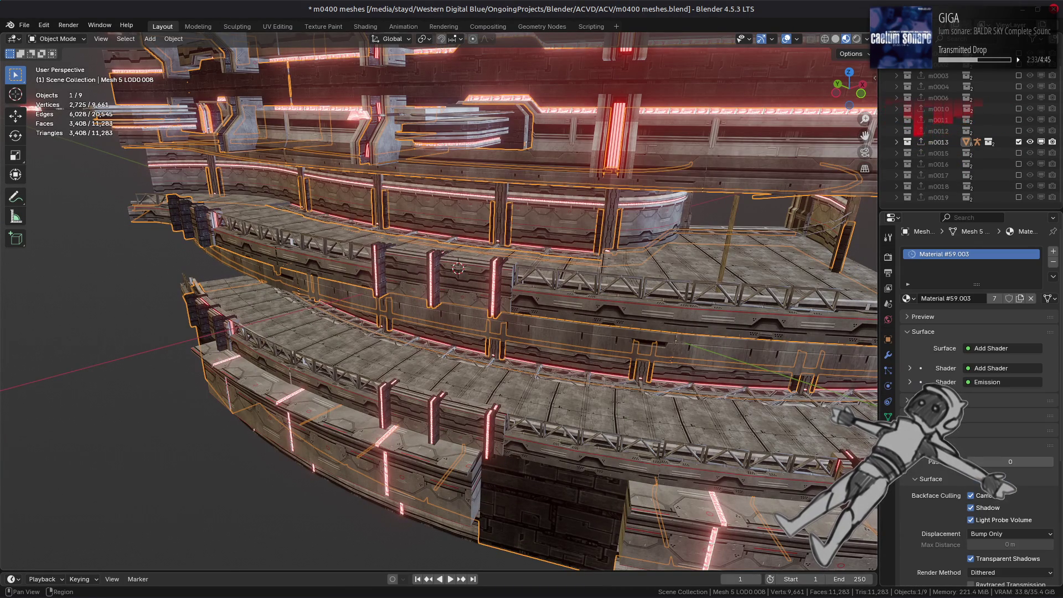
Step: Clear the selection and swap the m0013 section for m0015
{"action": "mouse_move", "coordinate": [556, 350]}
{"action": "middle_mouse_down"}
{"action": "mouse_move", "coordinate": [428, 381]}
{"action": "mouse_move", "coordinate": [471, 355]}
{"action": "middle_mouse_up"}
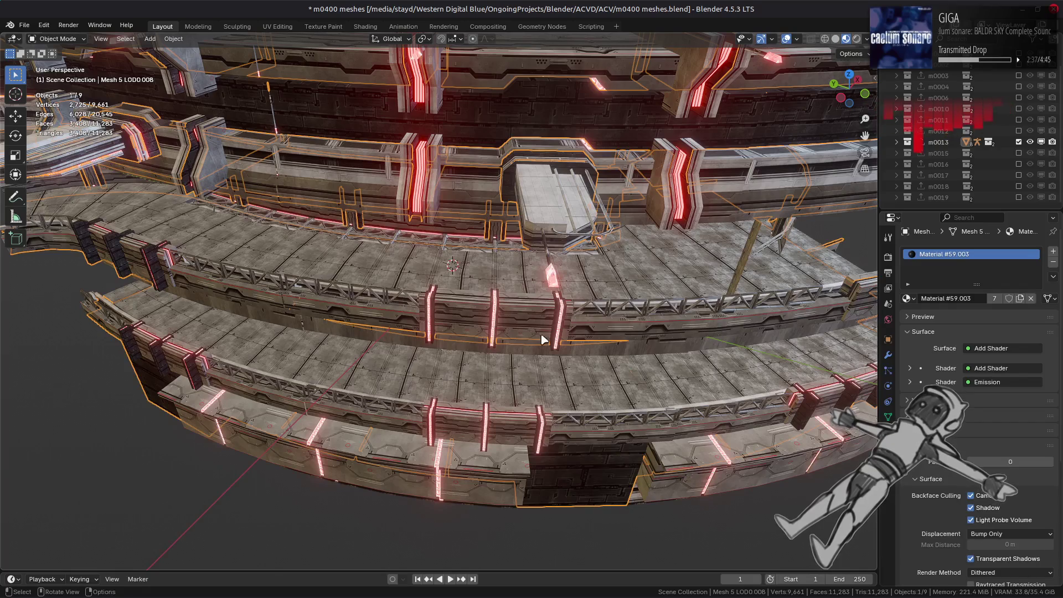
{"action": "key", "text": "alt+a"}
{"action": "left_click", "coordinate": [1019, 142]}
{"action": "left_click", "coordinate": [1019, 153]}
{"action": "mouse_move", "coordinate": [510, 287]}
{"action": "middle_mouse_down"}
{"action": "mouse_move", "coordinate": [544, 283]}
{"action": "mouse_move", "coordinate": [349, 252]}
{"action": "mouse_move", "coordinate": [487, 256]}
{"action": "mouse_move", "coordinate": [458, 227]}
{"action": "mouse_move", "coordinate": [467, 266]}
{"action": "mouse_move", "coordinate": [510, 264]}
{"action": "mouse_move", "coordinate": [464, 266]}
{"action": "middle_mouse_up"}
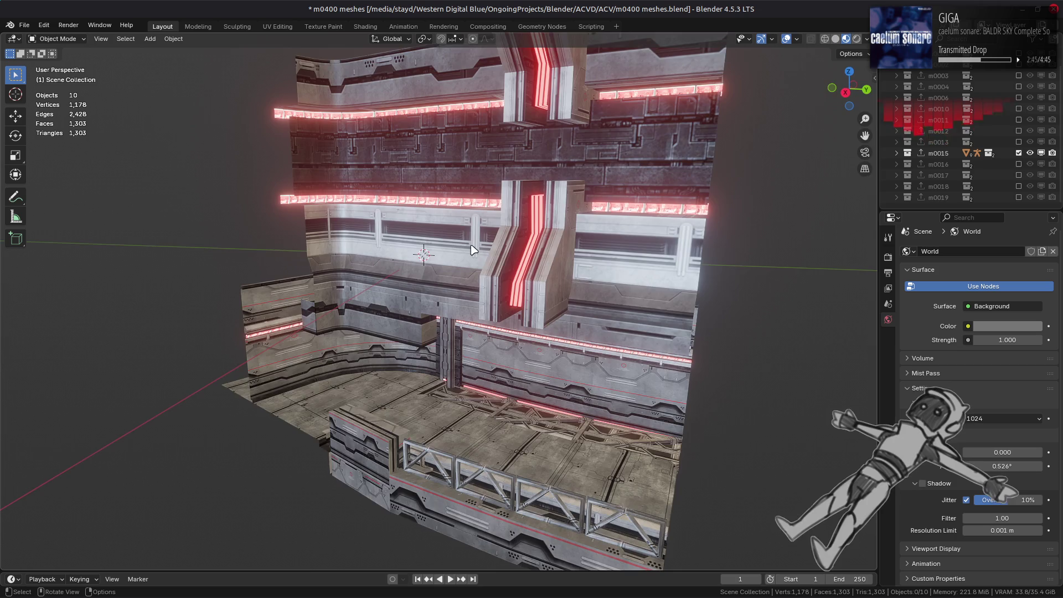
Step: Orbit the m0015 walled platform, then exclude it and view the m0016 hexagon-floored room
{"action": "scroll", "coordinate": [464, 266], "scroll_direction": "up", "scroll_amount": 5}
{"action": "middle_click_drag", "start_coordinate": [464, 266], "coordinate": [514, 274]}
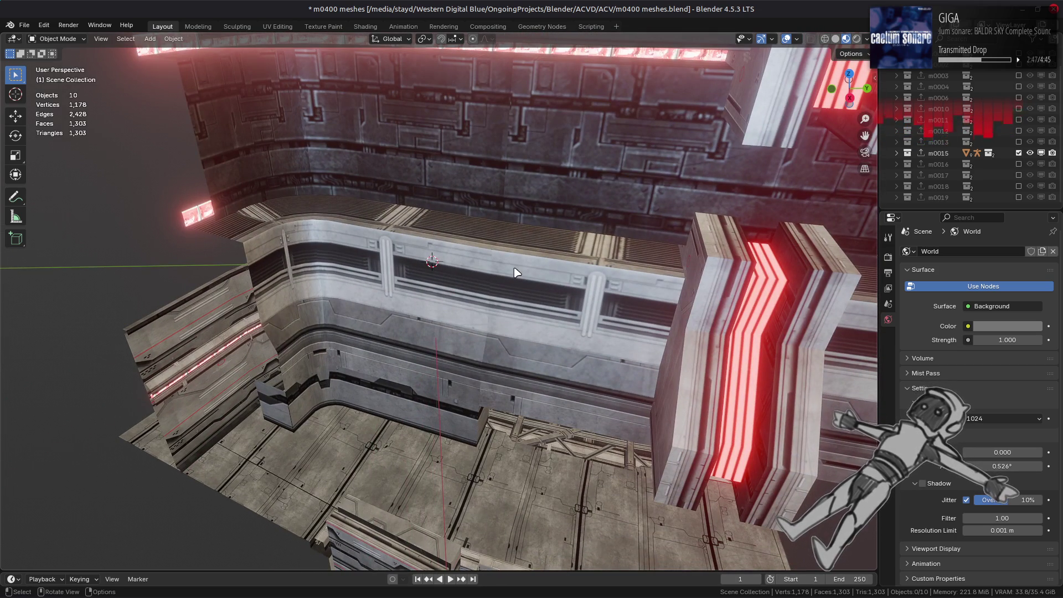
{"action": "scroll", "coordinate": [514, 272], "scroll_direction": "down", "scroll_amount": 8}
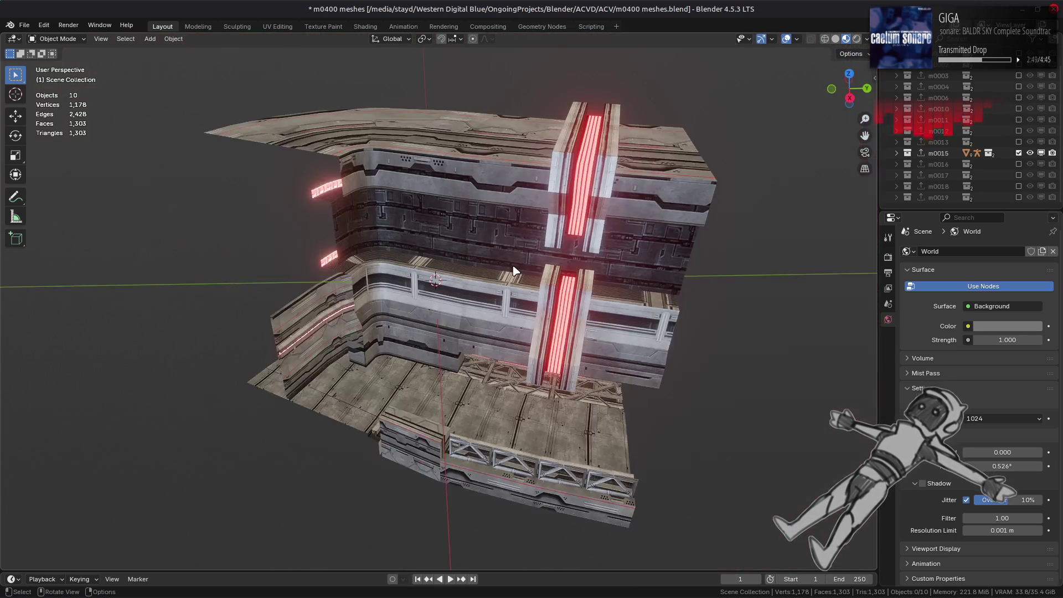
{"action": "mouse_move", "coordinate": [516, 274]}
{"action": "middle_mouse_down"}
{"action": "mouse_move", "coordinate": [468, 316]}
{"action": "mouse_move", "coordinate": [476, 238]}
{"action": "mouse_move", "coordinate": [498, 305]}
{"action": "mouse_move", "coordinate": [668, 269]}
{"action": "middle_mouse_up"}
{"action": "left_click", "coordinate": [1018, 163], "text": "ctrl"}
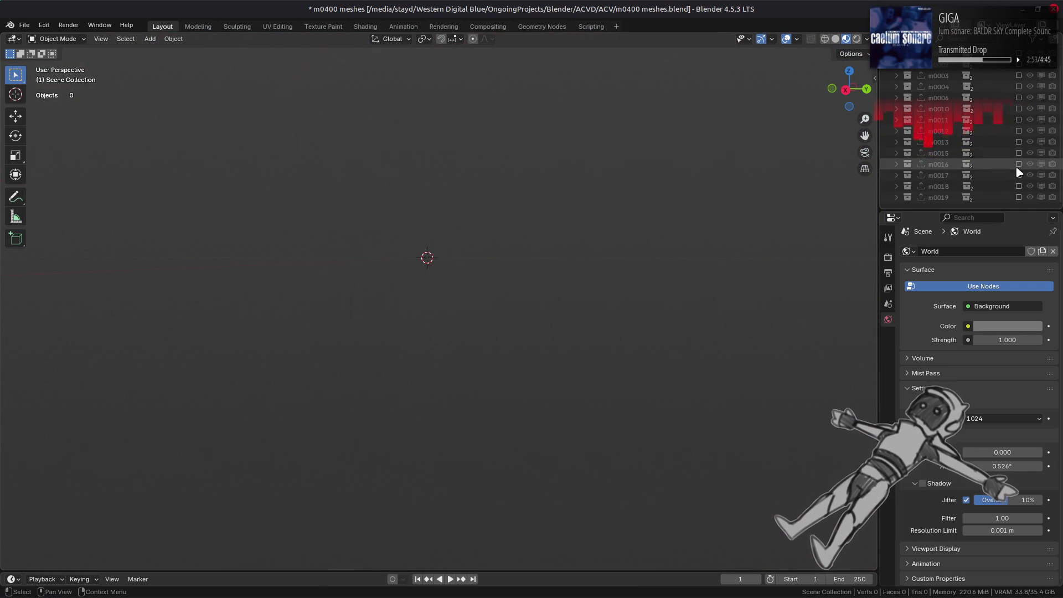
{"action": "mouse_move", "coordinate": [464, 316]}
{"action": "middle_mouse_down"}
{"action": "mouse_move", "coordinate": [462, 354]}
{"action": "mouse_move", "coordinate": [513, 301]}
{"action": "mouse_move", "coordinate": [316, 308]}
{"action": "mouse_move", "coordinate": [334, 328]}
{"action": "mouse_move", "coordinate": [268, 331]}
{"action": "mouse_move", "coordinate": [268, 304]}
{"action": "middle_mouse_up"}
{"action": "scroll", "coordinate": [485, 318], "scroll_direction": "up", "scroll_amount": 5}
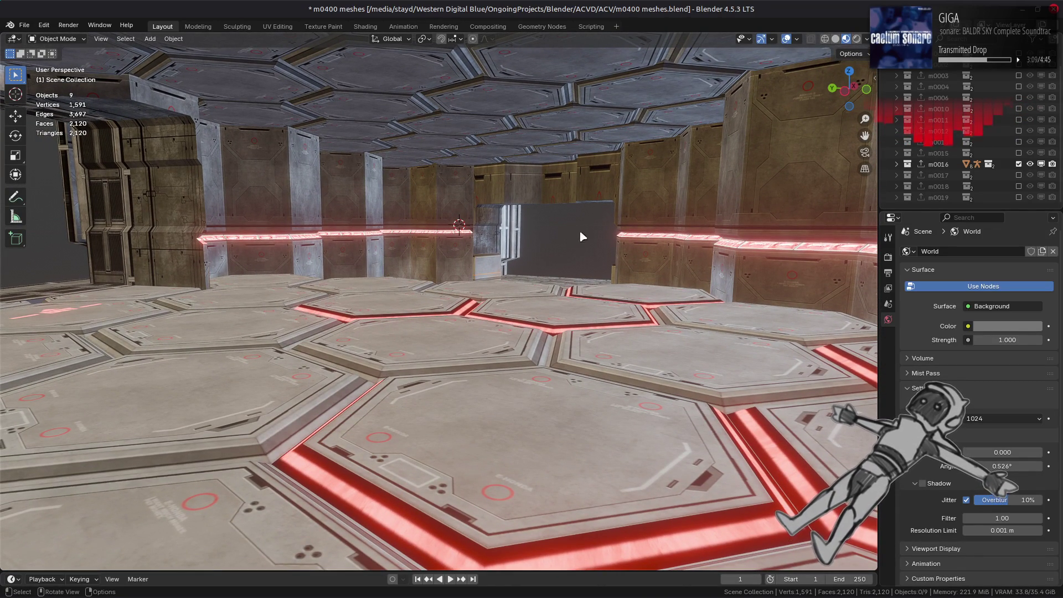
Step: Swap m0016 for the m0017 section and orbit low around its track ring
{"action": "left_click", "coordinate": [1019, 175]}
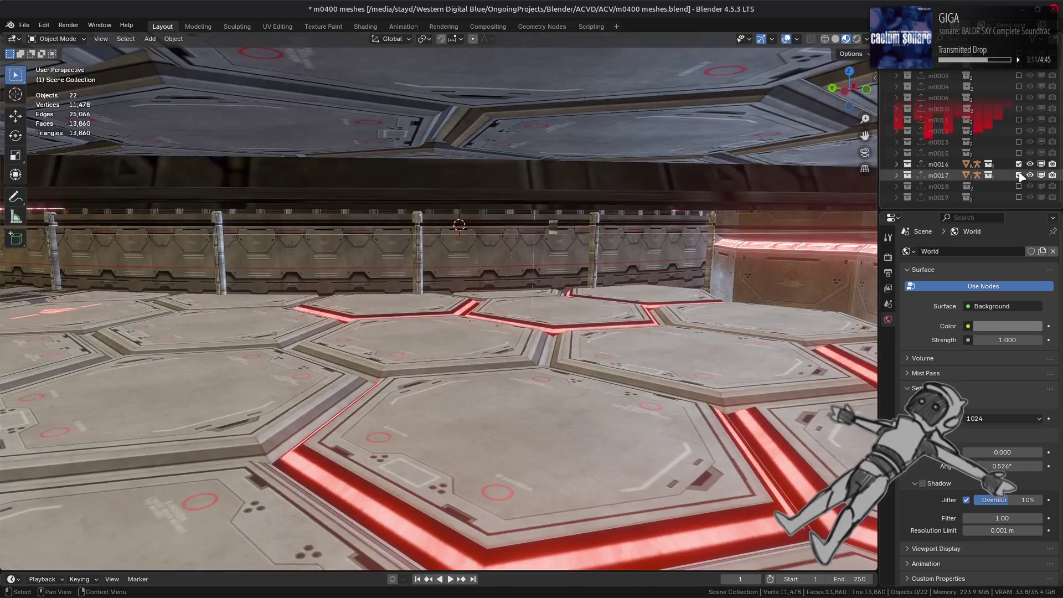
{"action": "left_click", "coordinate": [1018, 164]}
{"action": "scroll", "coordinate": [521, 285], "scroll_direction": "down", "scroll_amount": 4}
{"action": "mouse_move", "coordinate": [521, 285]}
{"action": "middle_mouse_down"}
{"action": "mouse_move", "coordinate": [501, 347]}
{"action": "mouse_move", "coordinate": [434, 302]}
{"action": "mouse_move", "coordinate": [386, 301]}
{"action": "mouse_move", "coordinate": [548, 257]}
{"action": "middle_mouse_up"}
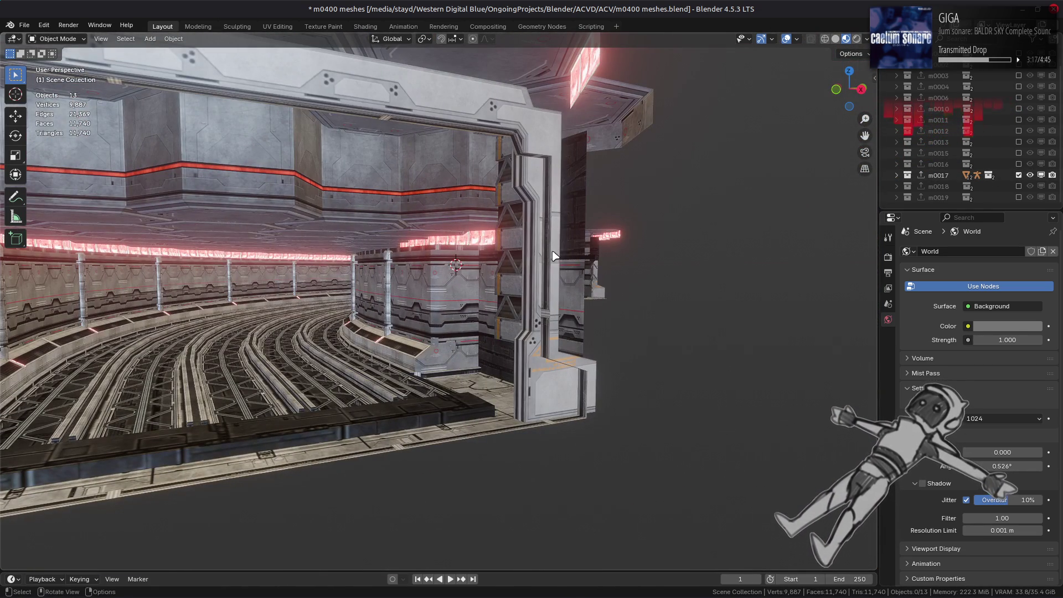
Step: Swap m0017 for the m0018 section and view it through the doorway and from the side
{"action": "left_click", "coordinate": [1019, 175]}
{"action": "left_click", "coordinate": [1019, 186]}
{"action": "mouse_move", "coordinate": [666, 268]}
{"action": "middle_mouse_down"}
{"action": "mouse_move", "coordinate": [559, 290]}
{"action": "mouse_move", "coordinate": [582, 289]}
{"action": "middle_mouse_up"}
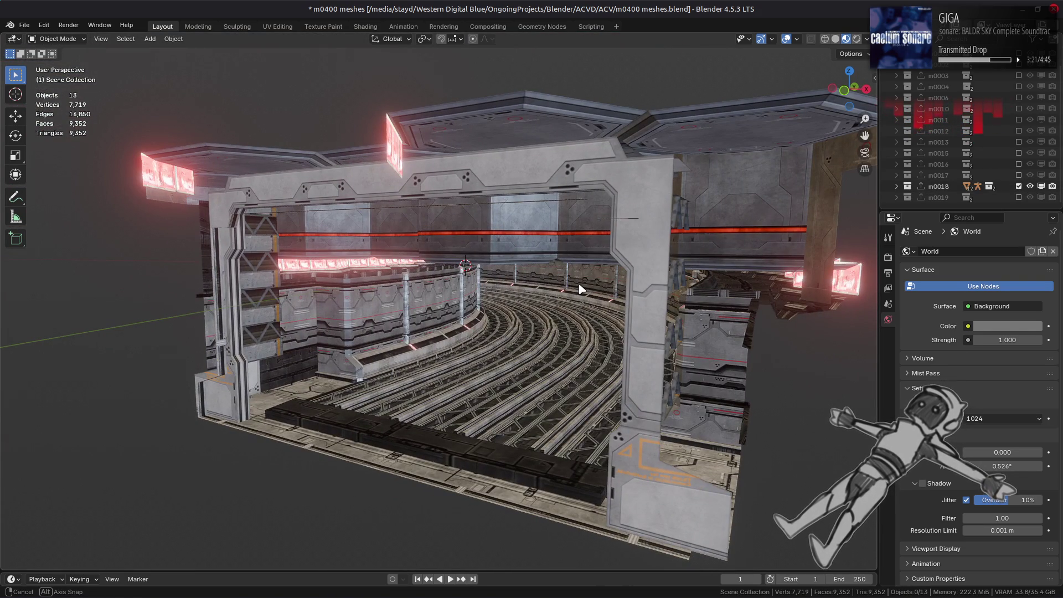
{"action": "key", "text": "ctrl+Tab"}
{"action": "mouse_move", "coordinate": [449, 324]}
{"action": "middle_mouse_down"}
{"action": "mouse_move", "coordinate": [387, 327]}
{"action": "mouse_move", "coordinate": [581, 284]}
{"action": "mouse_move", "coordinate": [582, 263]}
{"action": "mouse_move", "coordinate": [553, 256]}
{"action": "middle_mouse_up"}
Step: Show m0019, save the blend file, then exclude m0019 to empty the scene
{"action": "left_click", "coordinate": [1019, 197], "text": "ctrl"}
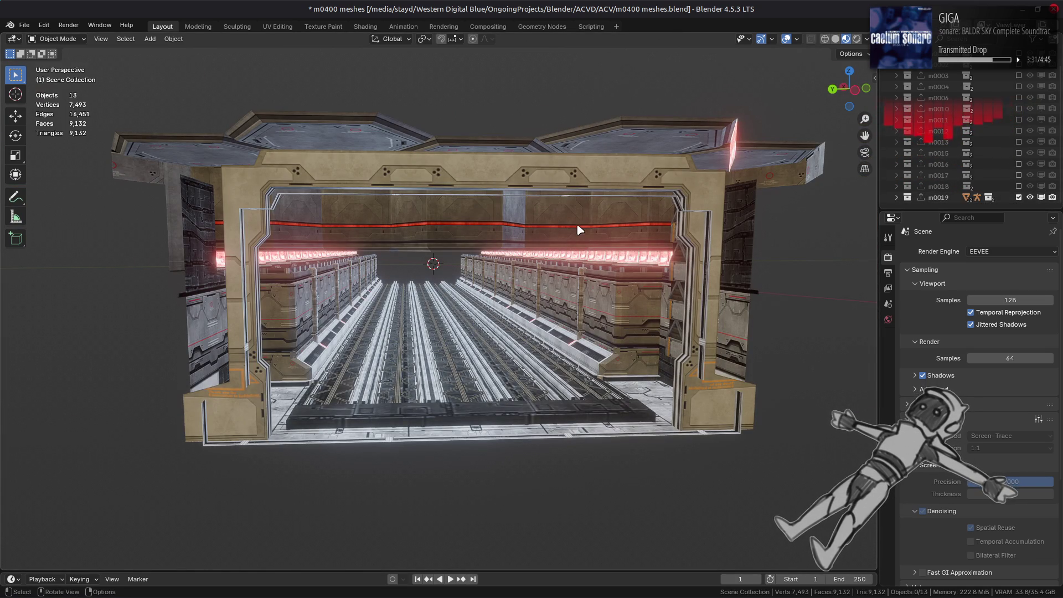
{"action": "scroll", "coordinate": [576, 231], "scroll_direction": "up", "scroll_amount": 3}
{"action": "key", "text": "ctrl+s"}
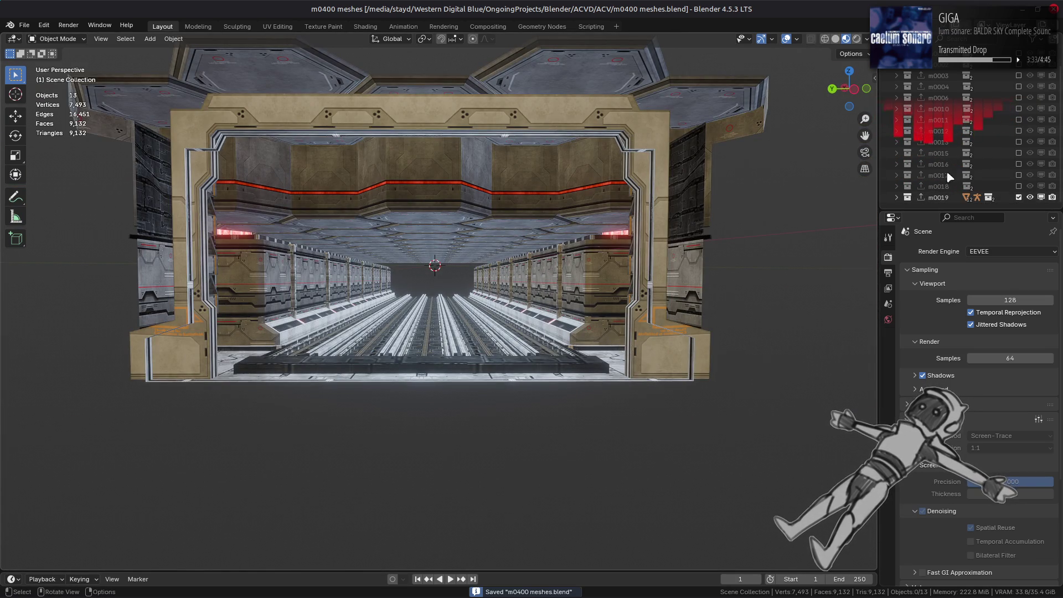
{"action": "left_click", "coordinate": [1018, 197]}
{"action": "key", "text": "alt+Tab"}
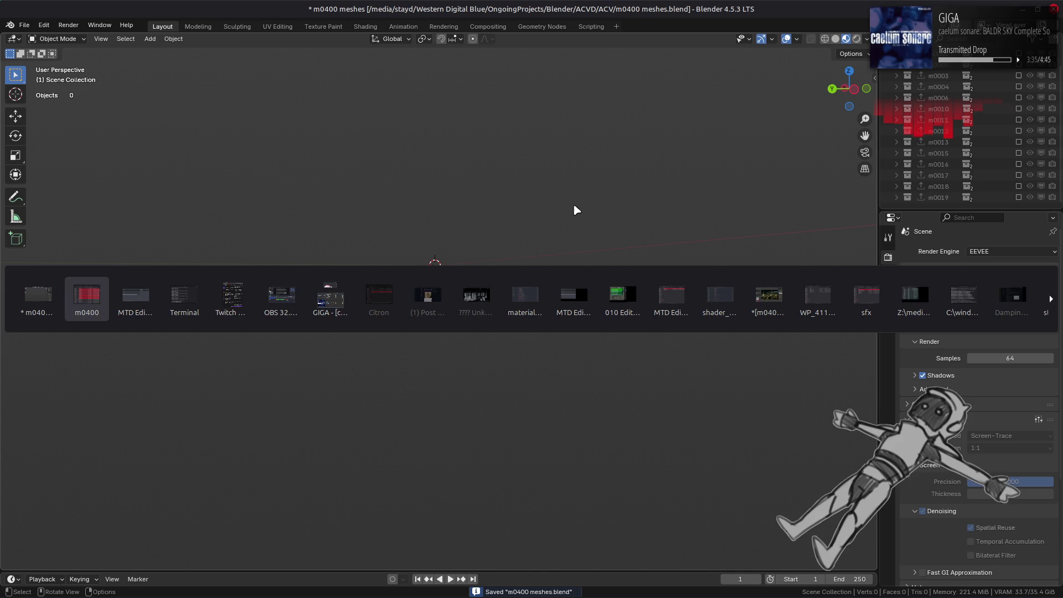
Step: Select the ten files m0100.flv through m0109.flv in Nemo
{"action": "scroll", "coordinate": [355, 307], "scroll_direction": "down", "scroll_amount": 2}
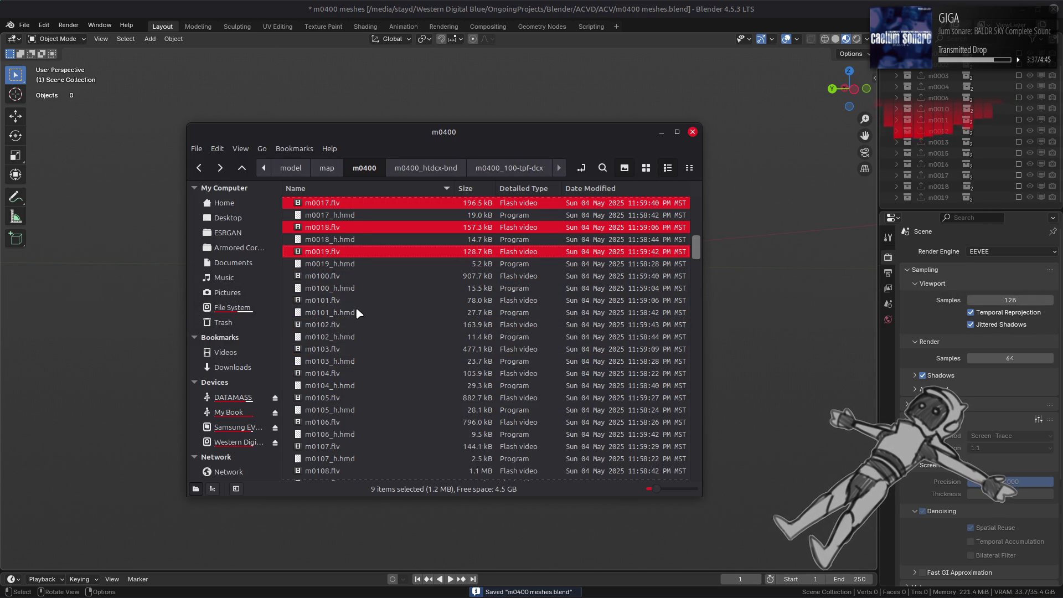
{"action": "left_click", "coordinate": [343, 275]}
{"action": "left_click", "coordinate": [342, 300], "text": "ctrl"}
{"action": "left_click", "coordinate": [340, 325], "text": "ctrl"}
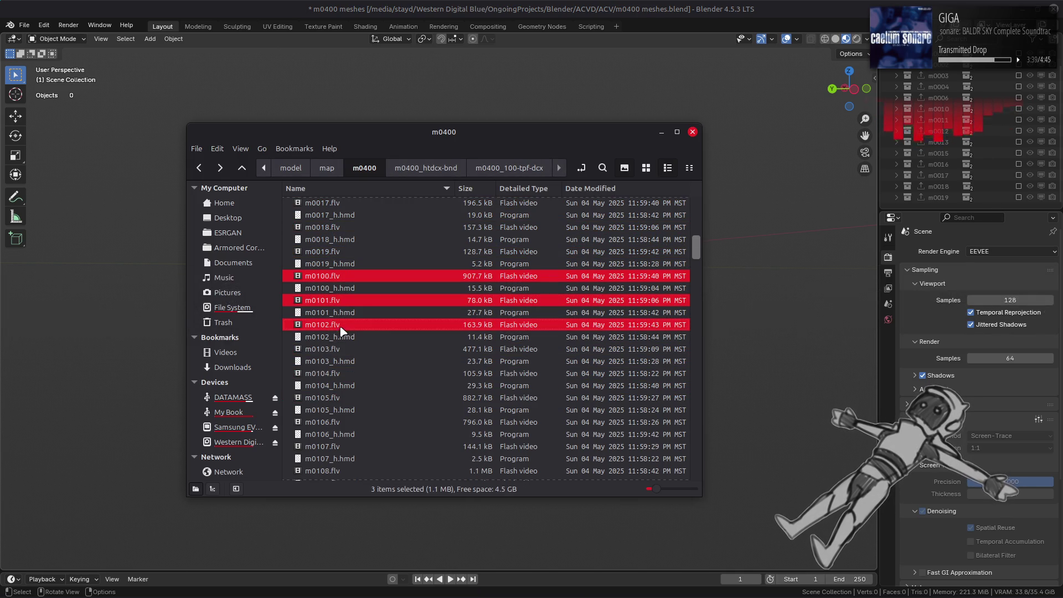
{"action": "left_click", "coordinate": [340, 349], "text": "ctrl"}
{"action": "left_click", "coordinate": [339, 373], "text": "ctrl"}
{"action": "left_click", "coordinate": [338, 398], "text": "ctrl"}
{"action": "scroll", "coordinate": [339, 370], "scroll_direction": "down", "scroll_amount": 3}
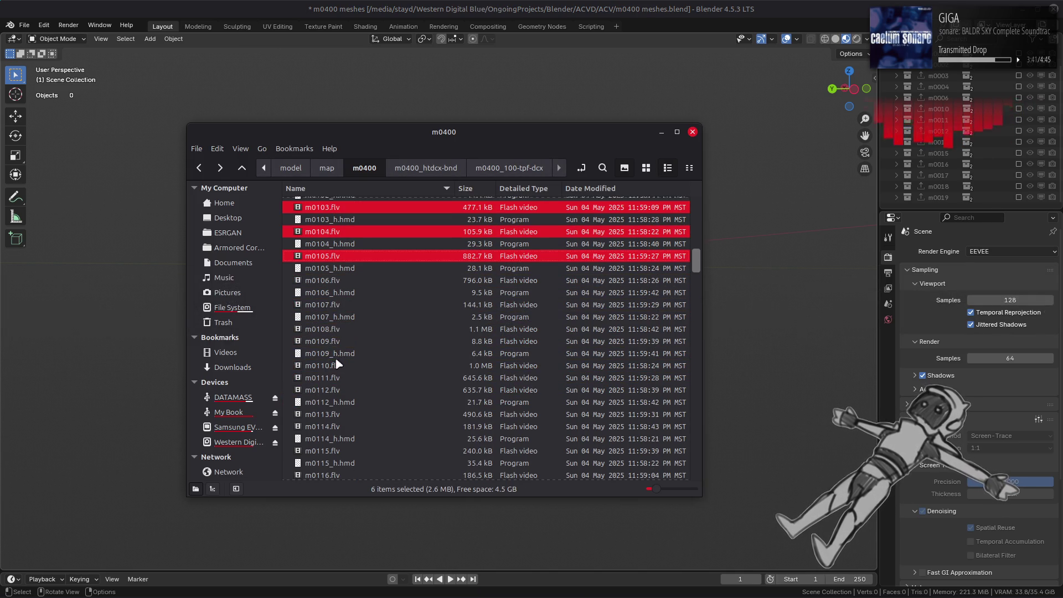
{"action": "left_click", "coordinate": [335, 281], "text": "ctrl"}
{"action": "left_click", "coordinate": [338, 305], "text": "ctrl"}
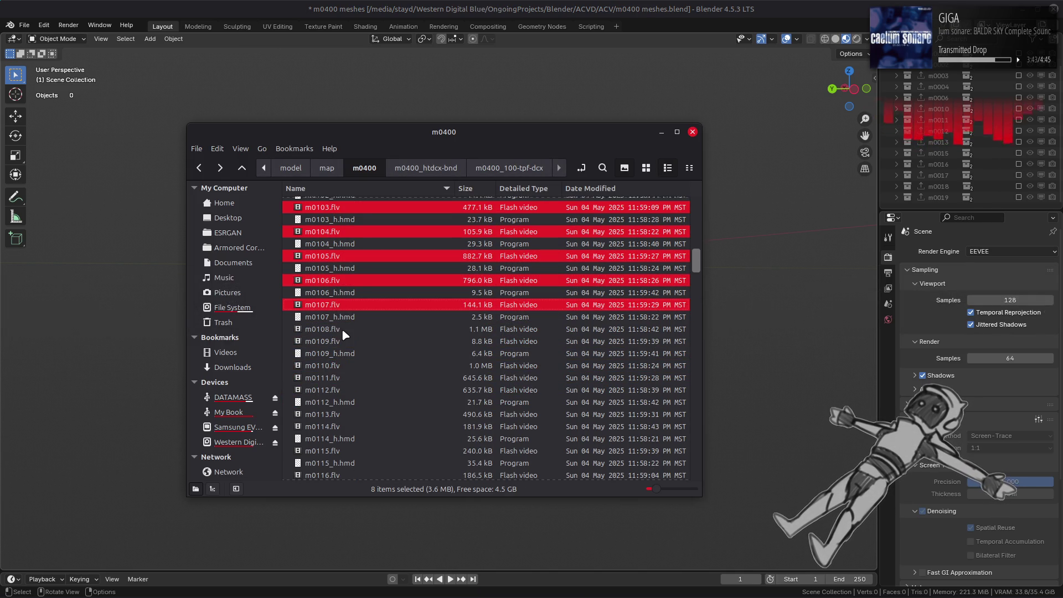
{"action": "left_click", "coordinate": [341, 329], "text": "ctrl"}
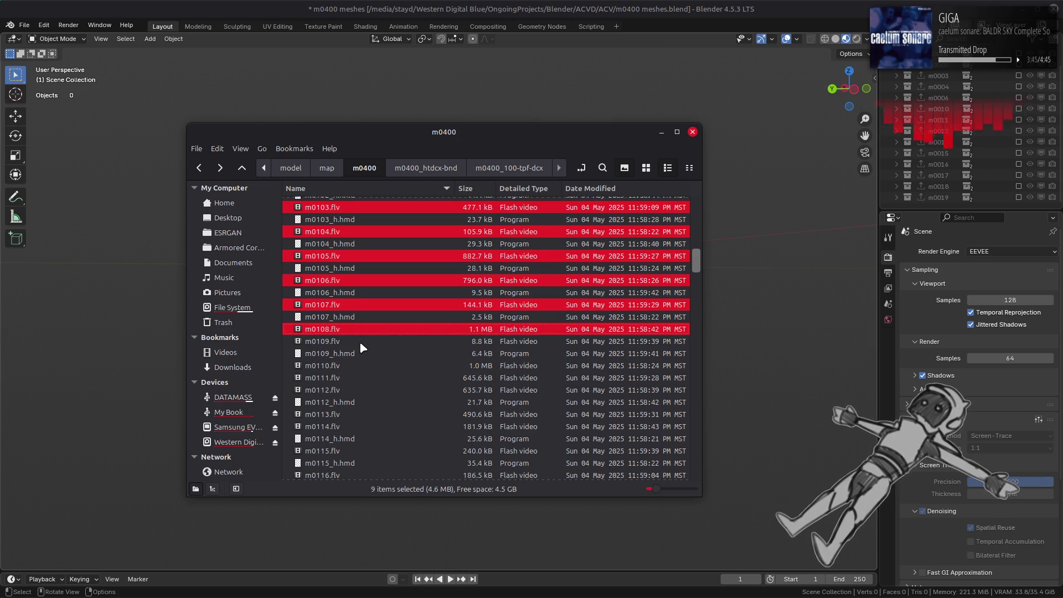
{"action": "left_click", "coordinate": [362, 343], "text": "ctrl"}
Step: Drop the ten FLV files onto Blender's viewport to import them, then watch the terminal
{"action": "left_click_drag", "start_coordinate": [363, 346], "coordinate": [585, 237]}
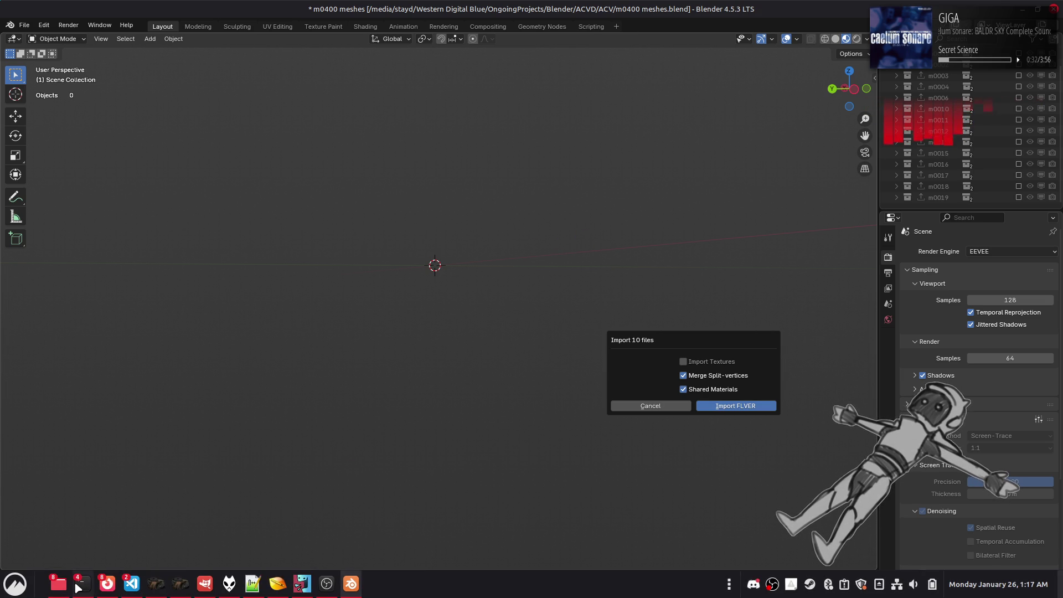
{"action": "mouse_move", "coordinate": [83, 584]}
{"action": "left_click", "coordinate": [449, 526]}
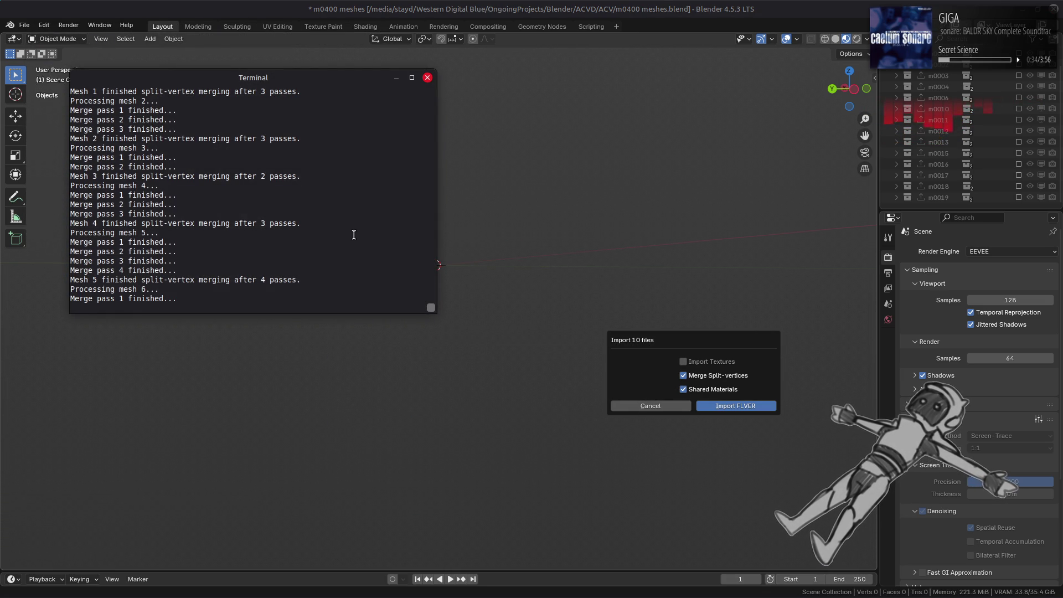
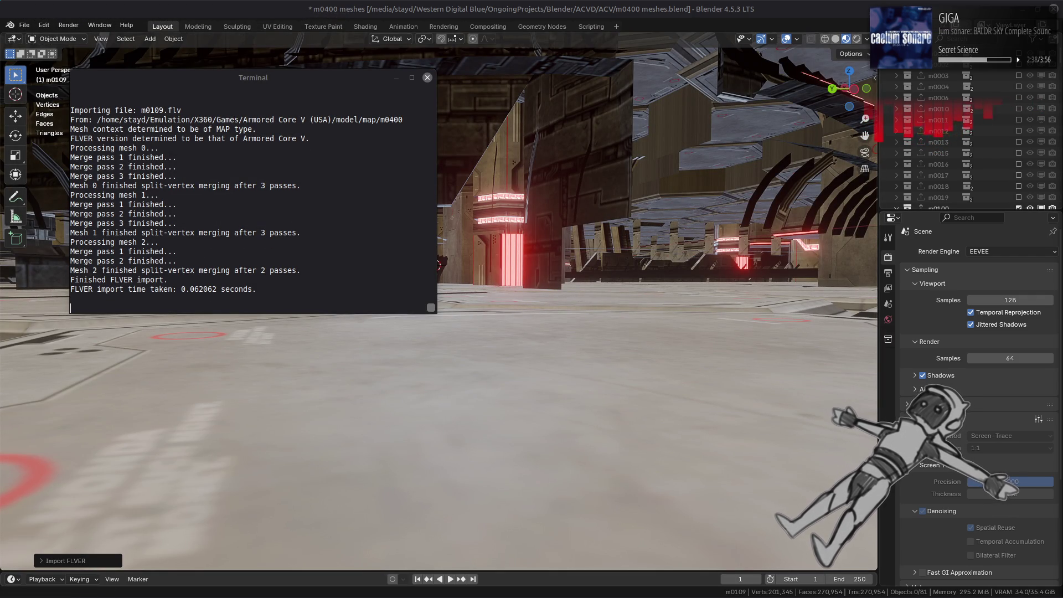
Step: Bring Blender back in front and save the m0400 meshes.blend file
{"action": "left_click", "coordinate": [599, 213]}
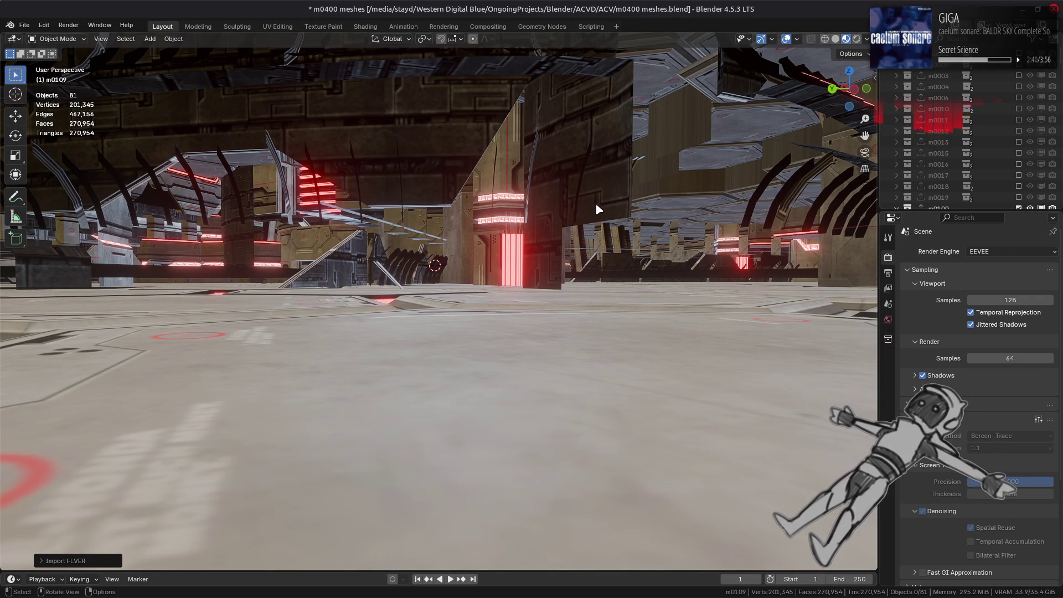
{"action": "scroll", "coordinate": [595, 202], "scroll_direction": "down", "scroll_amount": 3}
{"action": "key", "text": "ctrl+s"}
Step: Hide collections m0101 through m0109, orbit to a side view and select the black cable mesh
{"action": "scroll", "coordinate": [592, 236], "scroll_direction": "down", "scroll_amount": 5}
{"action": "scroll", "coordinate": [592, 236], "scroll_direction": "down", "scroll_amount": 4}
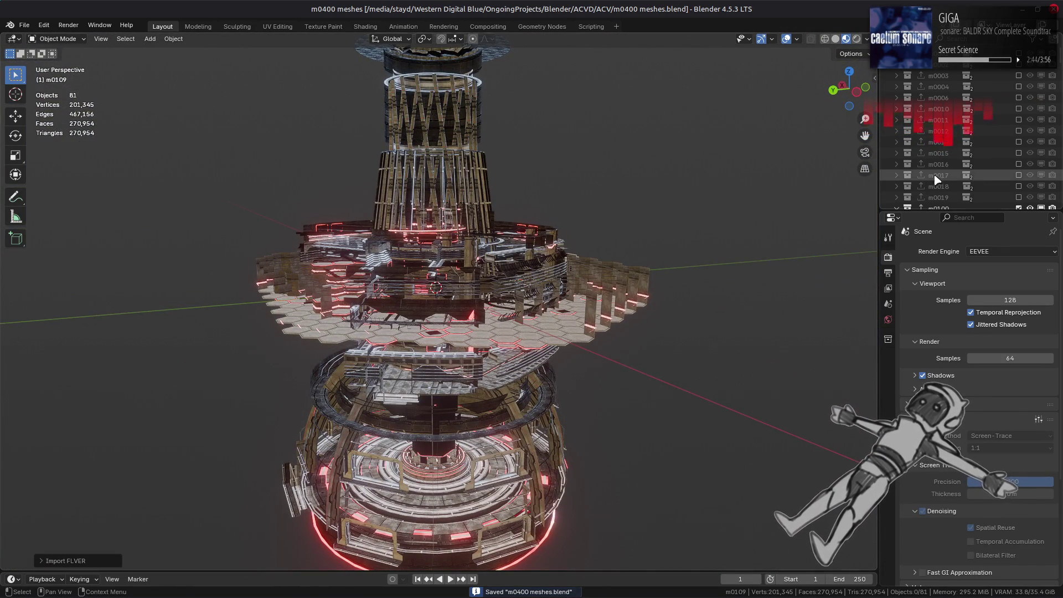
{"action": "scroll", "coordinate": [959, 171], "scroll_direction": "down", "scroll_amount": 3}
{"action": "scroll", "coordinate": [960, 166], "scroll_direction": "down", "scroll_amount": 4}
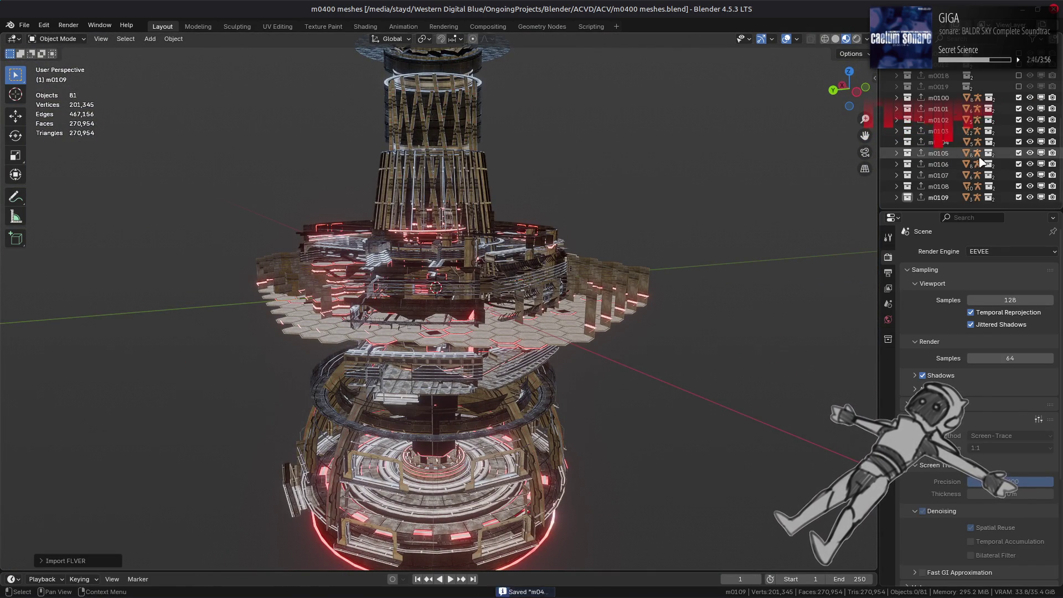
{"action": "left_click_drag", "start_coordinate": [1018, 109], "coordinate": [1019, 189]}
{"action": "left_click", "coordinate": [1019, 197]}
{"action": "scroll", "coordinate": [609, 241], "scroll_direction": "up", "scroll_amount": 6}
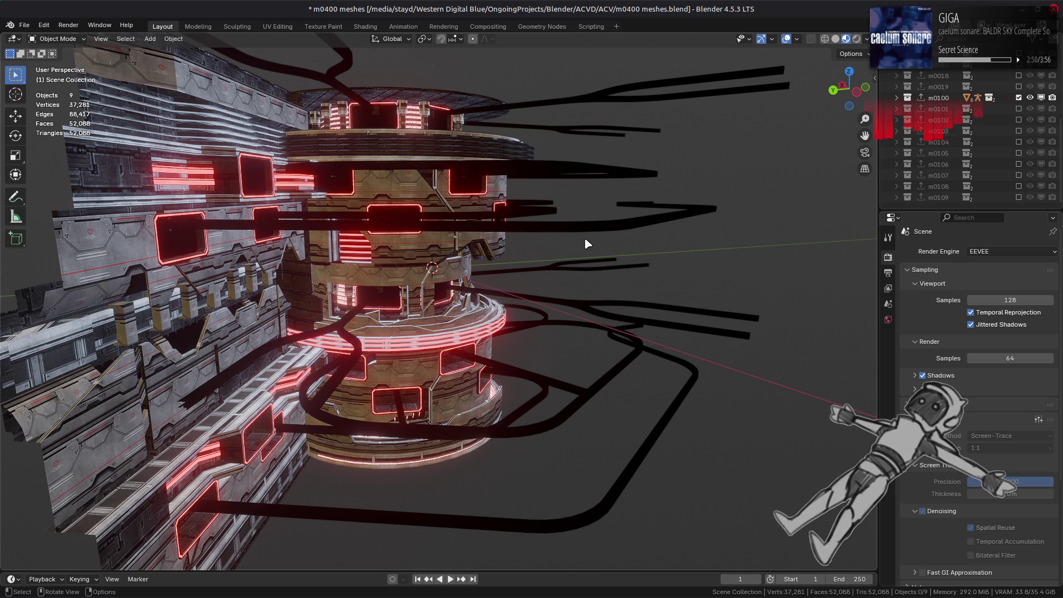
{"action": "mouse_move", "coordinate": [585, 239]}
{"action": "middle_mouse_down"}
{"action": "mouse_move", "coordinate": [146, 300]}
{"action": "mouse_move", "coordinate": [151, 309]}
{"action": "mouse_move", "coordinate": [294, 263]}
{"action": "mouse_move", "coordinate": [336, 261]}
{"action": "mouse_move", "coordinate": [326, 261]}
{"action": "mouse_move", "coordinate": [335, 277]}
{"action": "mouse_move", "coordinate": [434, 280]}
{"action": "middle_mouse_up"}
{"action": "left_click", "coordinate": [435, 281]}
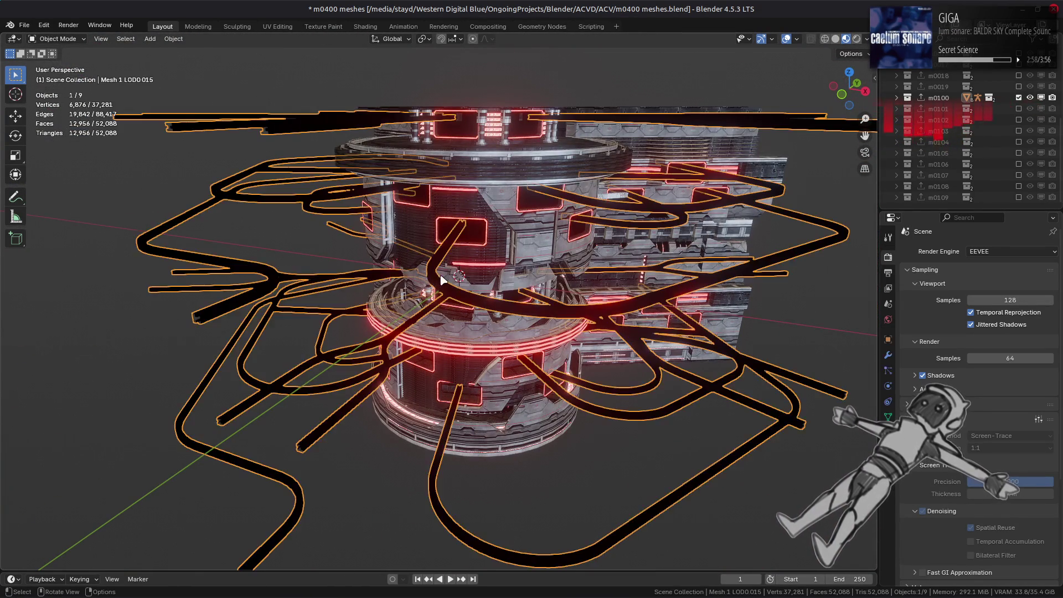
Step: In Shading, replace the cable material's g_Diffuse image with the m0400_102 texture
{"action": "left_click", "coordinate": [366, 27]}
{"action": "left_click", "coordinate": [338, 506]}
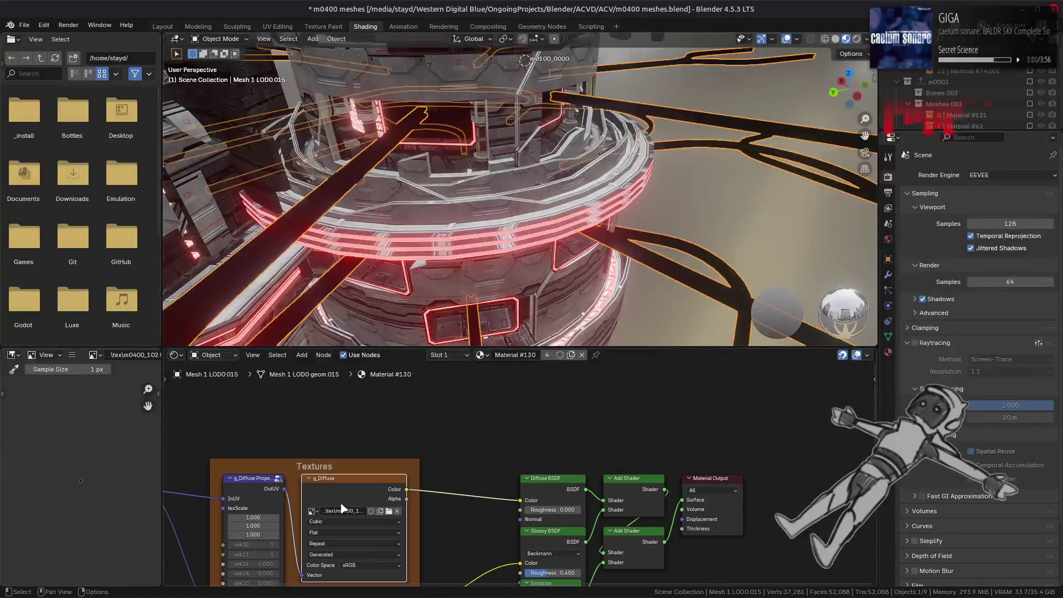
{"action": "left_click", "coordinate": [72, 355]}
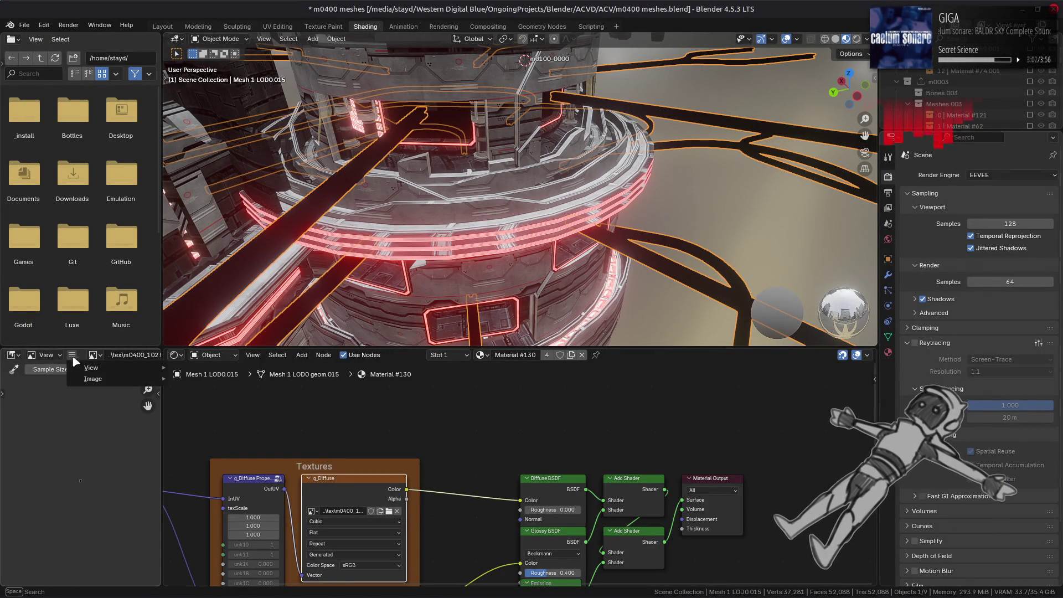
{"action": "mouse_move", "coordinate": [111, 378]}
{"action": "left_click", "coordinate": [199, 204]}
{"action": "left_click", "coordinate": [313, 388]}
{"action": "left_click", "coordinate": [412, 101]}
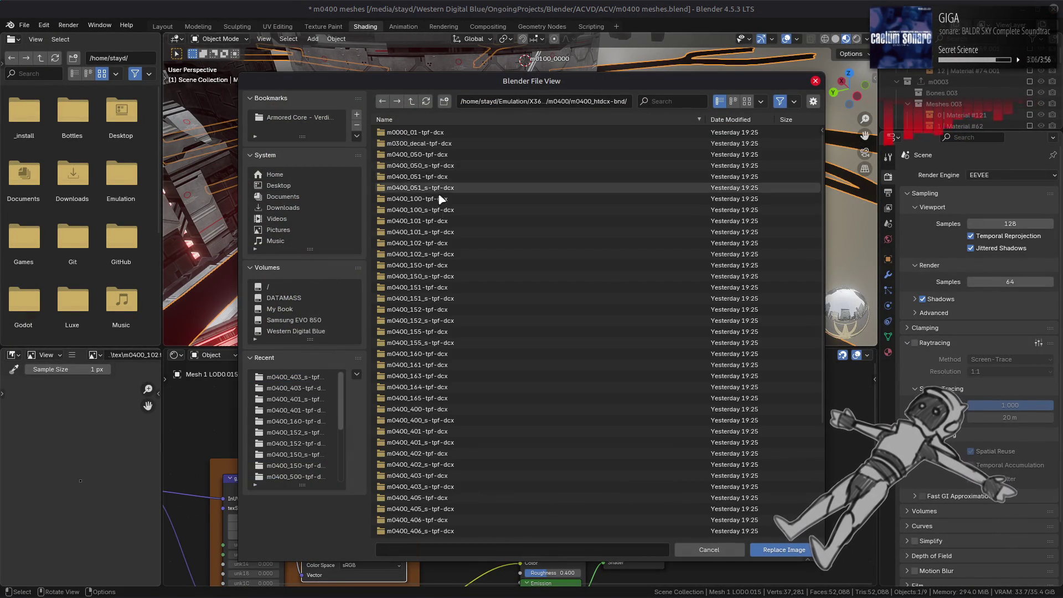
{"action": "double_click", "coordinate": [459, 244]}
{"action": "double_click", "coordinate": [410, 133]}
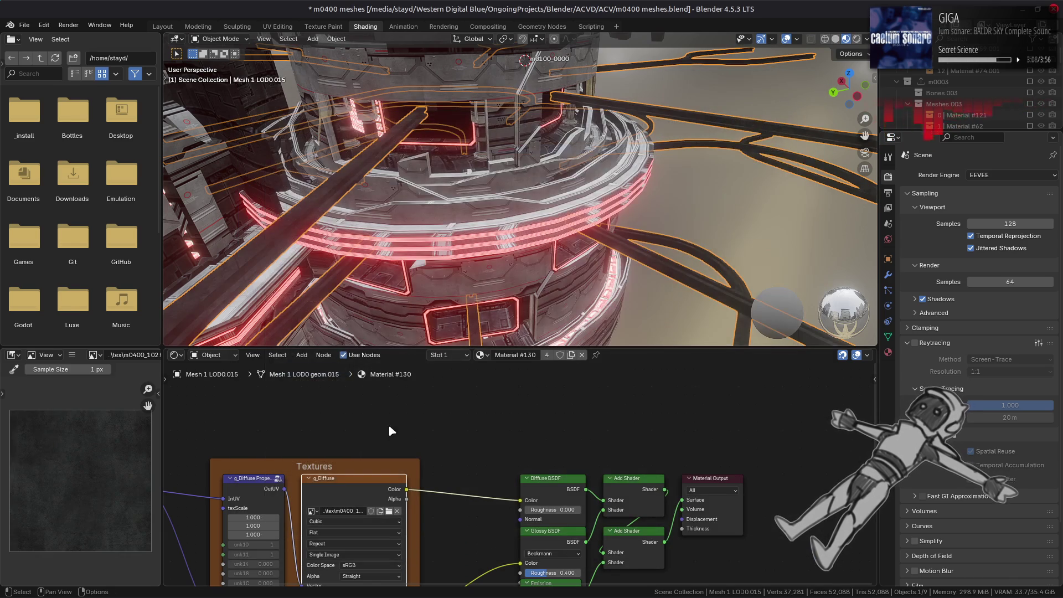
Step: Replace the g_Specular image with m0400_102_s.dds
{"action": "middle_click_drag", "start_coordinate": [424, 520], "coordinate": [425, 416]}
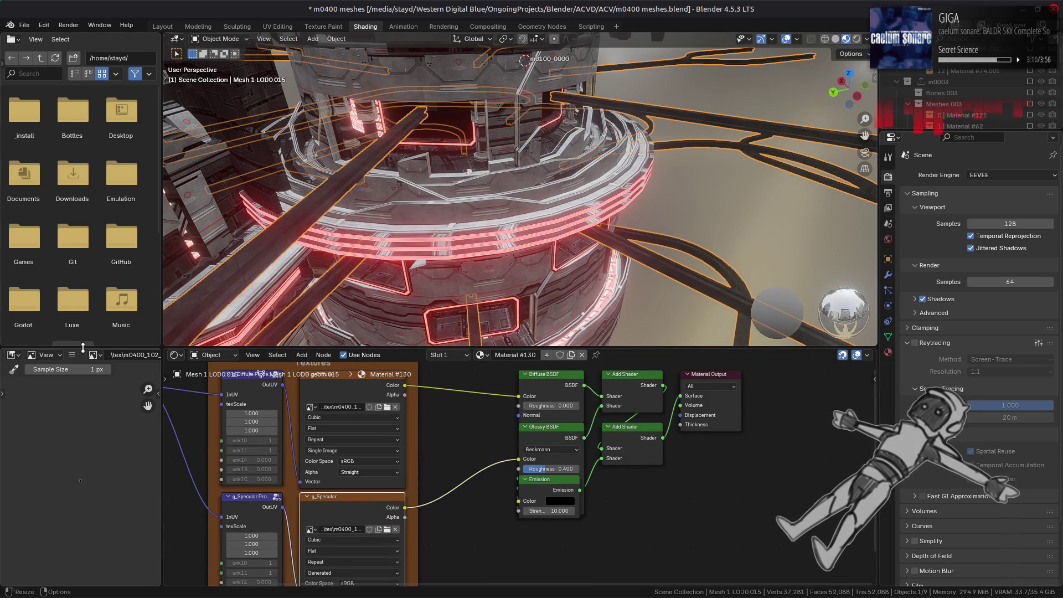
{"action": "left_click", "coordinate": [72, 354]}
{"action": "mouse_move", "coordinate": [92, 379]}
{"action": "left_click", "coordinate": [215, 211]}
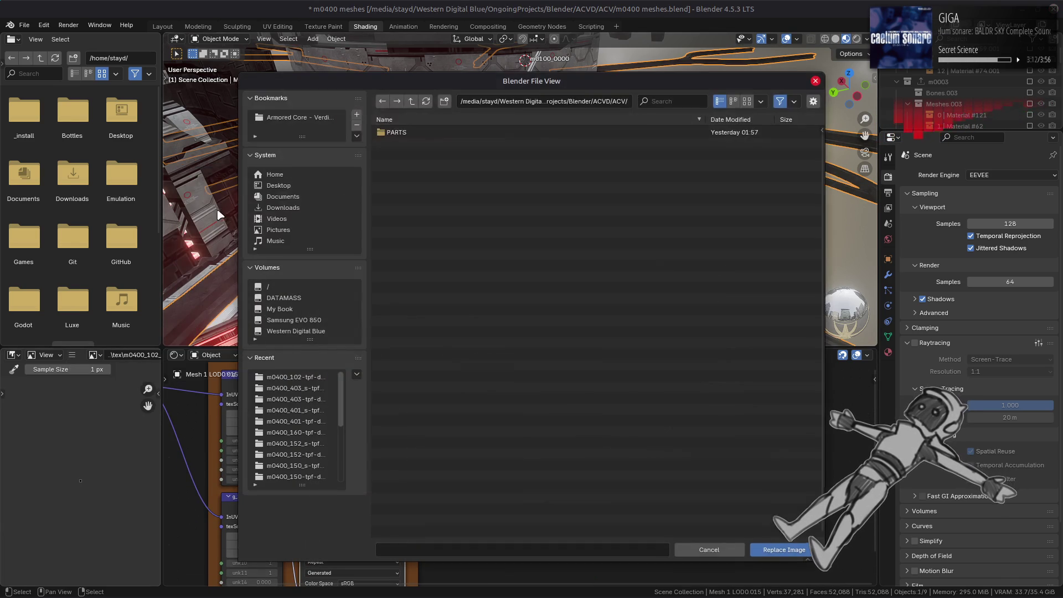
{"action": "left_click", "coordinate": [295, 377]}
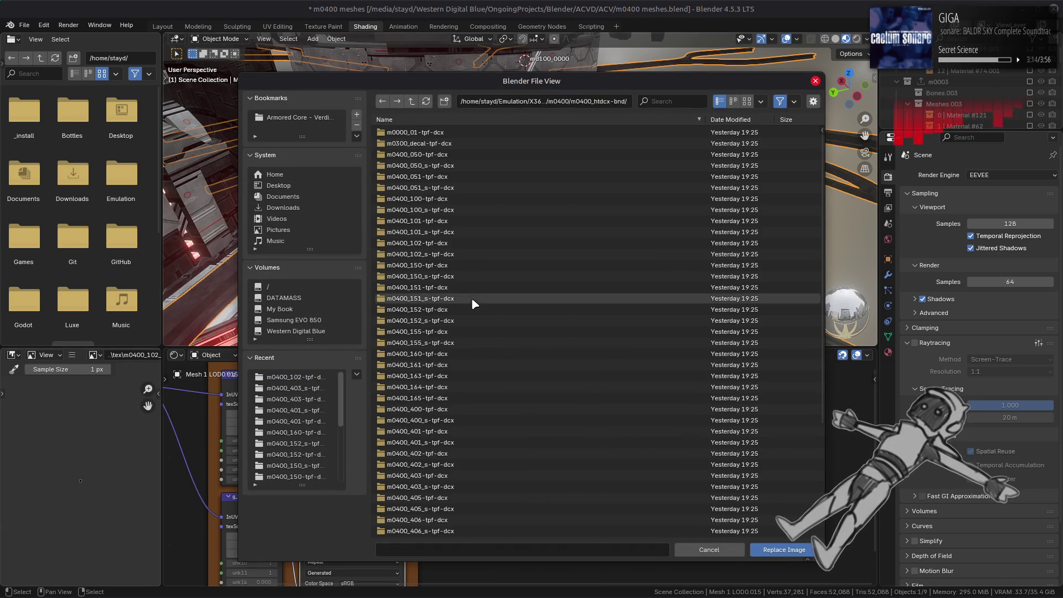
{"action": "double_click", "coordinate": [444, 255]}
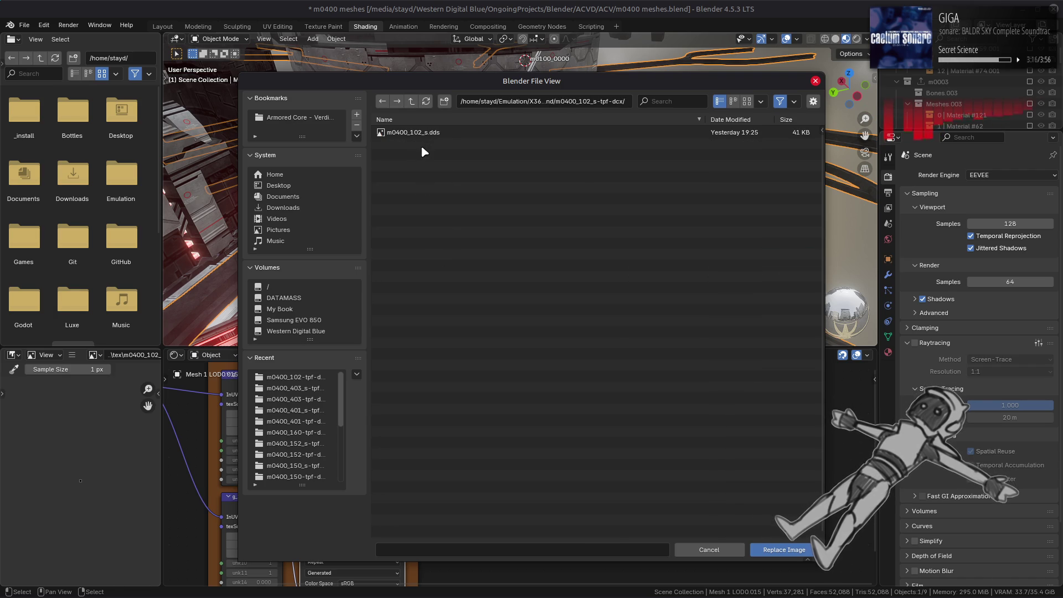
{"action": "double_click", "coordinate": [431, 135]}
Step: Orbit around the retextured cables and select the curved grille mesh under the red frame
{"action": "mouse_move", "coordinate": [487, 266]}
{"action": "middle_mouse_down"}
{"action": "mouse_move", "coordinate": [576, 179]}
{"action": "mouse_move", "coordinate": [560, 163]}
{"action": "middle_mouse_up"}
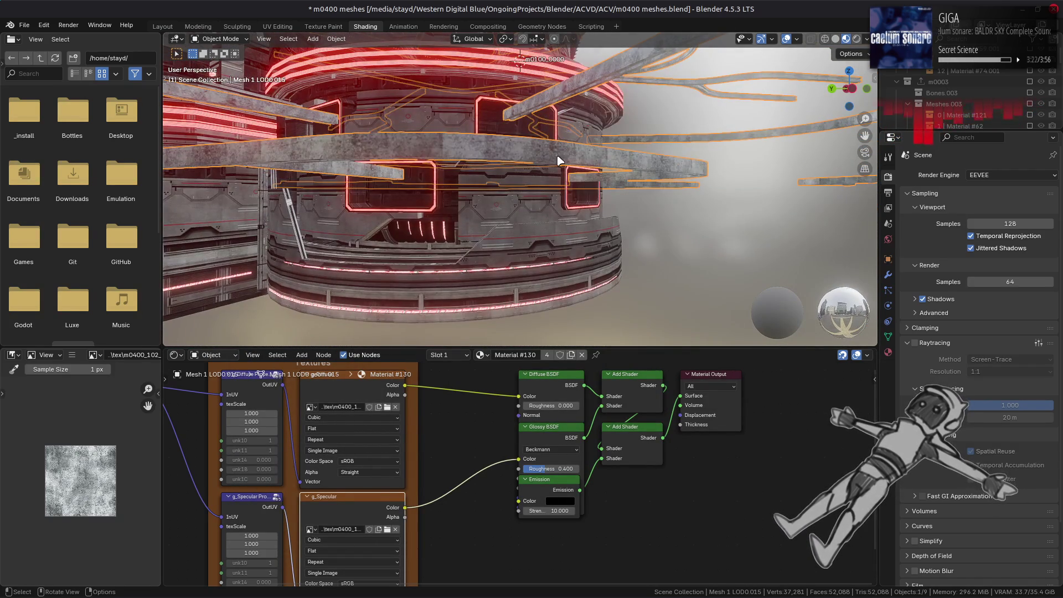
{"action": "mouse_move", "coordinate": [696, 254]}
{"action": "middle_mouse_down"}
{"action": "mouse_move", "coordinate": [589, 227]}
{"action": "mouse_move", "coordinate": [574, 206]}
{"action": "mouse_move", "coordinate": [562, 219]}
{"action": "mouse_move", "coordinate": [487, 209]}
{"action": "mouse_move", "coordinate": [543, 273]}
{"action": "middle_mouse_up"}
{"action": "scroll", "coordinate": [590, 227], "scroll_direction": "up", "scroll_amount": 5}
{"action": "left_click", "coordinate": [542, 273]}
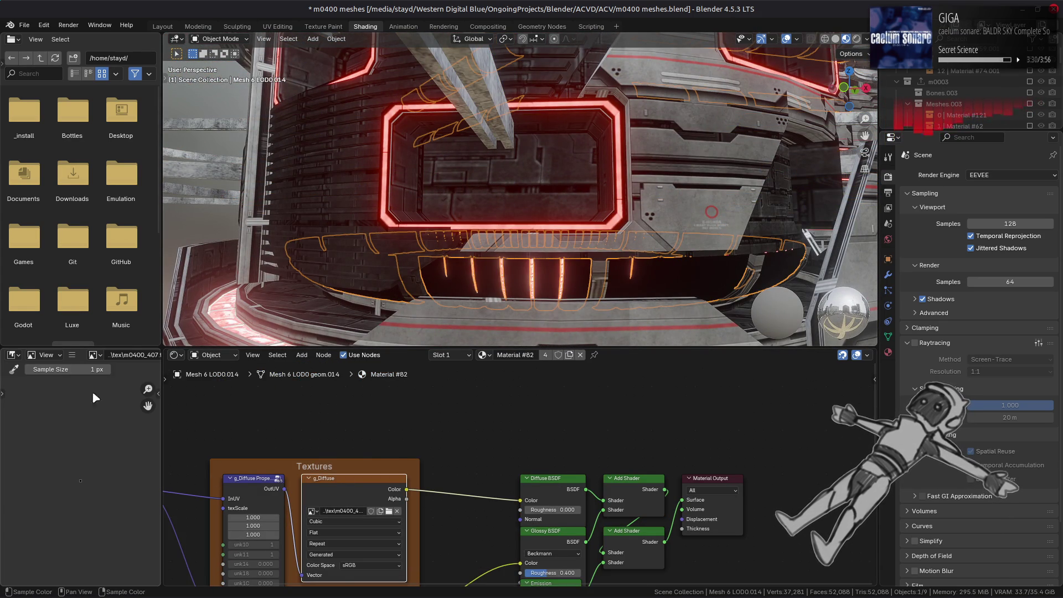
Step: Replace the grille material's g_Diffuse image with m0400_407.dds
{"action": "left_click", "coordinate": [73, 356]}
{"action": "left_click", "coordinate": [216, 216]}
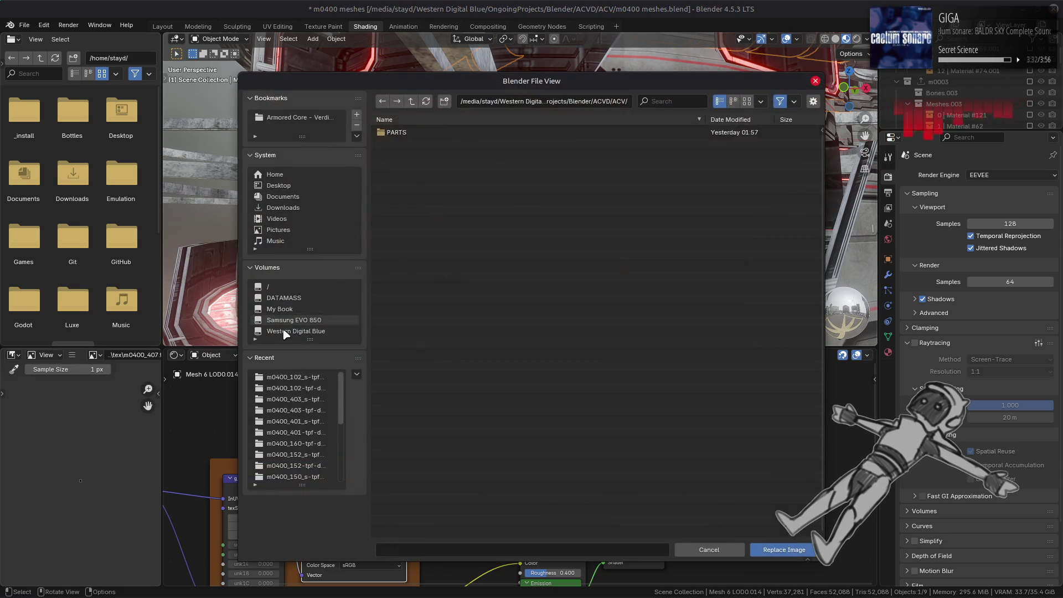
{"action": "left_click", "coordinate": [302, 379]}
{"action": "left_click", "coordinate": [411, 101]}
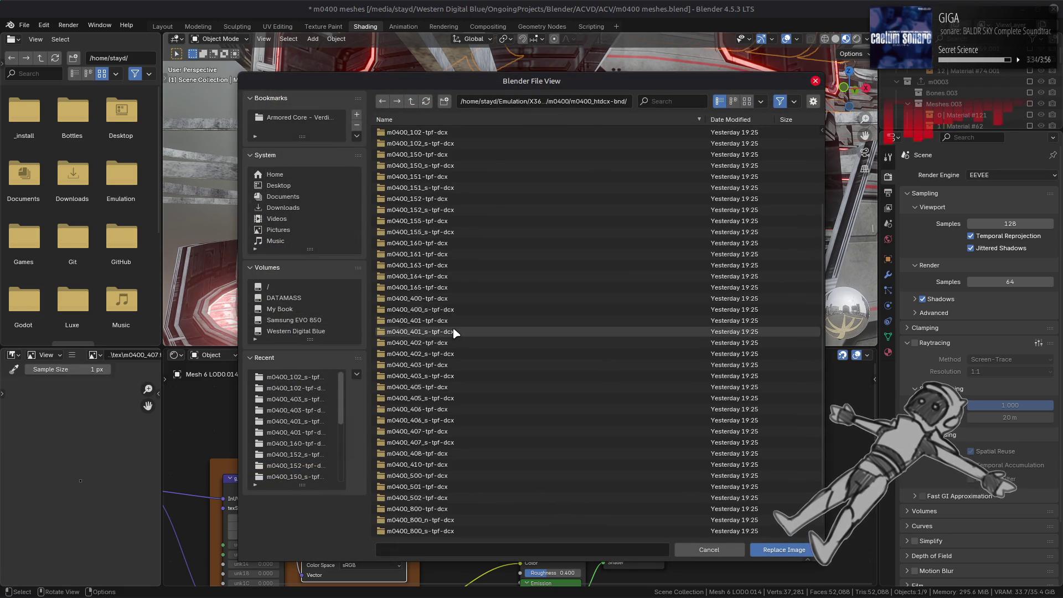
{"action": "double_click", "coordinate": [445, 388]}
{"action": "double_click", "coordinate": [427, 133]}
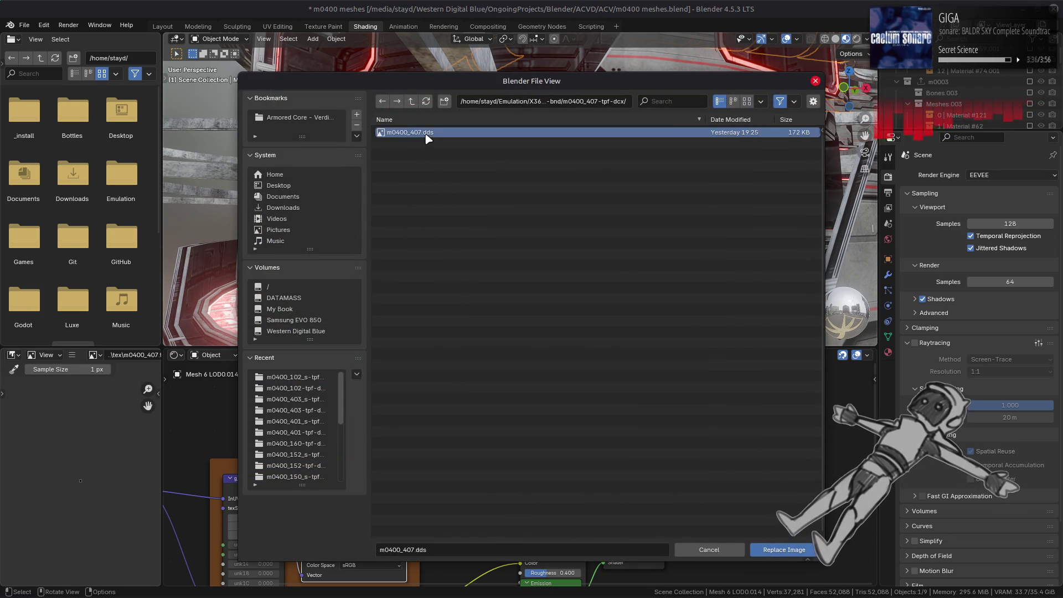
Step: Replace the g_Specular image with the m0400_407_s texture
{"action": "middle_click_drag", "start_coordinate": [410, 521], "coordinate": [450, 433]}
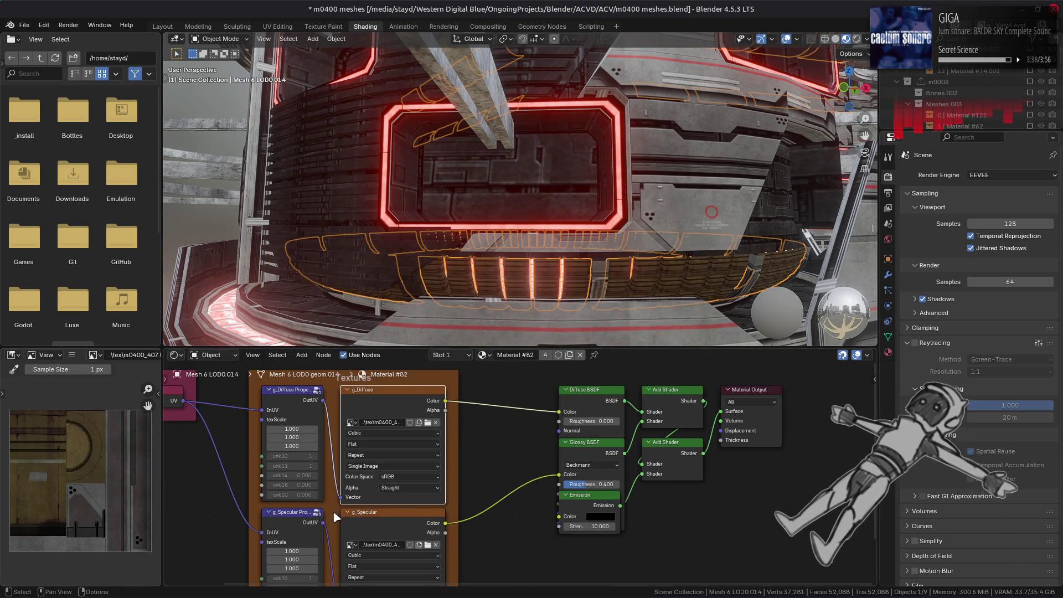
{"action": "left_click", "coordinate": [71, 355]}
{"action": "left_click", "coordinate": [199, 204]}
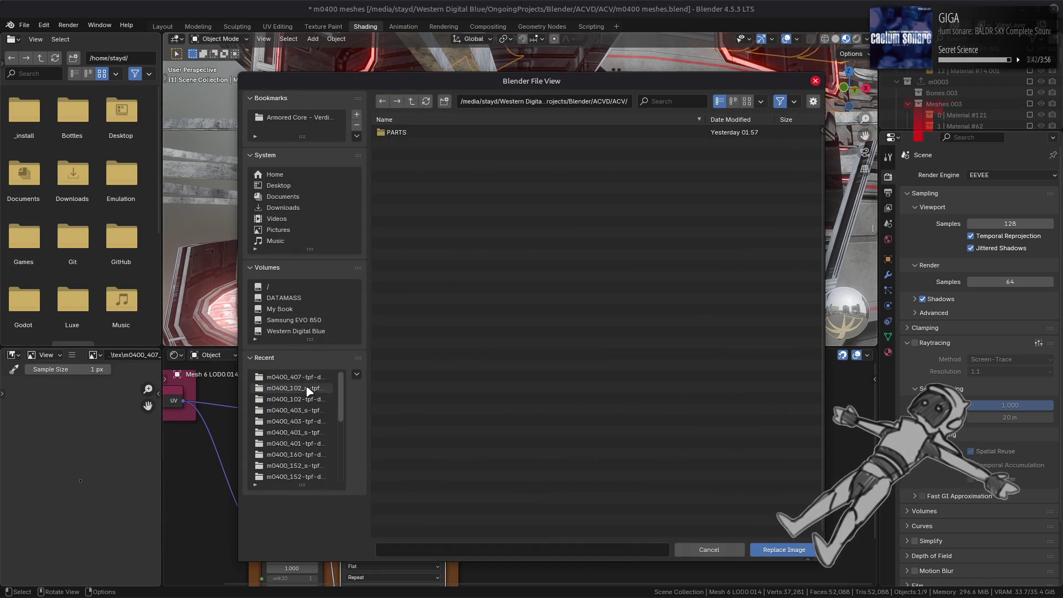
{"action": "left_click", "coordinate": [293, 376]}
{"action": "left_click", "coordinate": [411, 101]}
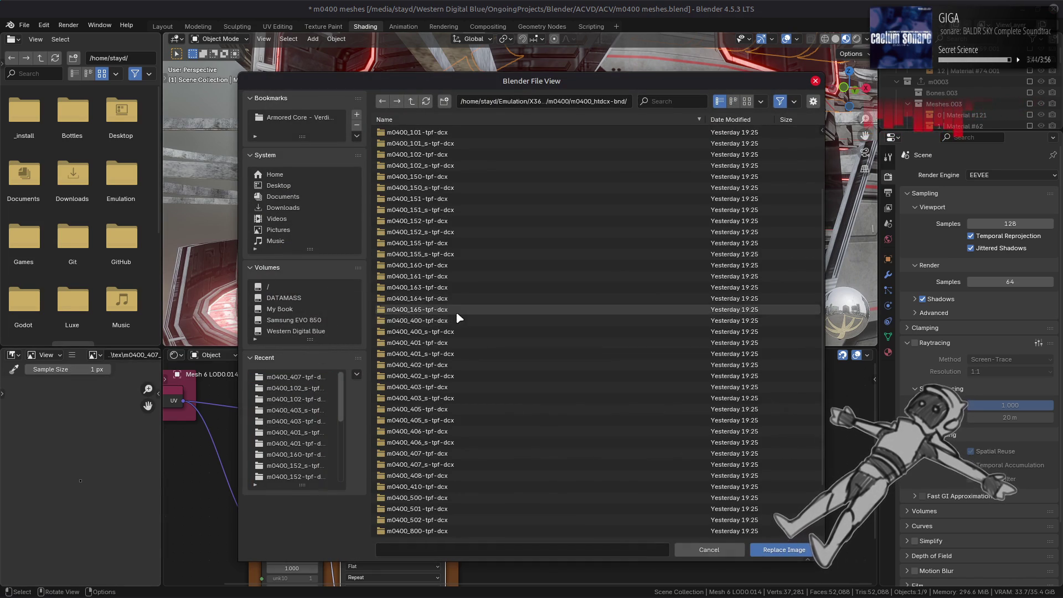
{"action": "double_click", "coordinate": [441, 465]}
{"action": "double_click", "coordinate": [444, 133]}
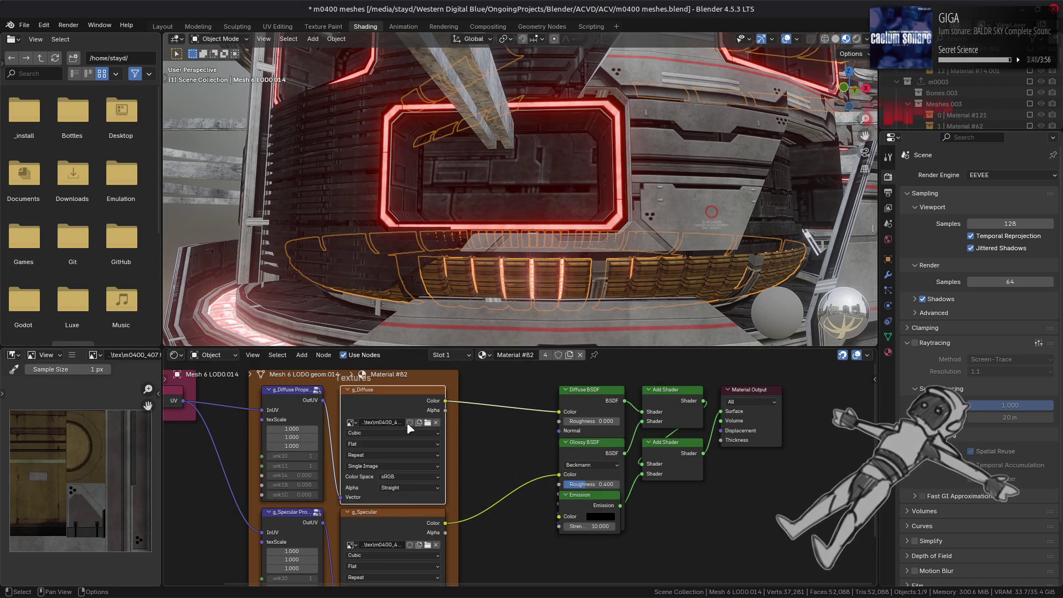
Step: Orbit from above the retextured grille to a close side view of the tower
{"action": "mouse_move", "coordinate": [445, 312]}
{"action": "middle_mouse_down"}
{"action": "mouse_move", "coordinate": [451, 262]}
{"action": "mouse_move", "coordinate": [442, 237]}
{"action": "middle_mouse_up"}
{"action": "scroll", "coordinate": [439, 222], "scroll_direction": "down", "scroll_amount": 10}
{"action": "scroll", "coordinate": [473, 190], "scroll_direction": "up", "scroll_amount": 3}
{"action": "mouse_move", "coordinate": [473, 189]}
{"action": "middle_mouse_down"}
{"action": "mouse_move", "coordinate": [595, 162]}
{"action": "mouse_move", "coordinate": [575, 235]}
{"action": "middle_mouse_up"}
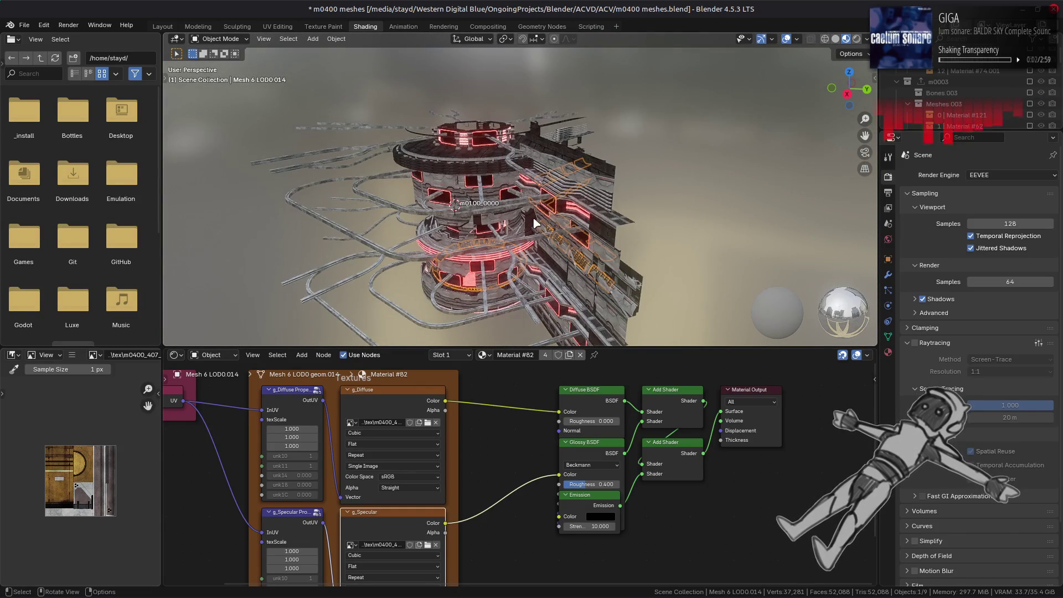
{"action": "scroll", "coordinate": [499, 210], "scroll_direction": "up", "scroll_amount": 4}
{"action": "scroll", "coordinate": [362, 147], "scroll_direction": "up", "scroll_amount": 5}
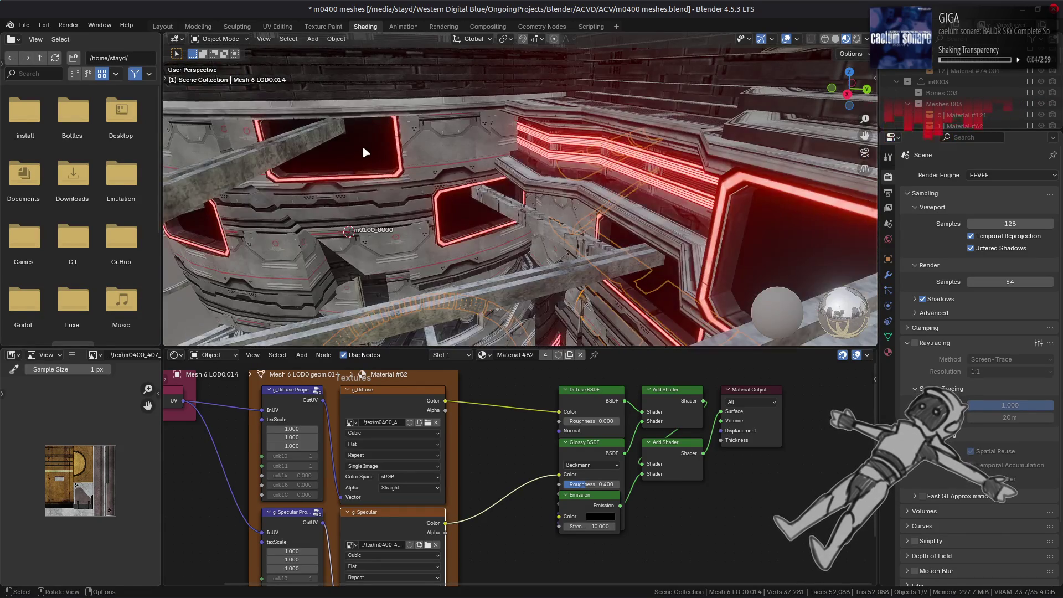
Step: Select the red-windowed tower wall and replace its g_Diffuse image with m0400_101.dds
{"action": "left_click", "coordinate": [362, 147]}
{"action": "left_click", "coordinate": [347, 487]}
{"action": "middle_click_drag", "start_coordinate": [357, 271], "coordinate": [413, 255]}
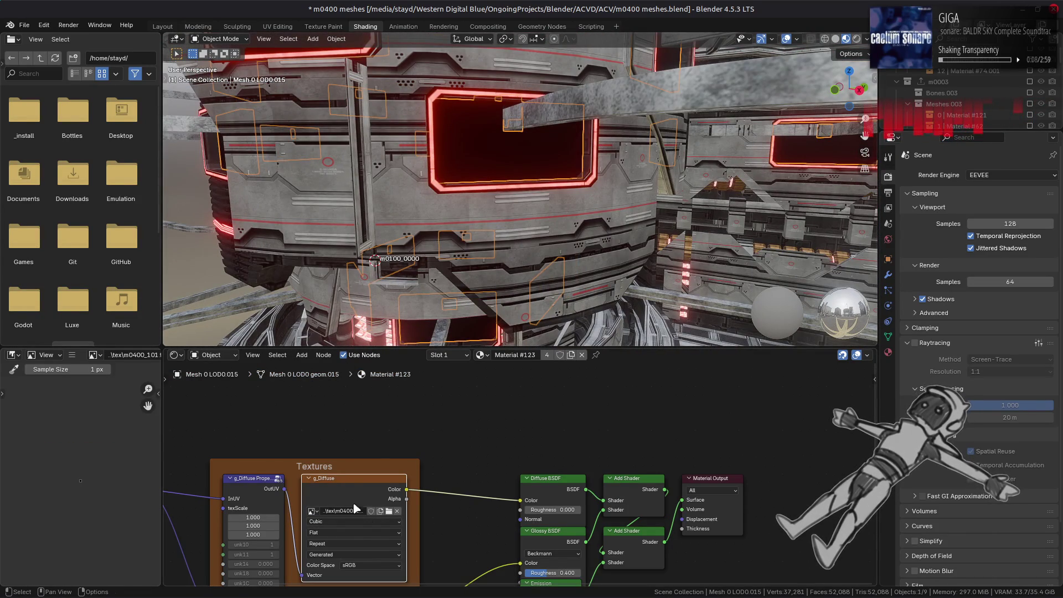
{"action": "left_click", "coordinate": [70, 357]}
{"action": "mouse_move", "coordinate": [111, 379]}
{"action": "left_click", "coordinate": [220, 204]}
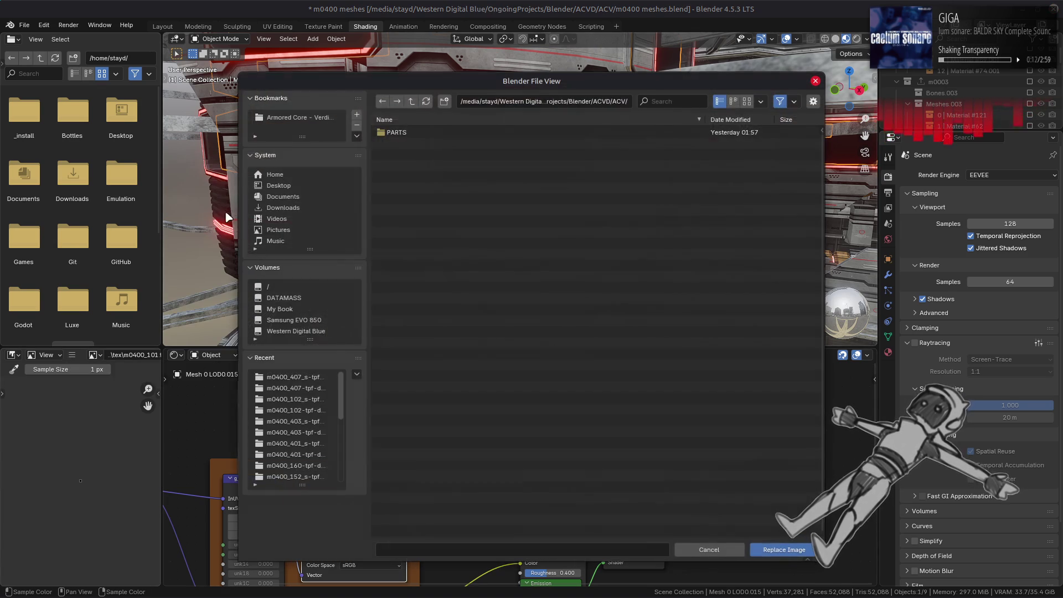
{"action": "left_click", "coordinate": [316, 379]}
{"action": "left_click", "coordinate": [412, 101]}
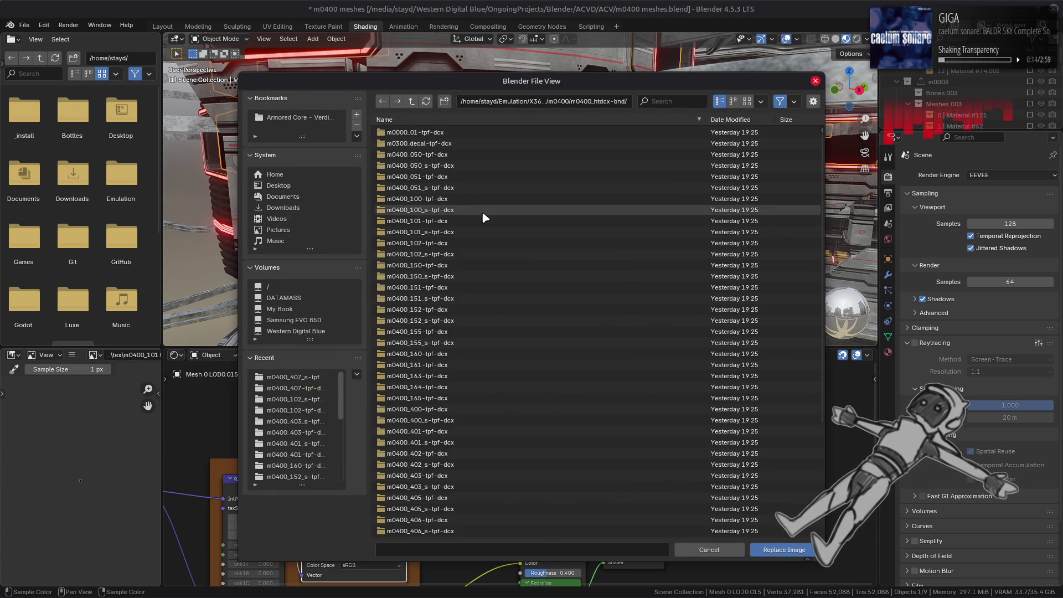
{"action": "double_click", "coordinate": [459, 221]}
{"action": "double_click", "coordinate": [415, 136]}
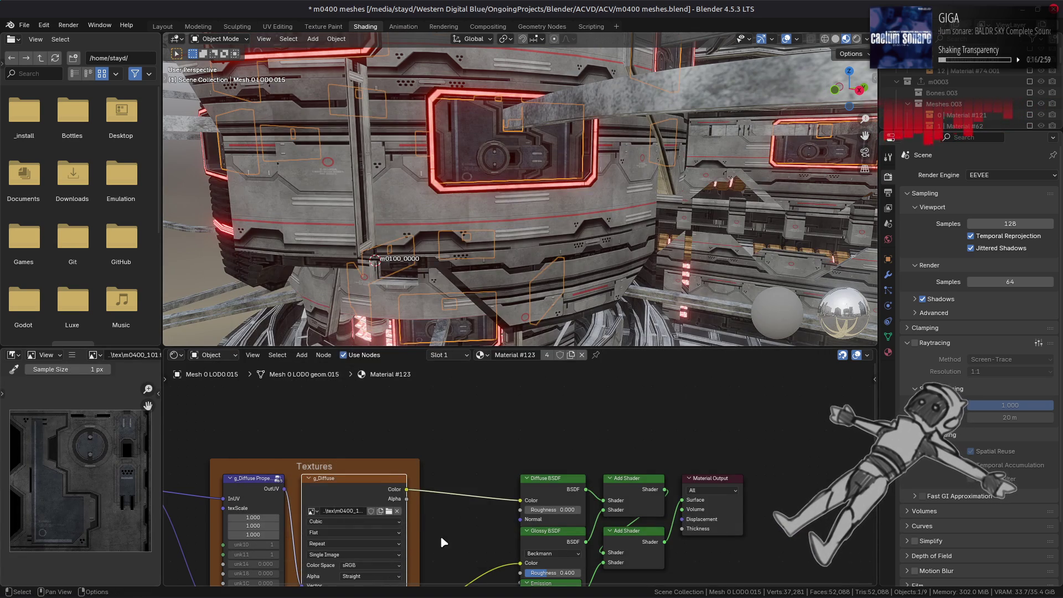
Step: Replace the wall's g_Specular image with m0400_101_s.dds
{"action": "left_click", "coordinate": [341, 516]}
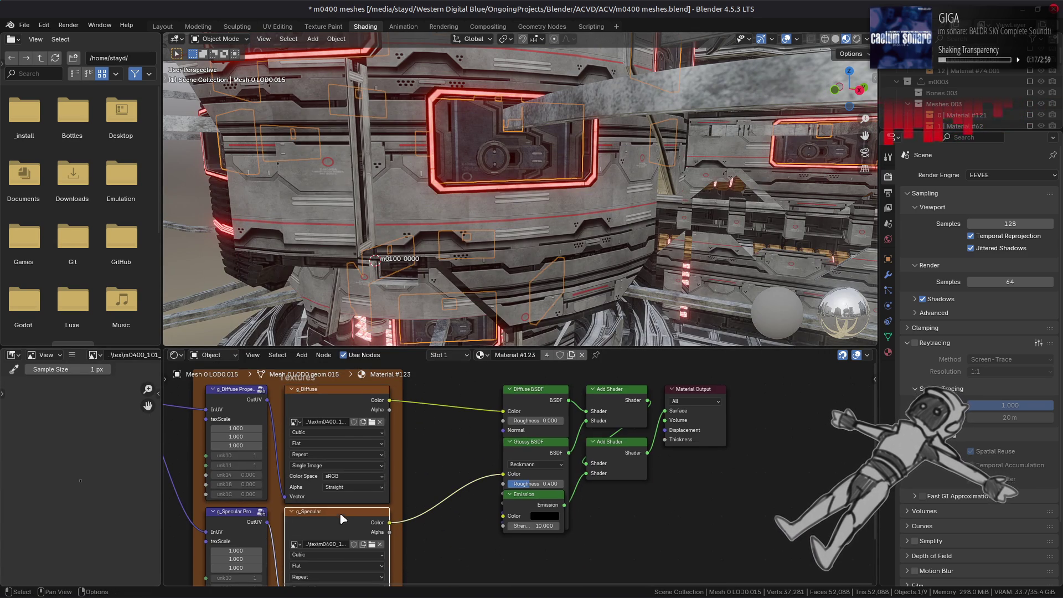
{"action": "left_click", "coordinate": [73, 355]}
{"action": "left_click", "coordinate": [73, 356]}
{"action": "left_click", "coordinate": [72, 355]}
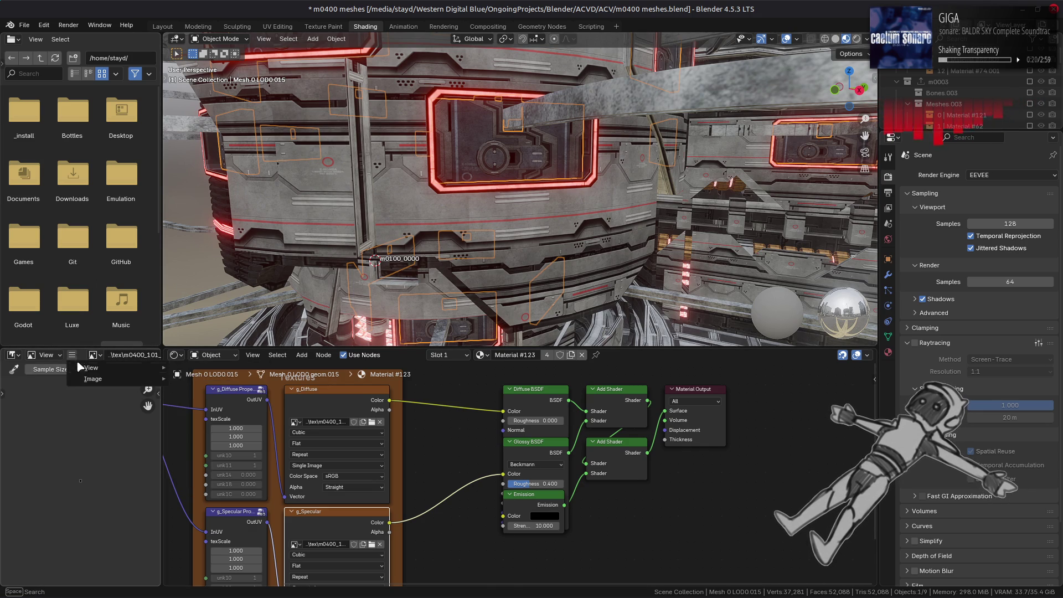
{"action": "mouse_move", "coordinate": [93, 378]}
{"action": "left_click", "coordinate": [221, 206]}
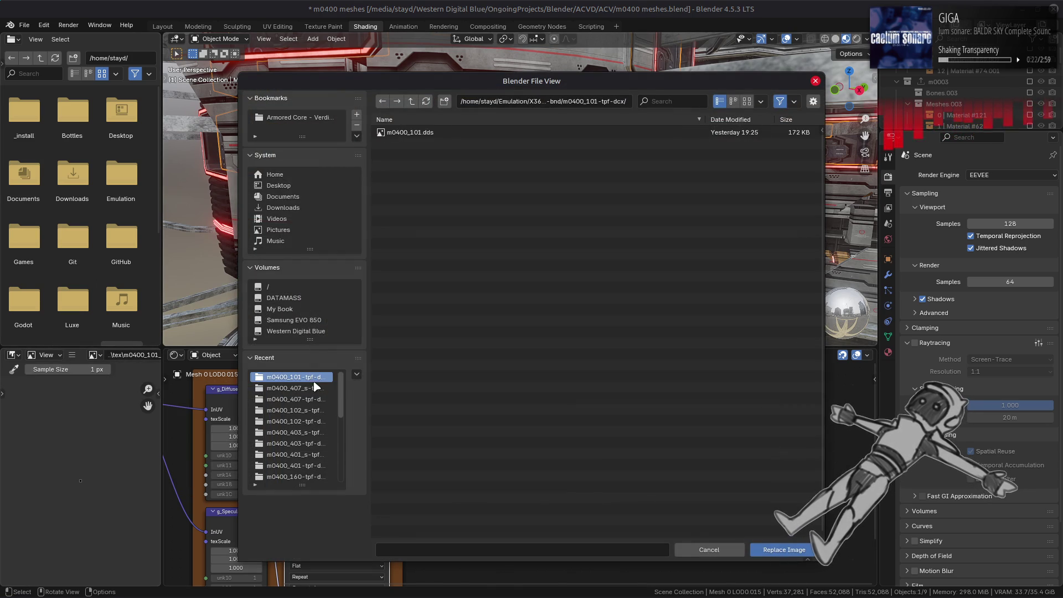
{"action": "left_click", "coordinate": [411, 102]}
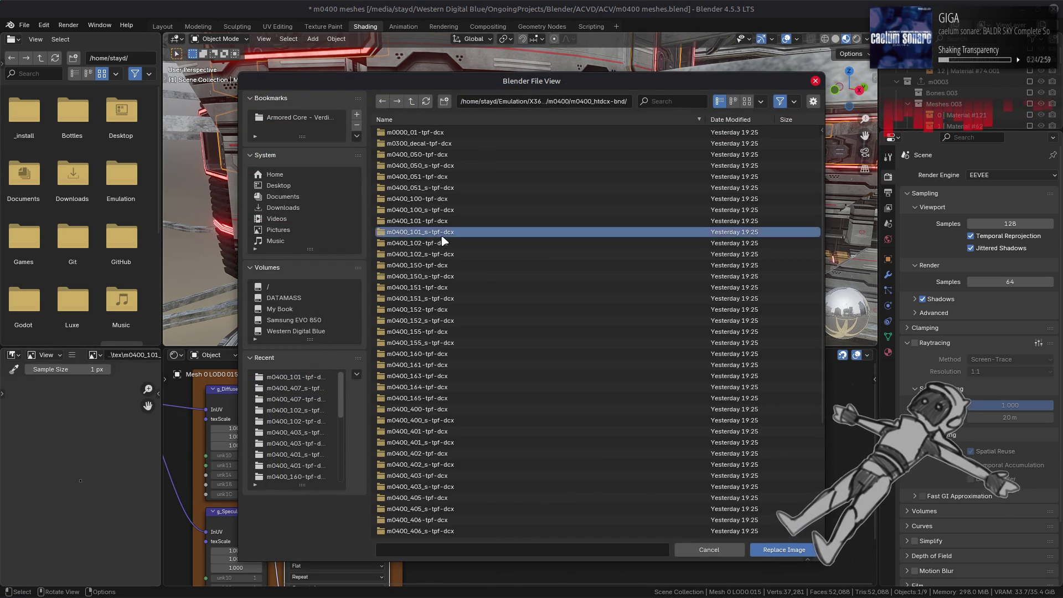
{"action": "double_click", "coordinate": [420, 238]}
{"action": "double_click", "coordinate": [419, 132]}
{"action": "scroll", "coordinate": [520, 222], "scroll_direction": "up", "scroll_amount": 3}
{"action": "mouse_move", "coordinate": [521, 222]}
{"action": "middle_mouse_down"}
{"action": "mouse_move", "coordinate": [528, 253]}
{"action": "mouse_move", "coordinate": [501, 238]}
{"action": "mouse_move", "coordinate": [492, 245]}
{"action": "mouse_move", "coordinate": [495, 232]}
{"action": "mouse_move", "coordinate": [499, 241]}
{"action": "middle_mouse_up"}
{"action": "scroll", "coordinate": [529, 253], "scroll_direction": "up", "scroll_amount": 2}
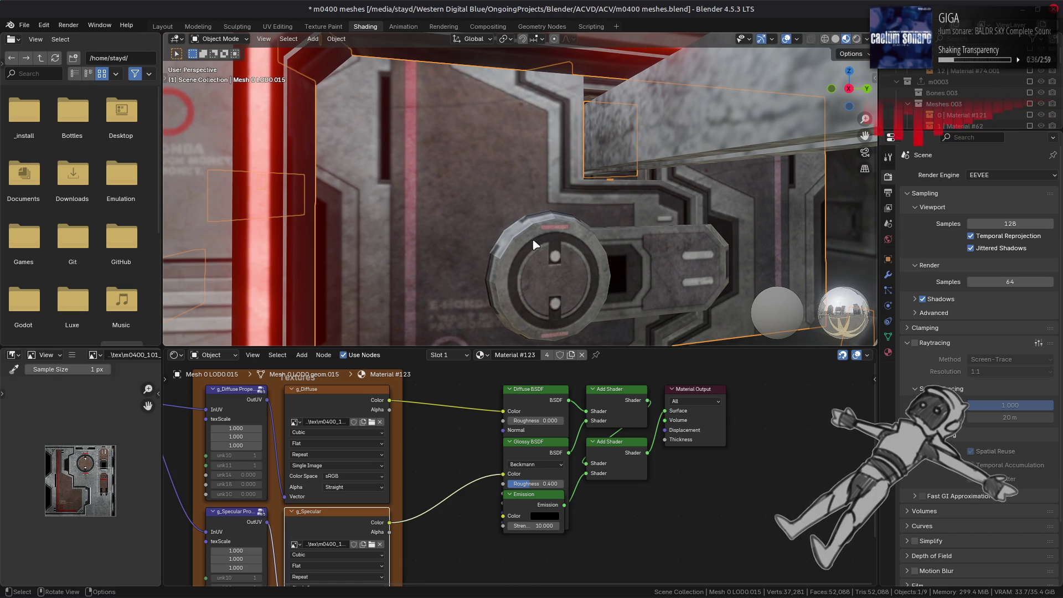
Step: Inspect the wall mesh's geometry in Edit Mode, then return to Object Mode
{"action": "key", "text": "Tab"}
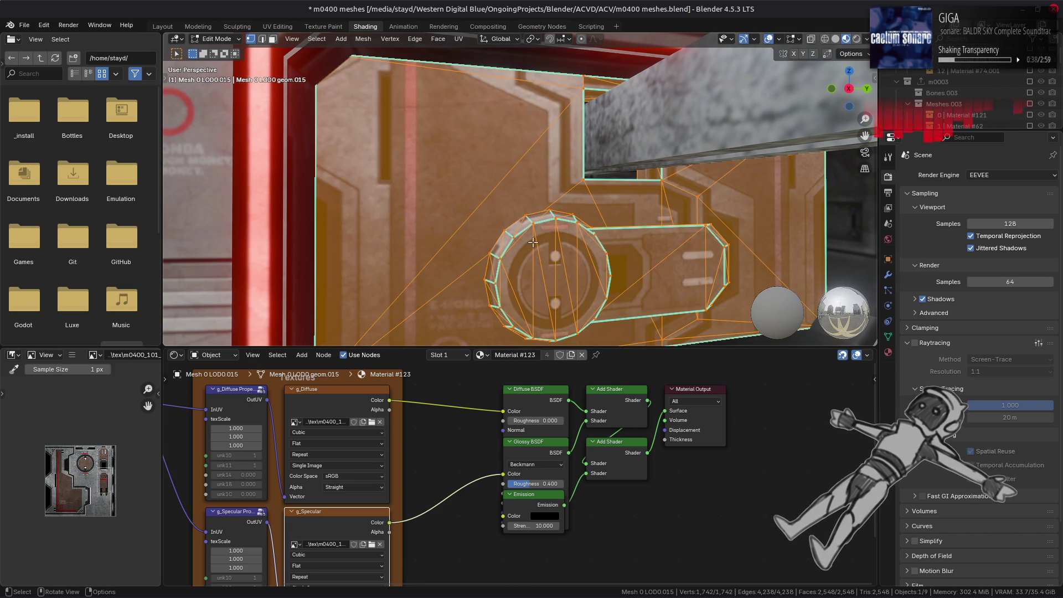
{"action": "mouse_move", "coordinate": [531, 241]}
{"action": "middle_mouse_down"}
{"action": "mouse_move", "coordinate": [545, 176]}
{"action": "mouse_move", "coordinate": [592, 203]}
{"action": "mouse_move", "coordinate": [550, 217]}
{"action": "mouse_move", "coordinate": [508, 205]}
{"action": "middle_mouse_up"}
{"action": "key", "text": "Tab"}
{"action": "scroll", "coordinate": [550, 218], "scroll_direction": "up", "scroll_amount": 2}
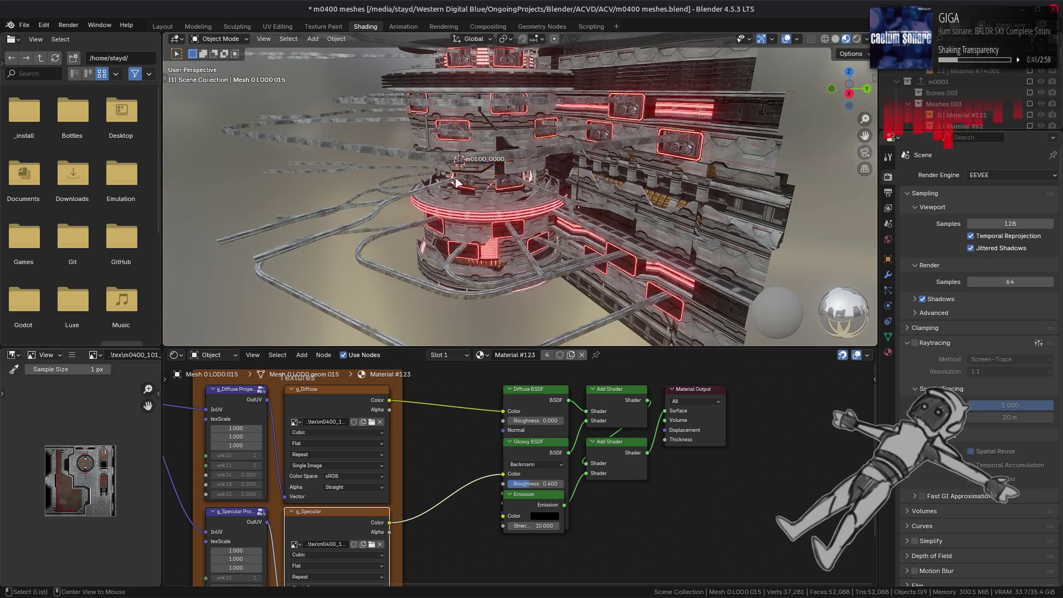
Step: Switch to the Layout workspace and orbit the m0100 tower from close, high and low side angles
{"action": "left_click", "coordinate": [166, 26]}
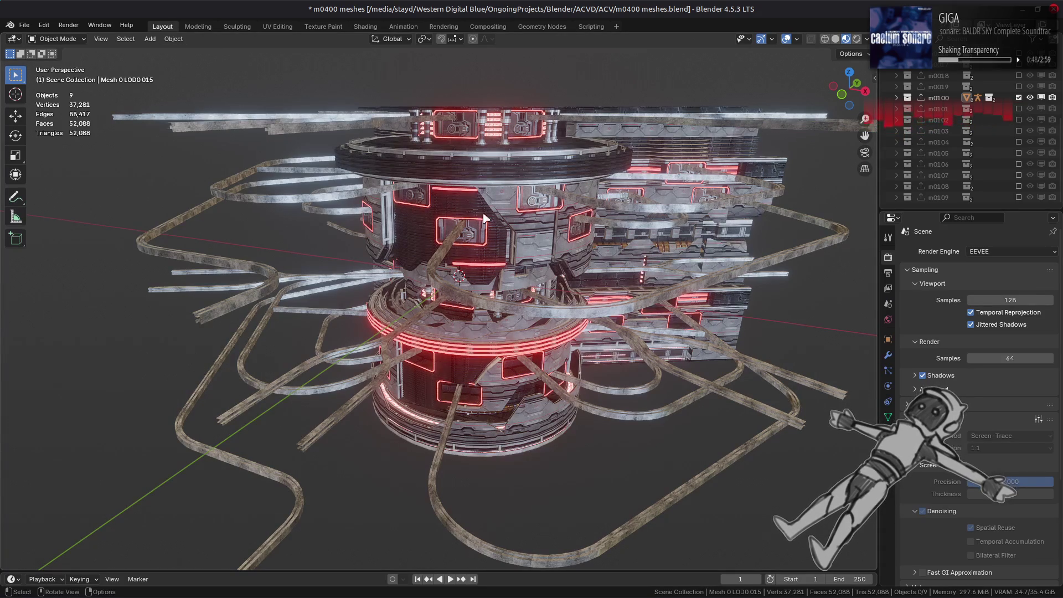
{"action": "middle_click_drag", "start_coordinate": [512, 252], "coordinate": [433, 228]}
{"action": "scroll", "coordinate": [459, 235], "scroll_direction": "up", "scroll_amount": 2}
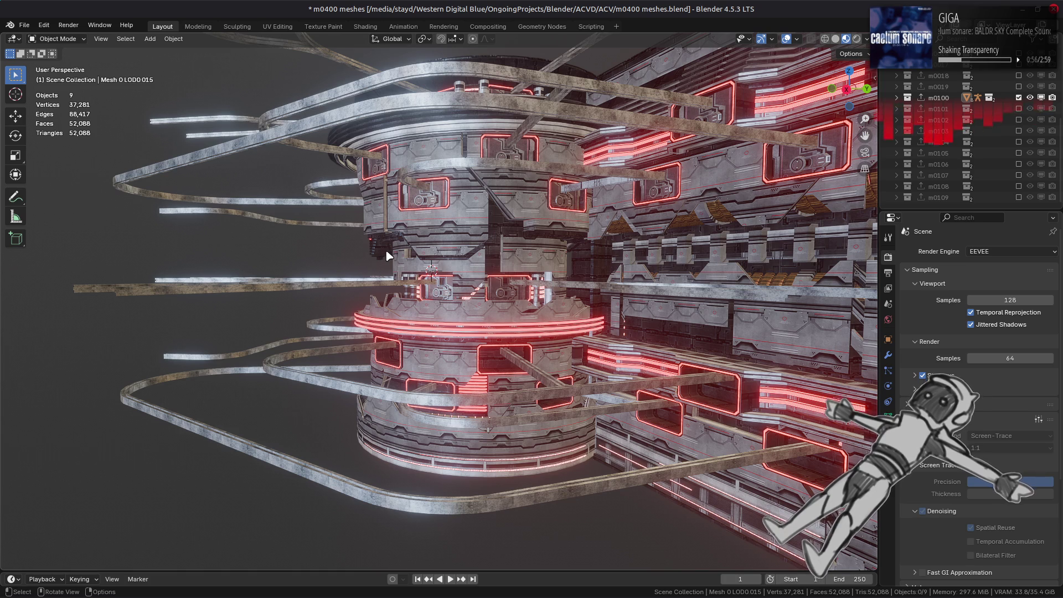
{"action": "scroll", "coordinate": [388, 255], "scroll_direction": "down", "scroll_amount": 3}
{"action": "mouse_move", "coordinate": [387, 255]}
{"action": "middle_mouse_down"}
{"action": "mouse_move", "coordinate": [479, 294]}
{"action": "mouse_move", "coordinate": [304, 285]}
{"action": "mouse_move", "coordinate": [391, 252]}
{"action": "mouse_move", "coordinate": [351, 263]}
{"action": "mouse_move", "coordinate": [515, 271]}
{"action": "middle_mouse_up"}
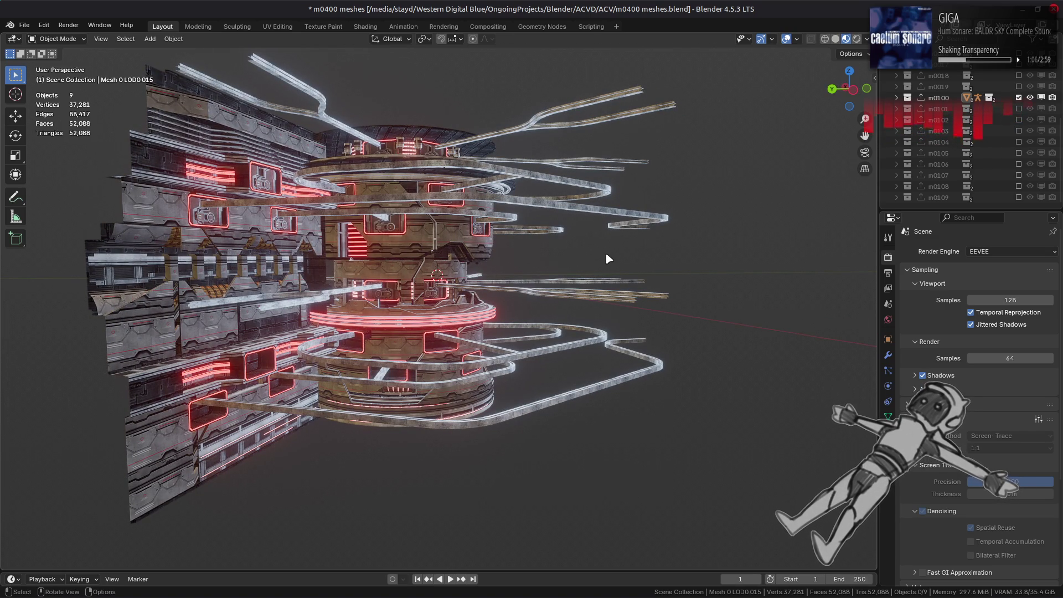
{"action": "mouse_move", "coordinate": [608, 259]}
{"action": "middle_mouse_down"}
{"action": "mouse_move", "coordinate": [595, 278]}
{"action": "mouse_move", "coordinate": [508, 306]}
{"action": "mouse_move", "coordinate": [462, 309]}
{"action": "mouse_move", "coordinate": [410, 289]}
{"action": "middle_mouse_up"}
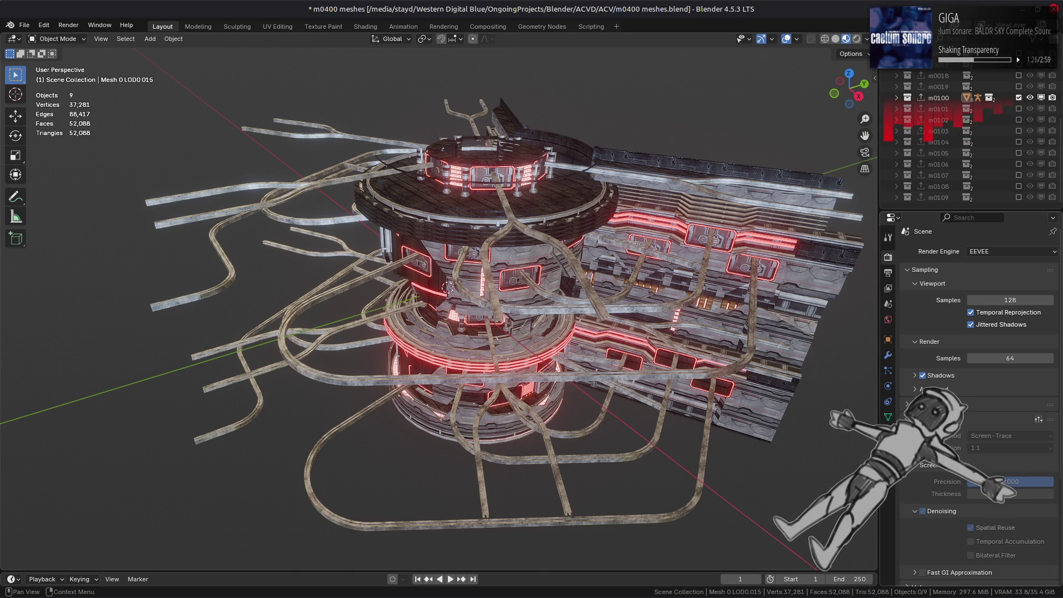
{"action": "middle_click_drag", "start_coordinate": [631, 333], "coordinate": [999, 508]}
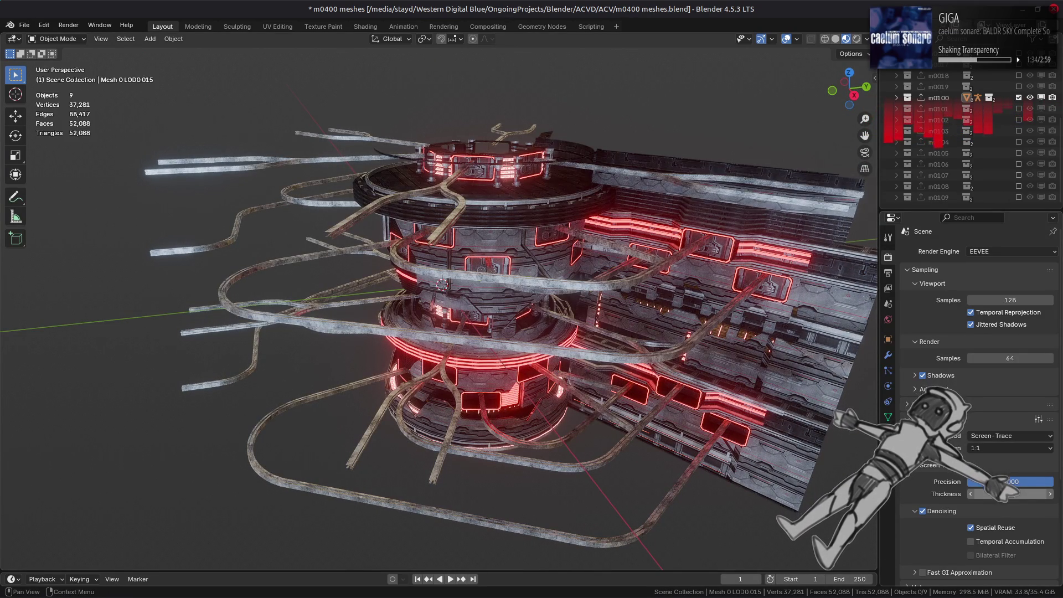
Step: Set screen-trace thickness 2, enable temporal accumulation and bilateral filter, and ray-tracing resolution 1:2
{"action": "left_click", "coordinate": [996, 494]}
{"action": "type", "text": "200"}
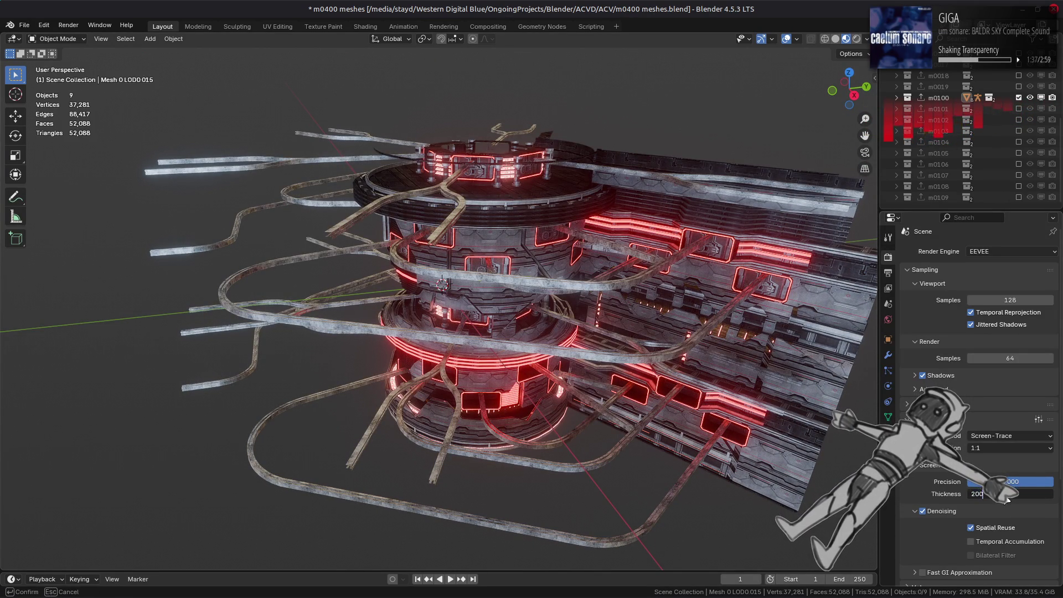
{"action": "key", "text": "Return"}
{"action": "left_click_drag", "start_coordinate": [996, 494], "coordinate": [1012, 494]}
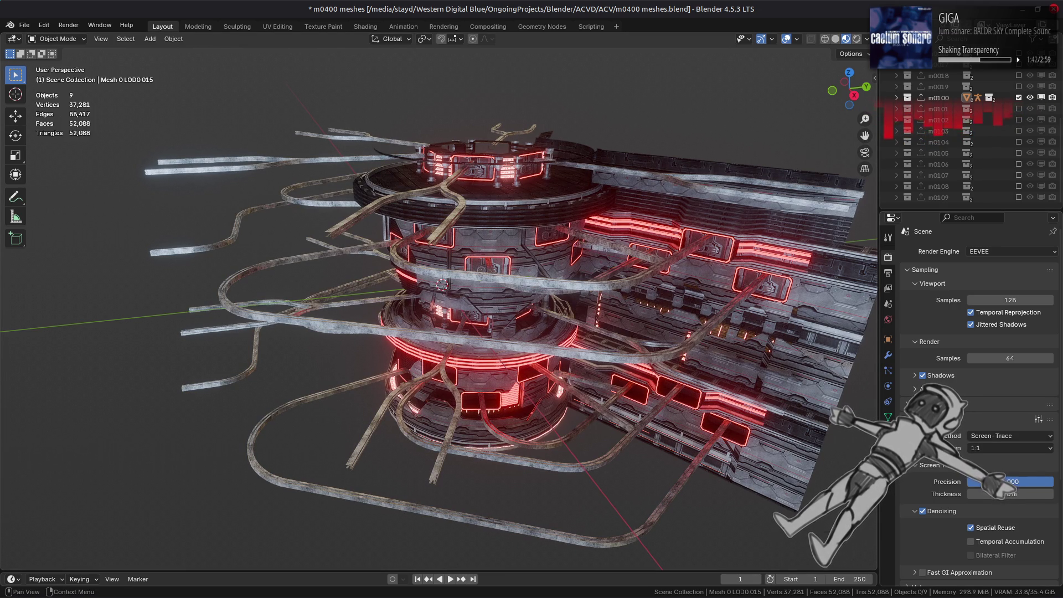
{"action": "middle_click_drag", "start_coordinate": [860, 439], "coordinate": [842, 365]}
{"action": "left_click", "coordinate": [991, 541]}
{"action": "left_click", "coordinate": [995, 555]}
{"action": "left_click", "coordinate": [1010, 448]}
{"action": "left_click", "coordinate": [991, 460]}
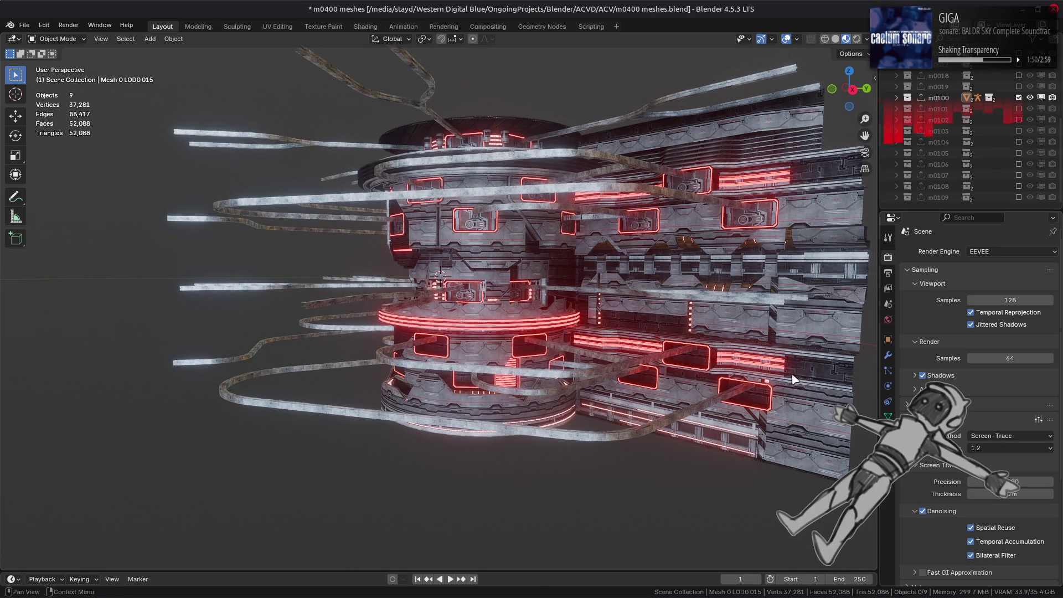
Step: Orbit around the structure to review the lighting, then save the blend file
{"action": "mouse_move", "coordinate": [775, 354]}
{"action": "middle_mouse_down"}
{"action": "mouse_move", "coordinate": [751, 368]}
{"action": "mouse_move", "coordinate": [844, 376]}
{"action": "mouse_move", "coordinate": [558, 310]}
{"action": "mouse_move", "coordinate": [652, 320]}
{"action": "middle_mouse_up"}
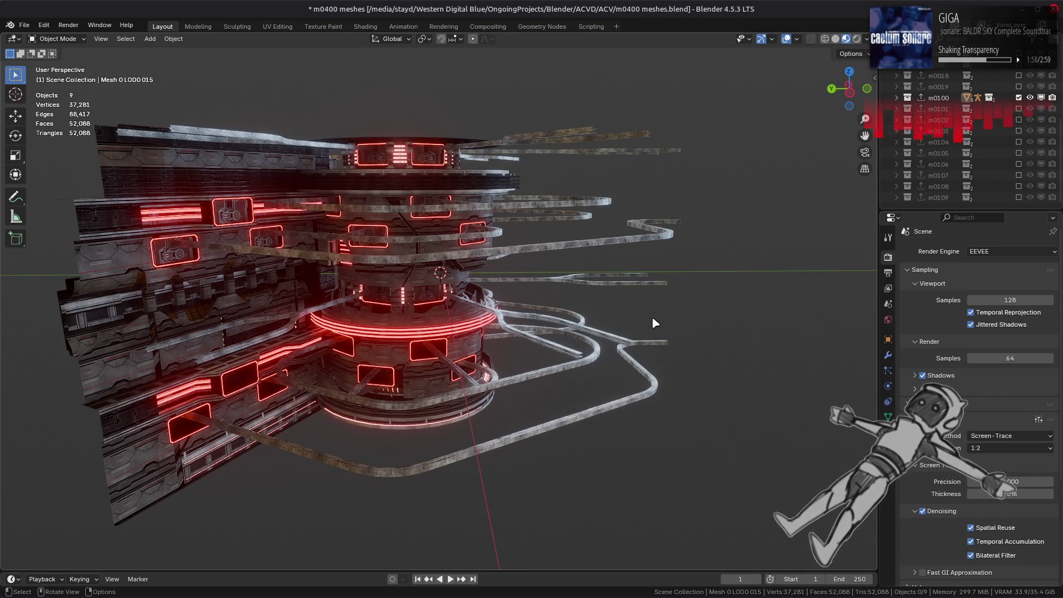
{"action": "mouse_move", "coordinate": [670, 311]}
{"action": "middle_mouse_down"}
{"action": "mouse_move", "coordinate": [459, 312]}
{"action": "mouse_move", "coordinate": [521, 295]}
{"action": "middle_mouse_up"}
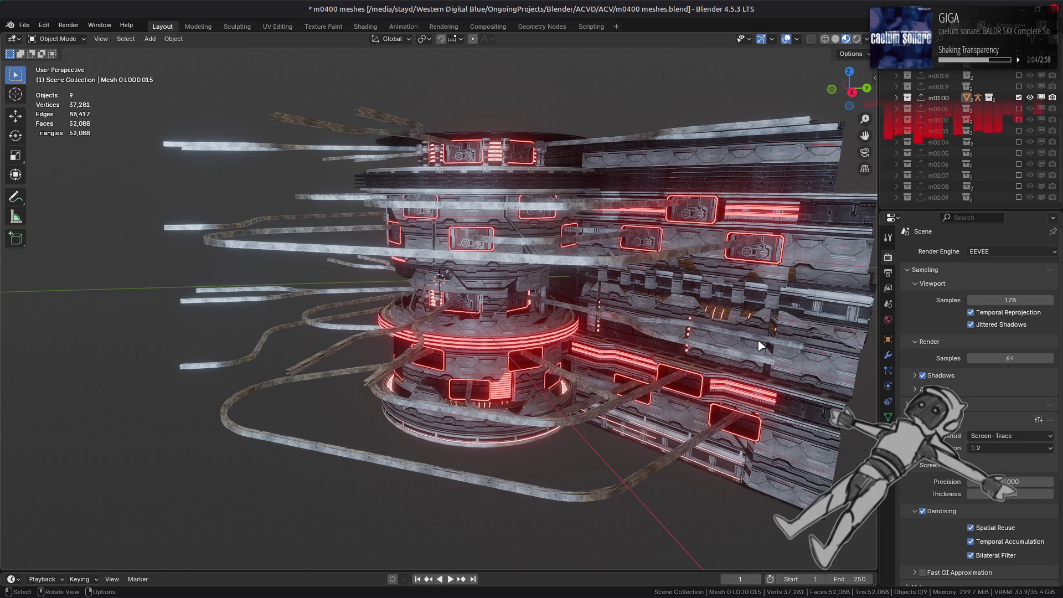
{"action": "mouse_move", "coordinate": [760, 366]}
{"action": "middle_mouse_down"}
{"action": "mouse_move", "coordinate": [683, 325]}
{"action": "mouse_move", "coordinate": [605, 310]}
{"action": "mouse_move", "coordinate": [598, 321]}
{"action": "middle_mouse_up"}
{"action": "key", "text": "ctrl+s"}
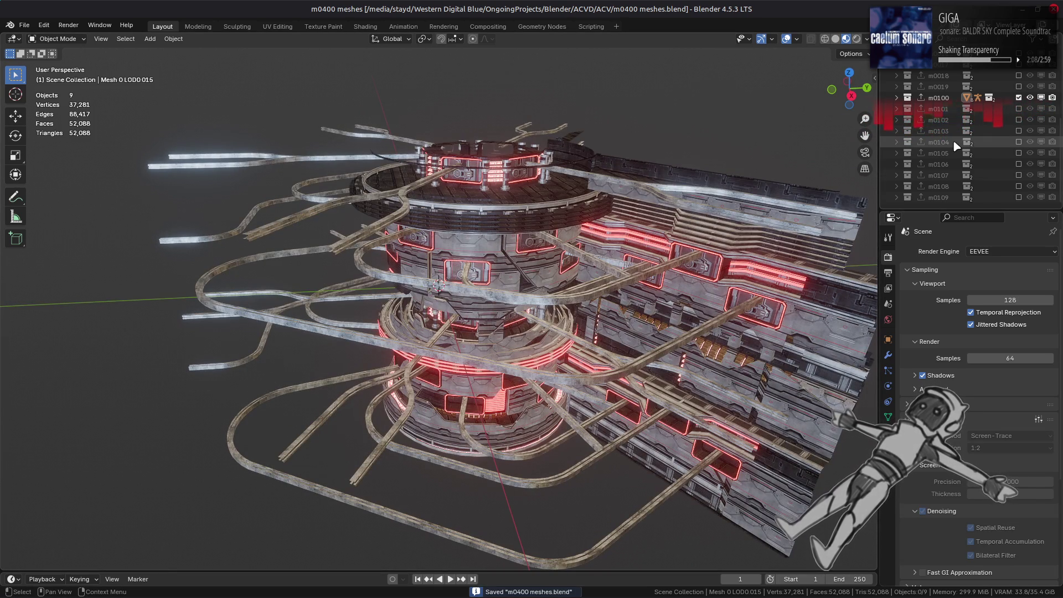
Step: Swap m0100 for the m0101 collection, select the dark floor tile and view its g_Diffuse node
{"action": "left_click", "coordinate": [1019, 98]}
{"action": "left_click", "coordinate": [1019, 109]}
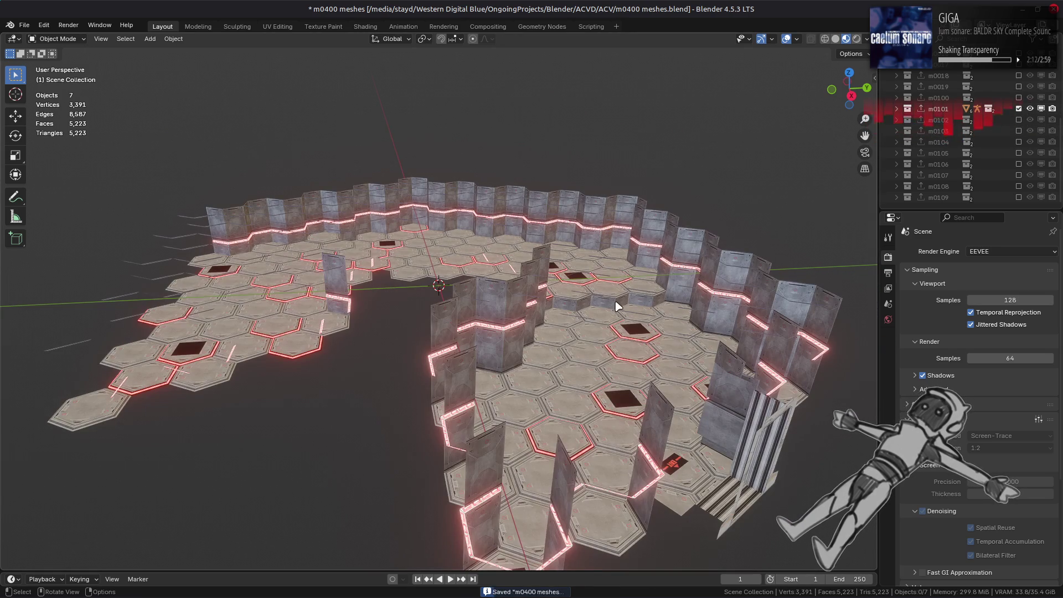
{"action": "left_click", "coordinate": [623, 398]}
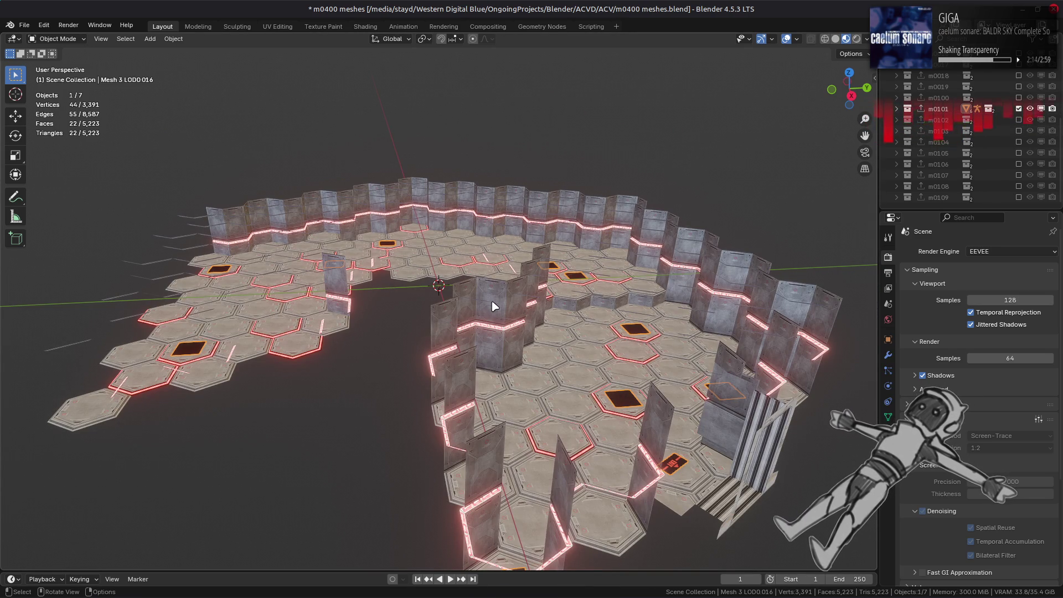
{"action": "mouse_move", "coordinate": [477, 298]}
{"action": "middle_mouse_down"}
{"action": "mouse_move", "coordinate": [503, 313]}
{"action": "mouse_move", "coordinate": [472, 270]}
{"action": "middle_mouse_up"}
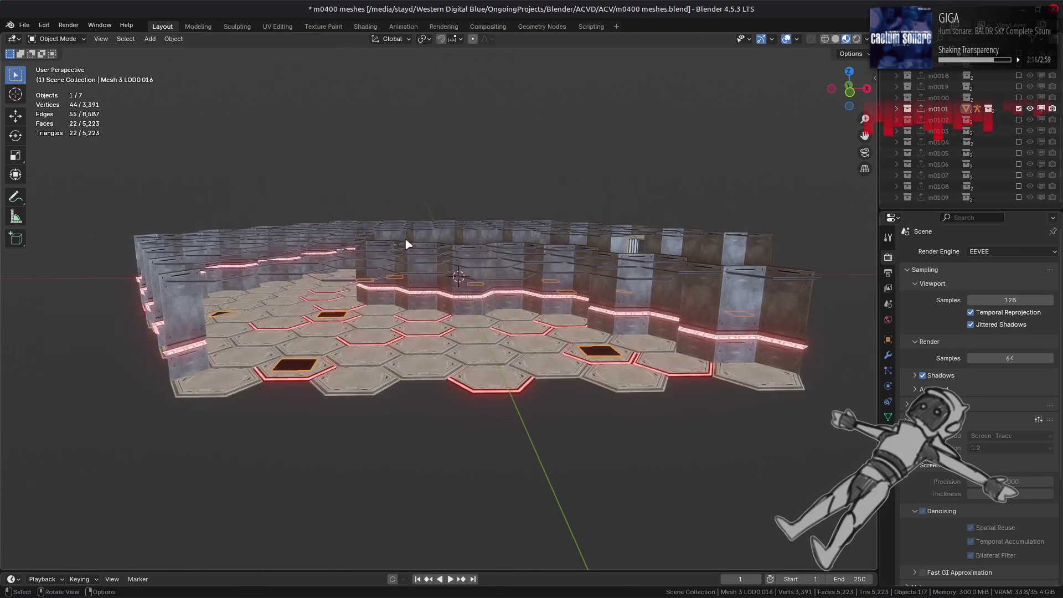
{"action": "left_click", "coordinate": [360, 26]}
{"action": "left_click", "coordinate": [353, 491]}
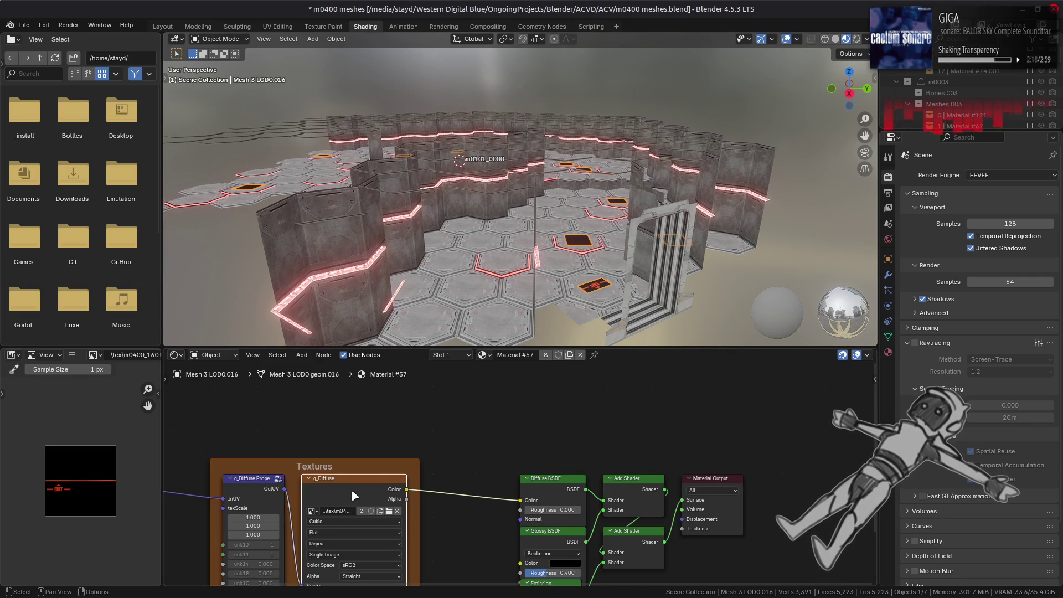
Step: Orbit over the hex floor and select Material #57's Glossy and Diffuse BSDF nodes
{"action": "middle_click_drag", "start_coordinate": [492, 278], "coordinate": [469, 259]}
{"action": "mouse_move", "coordinate": [393, 560]}
{"action": "middle_mouse_down"}
{"action": "mouse_move", "coordinate": [397, 448]}
{"action": "mouse_move", "coordinate": [383, 492]}
{"action": "middle_mouse_up"}
{"action": "scroll", "coordinate": [554, 204], "scroll_direction": "down", "scroll_amount": 6}
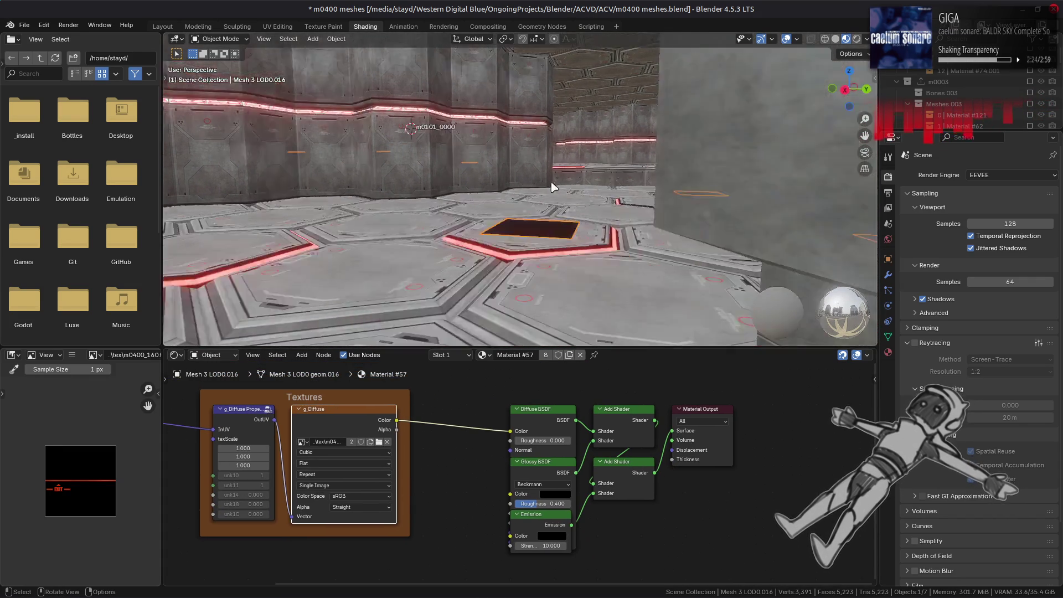
{"action": "mouse_move", "coordinate": [548, 210]}
{"action": "middle_mouse_down"}
{"action": "mouse_move", "coordinate": [561, 196]}
{"action": "mouse_move", "coordinate": [746, 201]}
{"action": "mouse_move", "coordinate": [711, 222]}
{"action": "middle_mouse_up"}
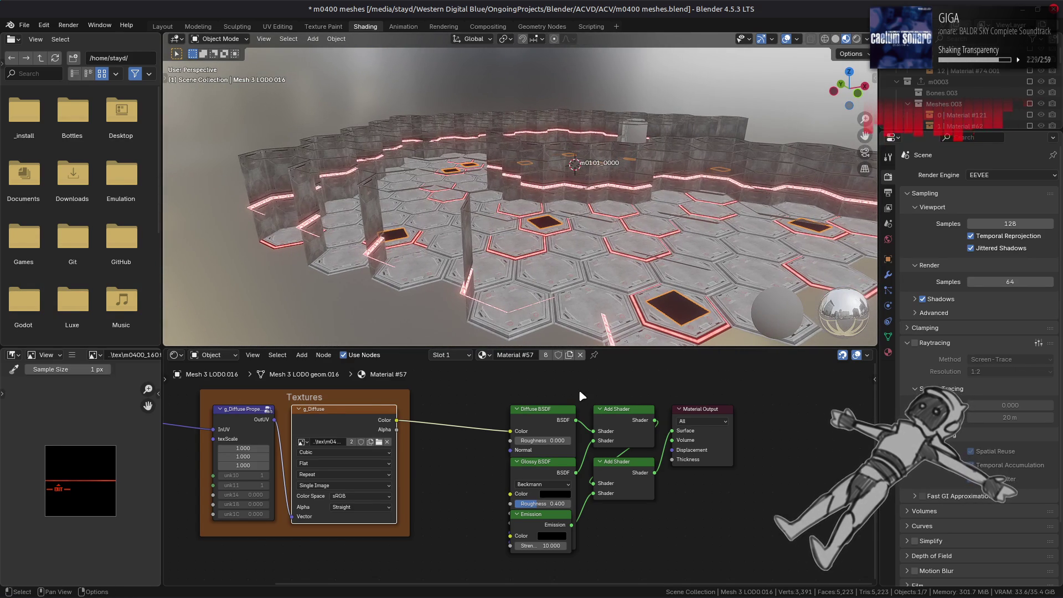
{"action": "left_click", "coordinate": [534, 471]}
{"action": "left_click", "coordinate": [539, 424]}
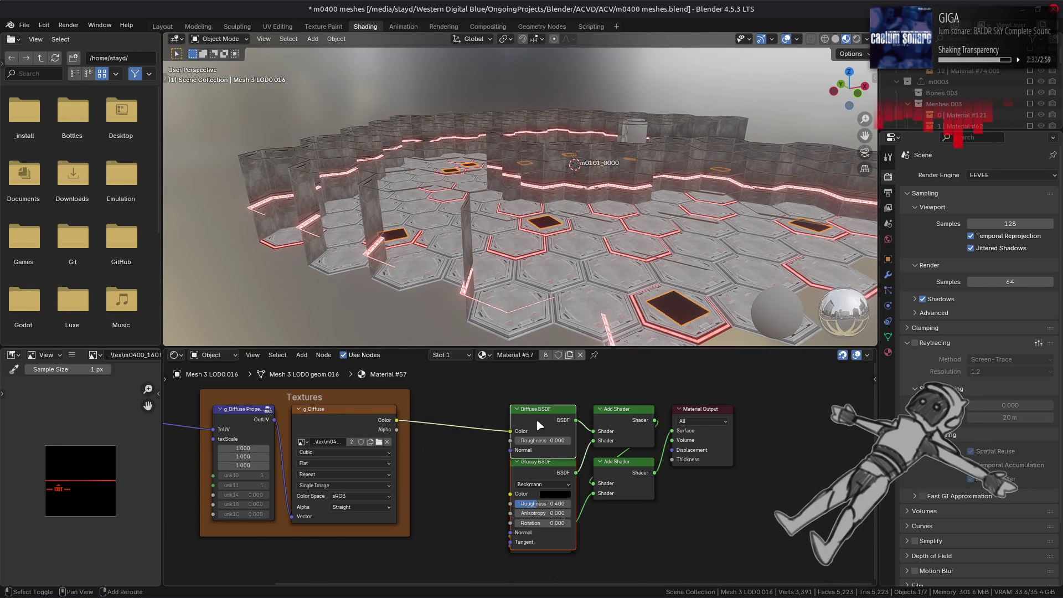
{"action": "left_click", "coordinate": [888, 352]}
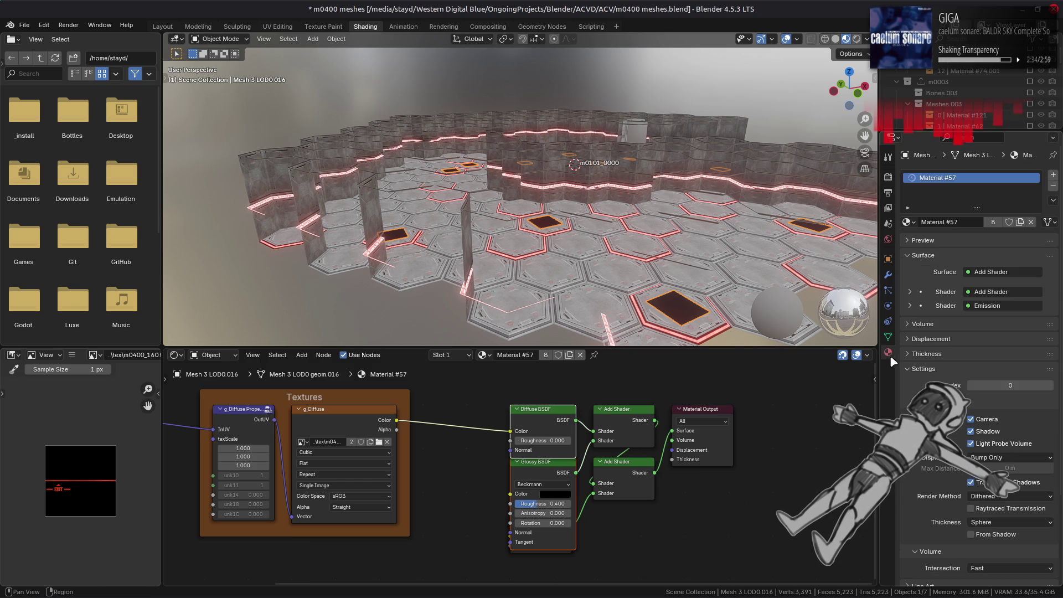
{"action": "scroll", "coordinate": [975, 359], "scroll_direction": "down", "scroll_amount": 6}
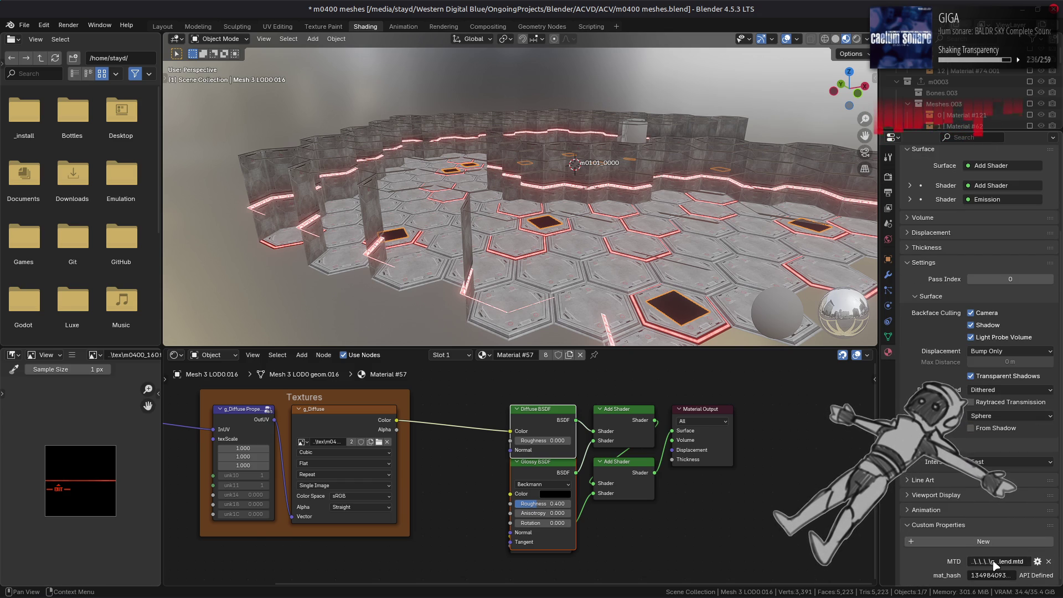
Step: Delete the BSDF and spare Add Shader nodes, wiring g_Diffuse Color→Emission→Add Shader
{"action": "key", "text": "x"}
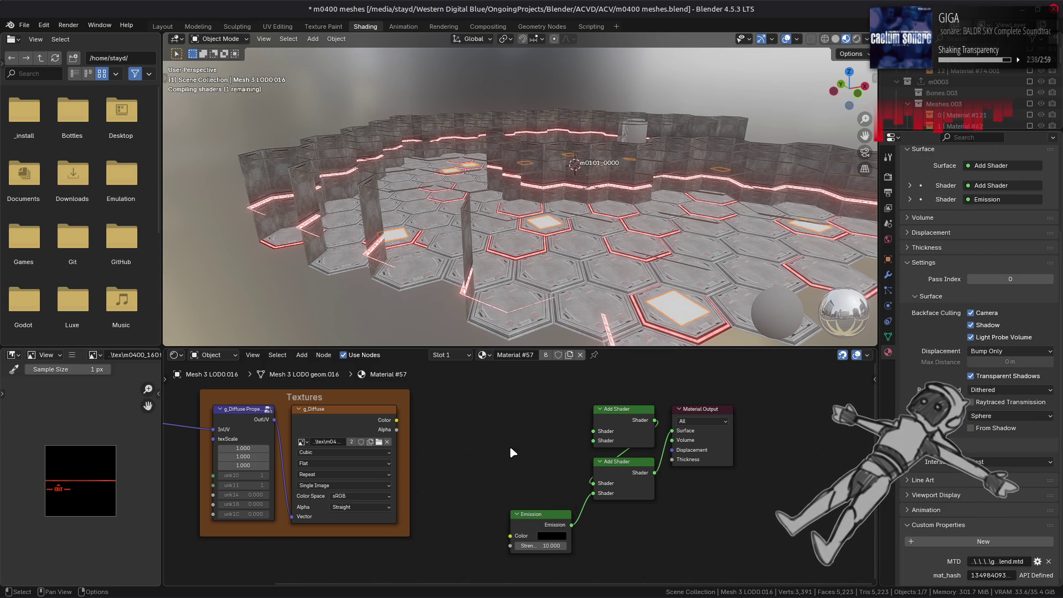
{"action": "left_click", "coordinate": [623, 469]}
{"action": "key", "text": "x"}
{"action": "left_click_drag", "start_coordinate": [397, 419], "coordinate": [472, 497]}
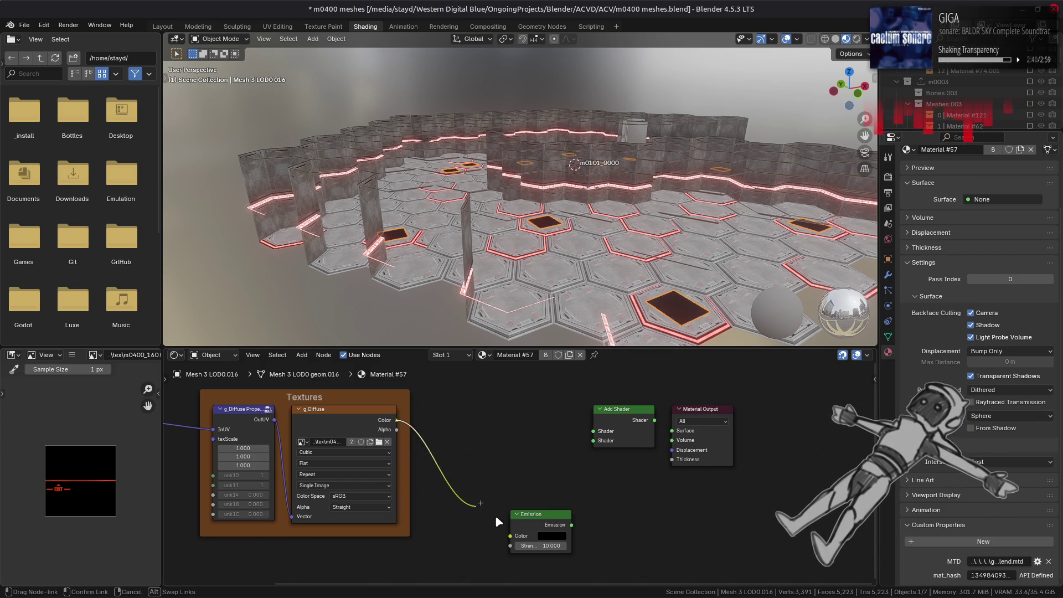
{"action": "left_click_drag", "start_coordinate": [515, 535], "coordinate": [512, 535]}
{"action": "left_click_drag", "start_coordinate": [582, 455], "coordinate": [593, 440]}
{"action": "middle_click_drag", "start_coordinate": [540, 421], "coordinate": [540, 440]}
Step: Add a Transparent BSDF node and connect it to the Add Shader's upper input
{"action": "key", "text": "shift+a"}
{"action": "mouse_move", "coordinate": [471, 422]}
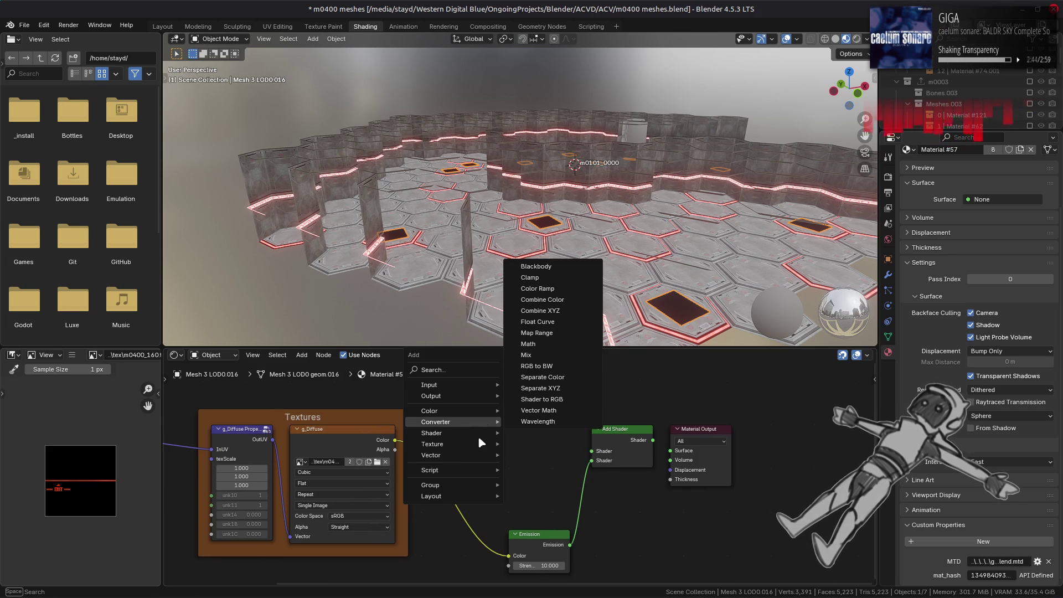
{"action": "left_click", "coordinate": [552, 399]}
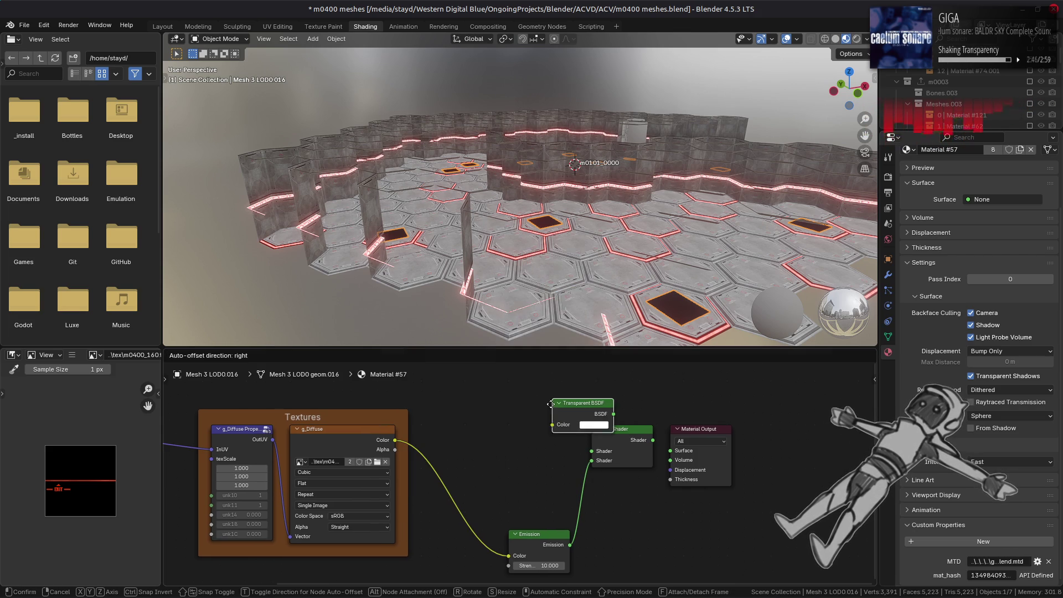
{"action": "left_click", "coordinate": [518, 439]}
{"action": "left_click_drag", "start_coordinate": [570, 449], "coordinate": [671, 451]}
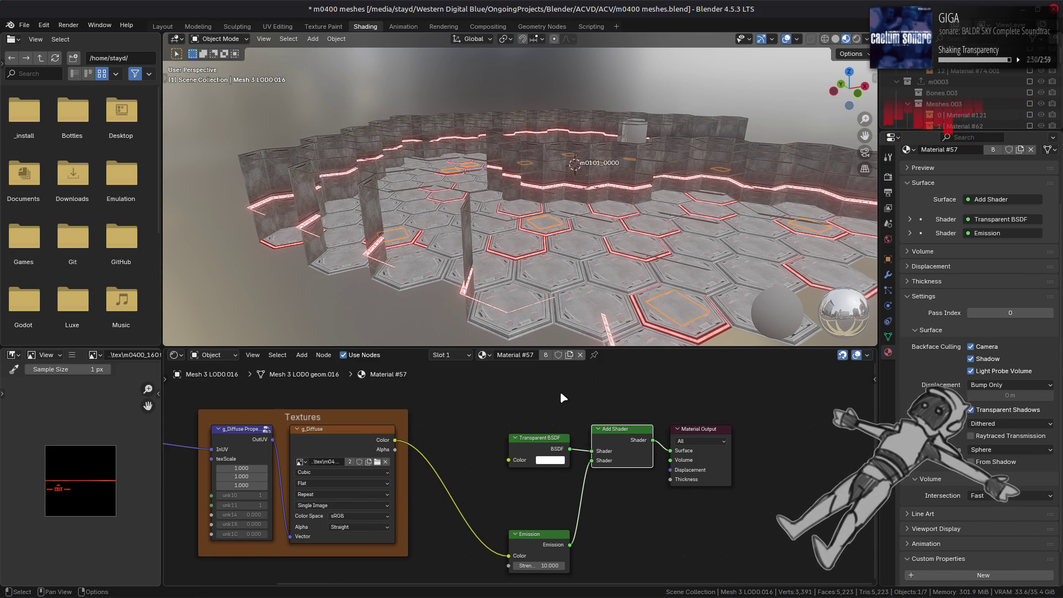
Step: Set the material's render method to Blended and move to the UV Editing workspace
{"action": "mouse_move", "coordinate": [553, 166]}
{"action": "middle_mouse_down"}
{"action": "mouse_move", "coordinate": [491, 191]}
{"action": "mouse_move", "coordinate": [482, 167]}
{"action": "mouse_move", "coordinate": [509, 210]}
{"action": "mouse_move", "coordinate": [540, 231]}
{"action": "mouse_move", "coordinate": [520, 233]}
{"action": "middle_mouse_up"}
{"action": "scroll", "coordinate": [523, 232], "scroll_direction": "up", "scroll_amount": 5}
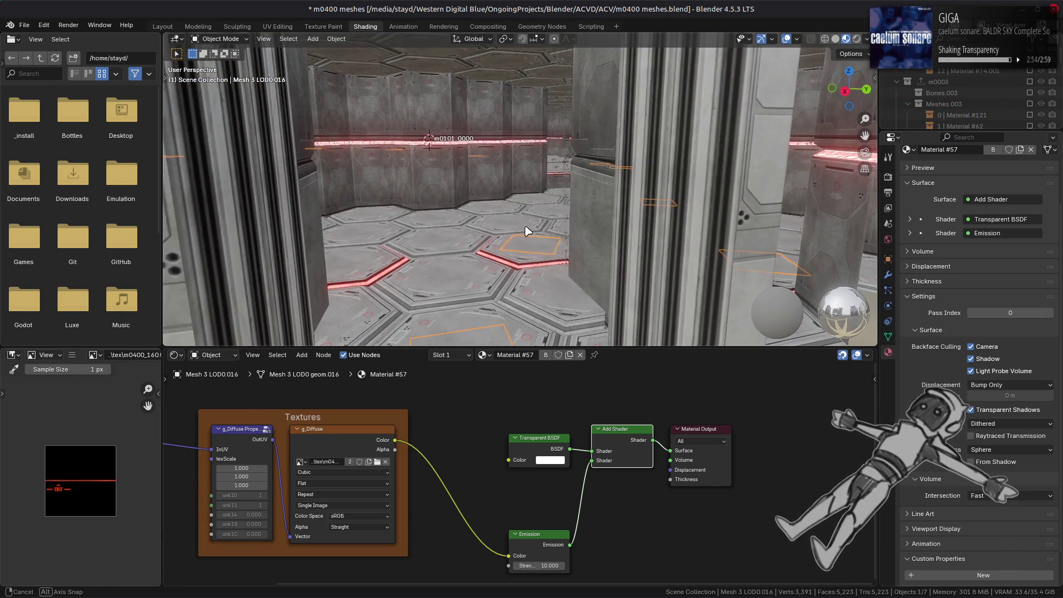
{"action": "scroll", "coordinate": [526, 235], "scroll_direction": "up", "scroll_amount": 5}
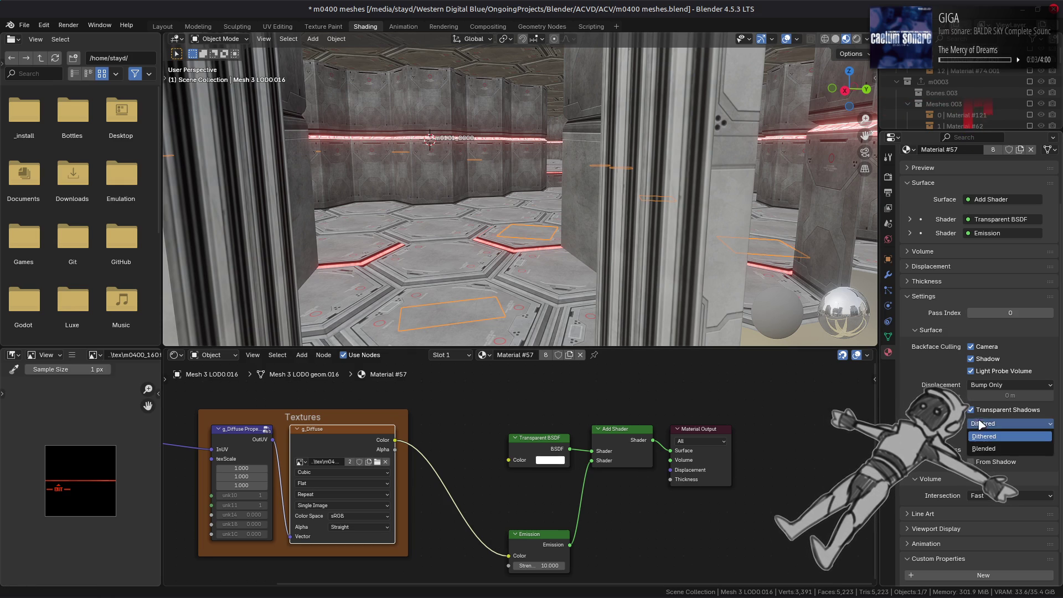
{"action": "left_click", "coordinate": [990, 449]}
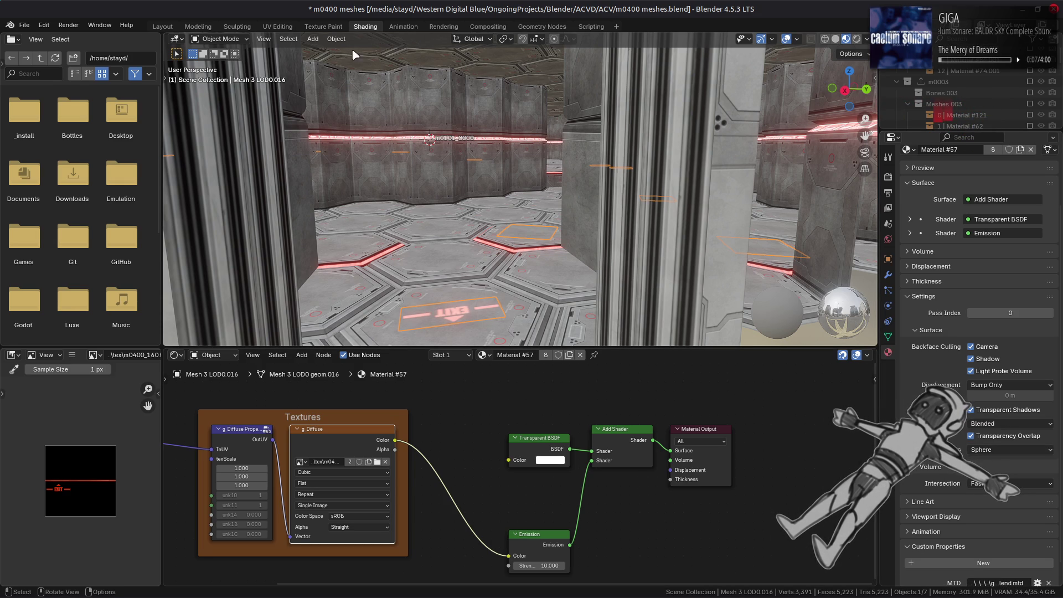
{"action": "left_click", "coordinate": [284, 27]}
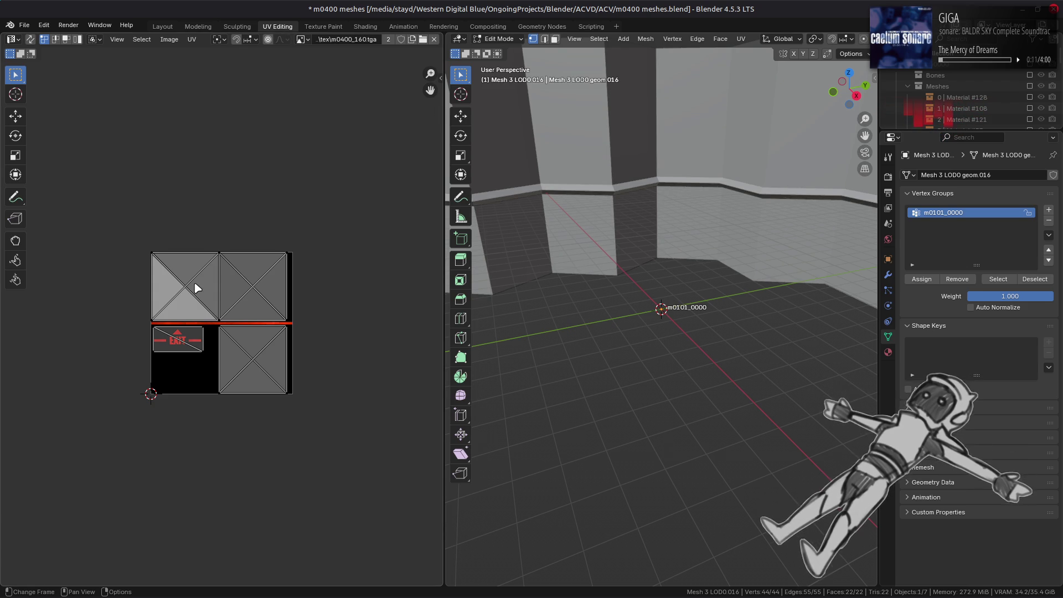
Step: Zoom the UV view, then return to the Layout workspace
{"action": "scroll", "coordinate": [196, 287], "scroll_direction": "up", "scroll_amount": 4}
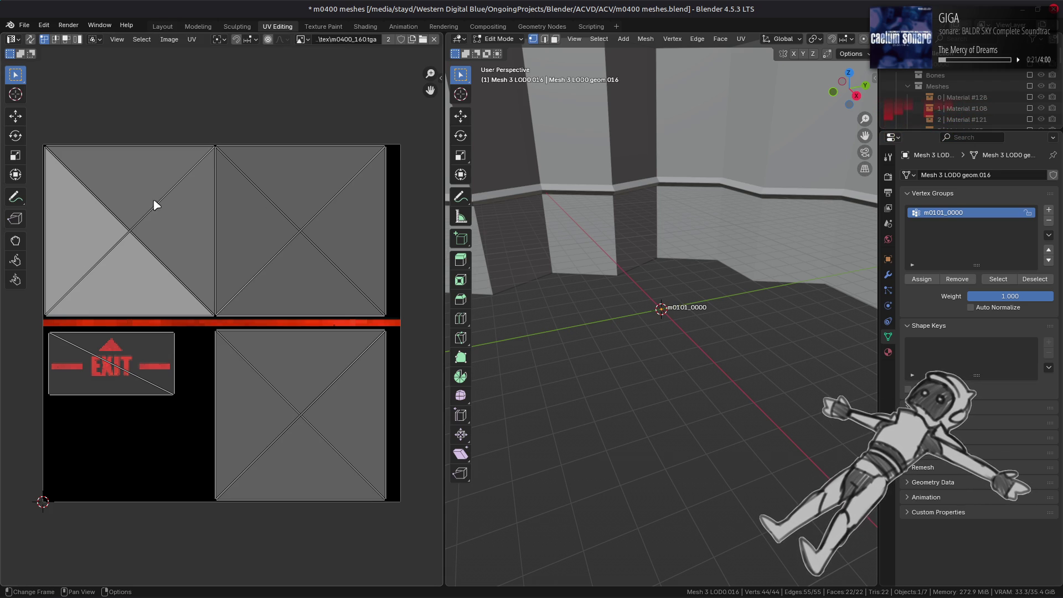
{"action": "left_click", "coordinate": [162, 26]}
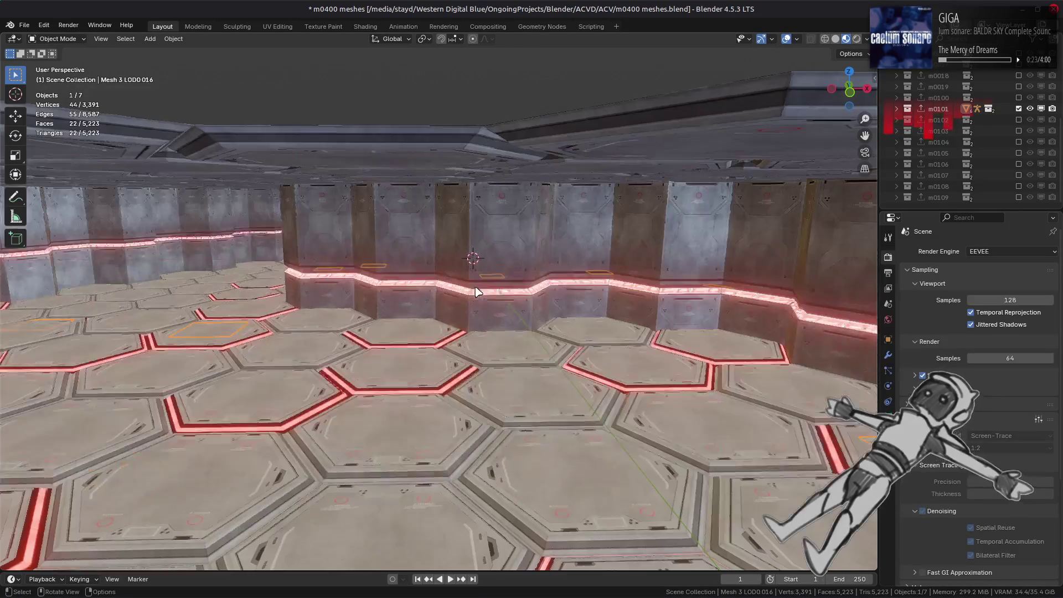
Step: Deselect all objects and orbit the m0101 hex room from the ceiling to a top-down view
{"action": "mouse_move", "coordinate": [460, 311]}
{"action": "middle_mouse_down"}
{"action": "mouse_move", "coordinate": [221, 304]}
{"action": "mouse_move", "coordinate": [490, 296]}
{"action": "mouse_move", "coordinate": [534, 318]}
{"action": "mouse_move", "coordinate": [448, 316]}
{"action": "mouse_move", "coordinate": [525, 324]}
{"action": "mouse_move", "coordinate": [576, 343]}
{"action": "mouse_move", "coordinate": [547, 340]}
{"action": "middle_mouse_up"}
{"action": "key", "text": "alt+a"}
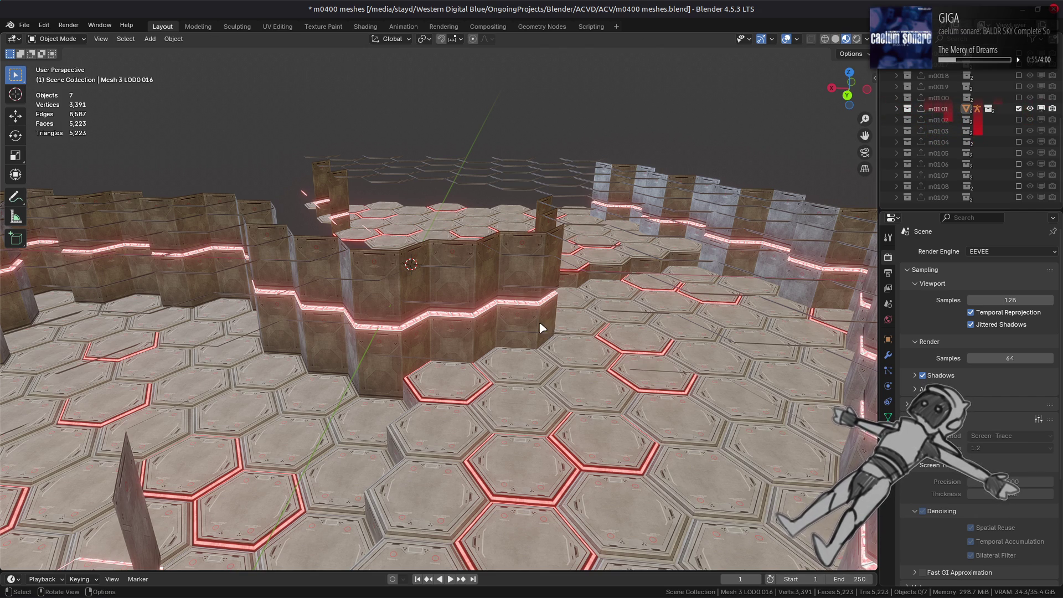
{"action": "scroll", "coordinate": [608, 263], "scroll_direction": "down", "scroll_amount": 3}
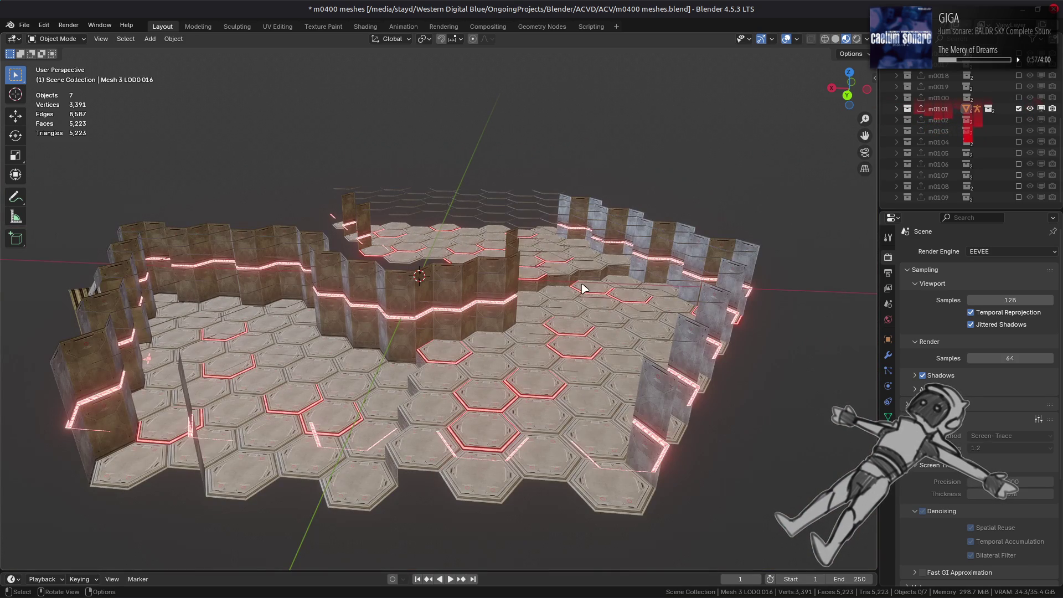
{"action": "middle_click_drag", "start_coordinate": [365, 335], "coordinate": [476, 320]}
{"action": "mouse_move", "coordinate": [524, 292]}
{"action": "middle_mouse_down"}
{"action": "mouse_move", "coordinate": [526, 307]}
{"action": "mouse_move", "coordinate": [536, 305]}
{"action": "middle_mouse_up"}
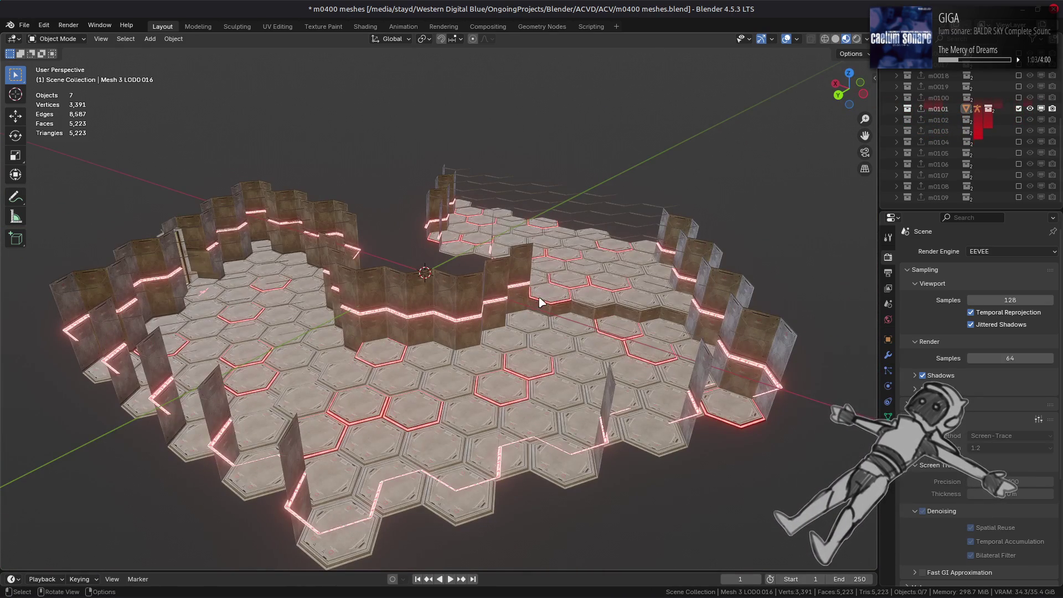
Step: Show m0102 in place of m0101, orbit its hex arena at floor level, then hide m0102
{"action": "left_click", "coordinate": [1019, 120], "text": "ctrl"}
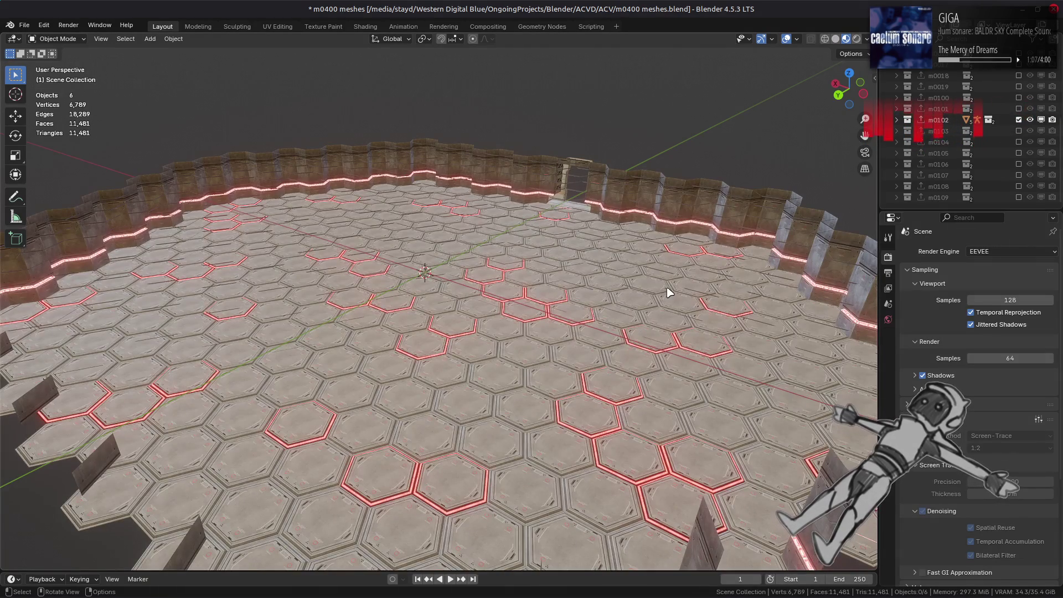
{"action": "mouse_move", "coordinate": [669, 292]}
{"action": "middle_mouse_down"}
{"action": "mouse_move", "coordinate": [612, 263]}
{"action": "mouse_move", "coordinate": [473, 266]}
{"action": "middle_mouse_up"}
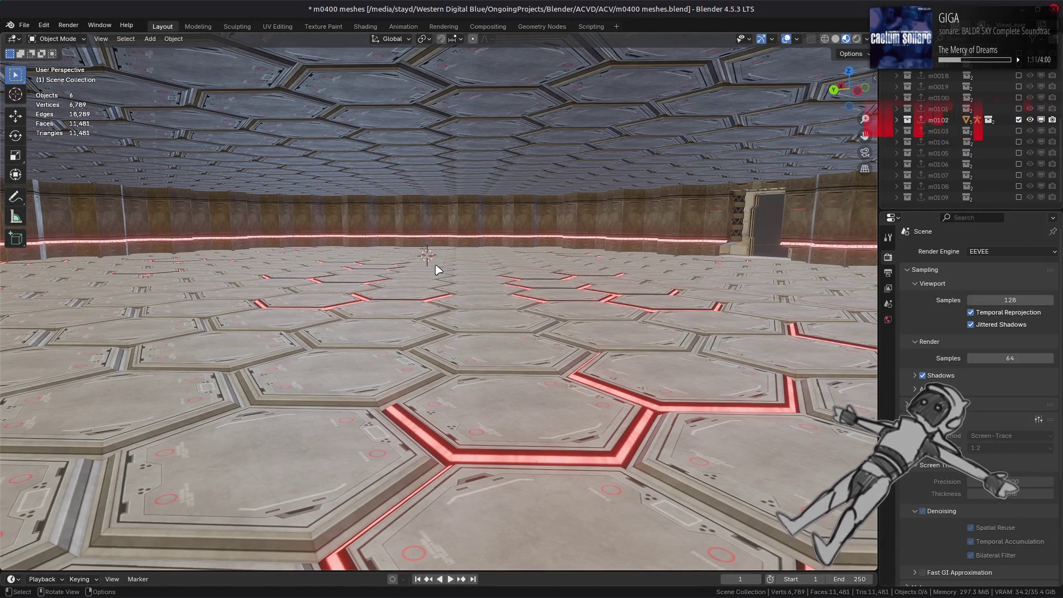
{"action": "mouse_move", "coordinate": [436, 268]}
{"action": "middle_mouse_down"}
{"action": "mouse_move", "coordinate": [600, 267]}
{"action": "mouse_move", "coordinate": [527, 268]}
{"action": "middle_mouse_up"}
{"action": "middle_click_drag", "start_coordinate": [308, 272], "coordinate": [620, 264]}
{"action": "left_click", "coordinate": [1018, 120]}
Step: Show the m0103 tower map part and orbit to a level front view of its pillars
{"action": "left_click", "coordinate": [1019, 131]}
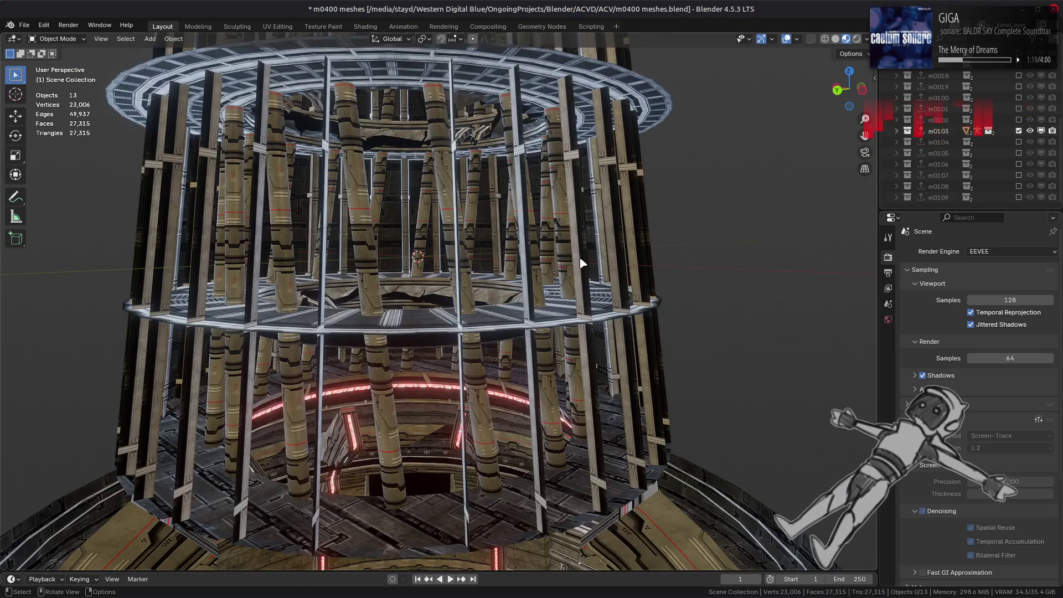
{"action": "scroll", "coordinate": [577, 260], "scroll_direction": "down", "scroll_amount": 5}
{"action": "mouse_move", "coordinate": [577, 258]}
{"action": "middle_mouse_down"}
{"action": "mouse_move", "coordinate": [561, 320]}
{"action": "mouse_move", "coordinate": [586, 375]}
{"action": "mouse_move", "coordinate": [592, 368]}
{"action": "mouse_move", "coordinate": [531, 384]}
{"action": "mouse_move", "coordinate": [701, 420]}
{"action": "mouse_move", "coordinate": [602, 366]}
{"action": "middle_mouse_up"}
{"action": "scroll", "coordinate": [603, 363], "scroll_direction": "up", "scroll_amount": 5}
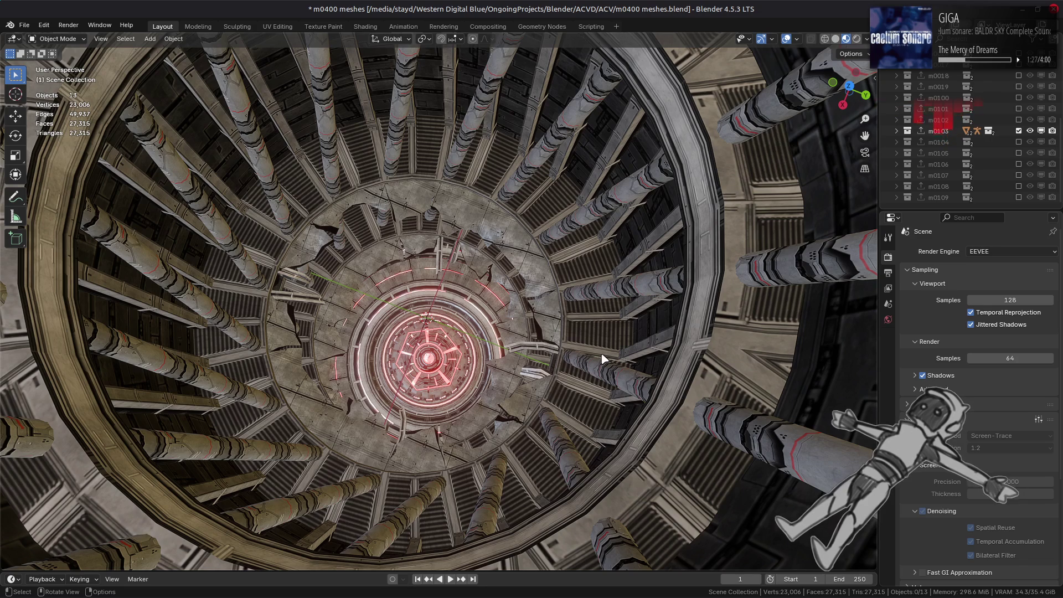
{"action": "scroll", "coordinate": [602, 359], "scroll_direction": "up", "scroll_amount": 2}
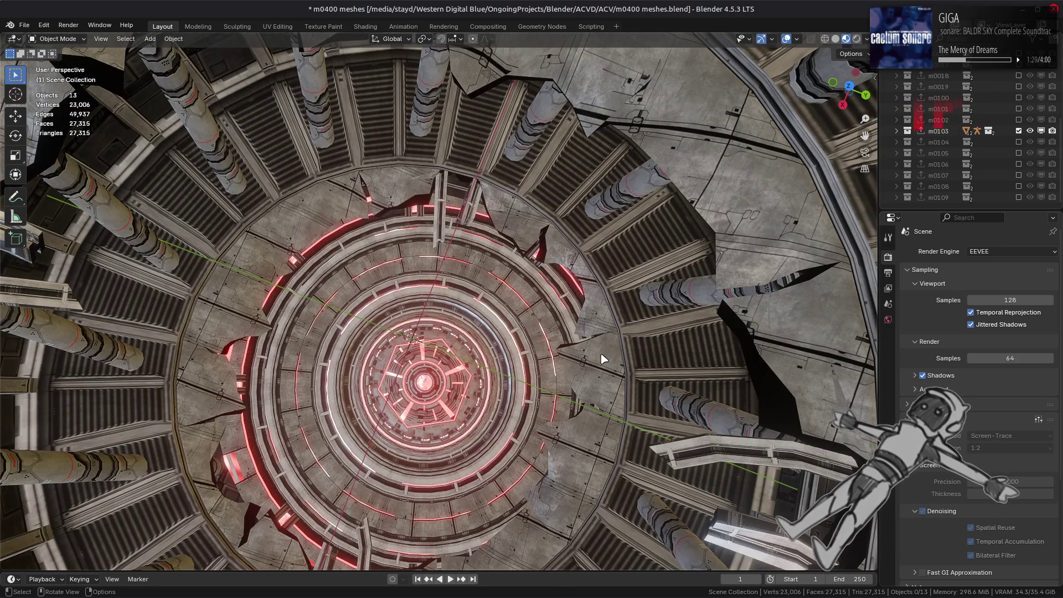
{"action": "middle_click_drag", "start_coordinate": [570, 371], "coordinate": [594, 258]}
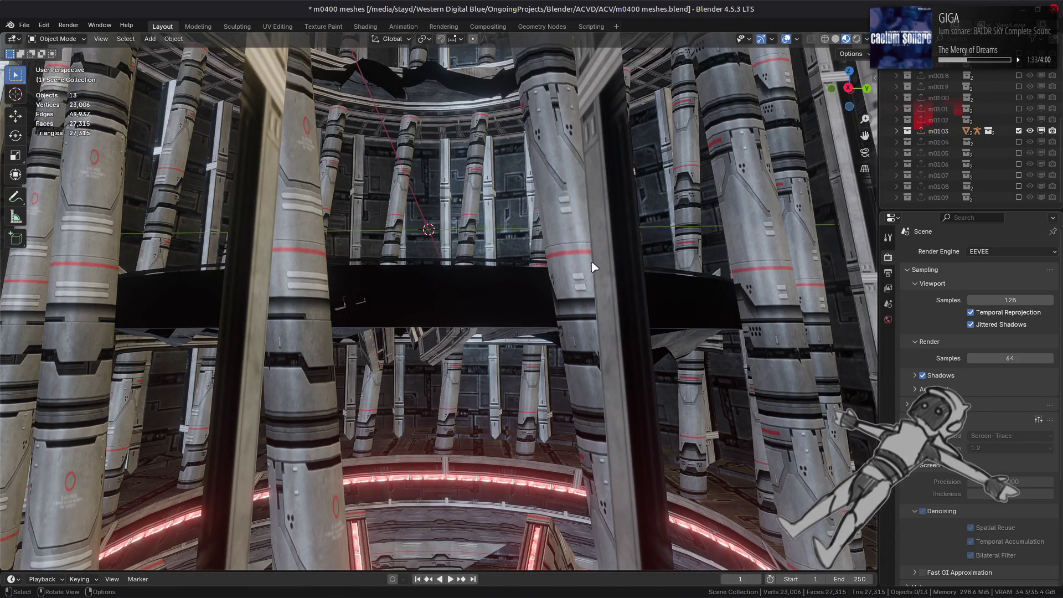
{"action": "key", "text": "KP_0"}
{"action": "key", "text": "KP_0"}
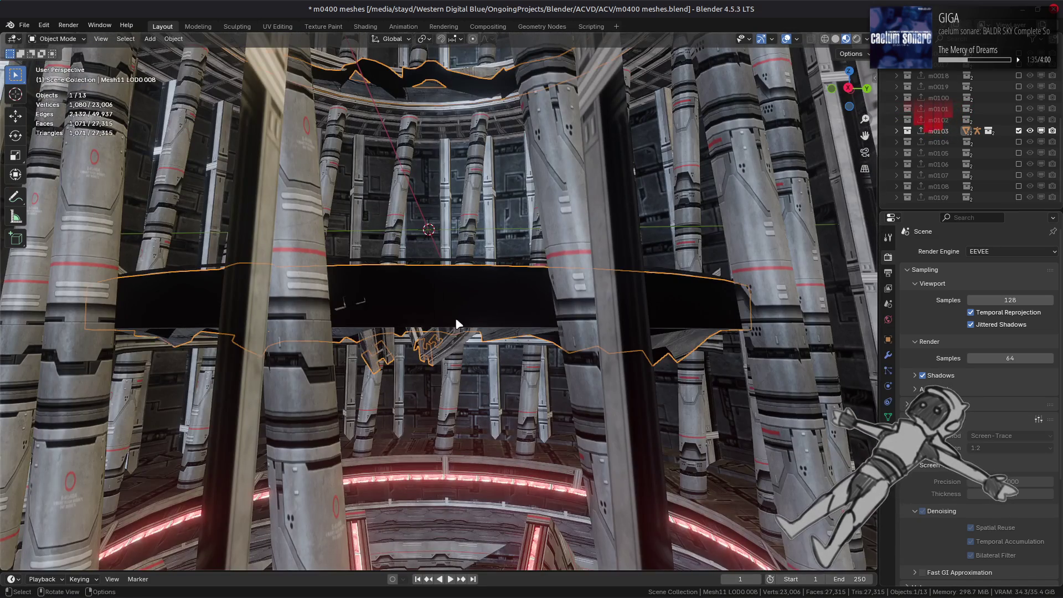
Step: Select the dark ring Mesh11 LOD0.008 and view its Material #132 g_Diffuse texture in Shading
{"action": "left_click", "coordinate": [457, 323]}
{"action": "scroll", "coordinate": [457, 323], "scroll_direction": "down", "scroll_amount": 6}
{"action": "scroll", "coordinate": [465, 343], "scroll_direction": "up", "scroll_amount": 1}
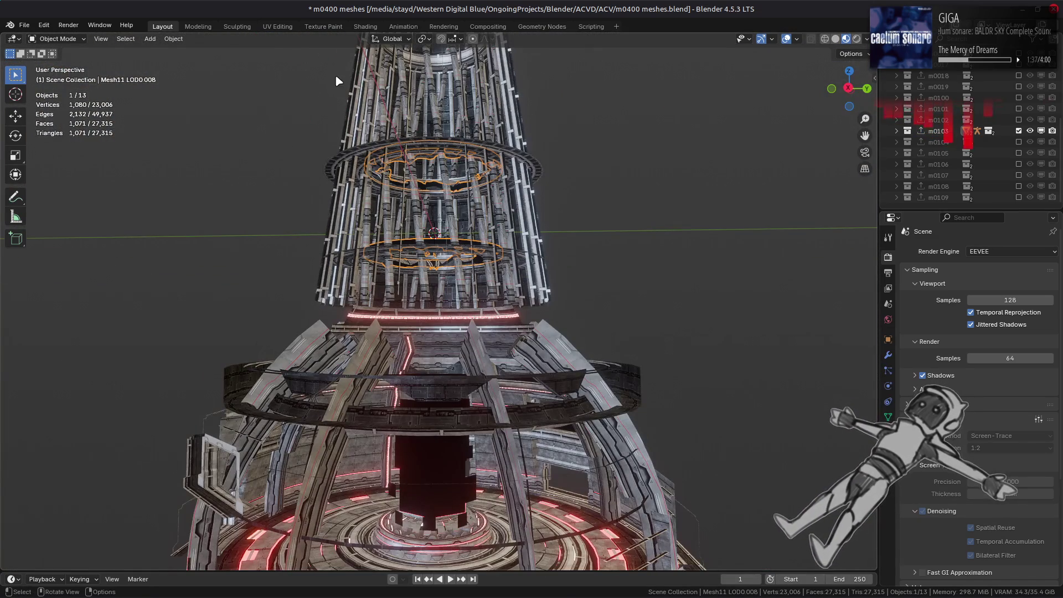
{"action": "left_click", "coordinate": [365, 27]}
{"action": "left_click", "coordinate": [387, 490]}
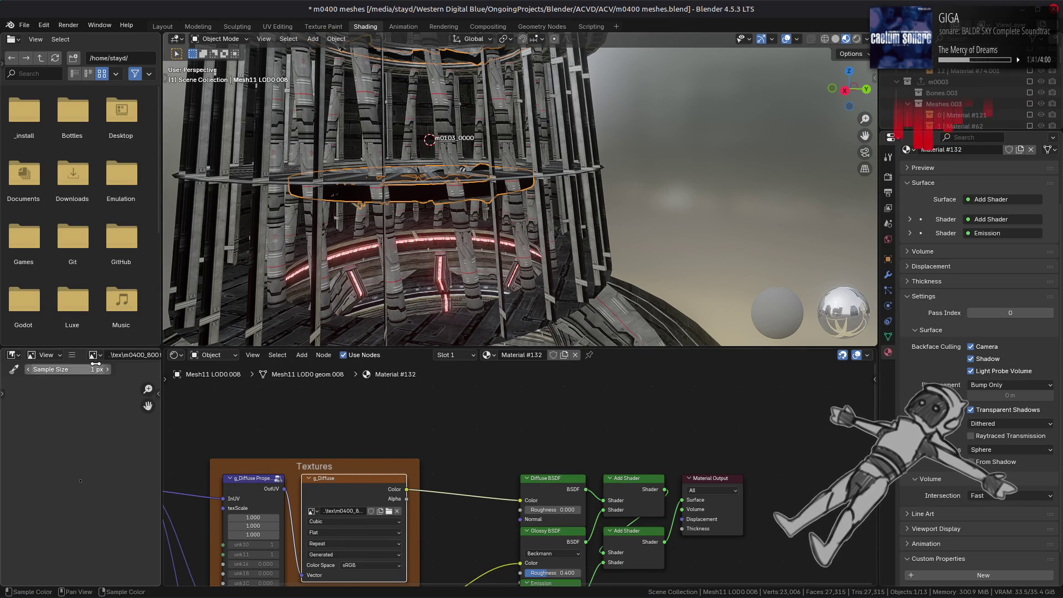
Step: Replace the ring's diffuse texture image with m0400_800.dds
{"action": "left_click", "coordinate": [73, 356]}
{"action": "mouse_move", "coordinate": [102, 380]}
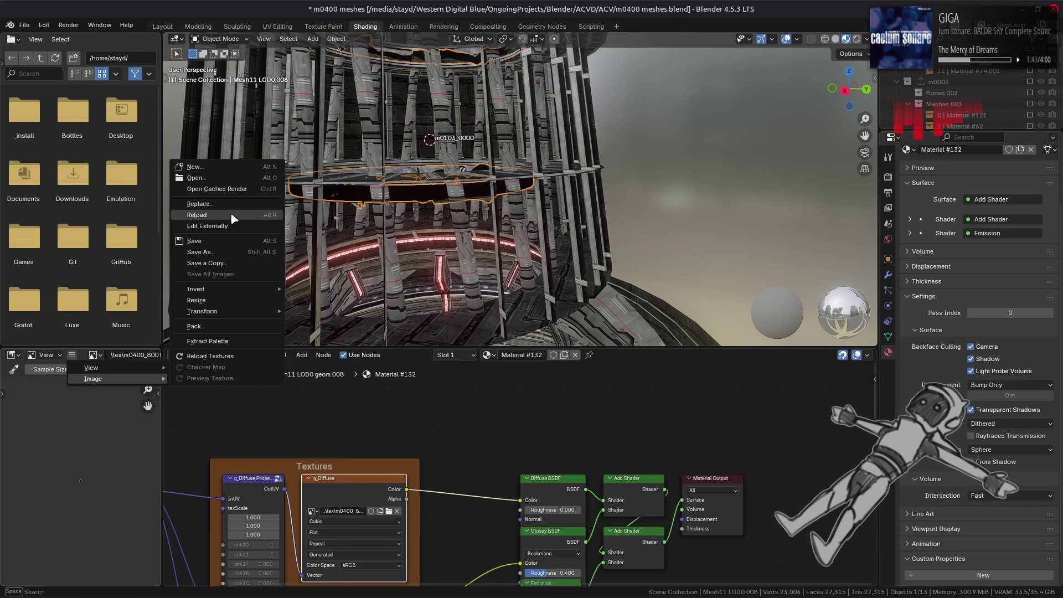
{"action": "left_click", "coordinate": [221, 204]}
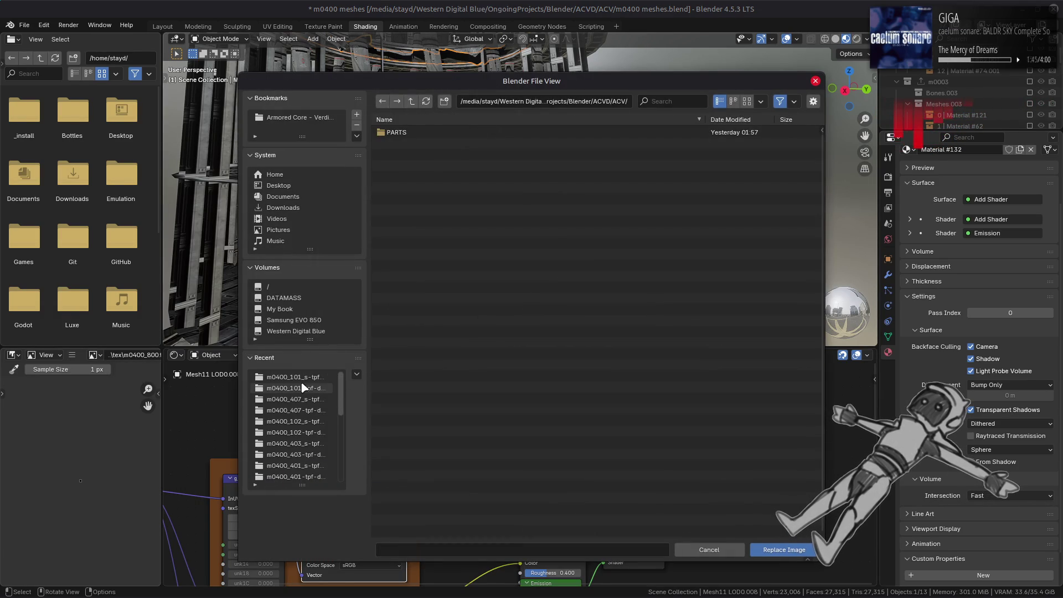
{"action": "left_click", "coordinate": [411, 101]}
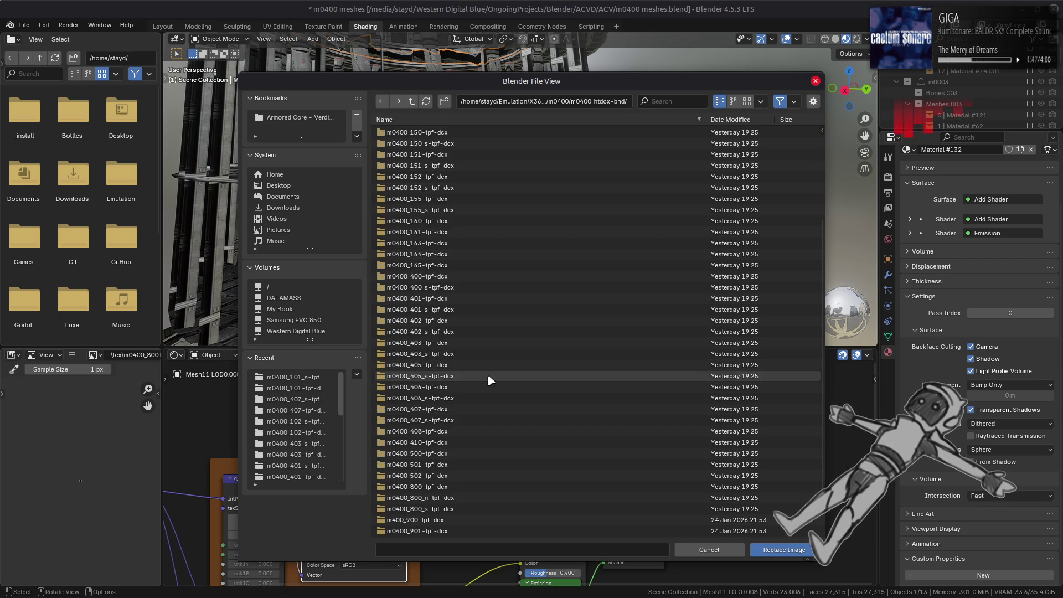
{"action": "left_click", "coordinate": [427, 487]}
{"action": "left_click", "coordinate": [426, 135]}
{"action": "double_click", "coordinate": [426, 136]}
Step: Replace the g_Specular node's image with m0400_800_s.dds
{"action": "scroll", "coordinate": [454, 506], "scroll_direction": "up", "scroll_amount": 3}
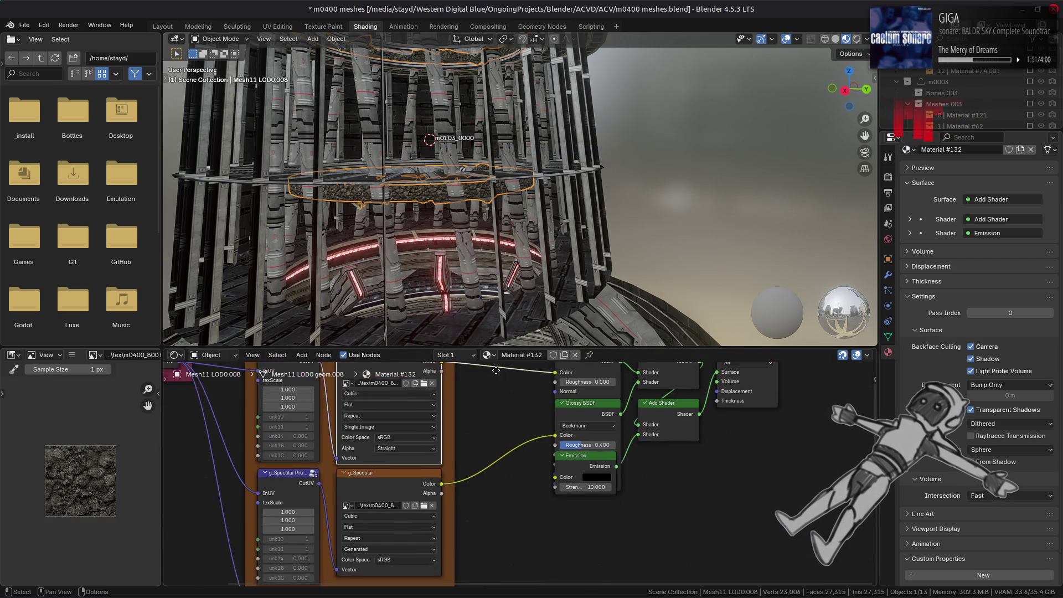
{"action": "left_click", "coordinate": [398, 469]}
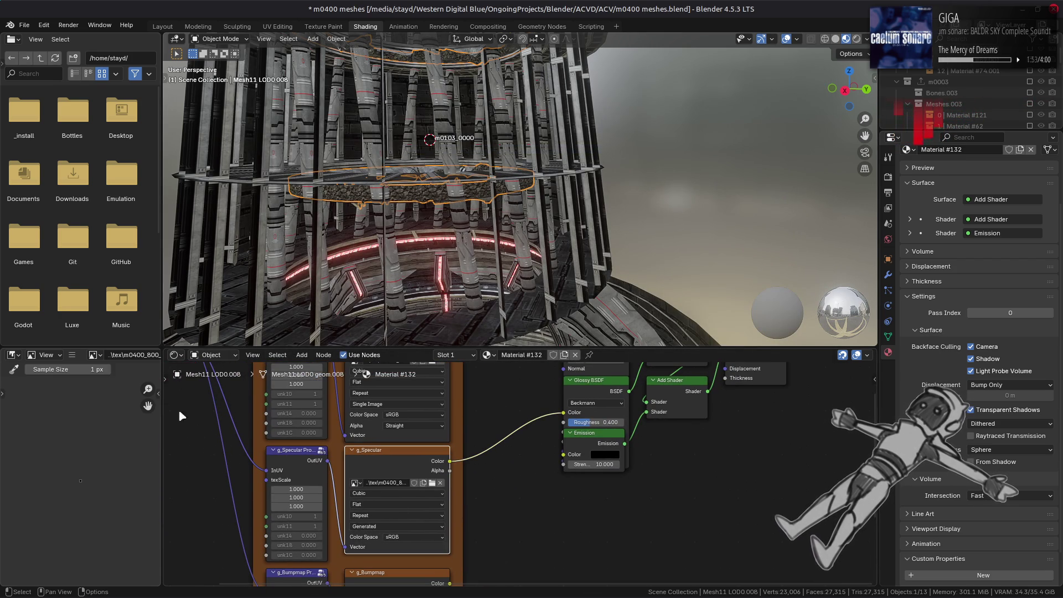
{"action": "left_click", "coordinate": [72, 355]}
{"action": "mouse_move", "coordinate": [138, 378]}
{"action": "left_click", "coordinate": [217, 203]}
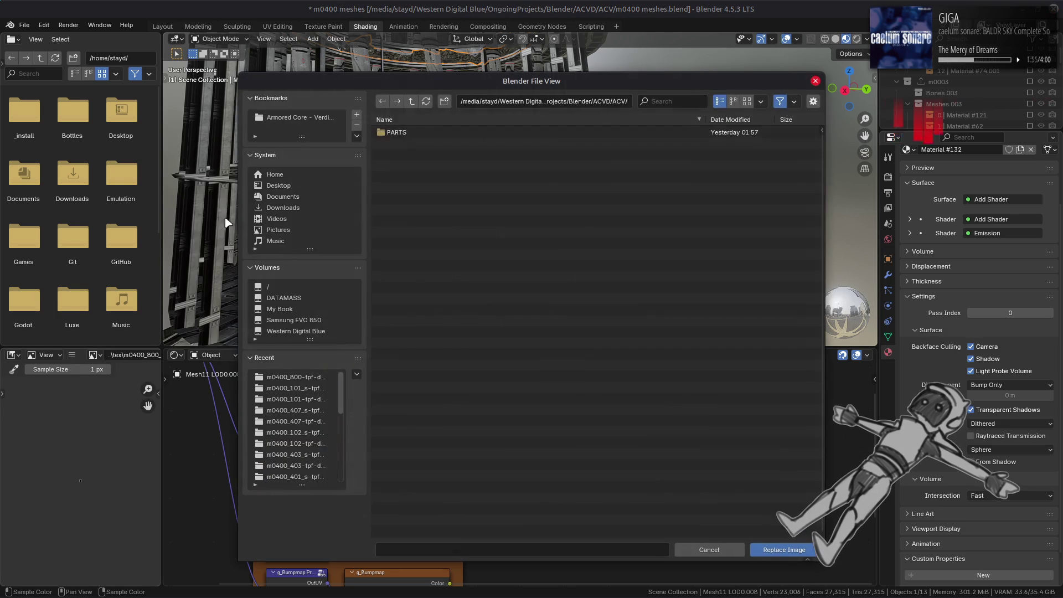
{"action": "left_click", "coordinate": [410, 102]}
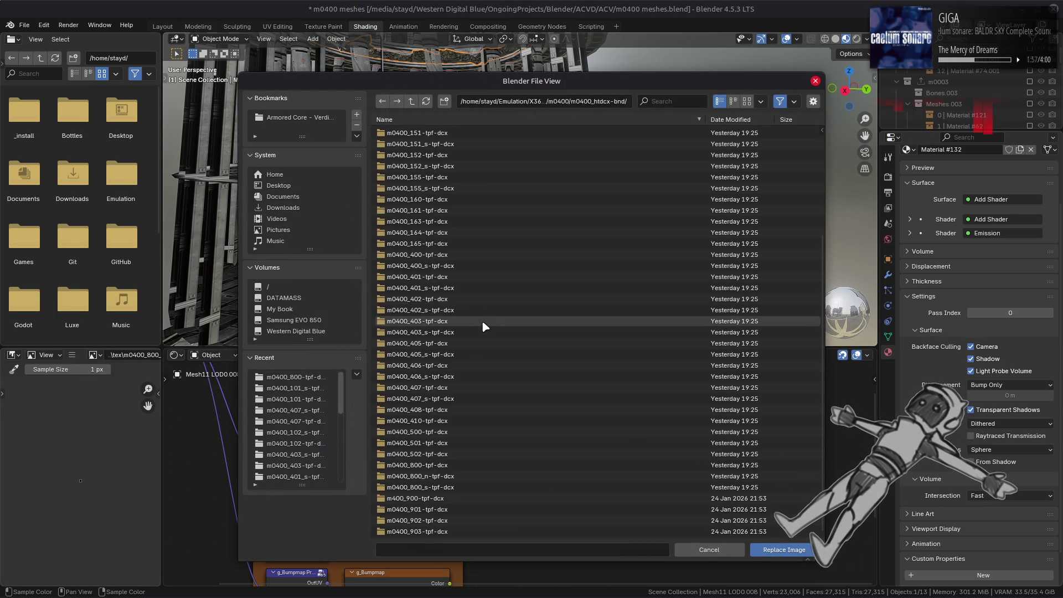
{"action": "double_click", "coordinate": [450, 489]}
{"action": "left_click", "coordinate": [427, 135]}
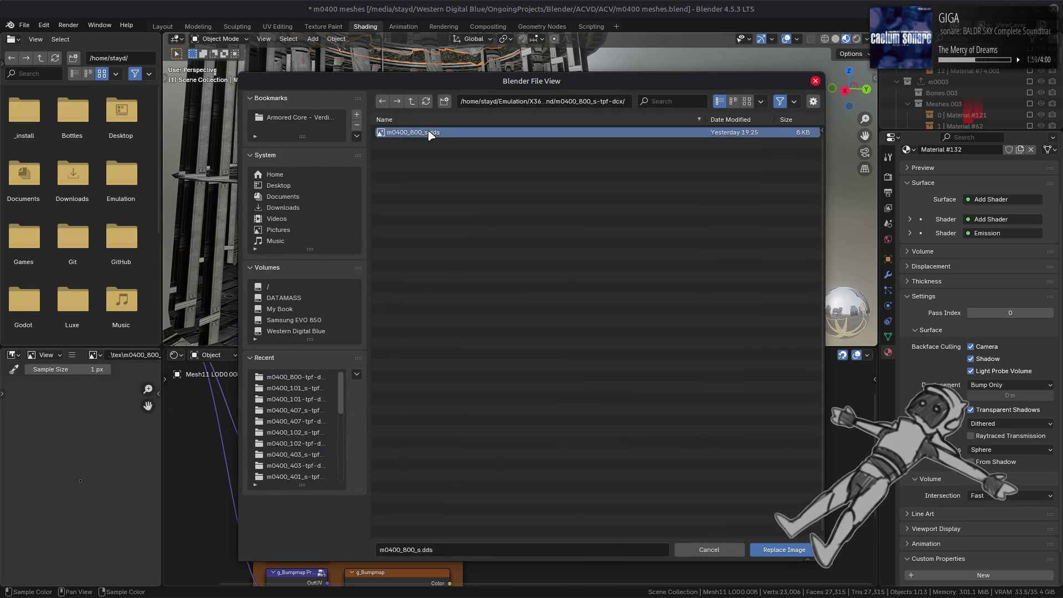
{"action": "double_click", "coordinate": [427, 135]}
Step: Orbit close to the retextured ring and return to the Layout workspace
{"action": "scroll", "coordinate": [388, 166], "scroll_direction": "up", "scroll_amount": 5}
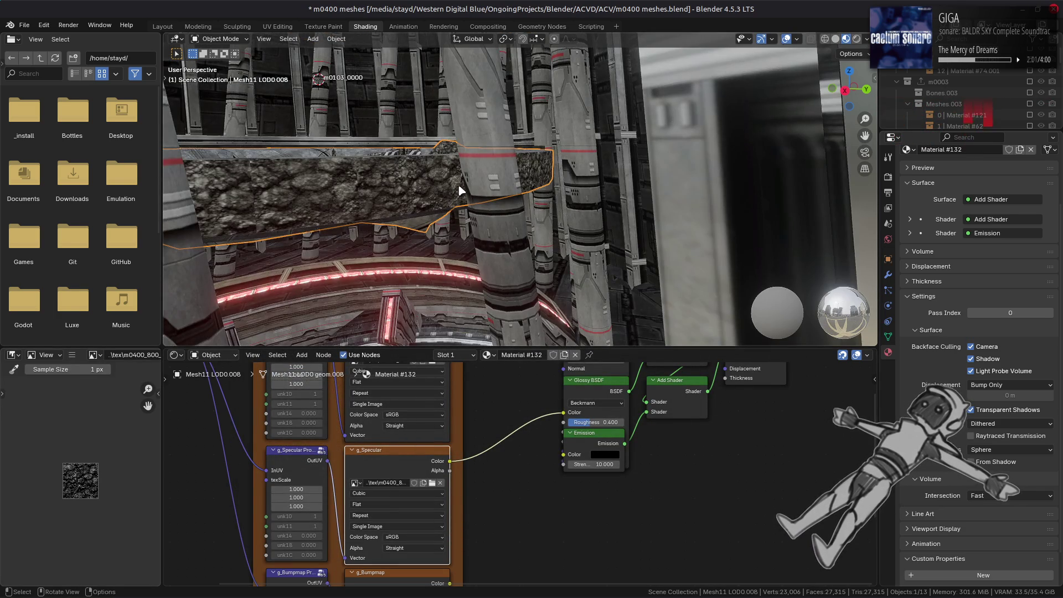
{"action": "middle_click_drag", "start_coordinate": [388, 144], "coordinate": [332, 127]}
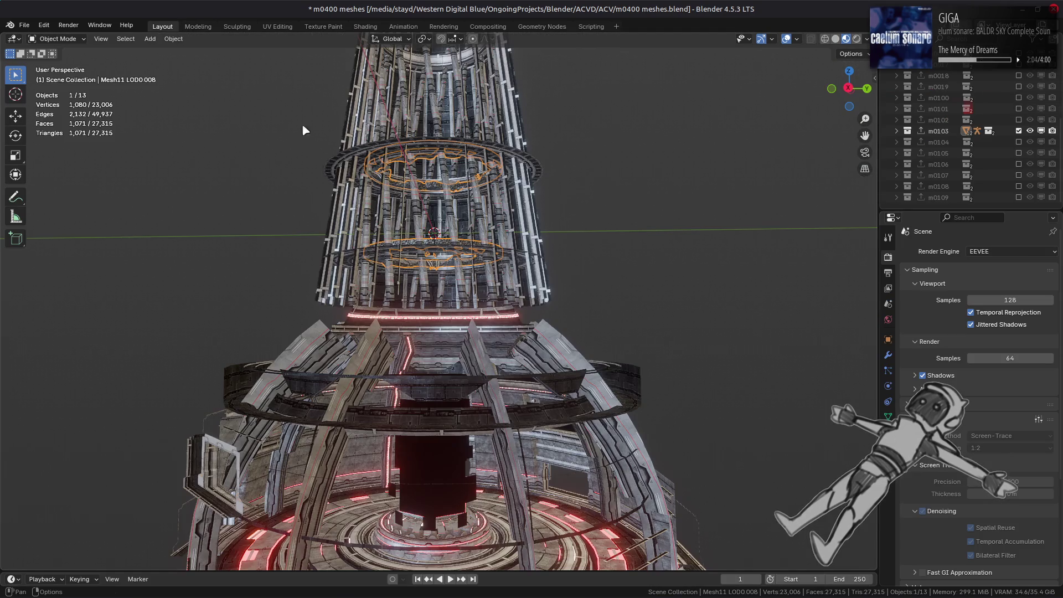
{"action": "left_click", "coordinate": [162, 27]}
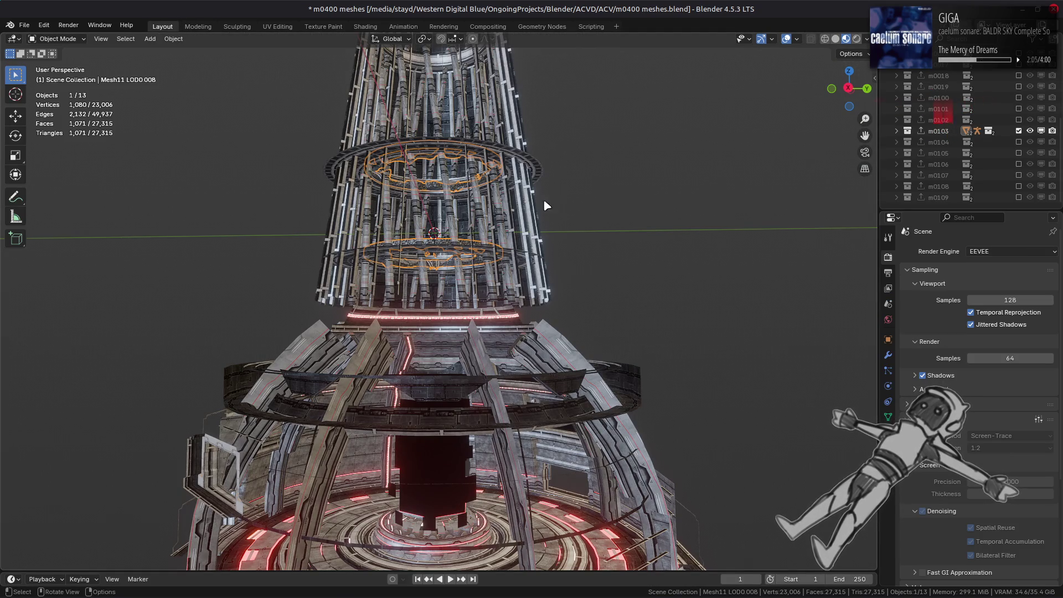
Step: Reveal the ring in the Outliner, select Mesh 0 LOD0.018, and reopen the Shading workspace
{"action": "key", "text": "period"}
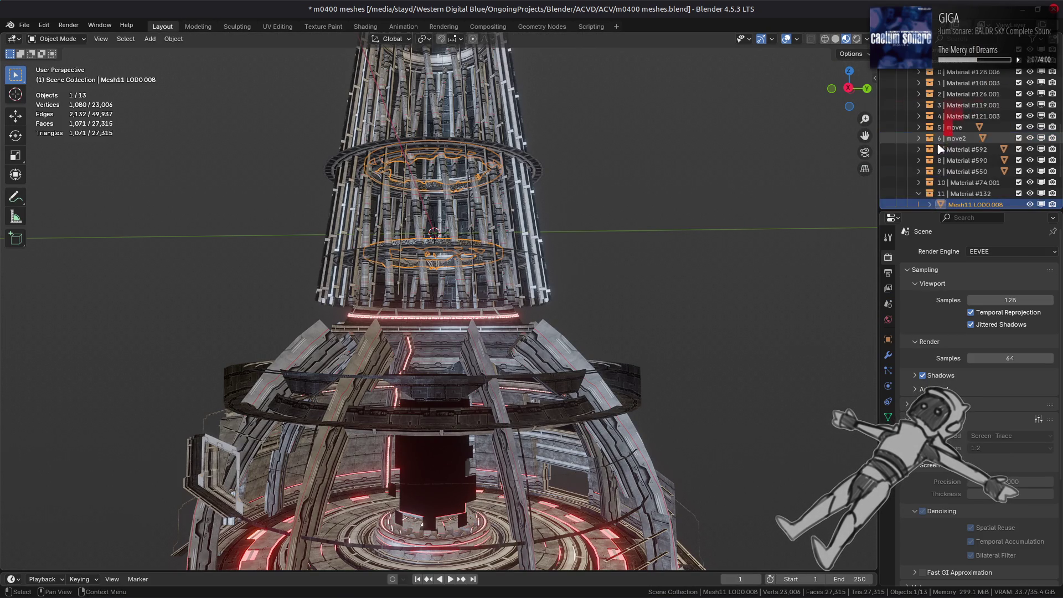
{"action": "key", "text": "KP_Add"}
{"action": "left_click", "coordinate": [448, 127]}
{"action": "left_click", "coordinate": [366, 27]}
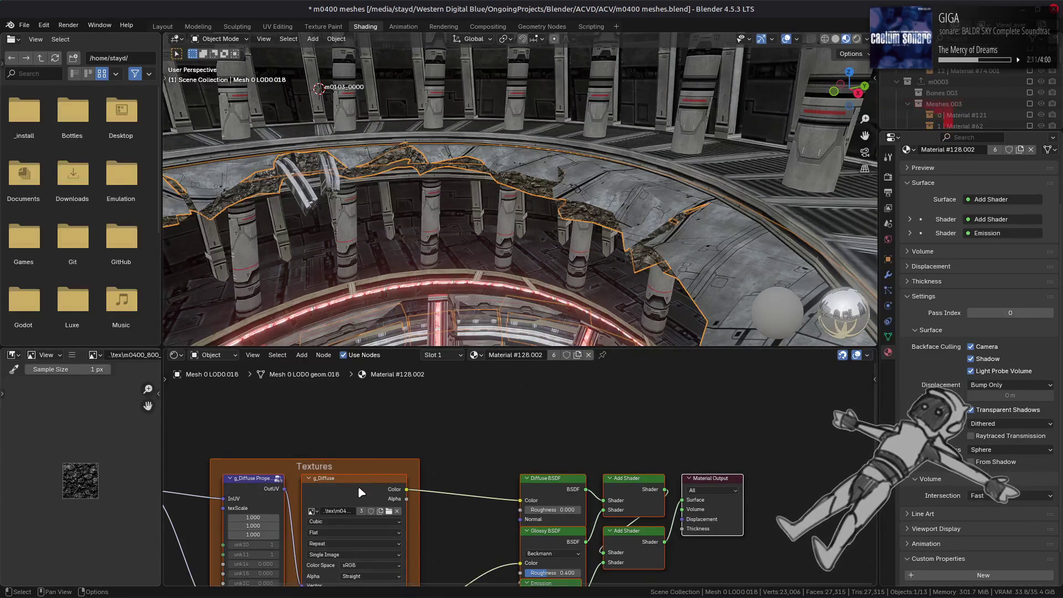
Step: Check the materials of Mesh 1 through Mesh 5 LOD0.016, ending on material 'move'
{"action": "scroll", "coordinate": [972, 111], "scroll_direction": "down", "scroll_amount": 5}
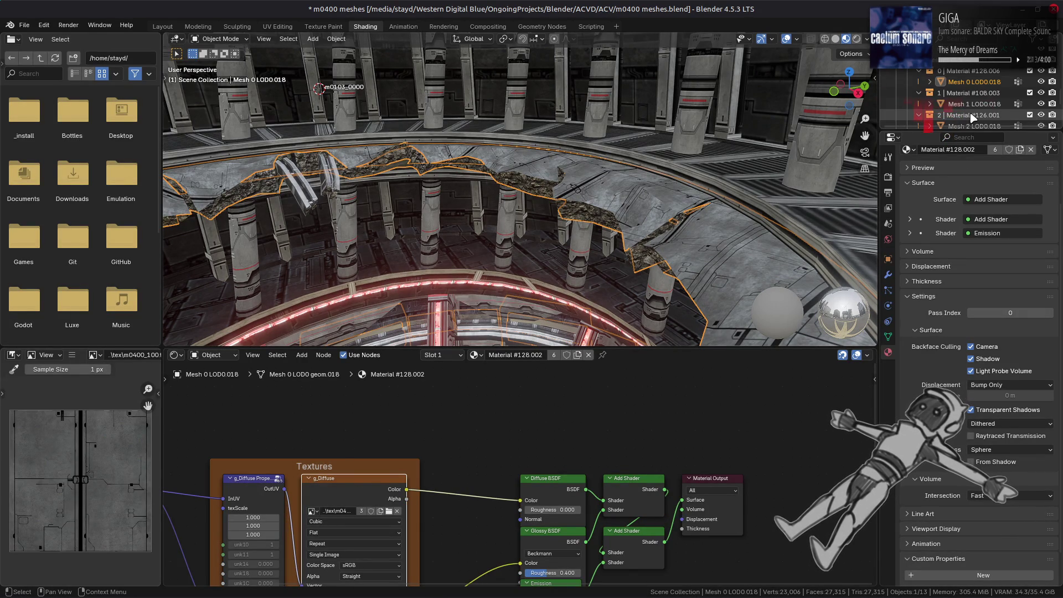
{"action": "left_click", "coordinate": [957, 104]}
{"action": "scroll", "coordinate": [939, 104], "scroll_direction": "down", "scroll_amount": 2}
{"action": "left_click", "coordinate": [939, 104]}
{"action": "scroll", "coordinate": [902, 104], "scroll_direction": "down", "scroll_amount": 2}
{"action": "left_click", "coordinate": [903, 104]}
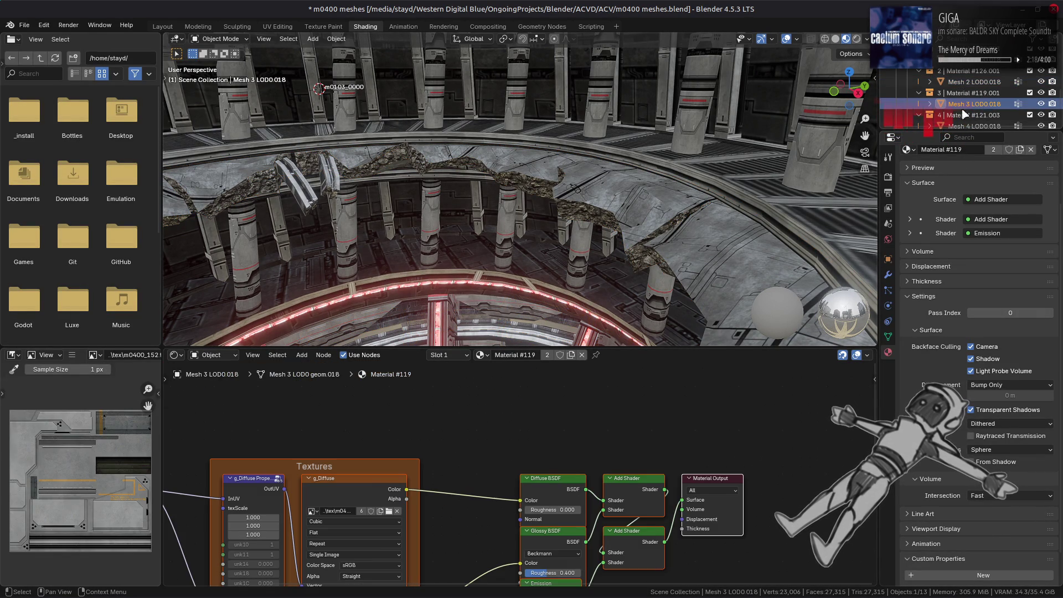
{"action": "scroll", "coordinate": [902, 104], "scroll_direction": "down", "scroll_amount": 2}
{"action": "left_click", "coordinate": [902, 104]}
{"action": "scroll", "coordinate": [902, 104], "scroll_direction": "down", "scroll_amount": 2}
{"action": "left_click", "coordinate": [902, 104]}
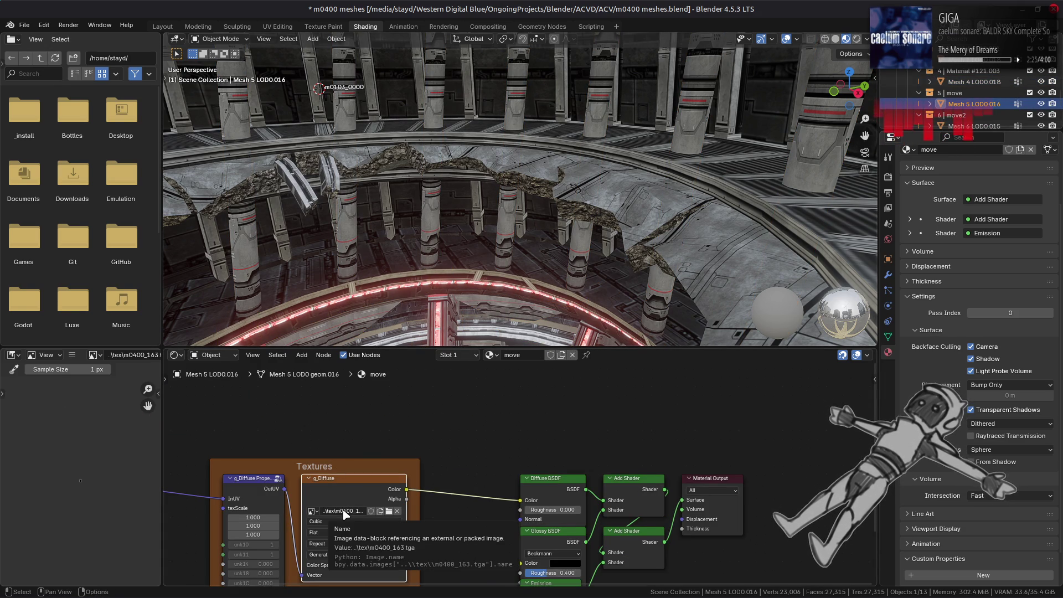
Step: Replace the move material's texture with the DDS from the m0400_163-tpf-dcx folder
{"action": "left_click", "coordinate": [72, 355]}
{"action": "mouse_move", "coordinate": [93, 379]}
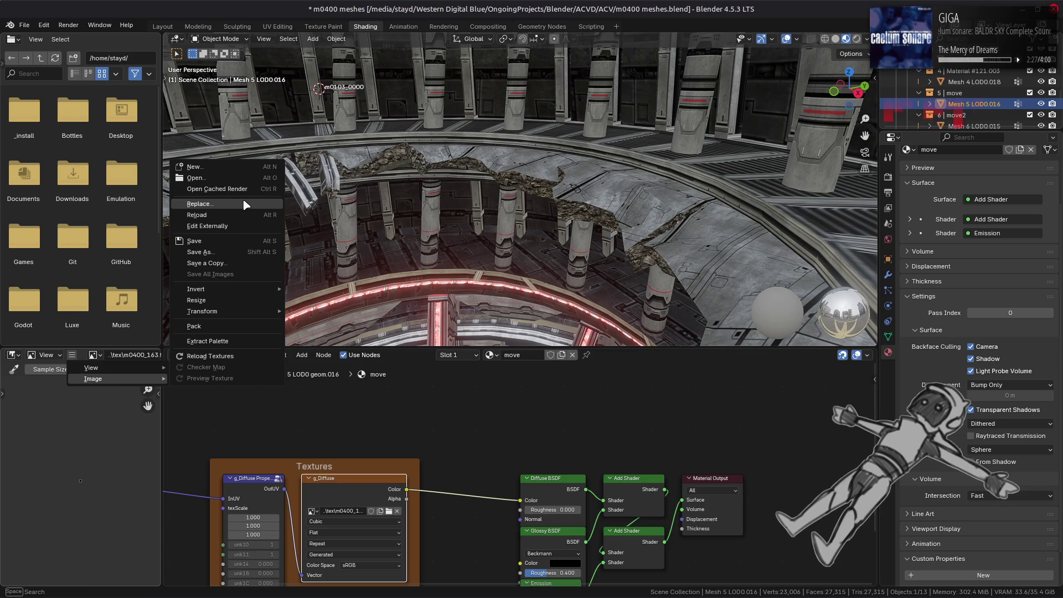
{"action": "left_click", "coordinate": [246, 203]}
{"action": "left_click", "coordinate": [301, 378]}
{"action": "left_click", "coordinate": [411, 101]}
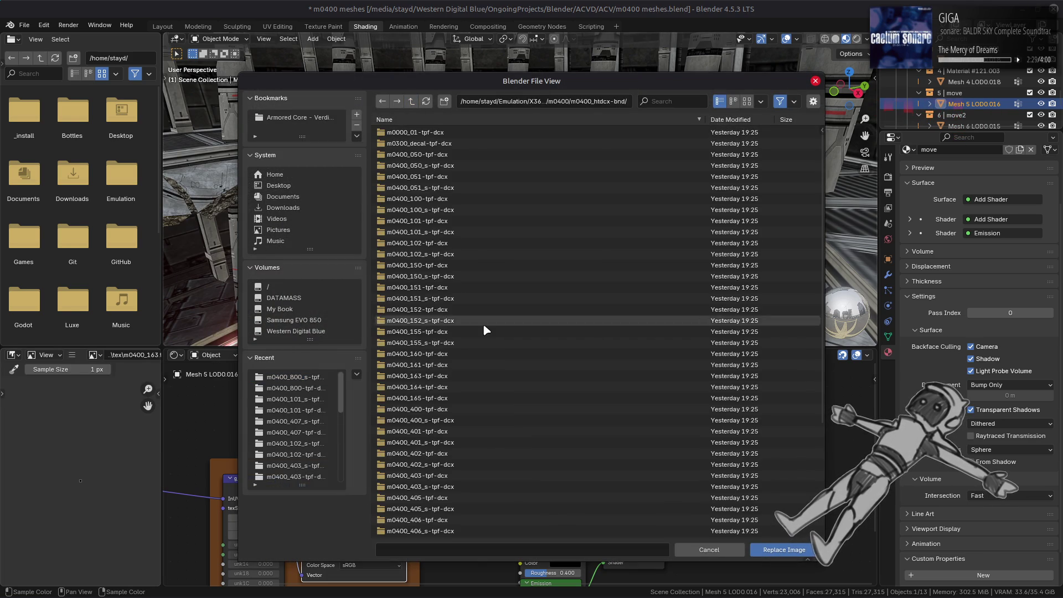
{"action": "left_click", "coordinate": [445, 377]}
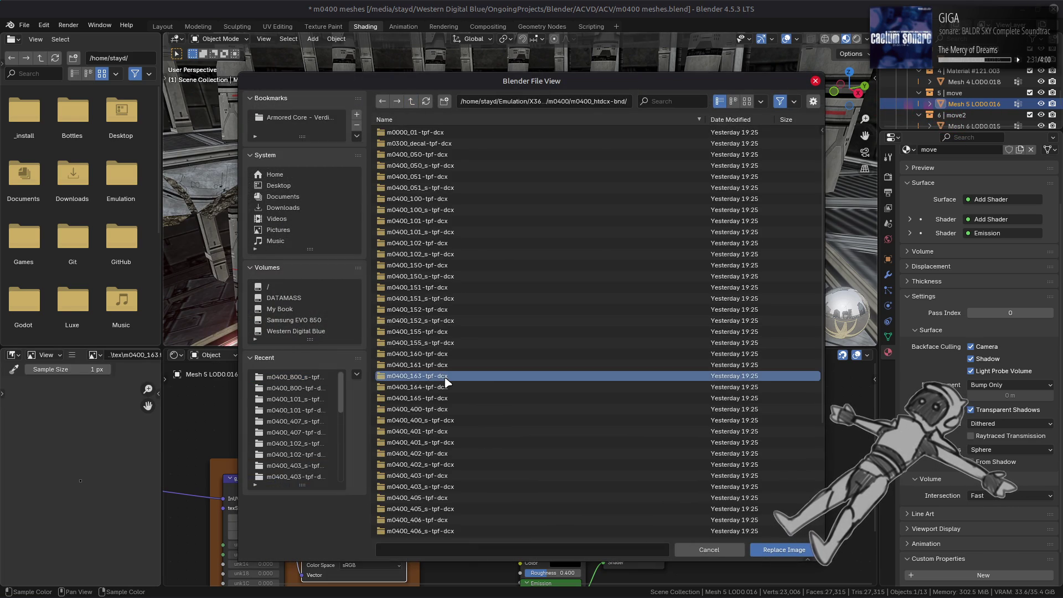
{"action": "double_click", "coordinate": [443, 378]}
{"action": "double_click", "coordinate": [426, 133]}
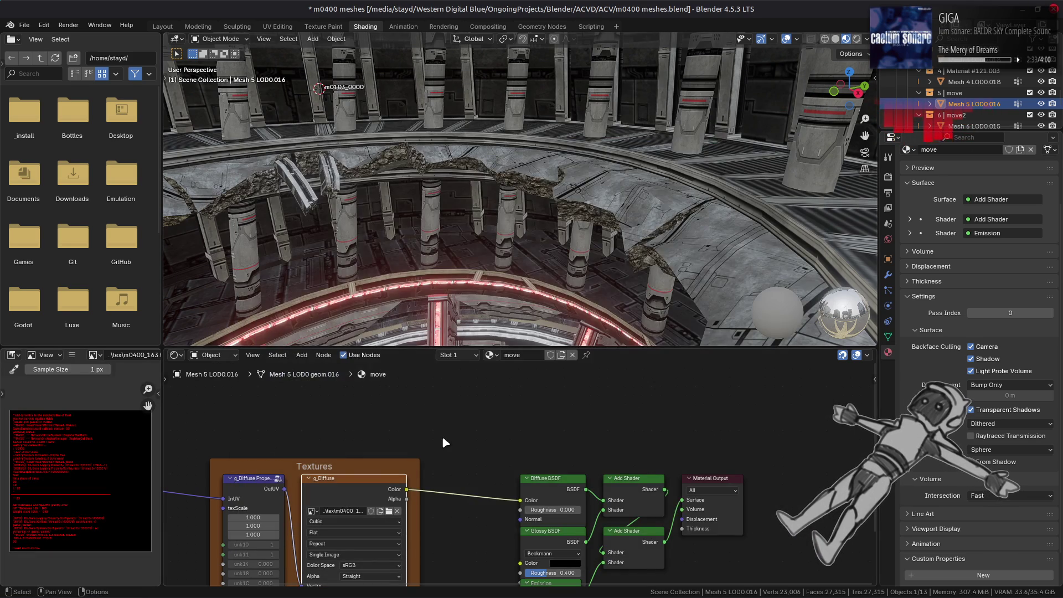
Step: Pan the image viewer to read the texture's red log text, then cycle through open windows
{"action": "scroll", "coordinate": [72, 446], "scroll_direction": "up", "scroll_amount": 5}
{"action": "mouse_move", "coordinate": [71, 438]}
{"action": "middle_mouse_down"}
{"action": "mouse_move", "coordinate": [98, 443]}
{"action": "mouse_move", "coordinate": [90, 452]}
{"action": "middle_mouse_up"}
{"action": "mouse_move", "coordinate": [73, 411]}
{"action": "middle_mouse_down"}
{"action": "mouse_move", "coordinate": [65, 512]}
{"action": "mouse_move", "coordinate": [66, 497]}
{"action": "mouse_move", "coordinate": [38, 495]}
{"action": "mouse_move", "coordinate": [93, 495]}
{"action": "mouse_move", "coordinate": [71, 495]}
{"action": "mouse_move", "coordinate": [111, 437]}
{"action": "mouse_move", "coordinate": [71, 480]}
{"action": "mouse_move", "coordinate": [101, 473]}
{"action": "mouse_move", "coordinate": [22, 484]}
{"action": "mouse_move", "coordinate": [143, 497]}
{"action": "mouse_move", "coordinate": [94, 483]}
{"action": "middle_mouse_up"}
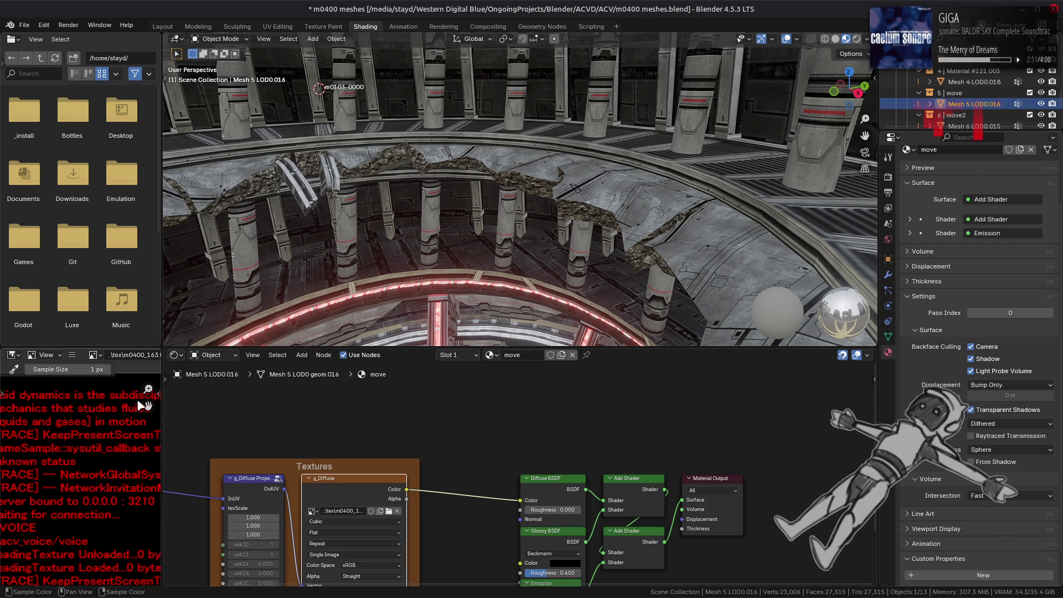
{"action": "key", "text": "alt+Tab"}
{"action": "key", "text": "Tab"}
{"action": "key", "text": "Tab"}
{"action": "key", "text": "Tab"}
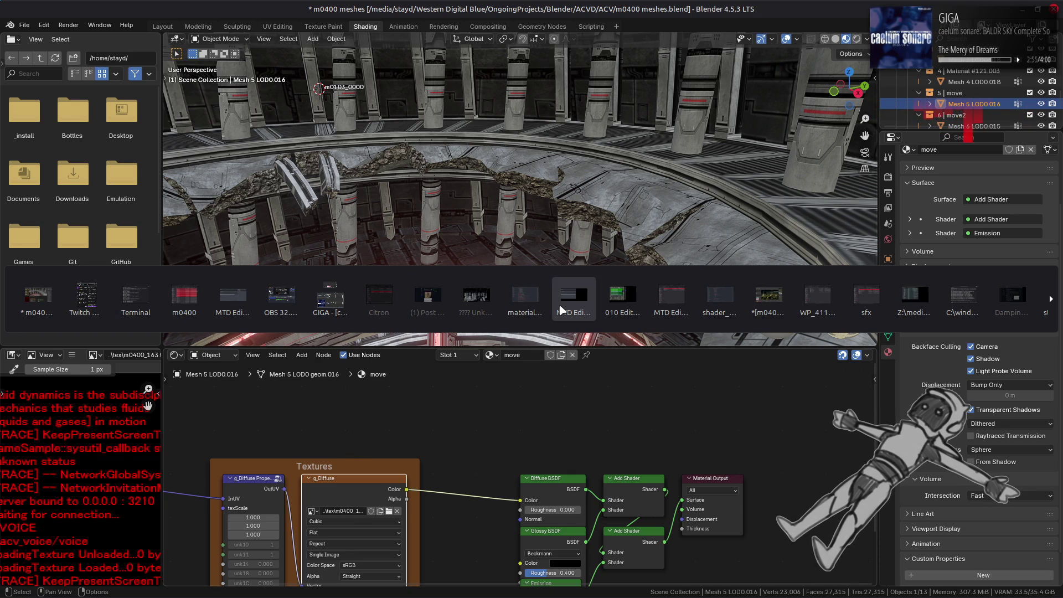
Step: In Nemo, browse into m0400_htdcx-bnd and open the m0400_163-tpf-dcx folder
{"action": "left_click", "coordinate": [769, 296]}
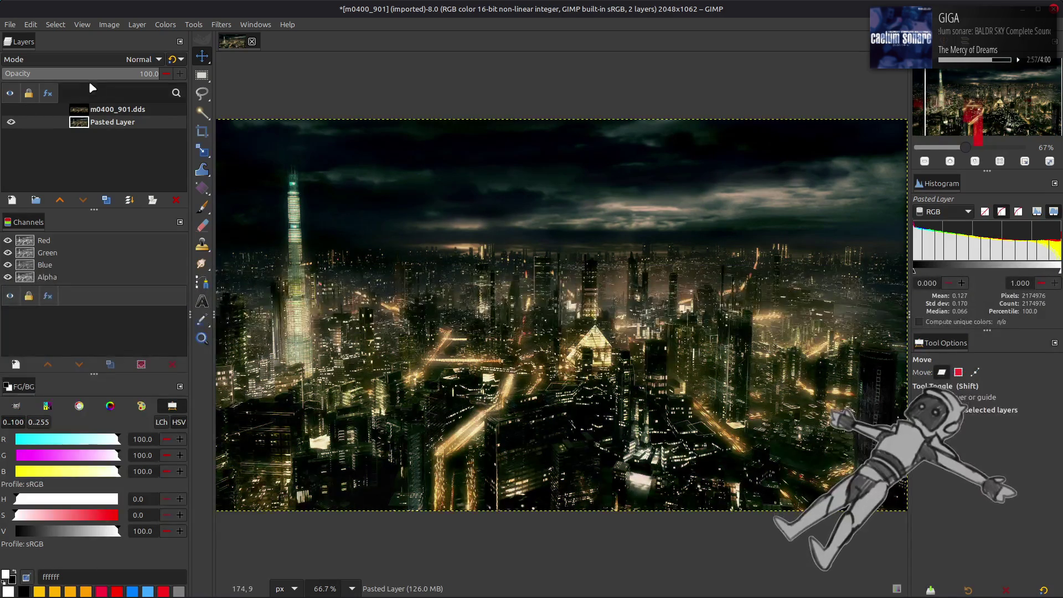
{"action": "key", "text": "alt+Tab"}
{"action": "key", "text": "alt+Tab"}
{"action": "key", "text": "alt+Tab"}
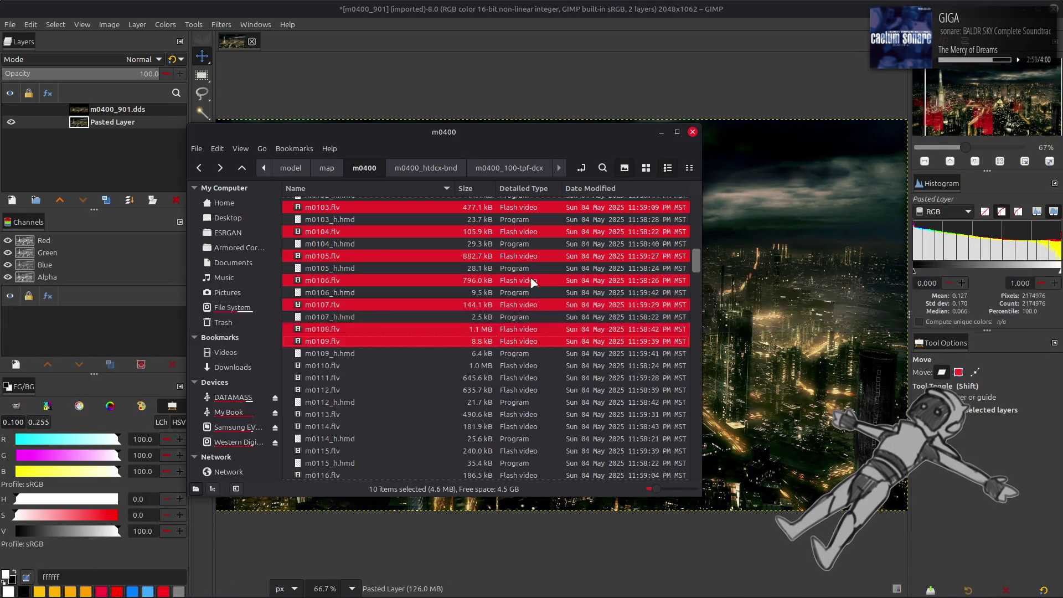
{"action": "left_click", "coordinate": [529, 278]}
{"action": "scroll", "coordinate": [424, 245], "scroll_direction": "up", "scroll_amount": 1}
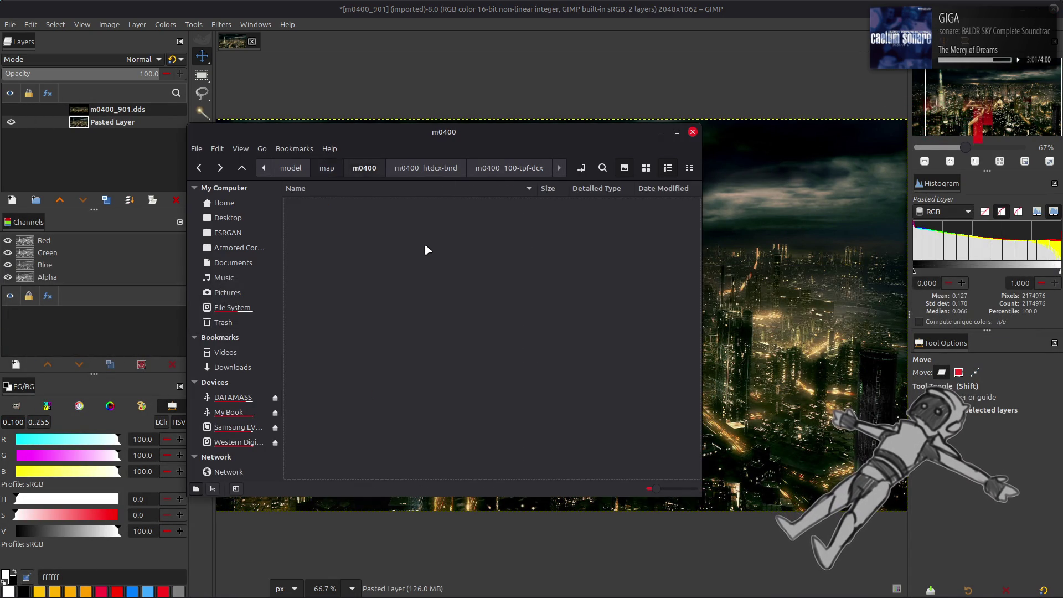
{"action": "key", "text": "alt+Right"}
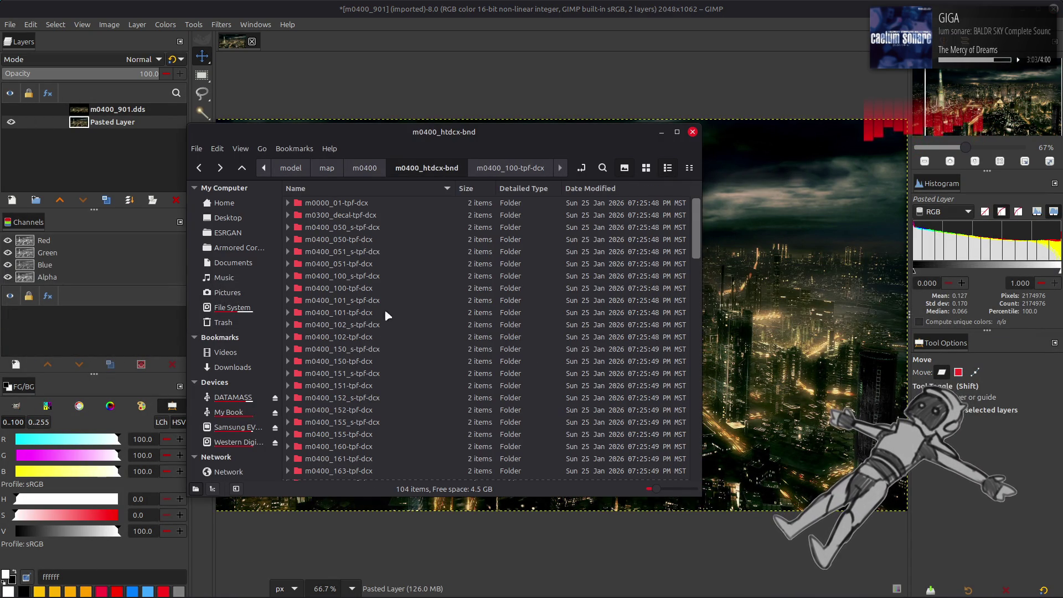
{"action": "scroll", "coordinate": [391, 351], "scroll_direction": "down", "scroll_amount": 3}
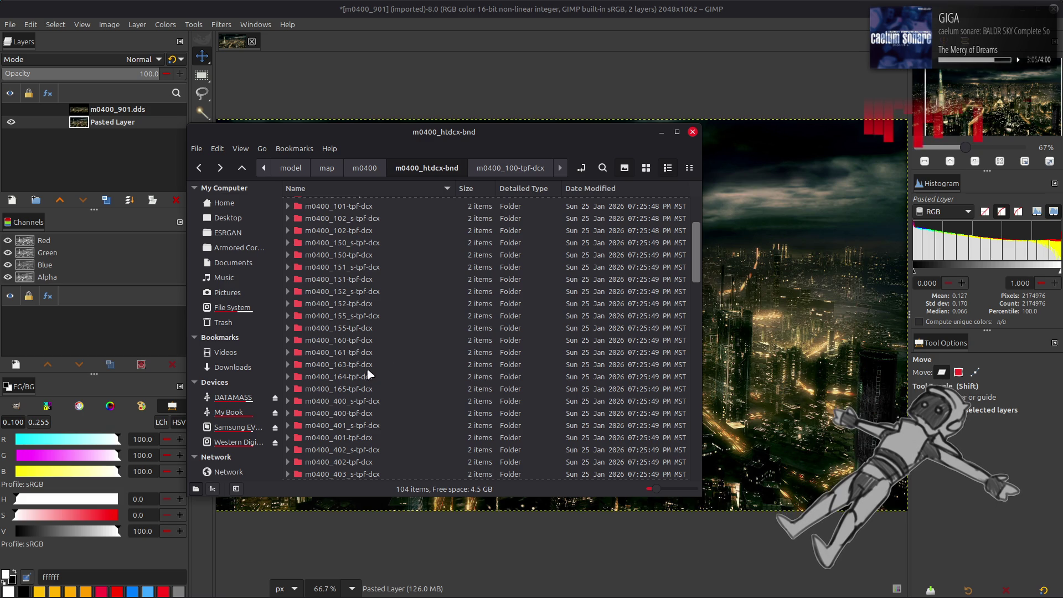
{"action": "double_click", "coordinate": [392, 357]}
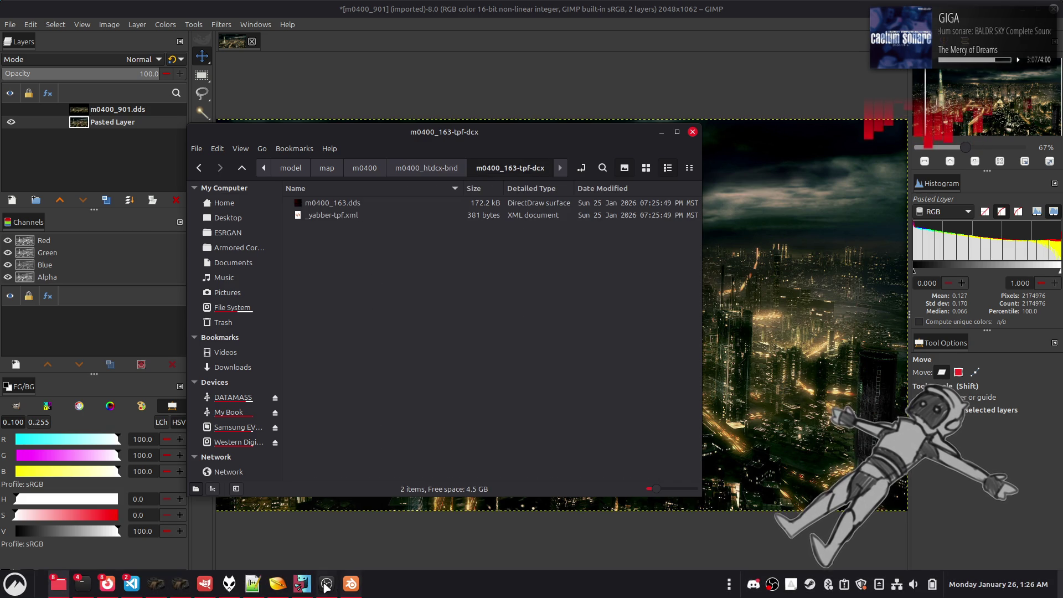
Step: Open m0400_163.dds with GIMP and confirm the DDS import
{"action": "left_click", "coordinate": [221, 589]}
{"action": "key", "text": "alt+Tab"}
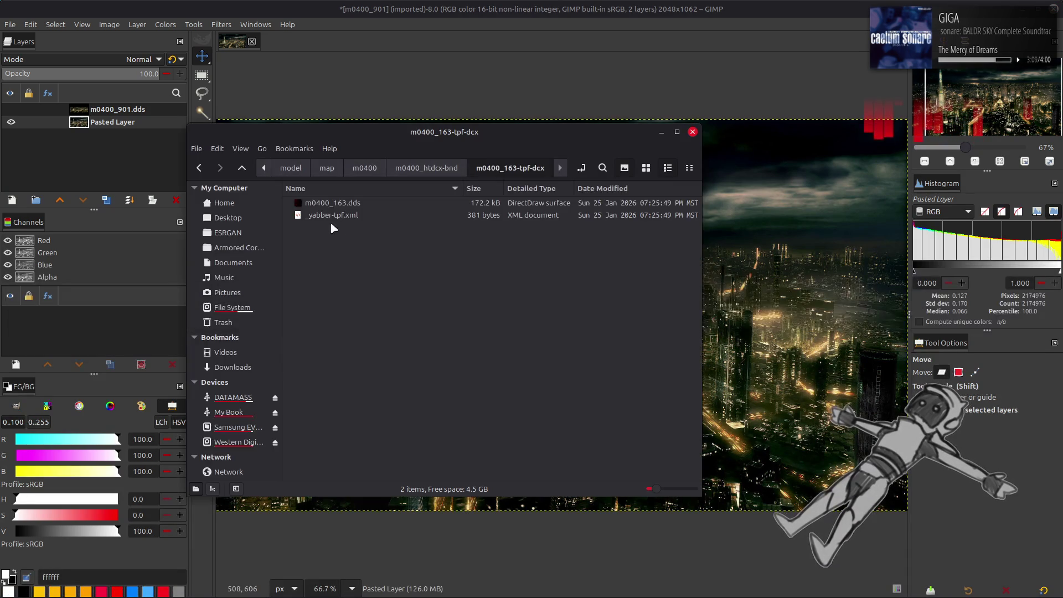
{"action": "left_click", "coordinate": [318, 204]}
{"action": "right_click", "coordinate": [318, 204]}
{"action": "left_click", "coordinate": [397, 213]}
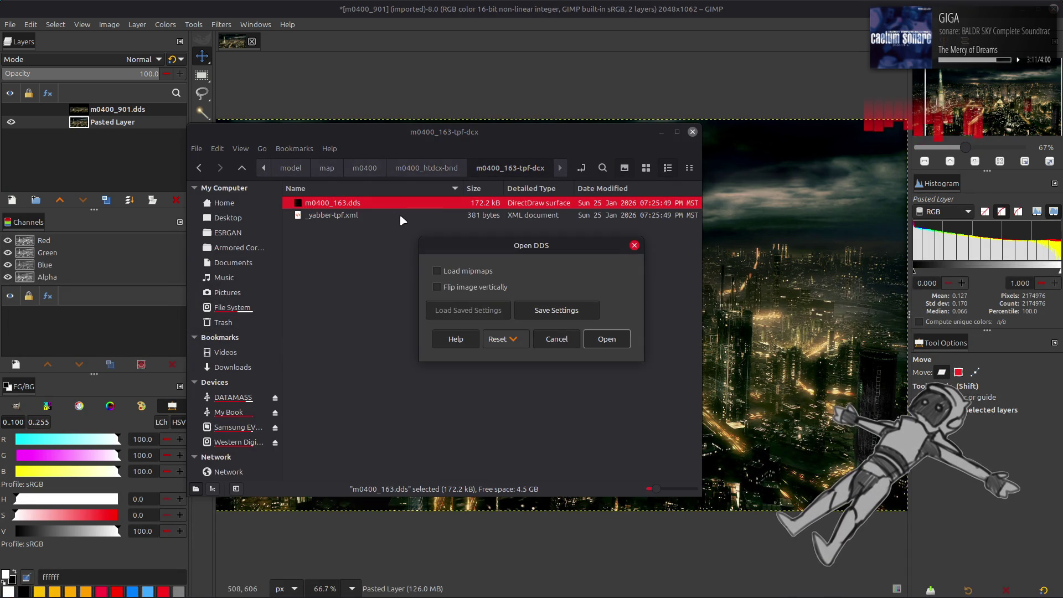
{"action": "left_click", "coordinate": [607, 339]}
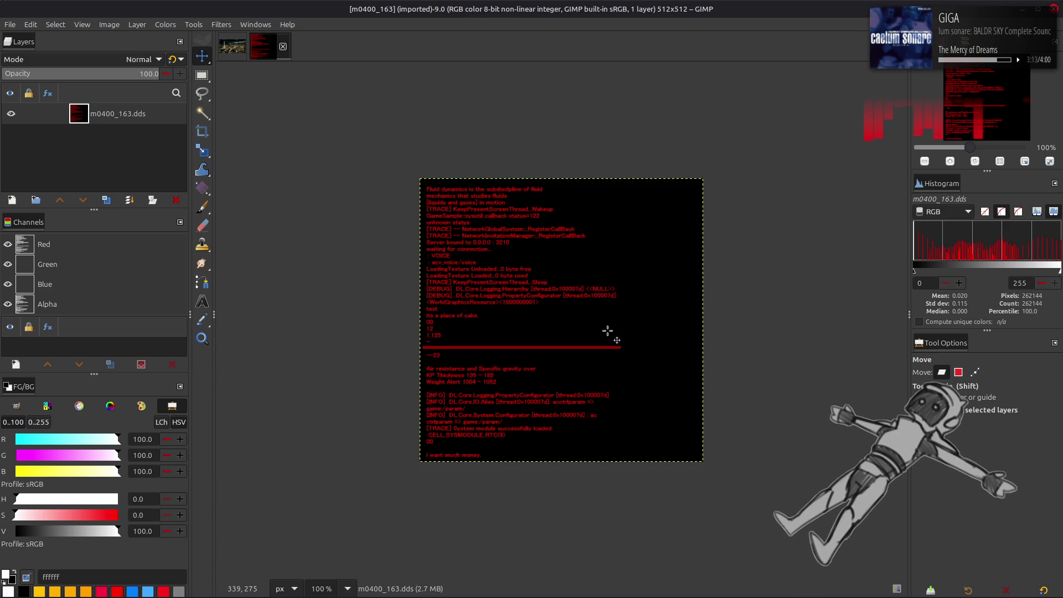
{"action": "scroll", "coordinate": [609, 332], "scroll_direction": "up", "scroll_amount": 2, "text": "ctrl"}
{"action": "scroll", "coordinate": [467, 264], "scroll_direction": "up", "scroll_amount": 3}
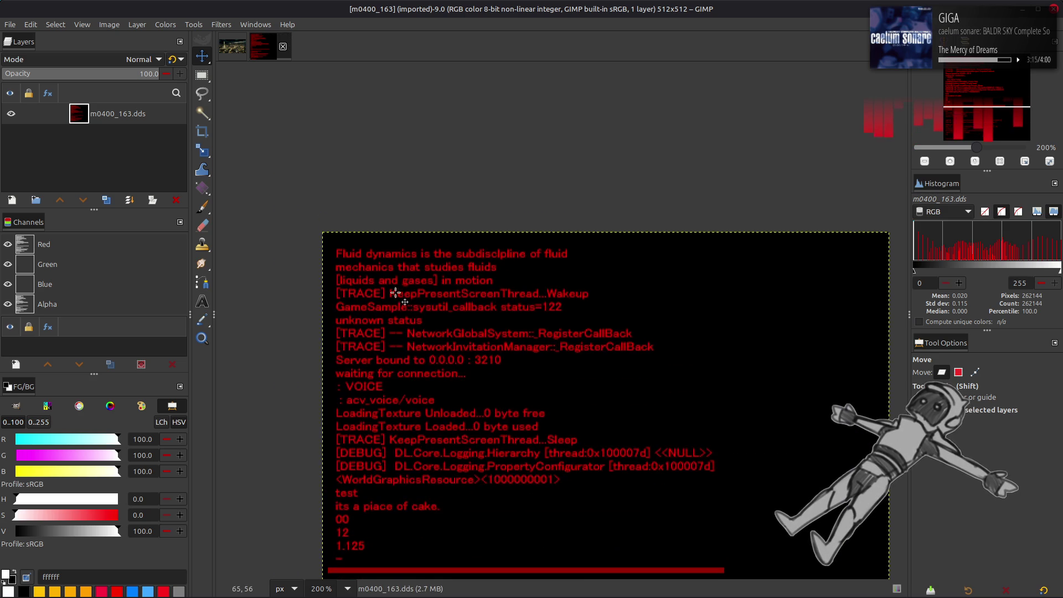
{"action": "scroll", "coordinate": [574, 286], "scroll_direction": "up", "scroll_amount": 2, "text": "ctrl"}
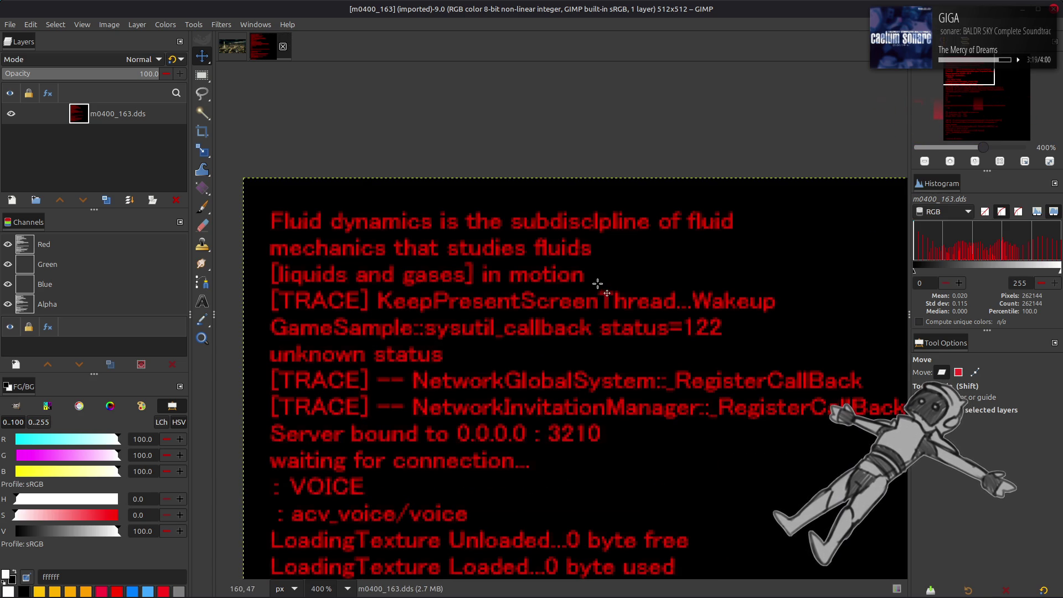
{"action": "scroll", "coordinate": [765, 271], "scroll_direction": "right", "scroll_amount": 1}
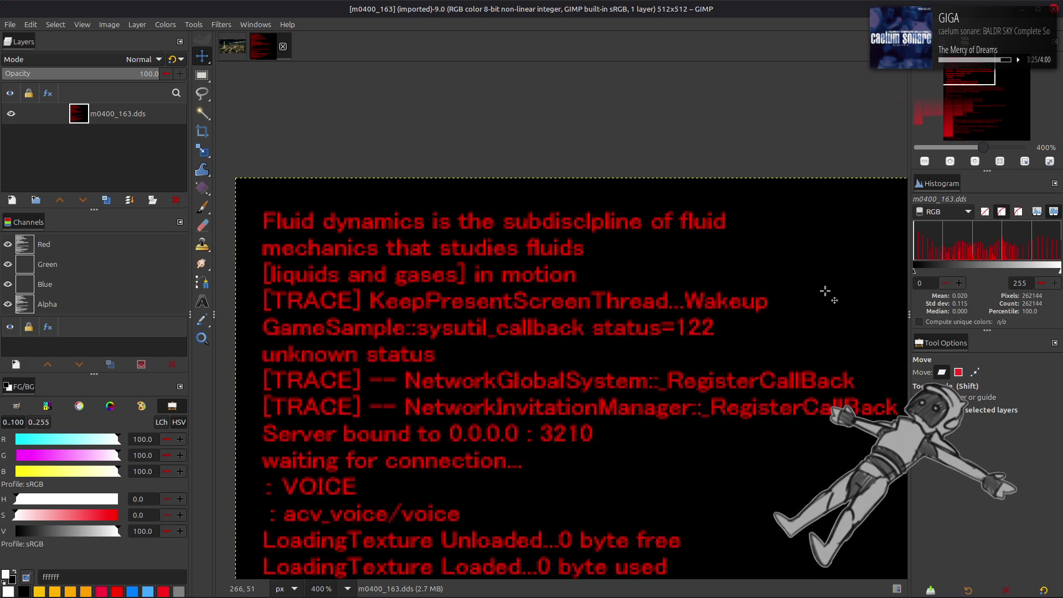
{"action": "middle_click_drag", "start_coordinate": [825, 290], "coordinate": [784, 260]}
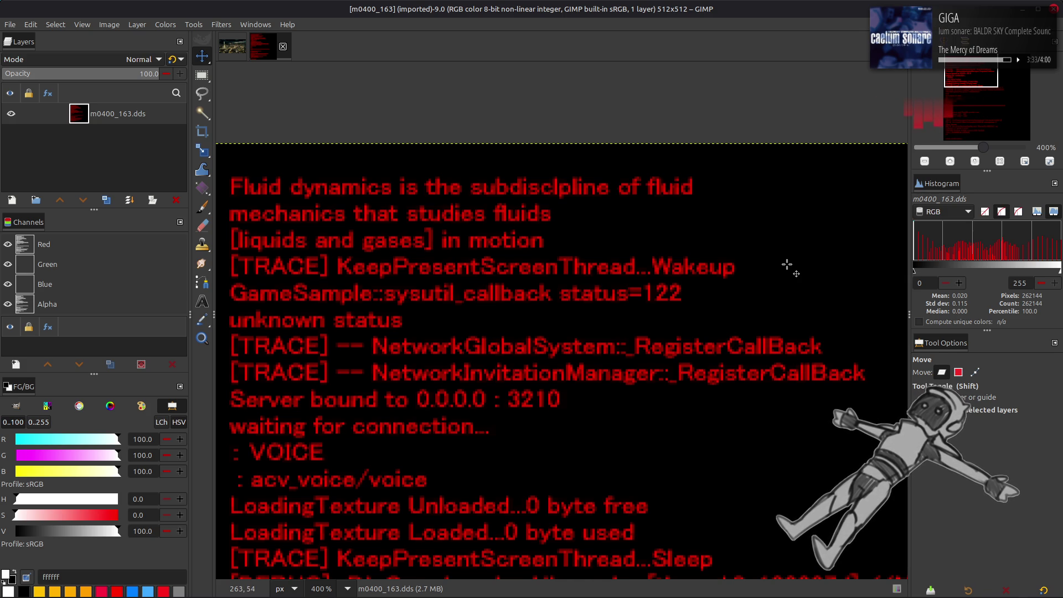
{"action": "scroll", "coordinate": [787, 265], "scroll_direction": "down", "scroll_amount": 2}
{"action": "scroll", "coordinate": [789, 291], "scroll_direction": "down", "scroll_amount": 2}
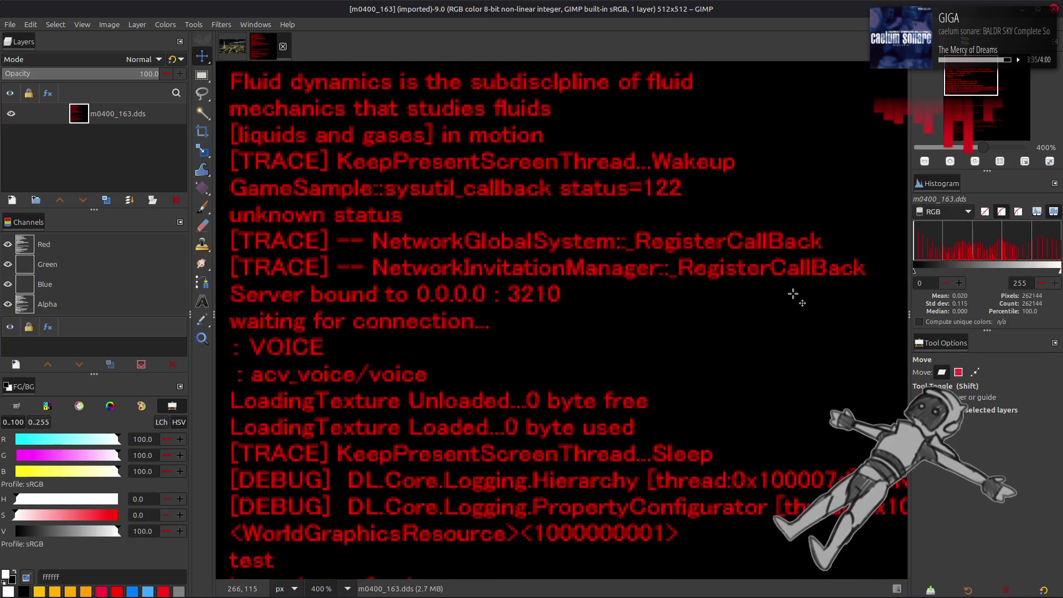
{"action": "scroll", "coordinate": [792, 293], "scroll_direction": "down", "scroll_amount": 2}
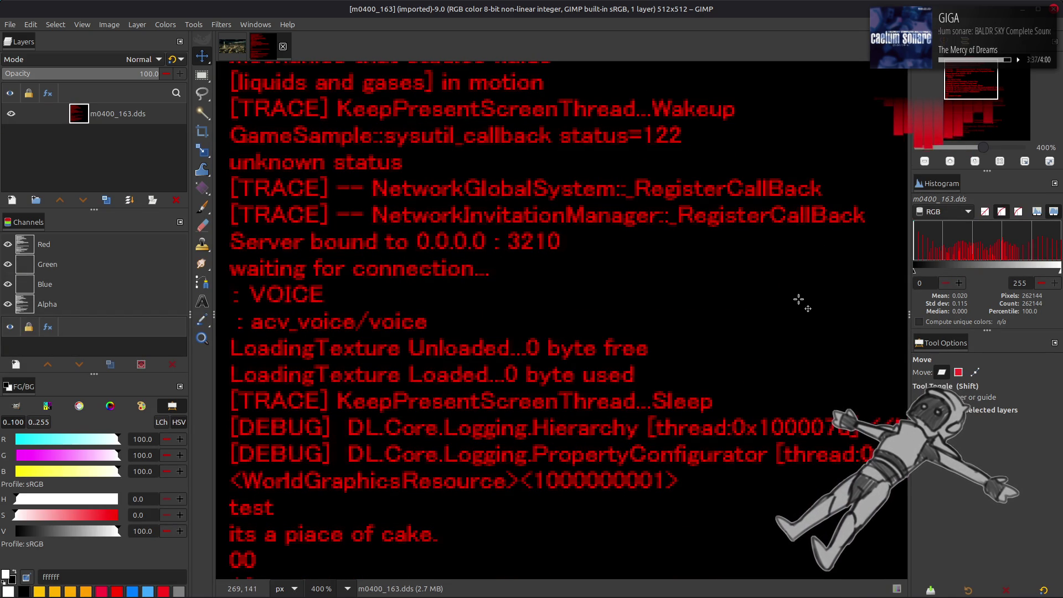
{"action": "mouse_move", "coordinate": [799, 297]}
{"action": "middle_mouse_down"}
{"action": "mouse_move", "coordinate": [747, 280]}
{"action": "mouse_move", "coordinate": [585, 273]}
{"action": "mouse_move", "coordinate": [827, 248]}
{"action": "middle_mouse_up"}
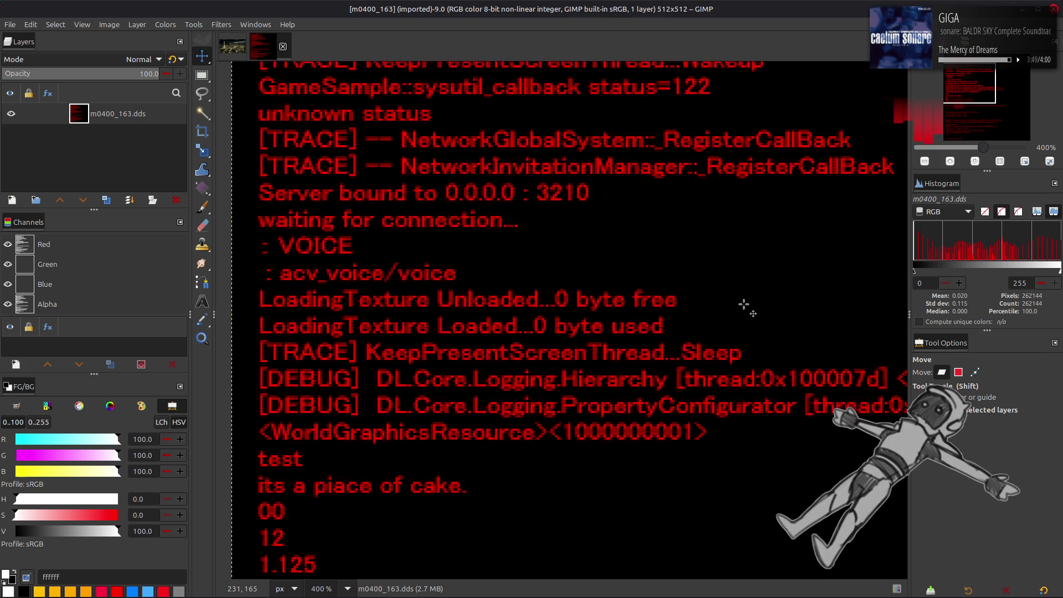
{"action": "mouse_move", "coordinate": [742, 304]}
{"action": "middle_mouse_down"}
{"action": "mouse_move", "coordinate": [581, 315]}
{"action": "mouse_move", "coordinate": [703, 211]}
{"action": "mouse_move", "coordinate": [770, 191]}
{"action": "middle_mouse_up"}
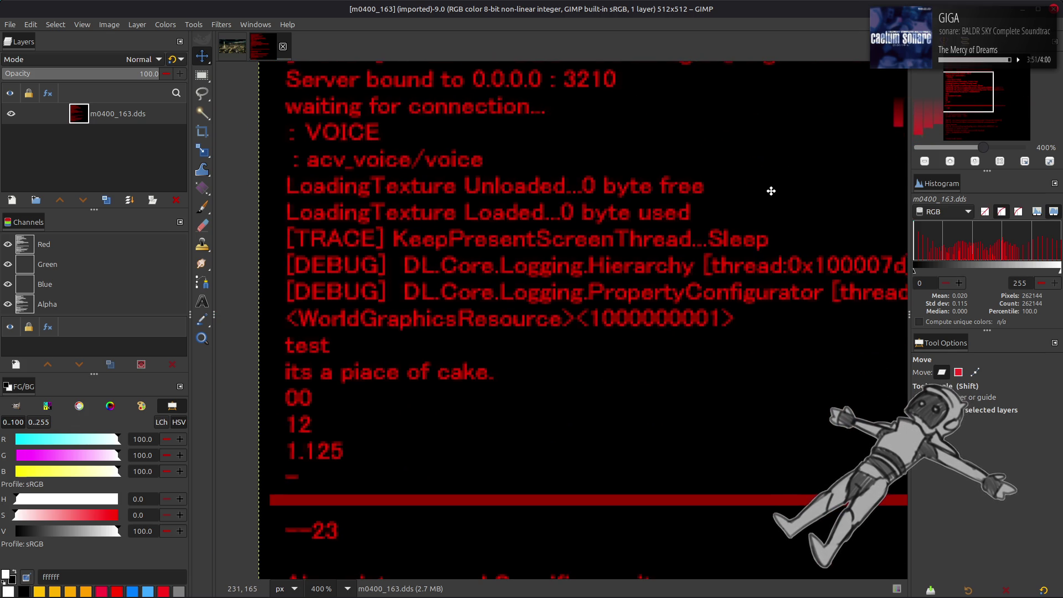
{"action": "mouse_move", "coordinate": [696, 324]}
{"action": "middle_mouse_down"}
{"action": "mouse_move", "coordinate": [676, 211]}
{"action": "mouse_move", "coordinate": [678, 367]}
{"action": "middle_mouse_up"}
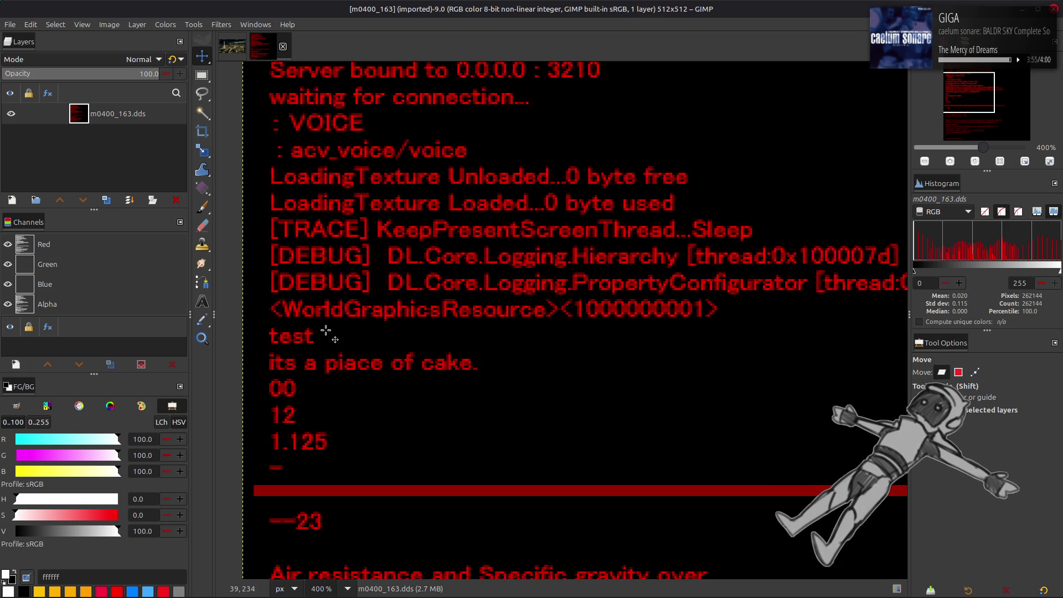
{"action": "key", "text": "r"}
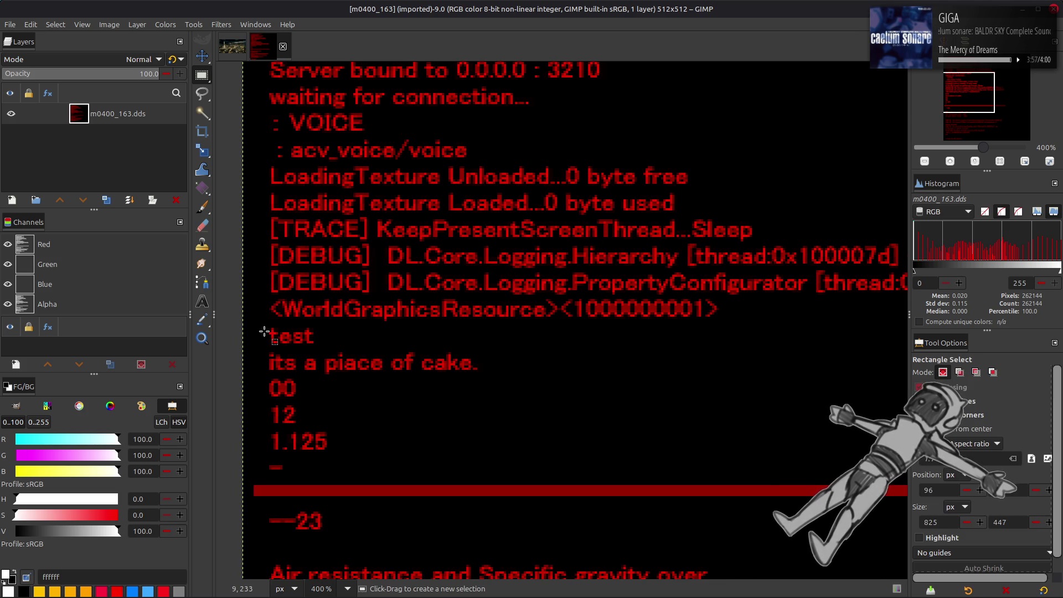
{"action": "left_click_drag", "start_coordinate": [261, 327], "coordinate": [516, 383]}
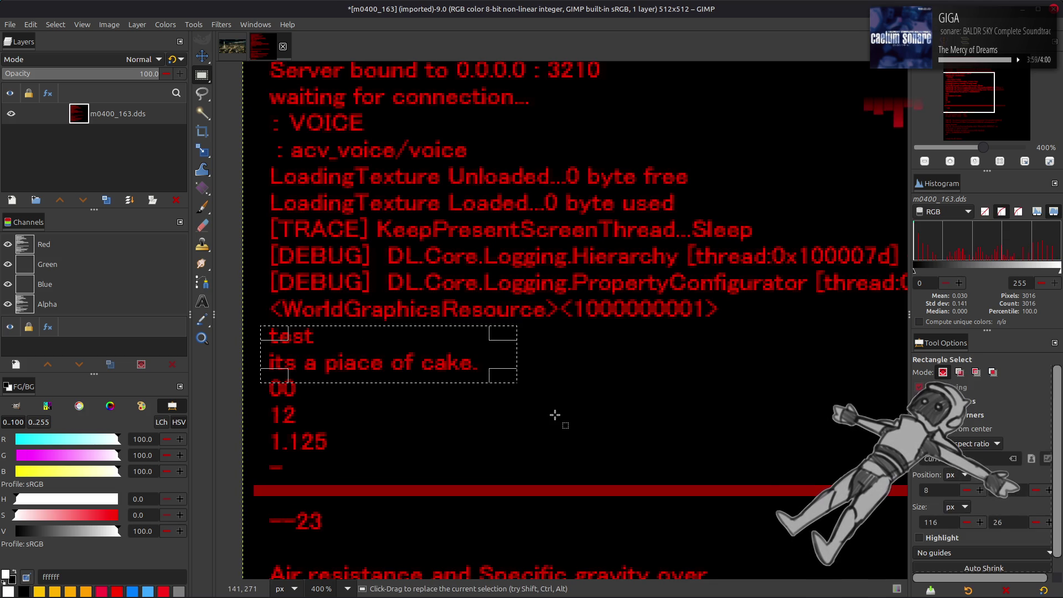
{"action": "left_click", "coordinate": [56, 24]}
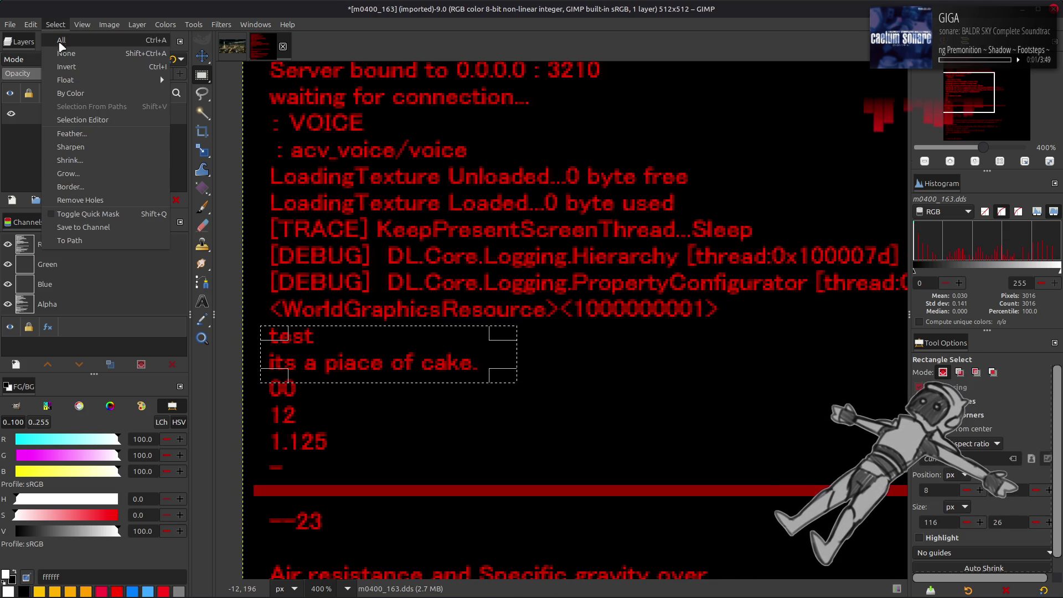
{"action": "left_click", "coordinate": [62, 51]}
{"action": "scroll", "coordinate": [513, 295], "scroll_direction": "down", "scroll_amount": 2}
{"action": "scroll", "coordinate": [513, 295], "scroll_direction": "down", "scroll_amount": 2}
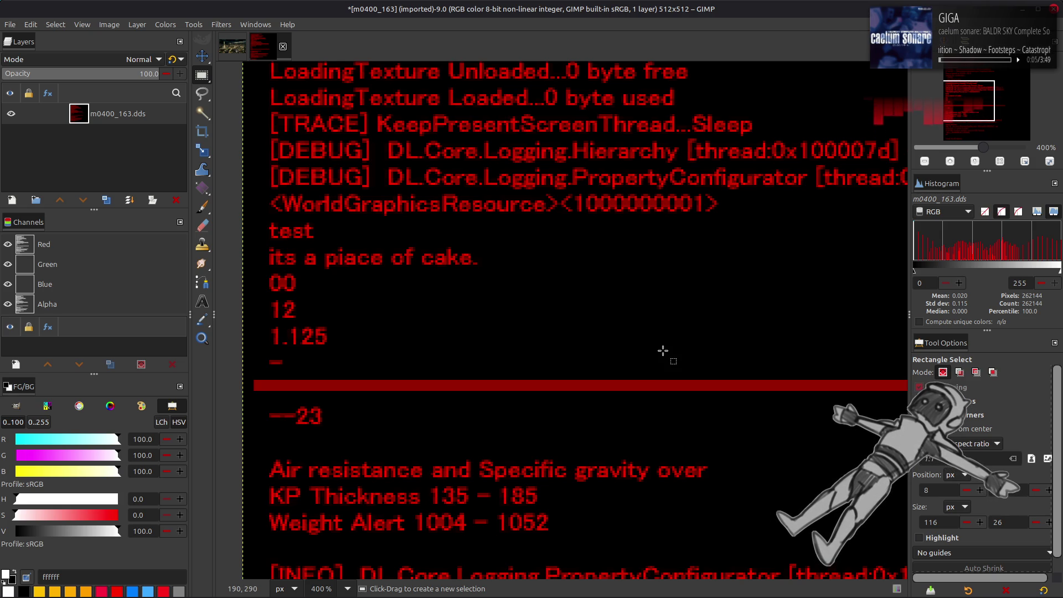
{"action": "scroll", "coordinate": [746, 349], "scroll_direction": "down", "scroll_amount": 3}
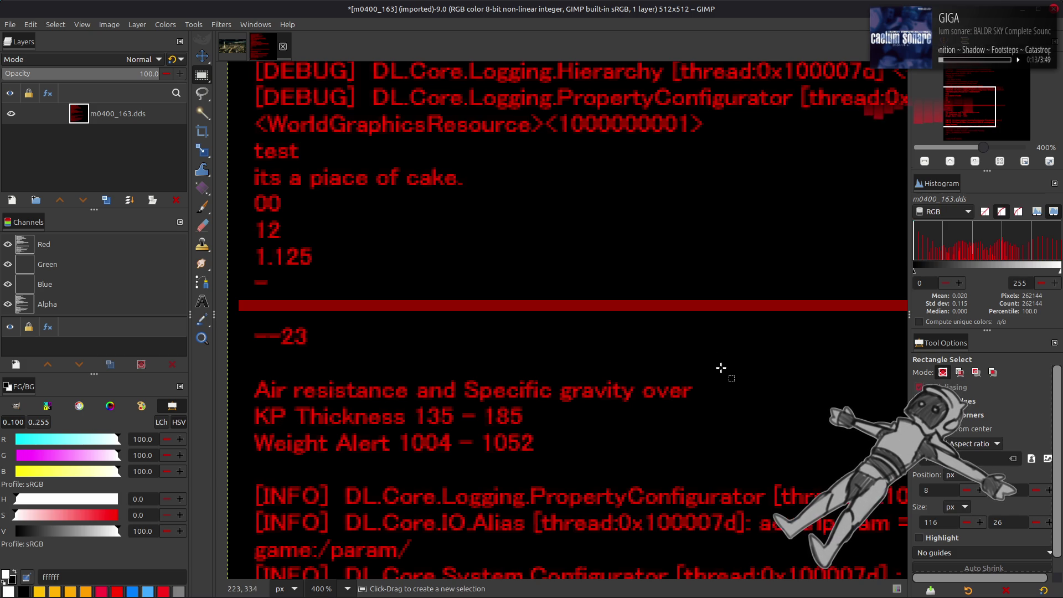
{"action": "mouse_move", "coordinate": [747, 396]}
{"action": "middle_mouse_down"}
{"action": "mouse_move", "coordinate": [735, 292]}
{"action": "mouse_move", "coordinate": [745, 347]}
{"action": "mouse_move", "coordinate": [745, 297]}
{"action": "mouse_move", "coordinate": [349, 321]}
{"action": "mouse_move", "coordinate": [768, 288]}
{"action": "middle_mouse_up"}
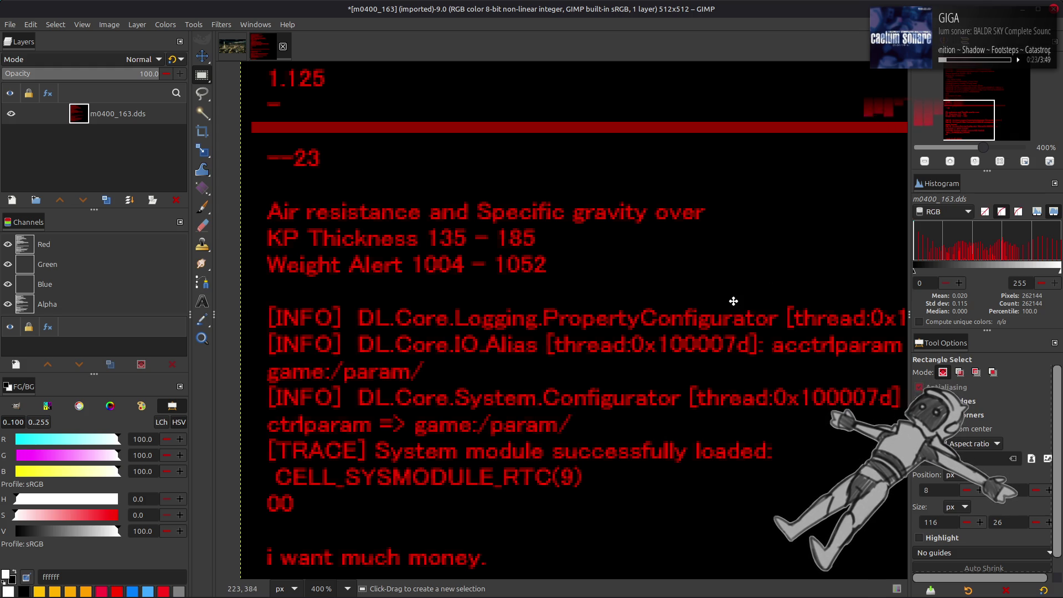
{"action": "middle_click_drag", "start_coordinate": [697, 299], "coordinate": [576, 298]}
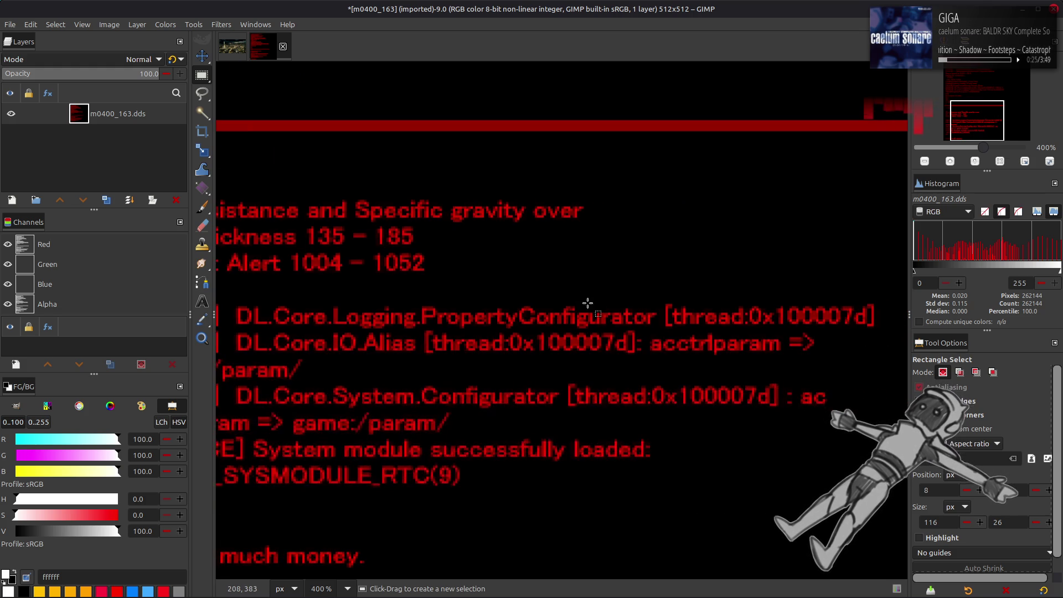
{"action": "left_click_drag", "start_coordinate": [639, 329], "coordinate": [786, 359]}
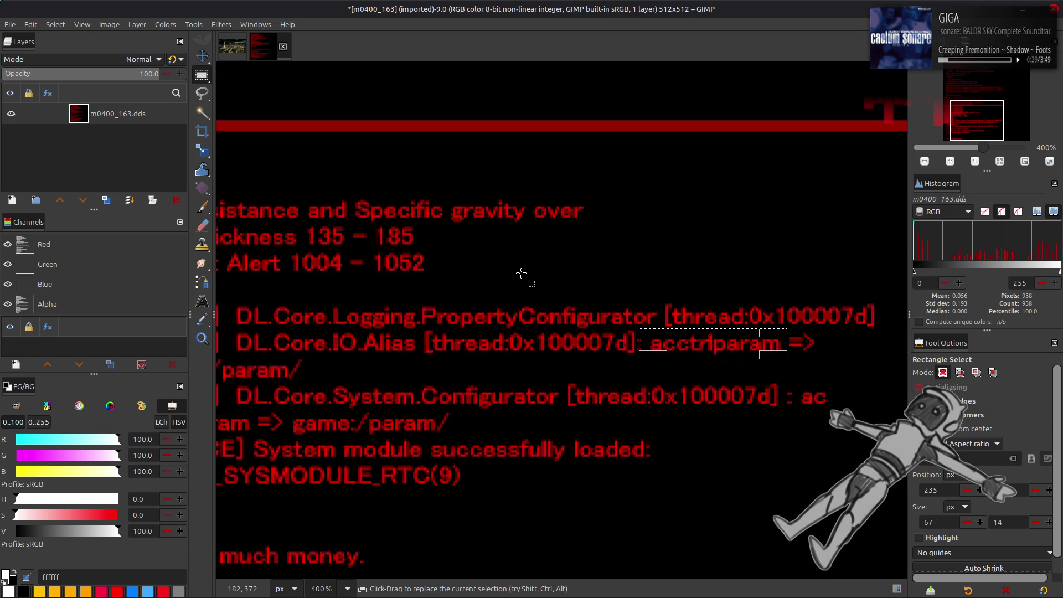
{"action": "left_click", "coordinate": [56, 24]}
{"action": "left_click", "coordinate": [66, 53]}
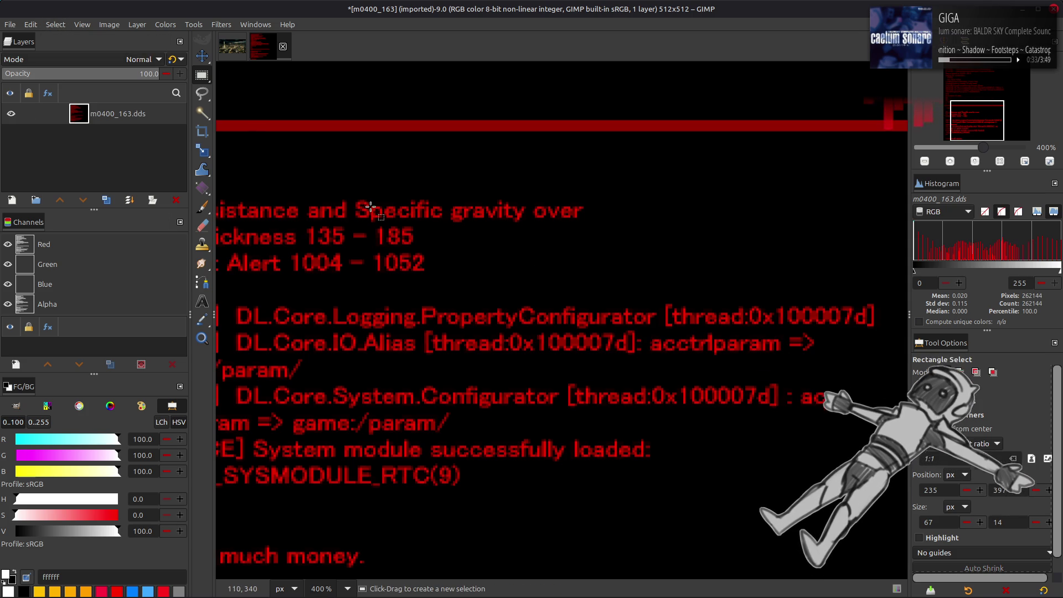
{"action": "key", "text": "m"}
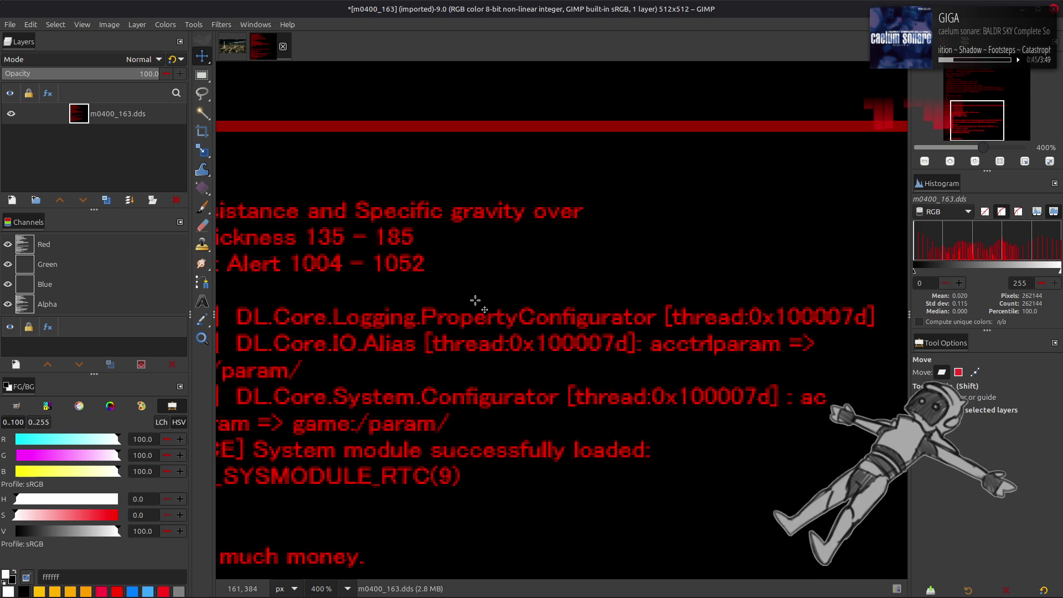
{"action": "middle_click_drag", "start_coordinate": [475, 300], "coordinate": [600, 269]}
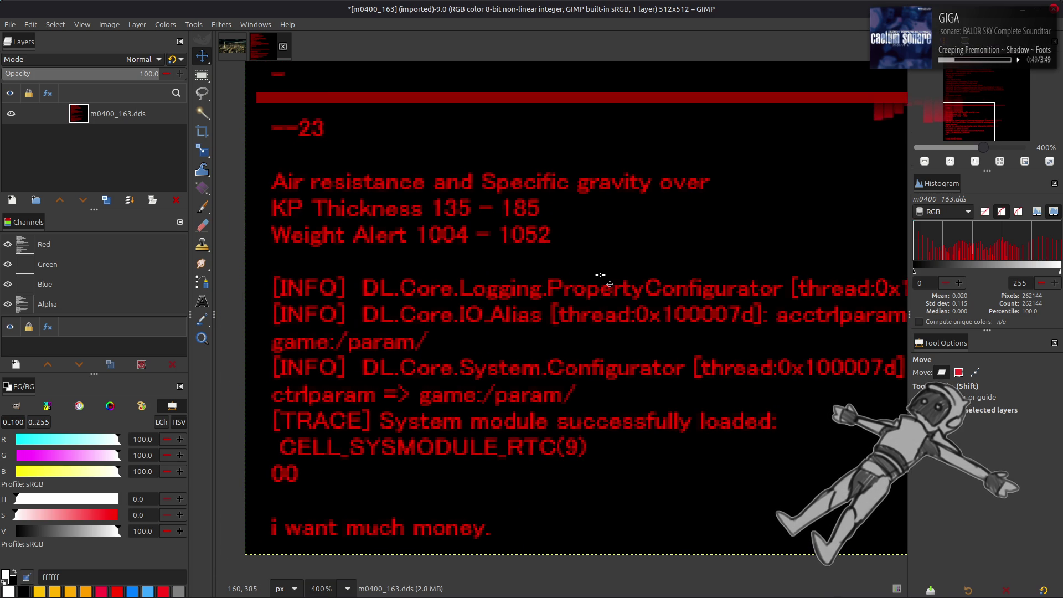
Step: Draw a rectangle selection around the 'i want much money.' line to read its size
{"action": "scroll", "coordinate": [387, 459], "scroll_direction": "down", "scroll_amount": 2}
{"action": "key", "text": "r"}
{"action": "left_click_drag", "start_coordinate": [249, 443], "coordinate": [523, 505]}
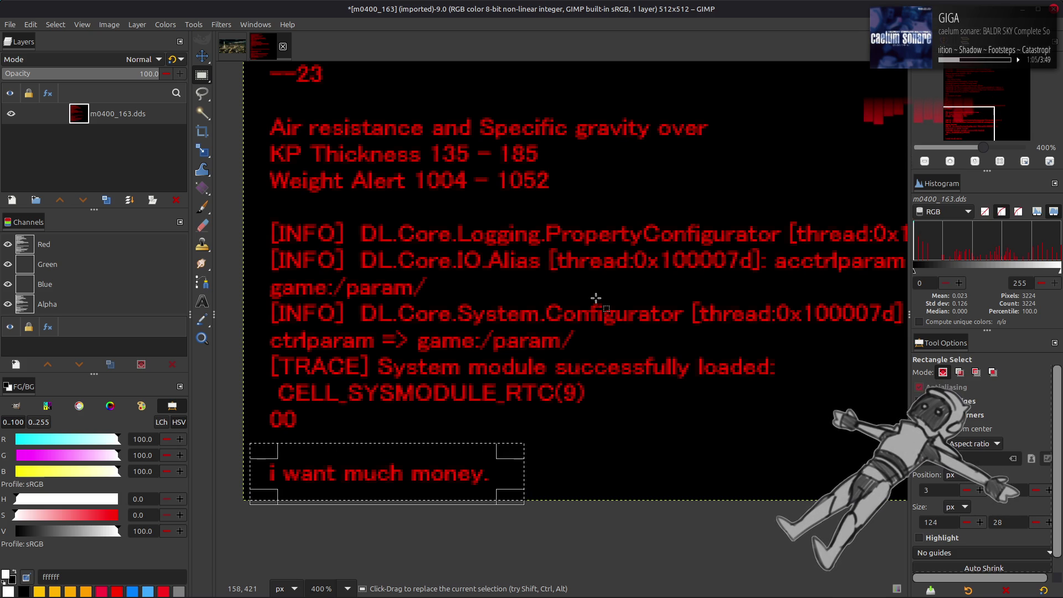
{"action": "mouse_move", "coordinate": [595, 297]}
{"action": "middle_mouse_down"}
{"action": "mouse_move", "coordinate": [399, 304]}
{"action": "mouse_move", "coordinate": [586, 303]}
{"action": "middle_mouse_up"}
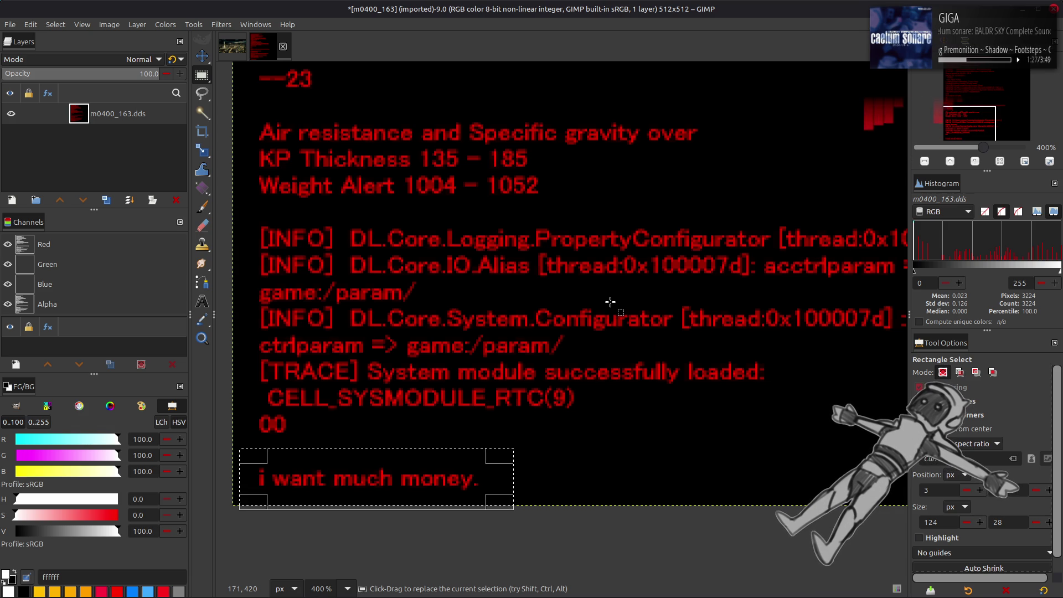
Step: Clear the selection, switch back to the Move tool, and return to Blender
{"action": "left_click", "coordinate": [611, 302]}
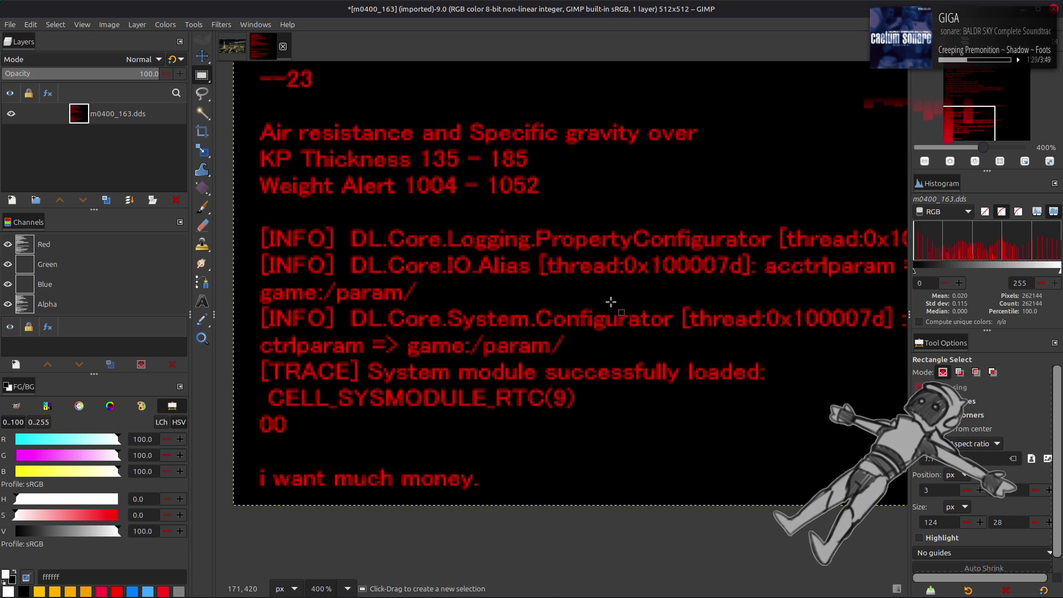
{"action": "key", "text": "m"}
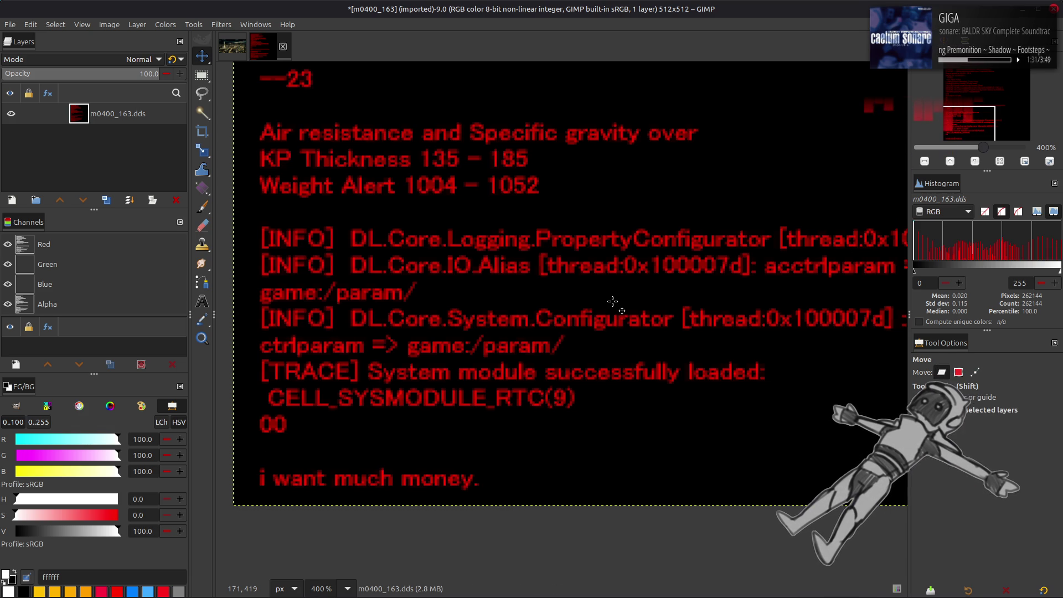
{"action": "key", "text": "alt+Tab"}
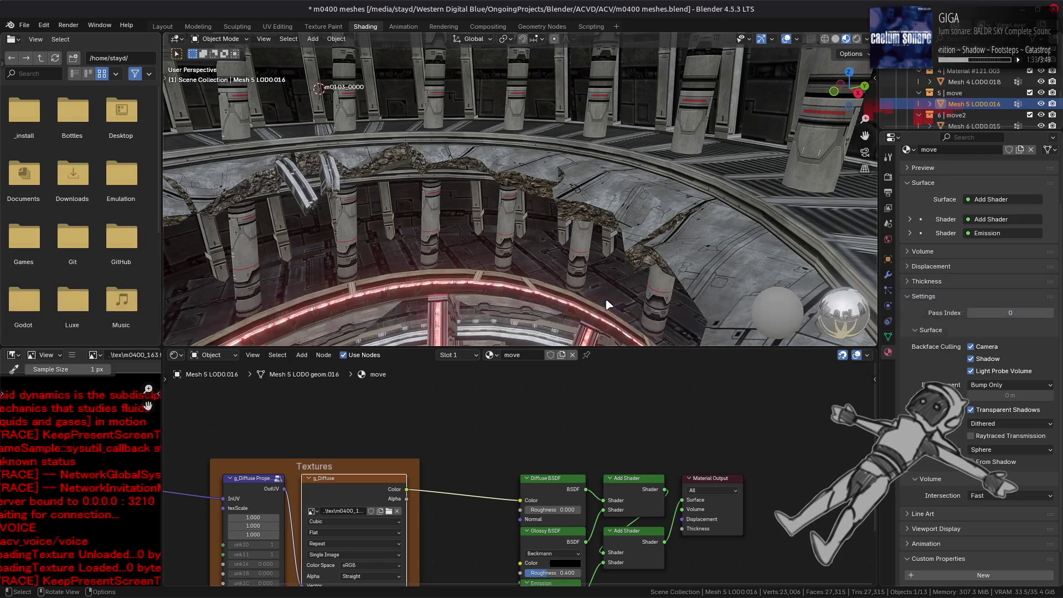
Step: Set the move material's Render Method to Blended
{"action": "scroll", "coordinate": [598, 270], "scroll_direction": "down", "scroll_amount": 5}
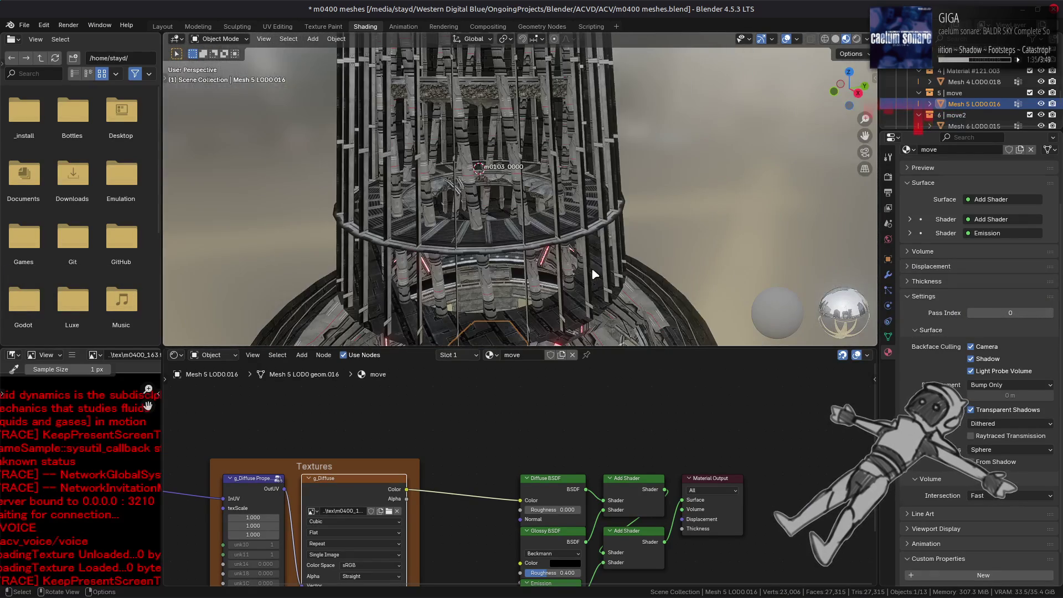
{"action": "mouse_move", "coordinate": [540, 303]}
{"action": "middle_mouse_down"}
{"action": "mouse_move", "coordinate": [498, 208]}
{"action": "mouse_move", "coordinate": [523, 149]}
{"action": "mouse_move", "coordinate": [481, 194]}
{"action": "mouse_move", "coordinate": [526, 185]}
{"action": "middle_mouse_up"}
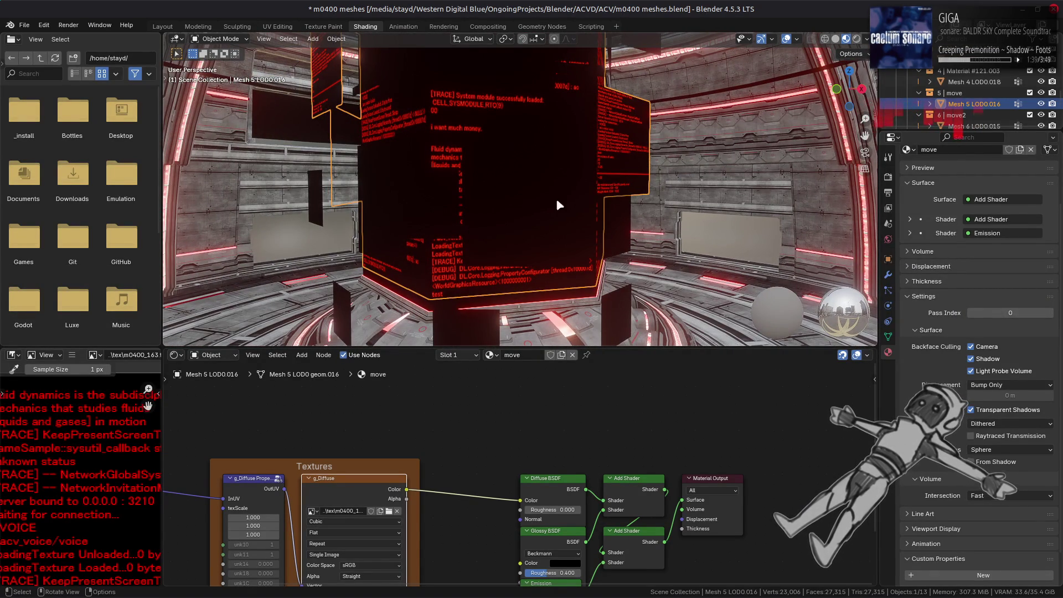
{"action": "scroll", "coordinate": [974, 498], "scroll_direction": "down", "scroll_amount": 2}
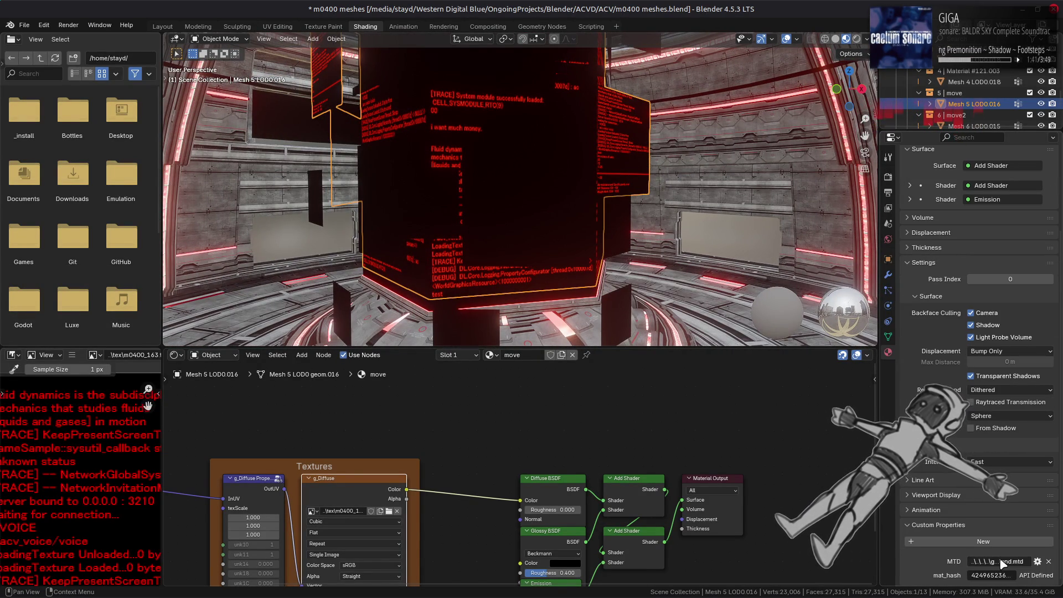
{"action": "left_click", "coordinate": [1010, 390]}
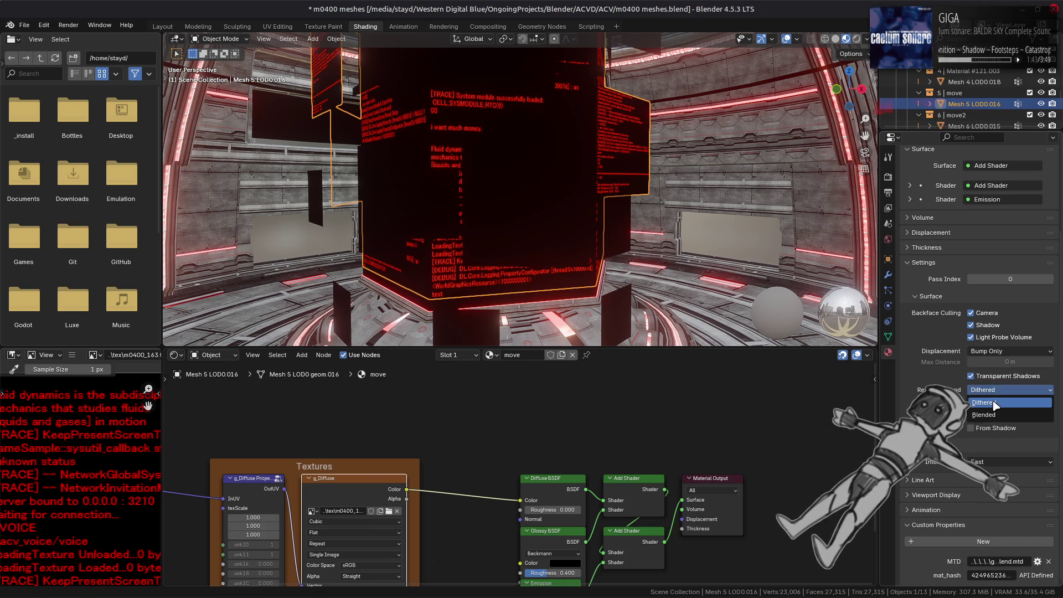
{"action": "left_click", "coordinate": [991, 403]}
{"action": "key", "text": "ctrl+z"}
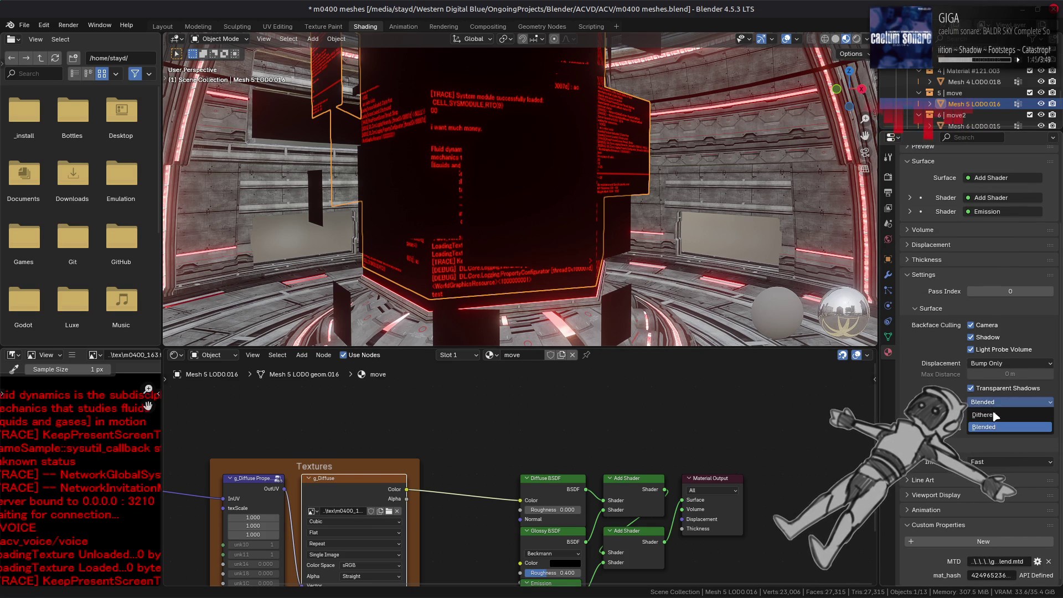
{"action": "left_click", "coordinate": [996, 402]}
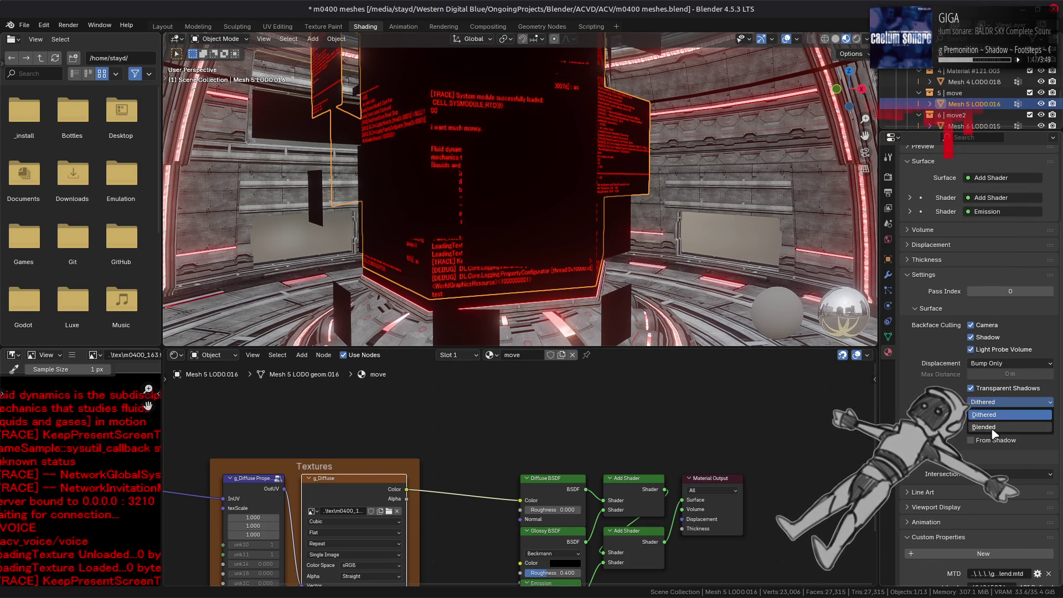
{"action": "left_click", "coordinate": [994, 421]}
Step: Delete the Diffuse BSDF, Glossy BSDF and first Add Shader nodes
{"action": "middle_click_drag", "start_coordinate": [436, 493], "coordinate": [467, 430]}
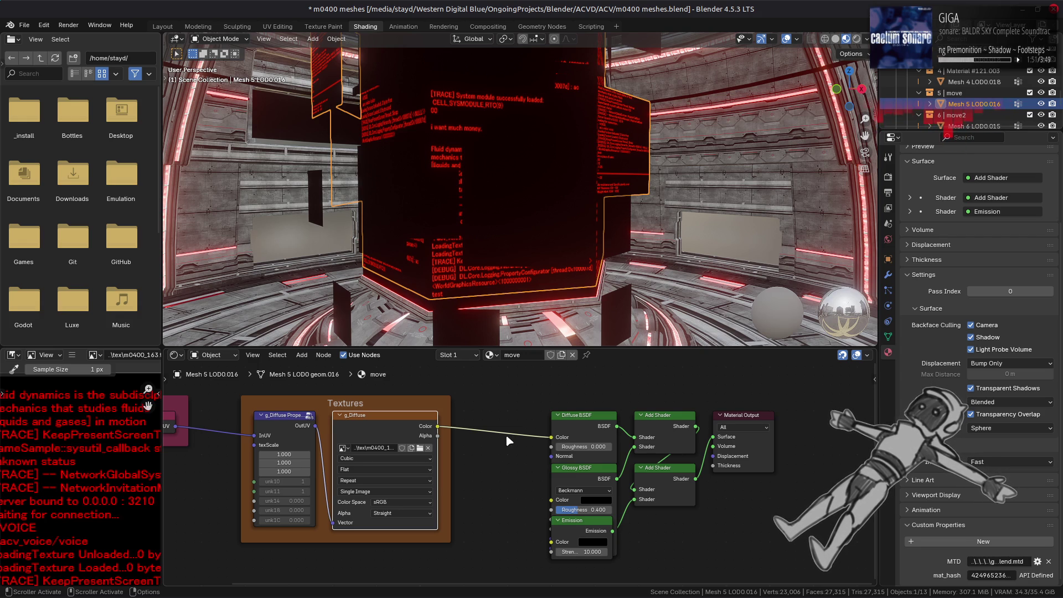
{"action": "left_click", "coordinate": [563, 422]}
{"action": "key", "text": "h"}
{"action": "key", "text": "h"}
{"action": "left_click", "coordinate": [579, 468]}
{"action": "key", "text": "ctrl+h"}
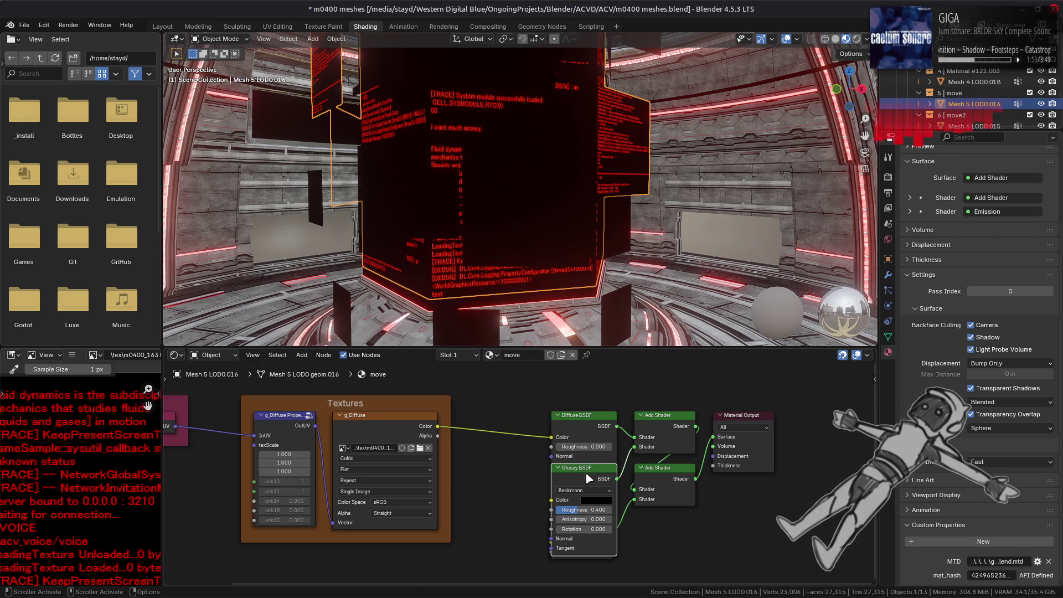
{"action": "left_click", "coordinate": [580, 425], "text": "shift"}
{"action": "left_click", "coordinate": [664, 475], "text": "shift"}
{"action": "key", "text": "x"}
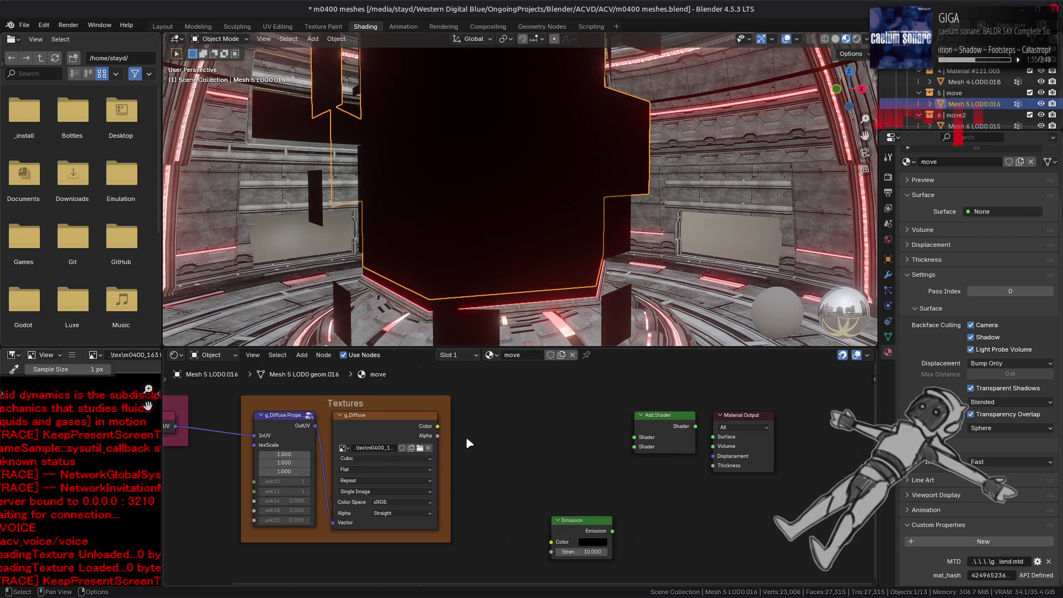
Step: Drive Emission from g_Diffuse colour and add it with a Transparent BSDF into the surface output
{"action": "left_click_drag", "start_coordinate": [438, 426], "coordinate": [551, 542]}
{"action": "left_click_drag", "start_coordinate": [612, 531], "coordinate": [634, 446]}
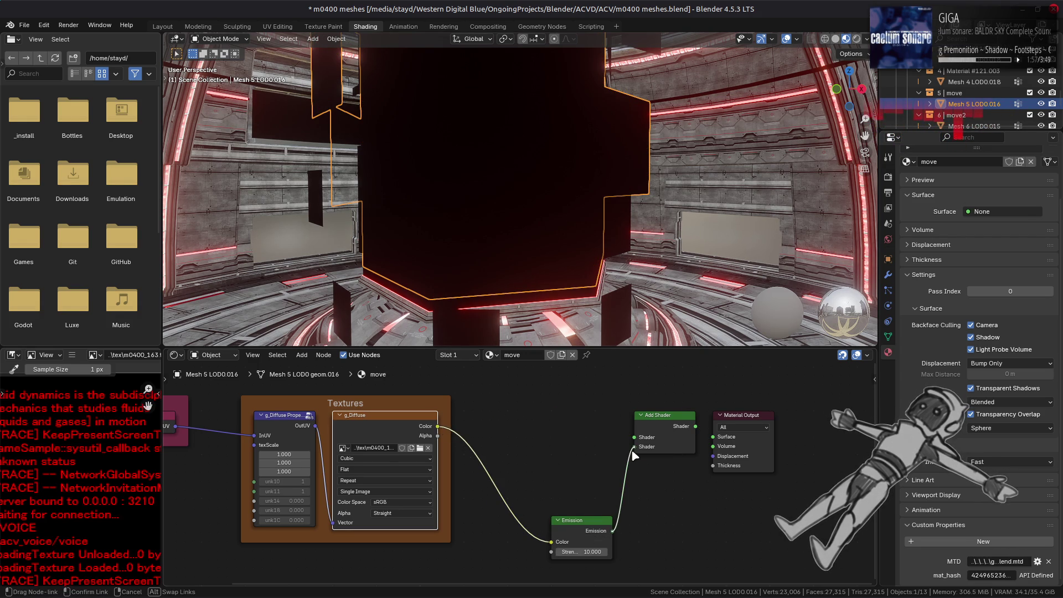
{"action": "key", "text": "shift+a"}
{"action": "mouse_move", "coordinate": [540, 409]}
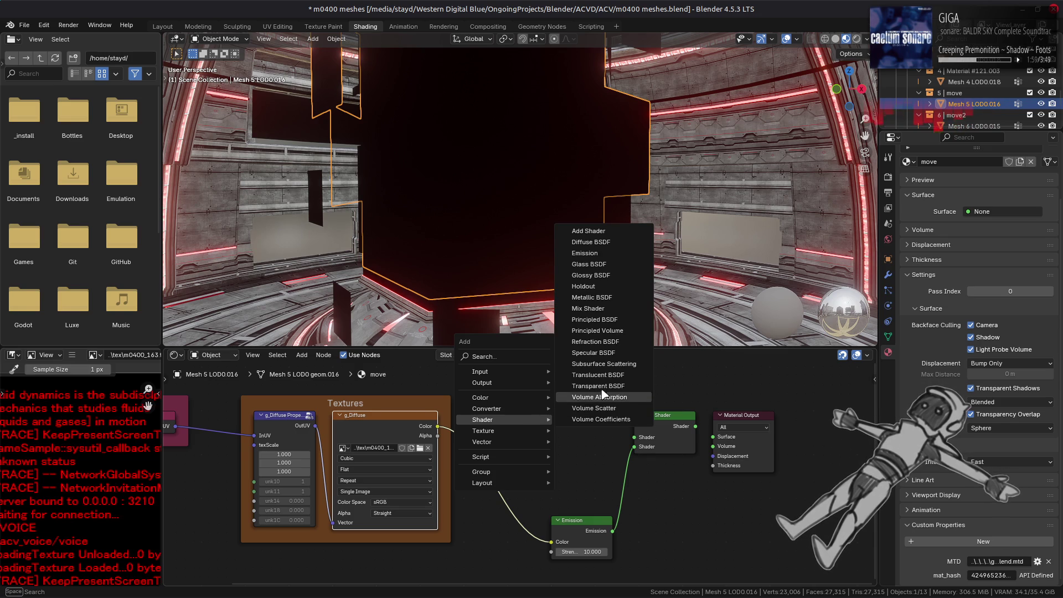
{"action": "left_click", "coordinate": [600, 394]}
{"action": "left_click", "coordinate": [526, 408]}
{"action": "left_click_drag", "start_coordinate": [594, 417], "coordinate": [634, 437]}
{"action": "left_click_drag", "start_coordinate": [695, 427], "coordinate": [713, 440]}
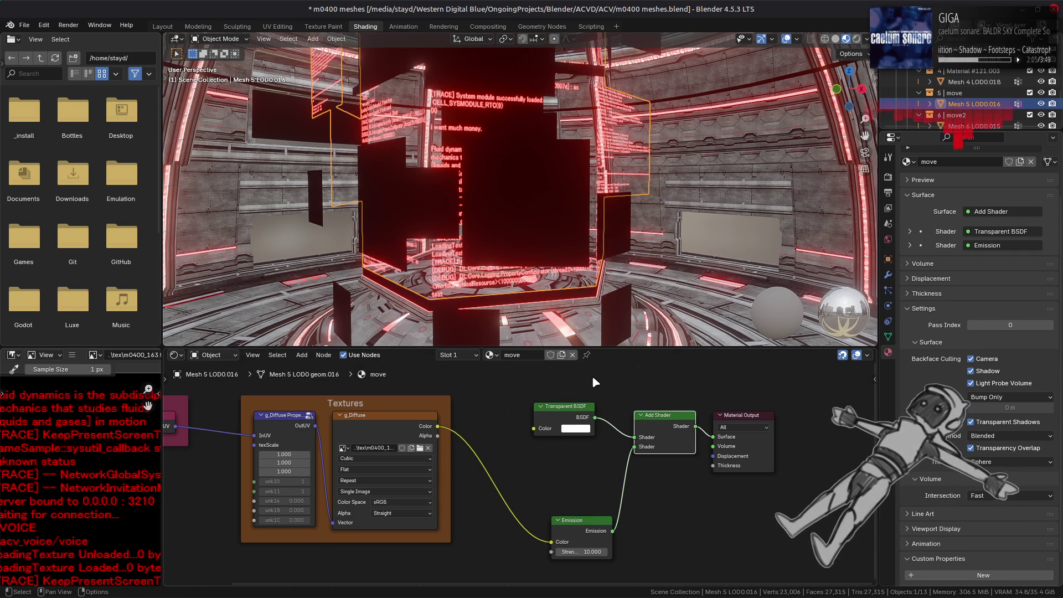
{"action": "left_click", "coordinate": [722, 235]}
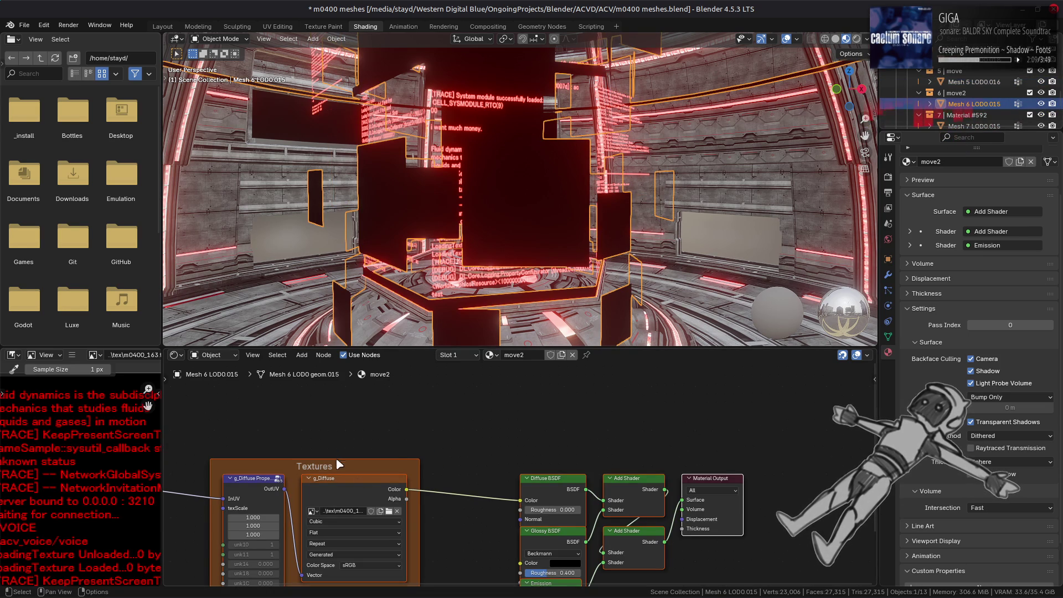
Step: Replace the move2 material's g_Diffuse image with m0400_164.dds
{"action": "left_click", "coordinate": [375, 486]}
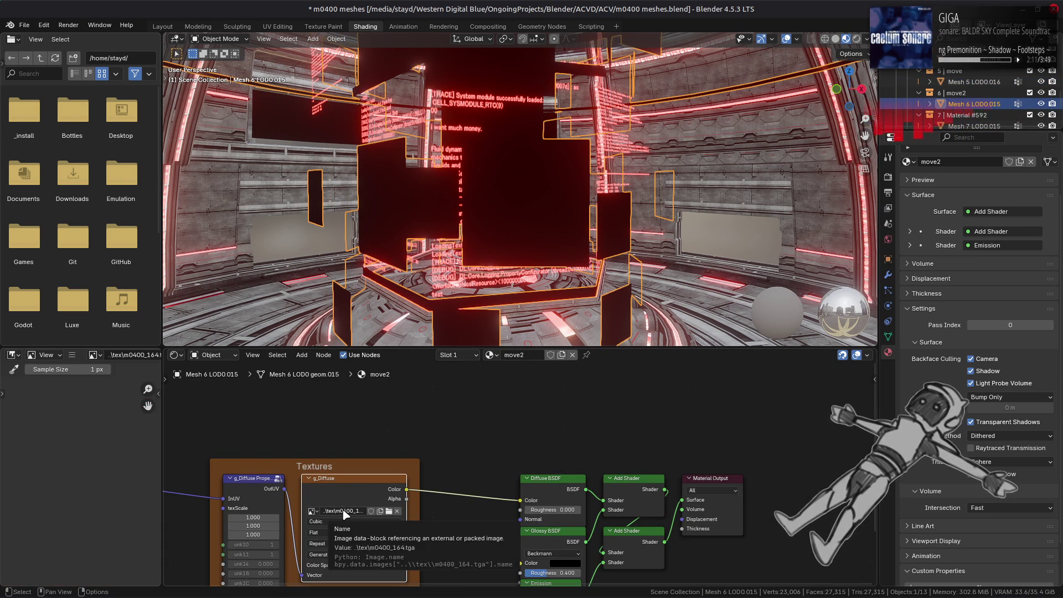
{"action": "left_click", "coordinate": [72, 355]}
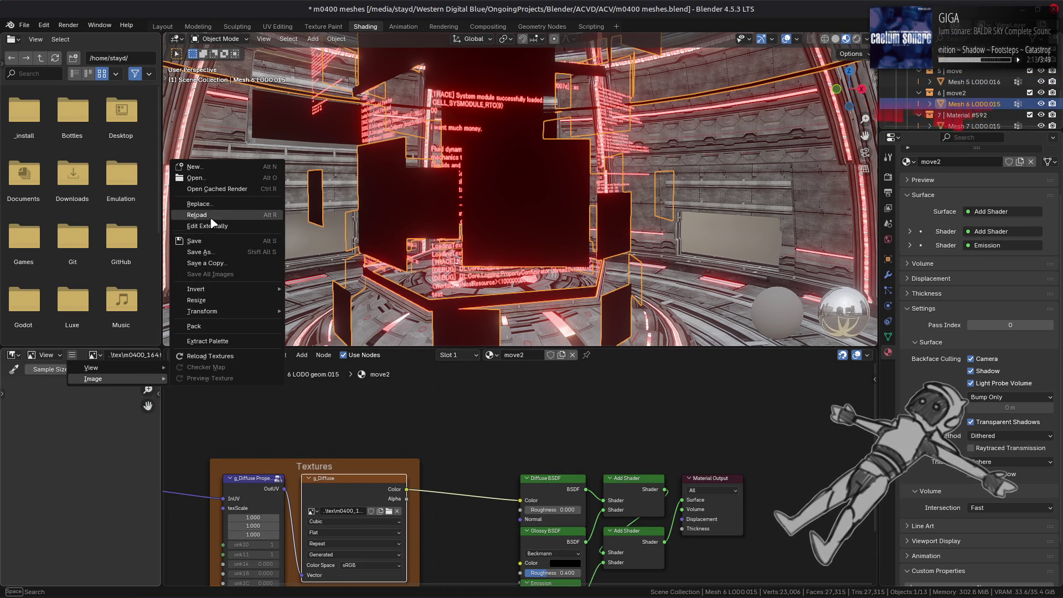
{"action": "left_click", "coordinate": [76, 358]}
{"action": "left_click", "coordinate": [77, 357]}
{"action": "mouse_move", "coordinate": [111, 376]}
{"action": "left_click", "coordinate": [205, 204]}
{"action": "left_click", "coordinate": [312, 376]}
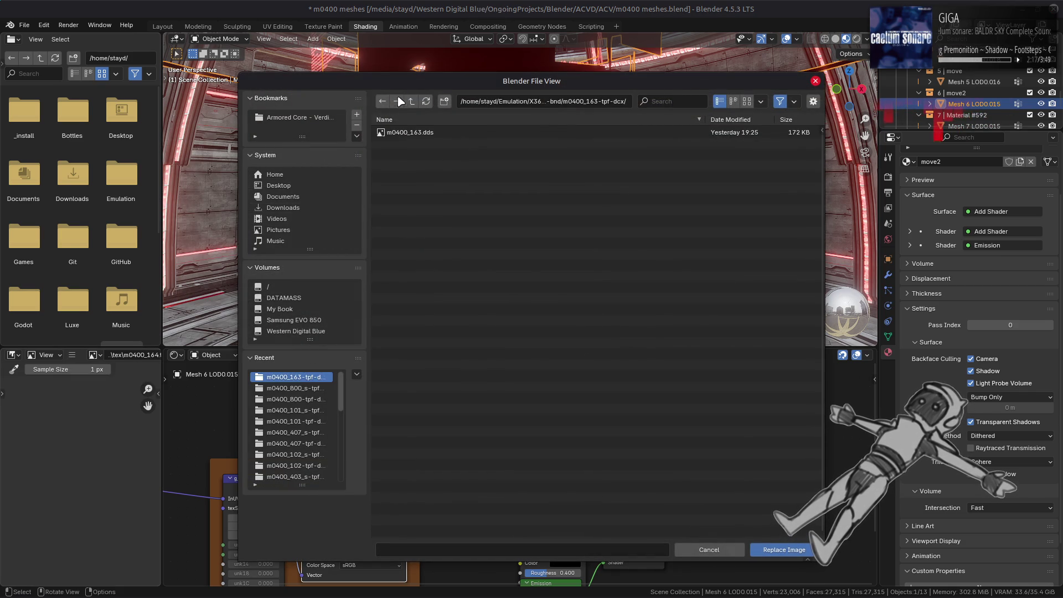
{"action": "left_click", "coordinate": [411, 101]}
{"action": "double_click", "coordinate": [448, 387]}
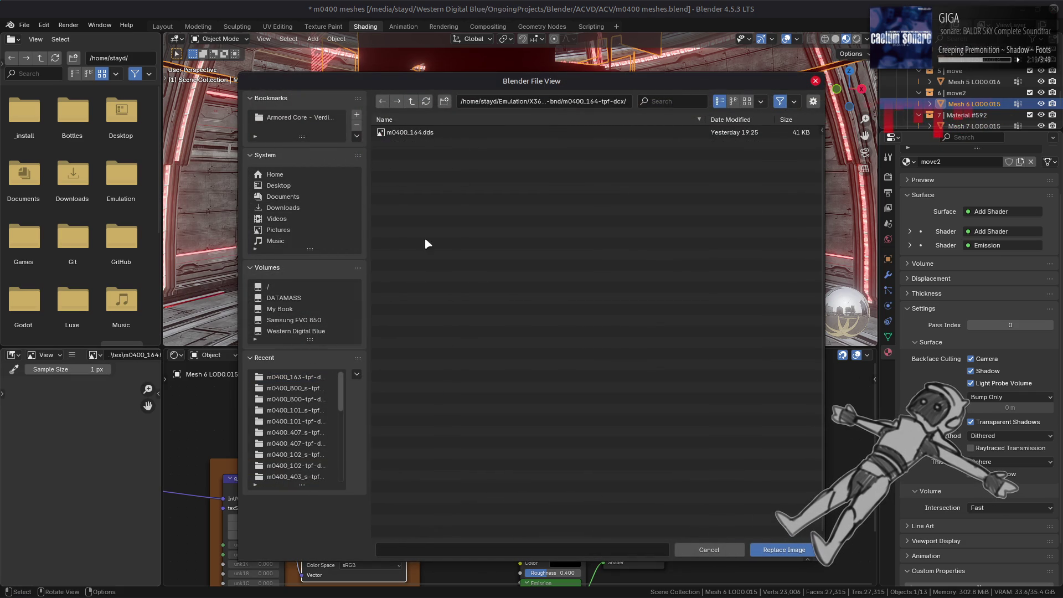
{"action": "double_click", "coordinate": [415, 133]}
Step: Pan the image view over the EMERGENCY texture, then switch to the GIMP window
{"action": "scroll", "coordinate": [106, 494], "scroll_direction": "down", "scroll_amount": 1}
{"action": "middle_click_drag", "start_coordinate": [105, 493], "coordinate": [20, 445]}
{"action": "key", "text": "alt+Tab"}
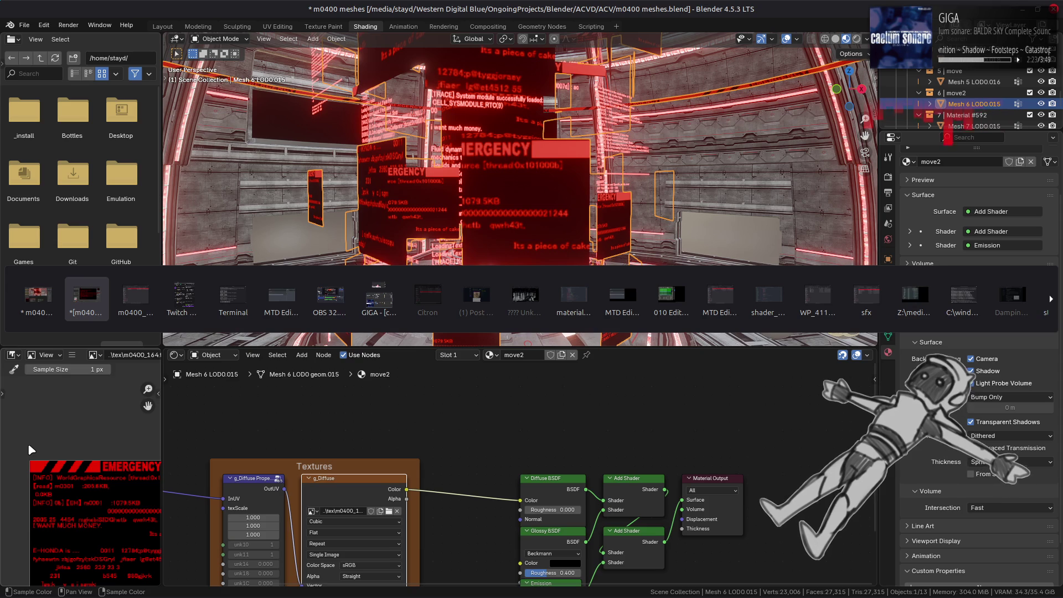
{"action": "key", "text": "alt+Tab"}
{"action": "key", "text": "alt+Tab"}
Step: Preview the m0400_161 and m0400_160 texture folders as thumbnails in Nemo
{"action": "key", "text": "BackSpace"}
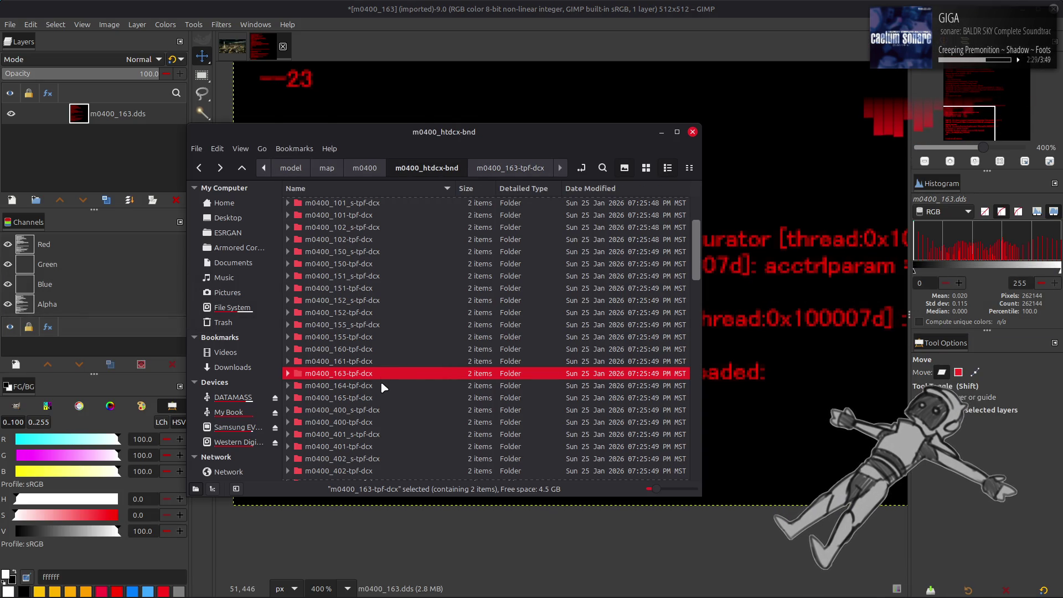
{"action": "double_click", "coordinate": [379, 364]}
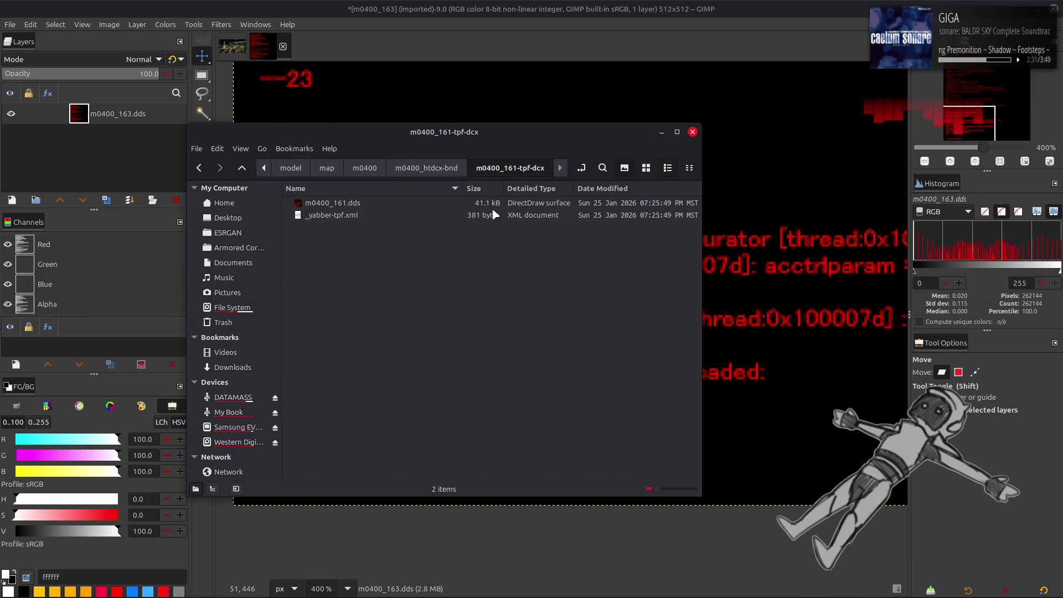
{"action": "left_click", "coordinate": [647, 168]}
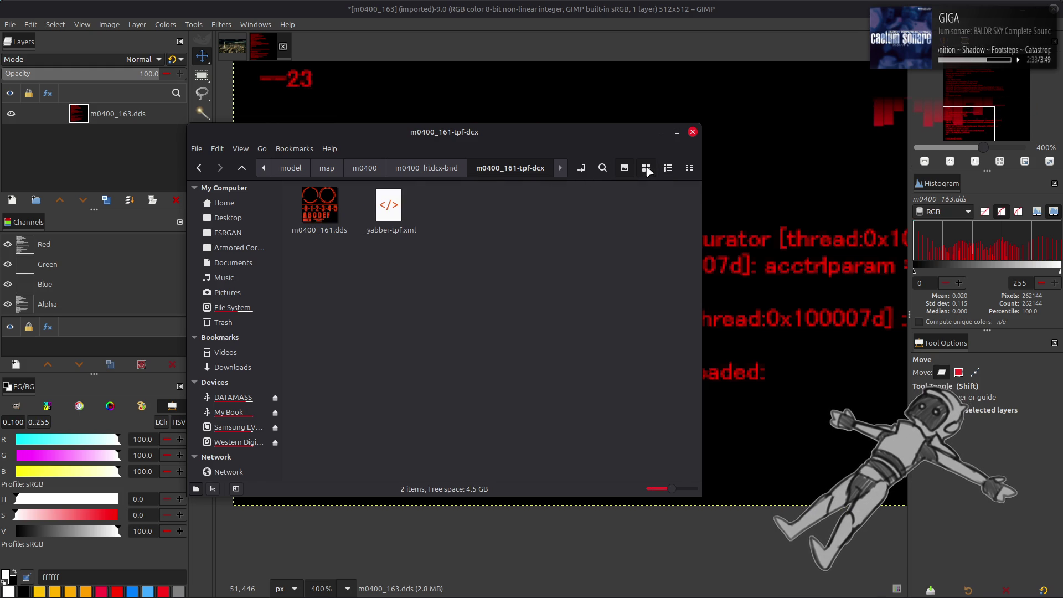
{"action": "key", "text": "BackSpace"}
{"action": "double_click", "coordinate": [355, 361]}
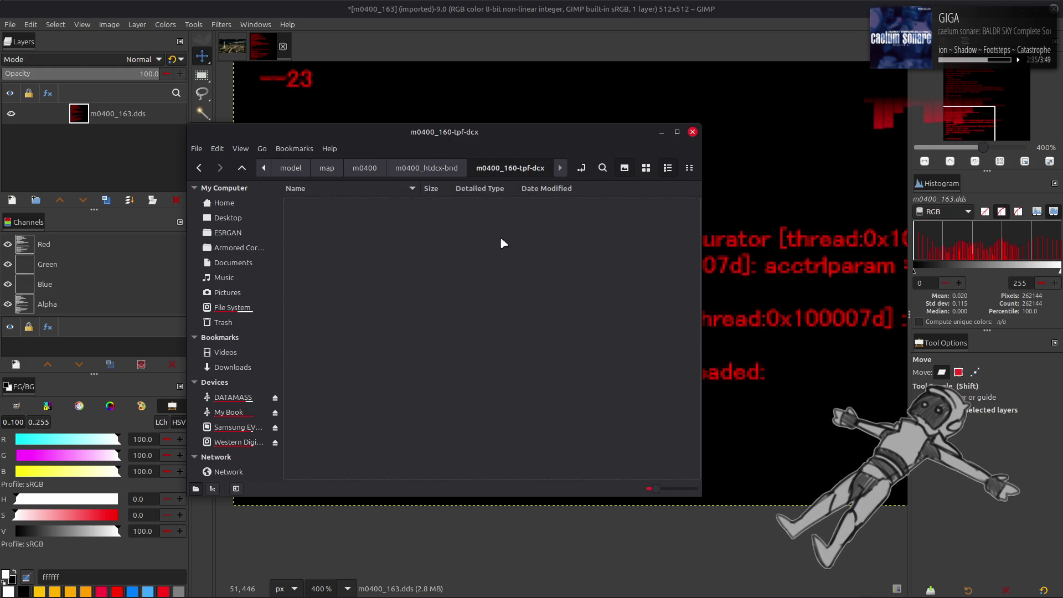
{"action": "left_click", "coordinate": [648, 167]}
{"action": "key", "text": "BackSpace"}
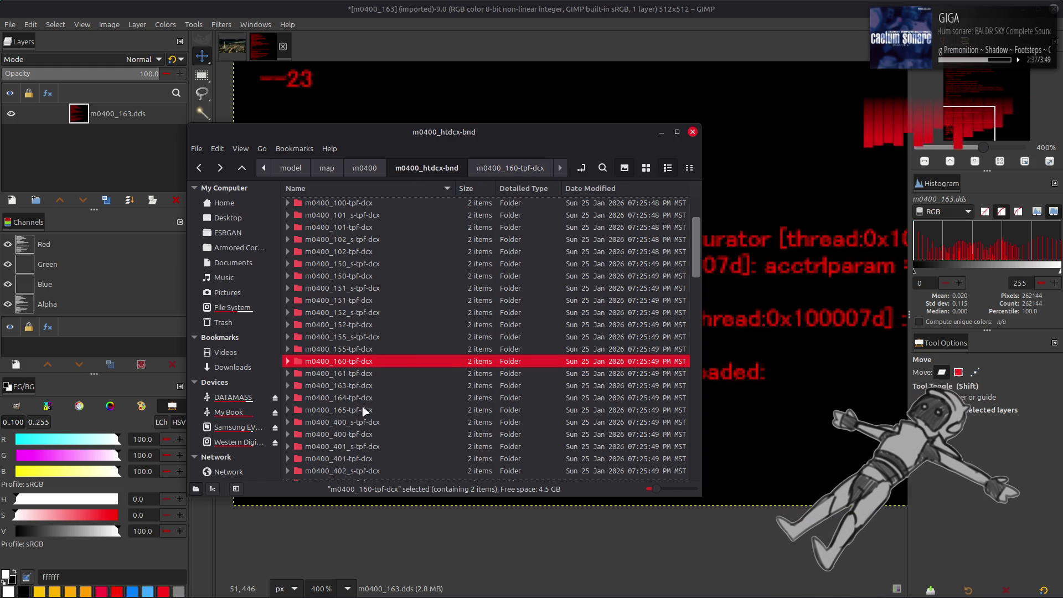
Step: Open m0400_164.dds from the m0400_164 folder in GIMP and confirm the DDS import
{"action": "double_click", "coordinate": [362, 398]}
{"action": "left_click", "coordinate": [646, 168]}
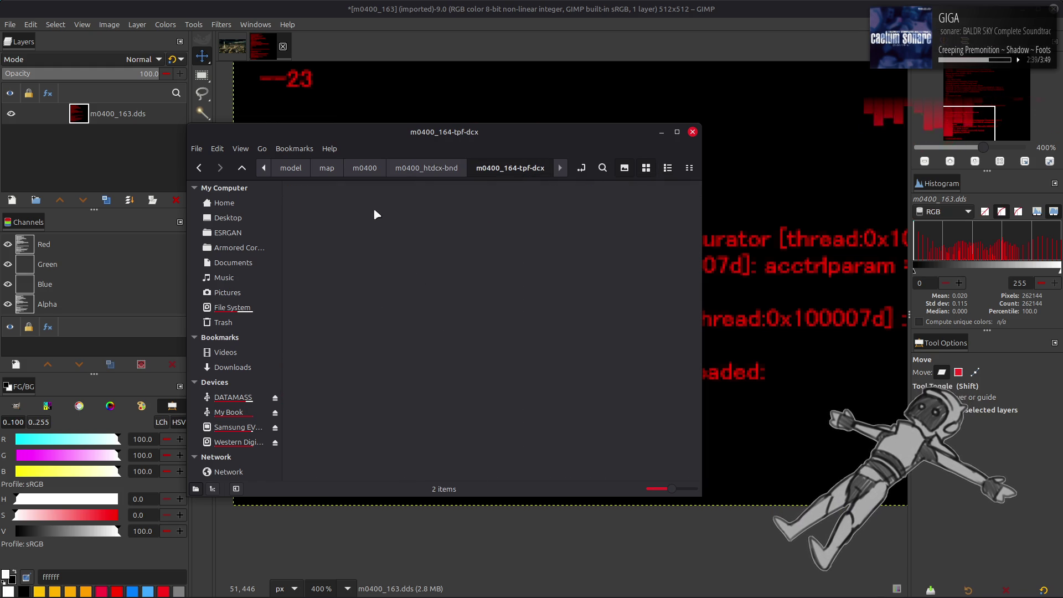
{"action": "right_click", "coordinate": [327, 204]}
{"action": "left_click", "coordinate": [354, 217]}
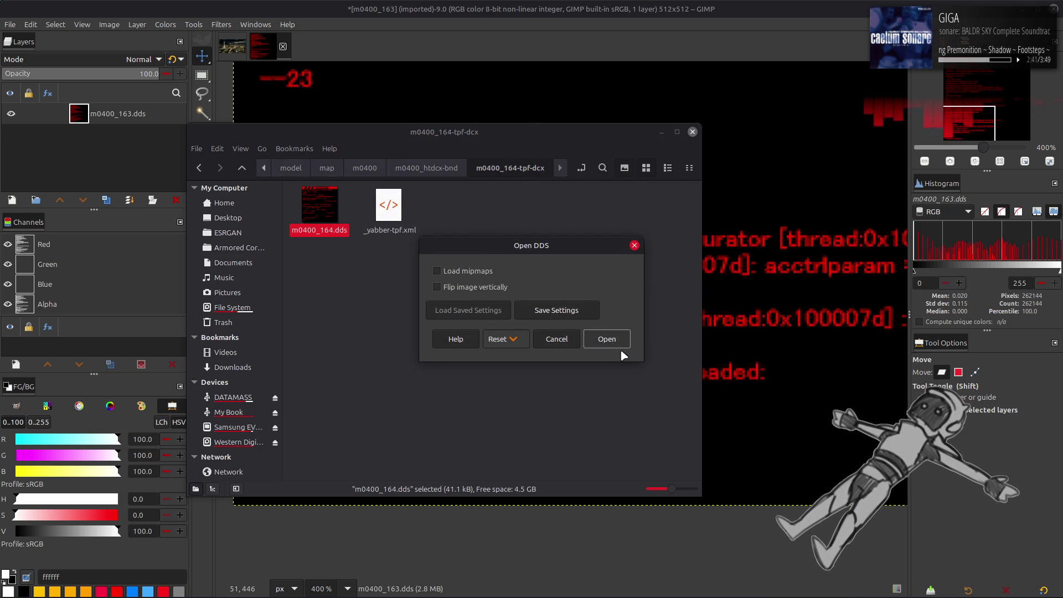
{"action": "left_click", "coordinate": [615, 344]}
{"action": "scroll", "coordinate": [540, 308], "scroll_direction": "up", "scroll_amount": 4}
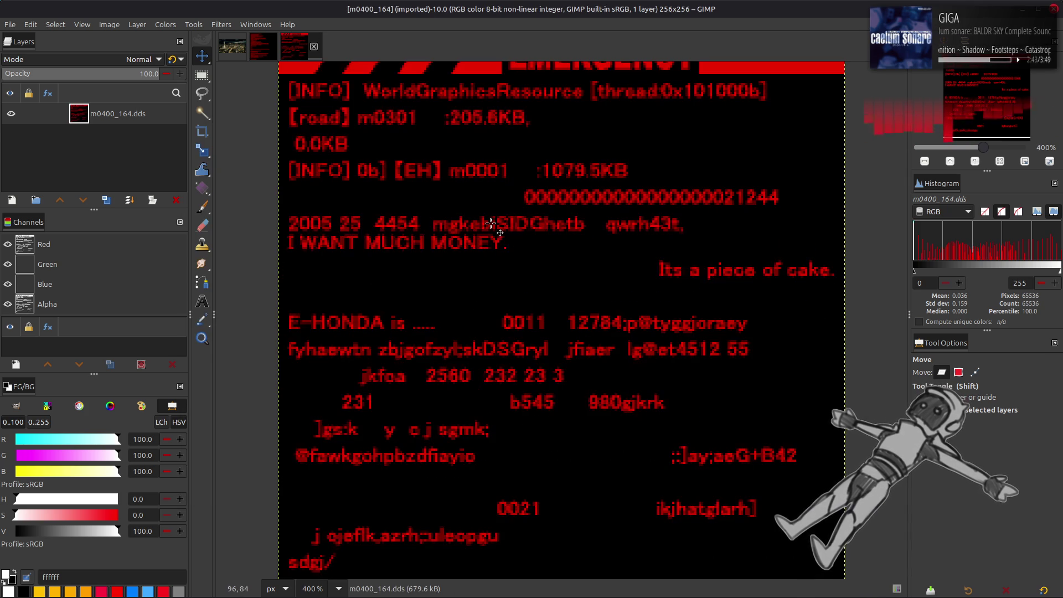
Step: Box the 'E-HONDA is .....' text on the m0400_164 texture with Rectangle Select to read its size
{"action": "scroll", "coordinate": [492, 224], "scroll_direction": "up", "scroll_amount": 1}
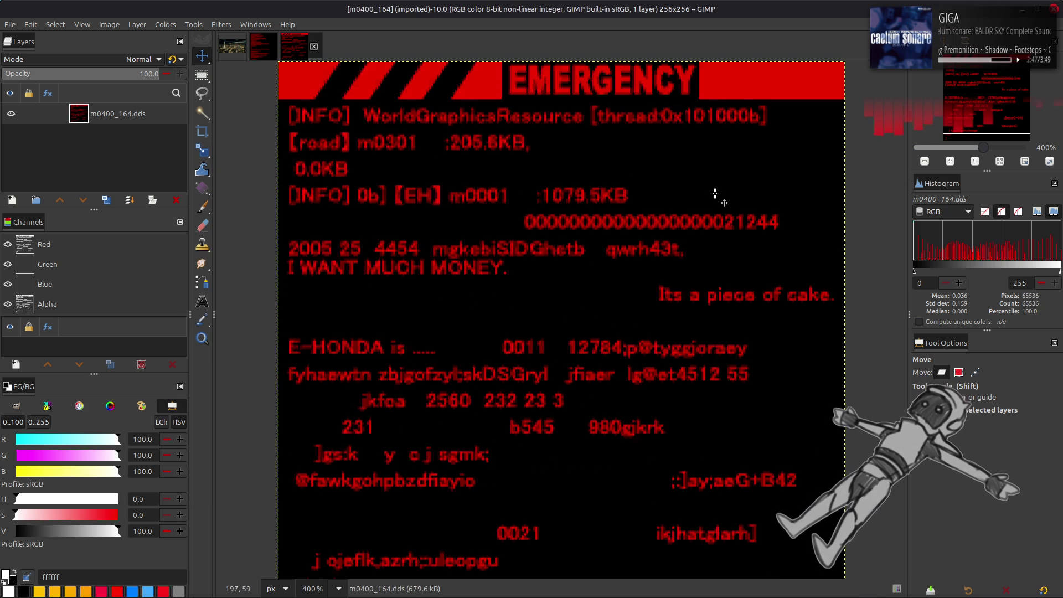
{"action": "scroll", "coordinate": [716, 192], "scroll_direction": "down", "scroll_amount": 2}
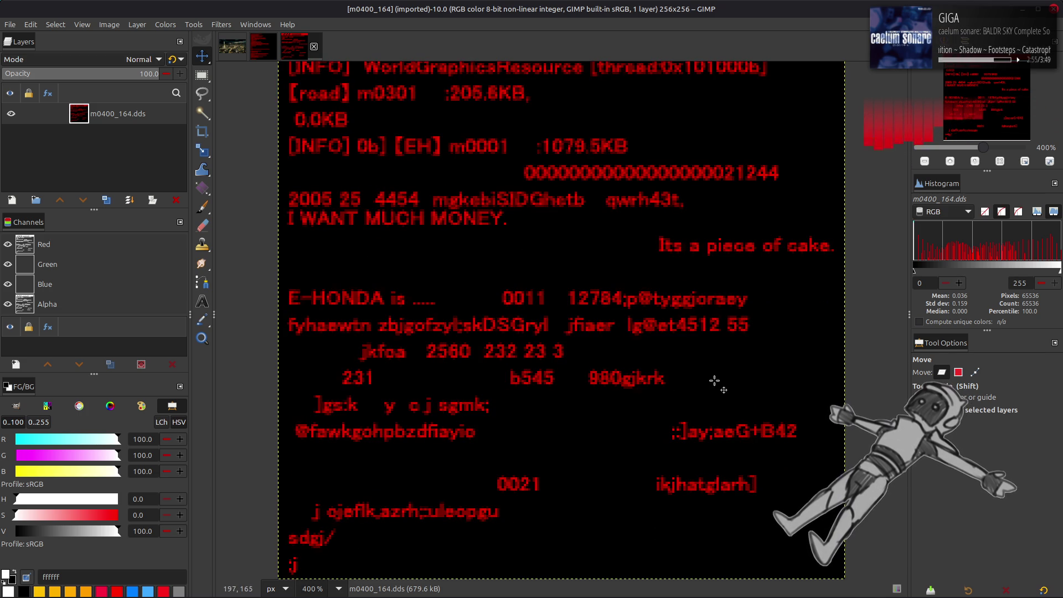
{"action": "key", "text": "r"}
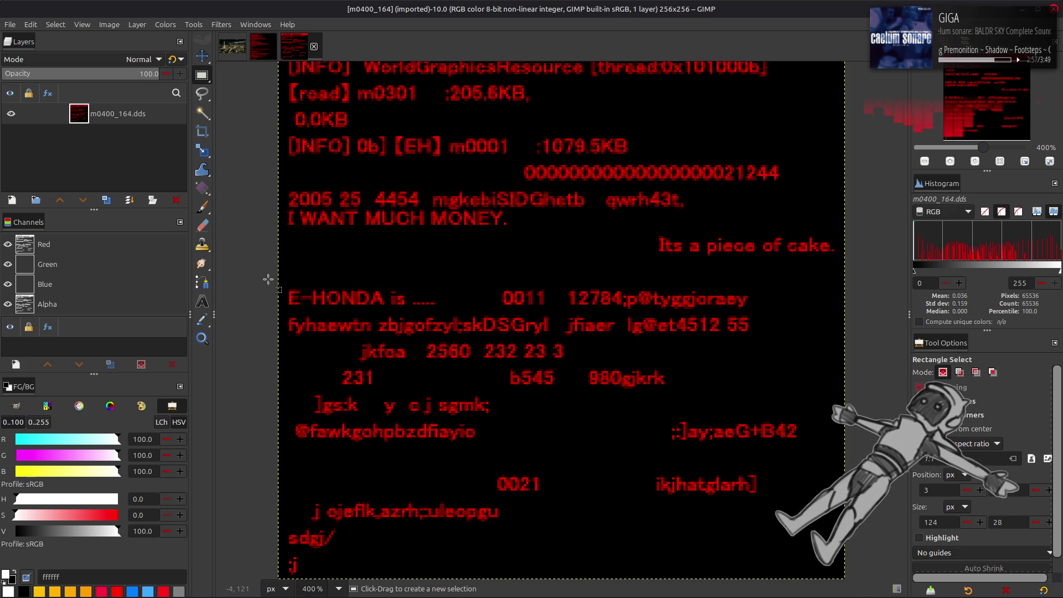
{"action": "mouse_move", "coordinate": [268, 279]}
{"action": "left_mouse_down"}
{"action": "mouse_move", "coordinate": [462, 326]}
{"action": "mouse_move", "coordinate": [454, 313]}
{"action": "left_mouse_up"}
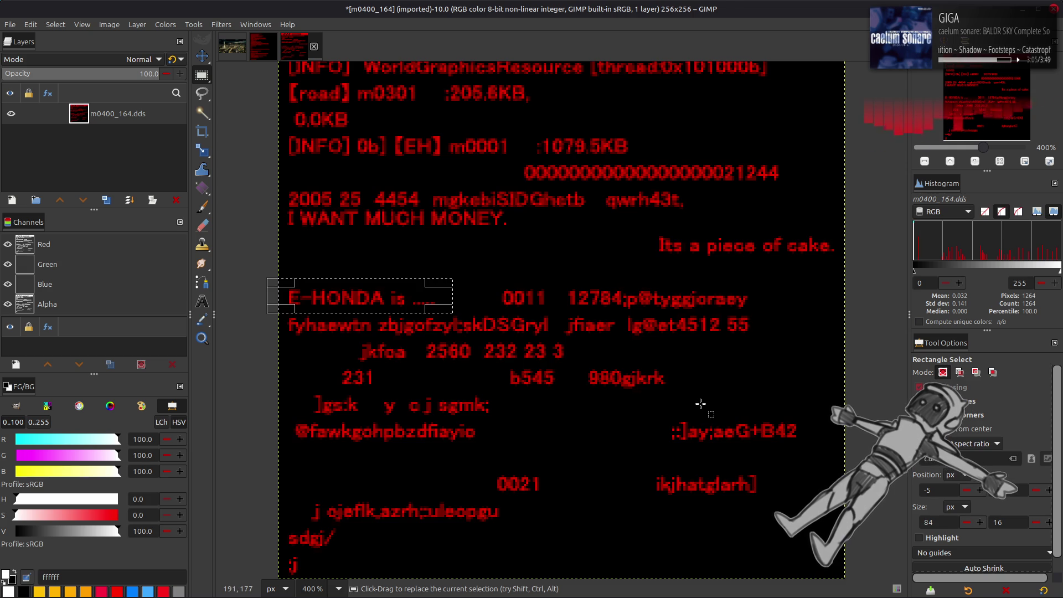
{"action": "scroll", "coordinate": [700, 404], "scroll_direction": "up", "scroll_amount": 2}
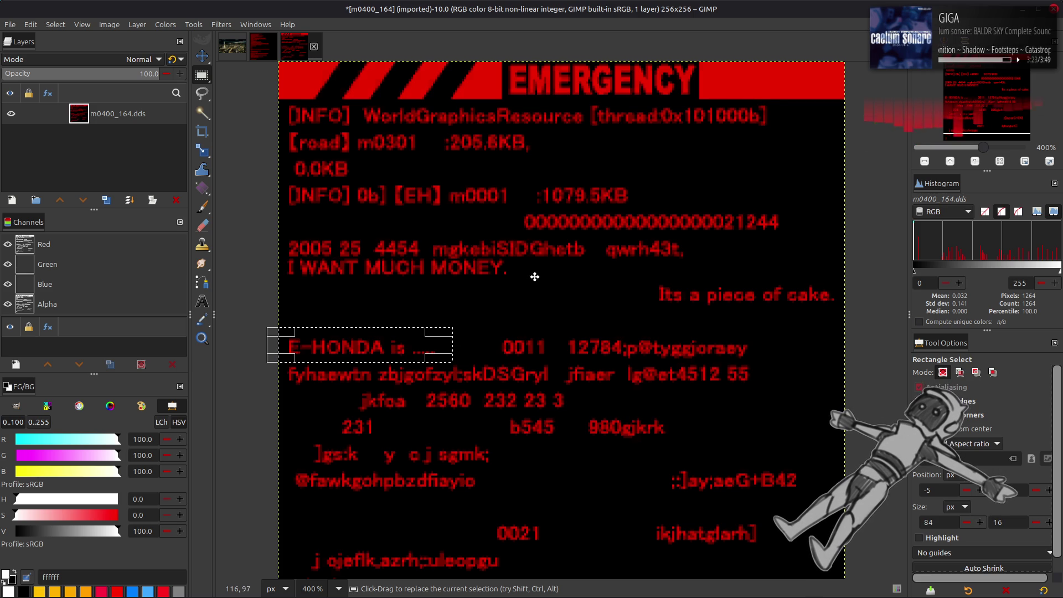
Step: Measure the m0001 and [road] labels, then clear the selection
{"action": "left_click_drag", "start_coordinate": [358, 128], "coordinate": [515, 208]}
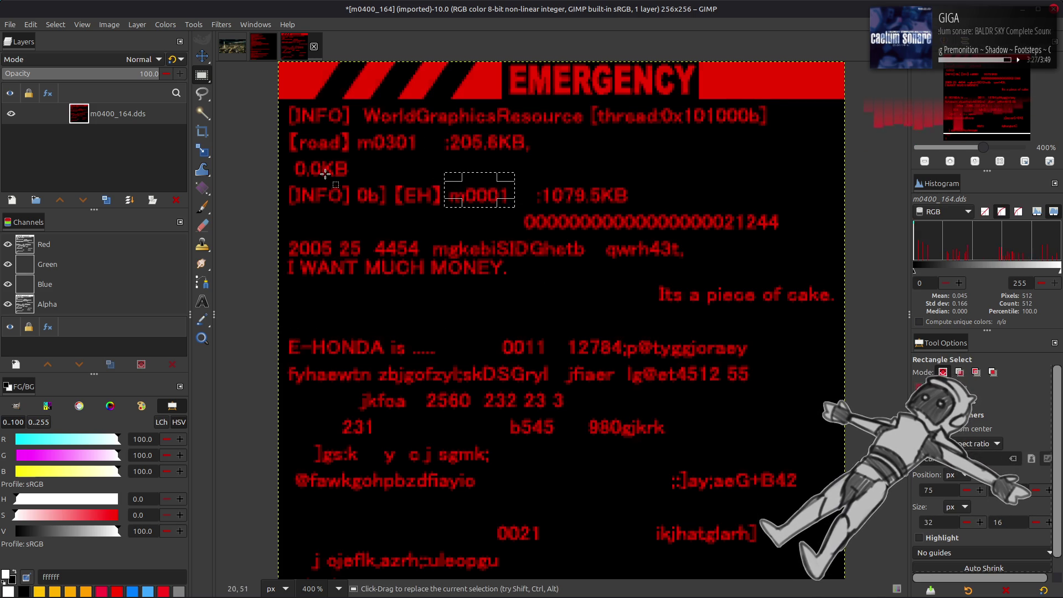
{"action": "mouse_move", "coordinate": [291, 128]}
{"action": "left_mouse_down"}
{"action": "mouse_move", "coordinate": [359, 162]}
{"action": "mouse_move", "coordinate": [351, 156]}
{"action": "left_mouse_up"}
{"action": "left_click", "coordinate": [55, 24]}
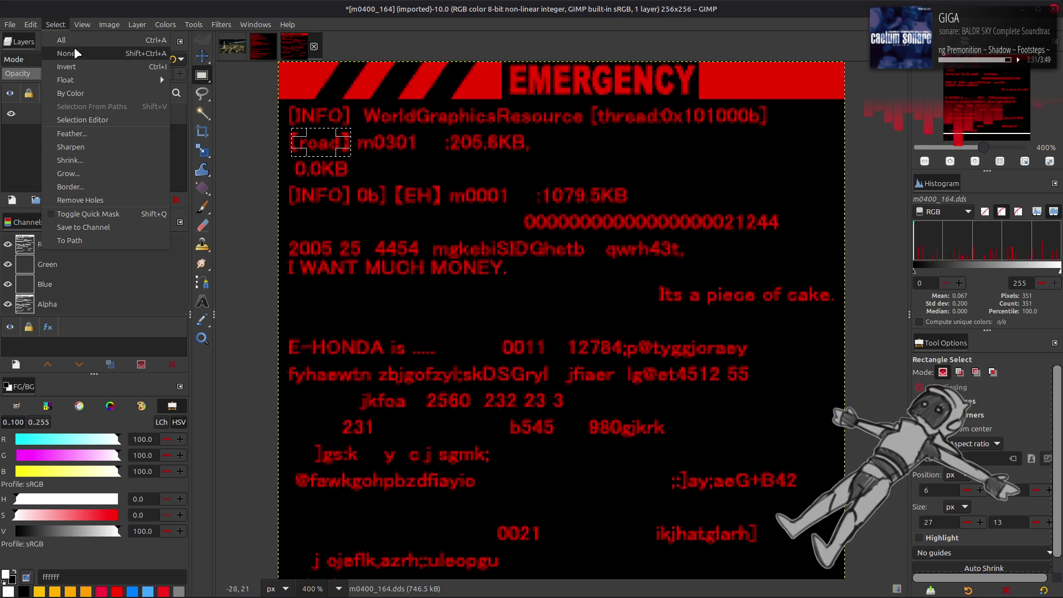
{"action": "left_click", "coordinate": [64, 51]}
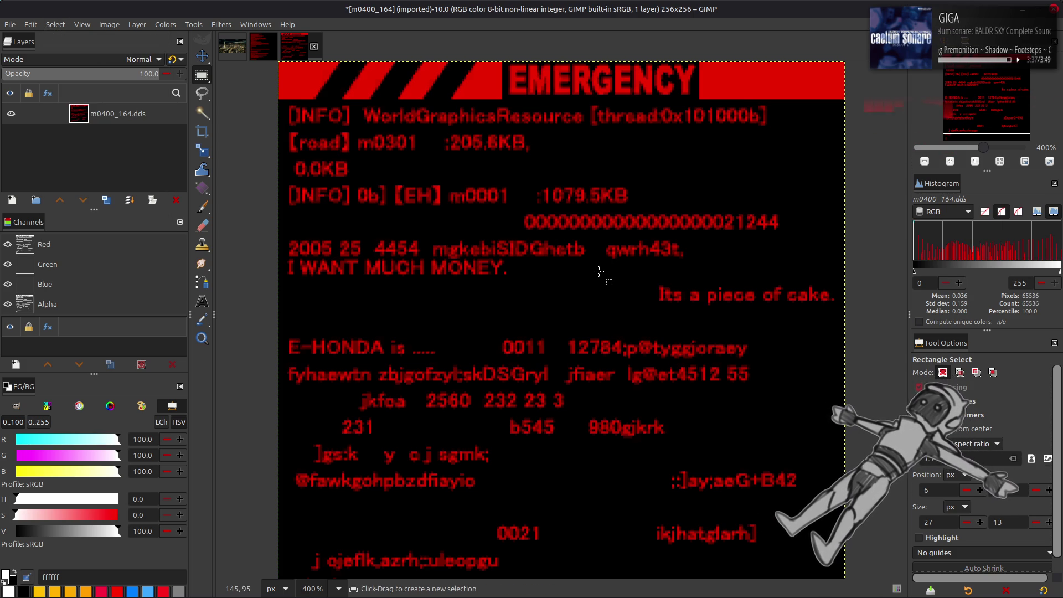
Step: Measure the 1079.5KB value, clear the selection and return to the file manager
{"action": "mouse_move", "coordinate": [530, 183]}
{"action": "left_mouse_down"}
{"action": "mouse_move", "coordinate": [546, 199]}
{"action": "mouse_move", "coordinate": [692, 210]}
{"action": "mouse_move", "coordinate": [661, 206]}
{"action": "left_mouse_up"}
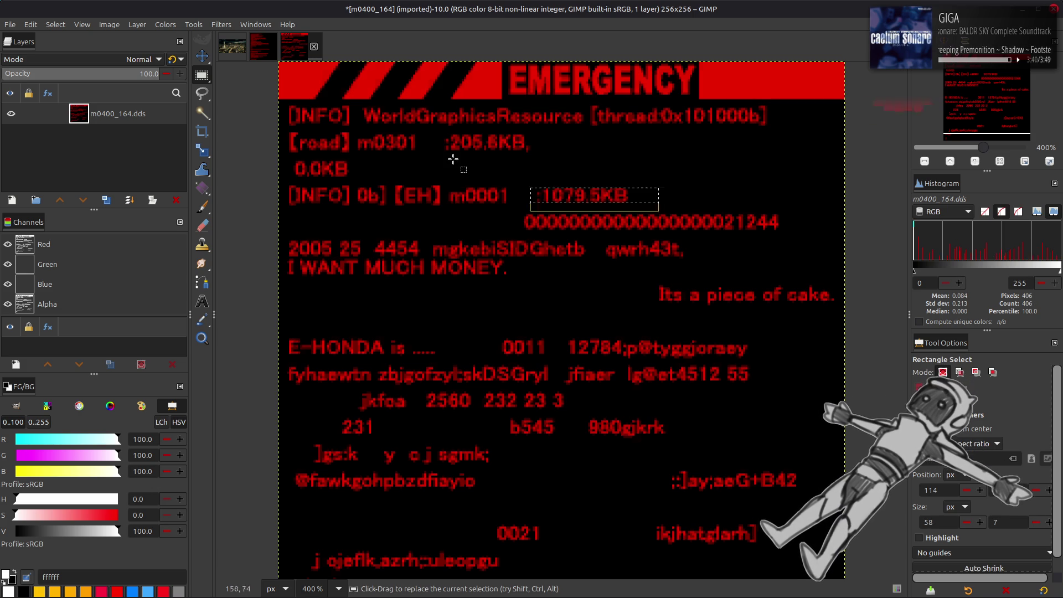
{"action": "left_click", "coordinate": [30, 25]}
{"action": "left_click", "coordinate": [66, 49]}
{"action": "key", "text": "alt+Tab"}
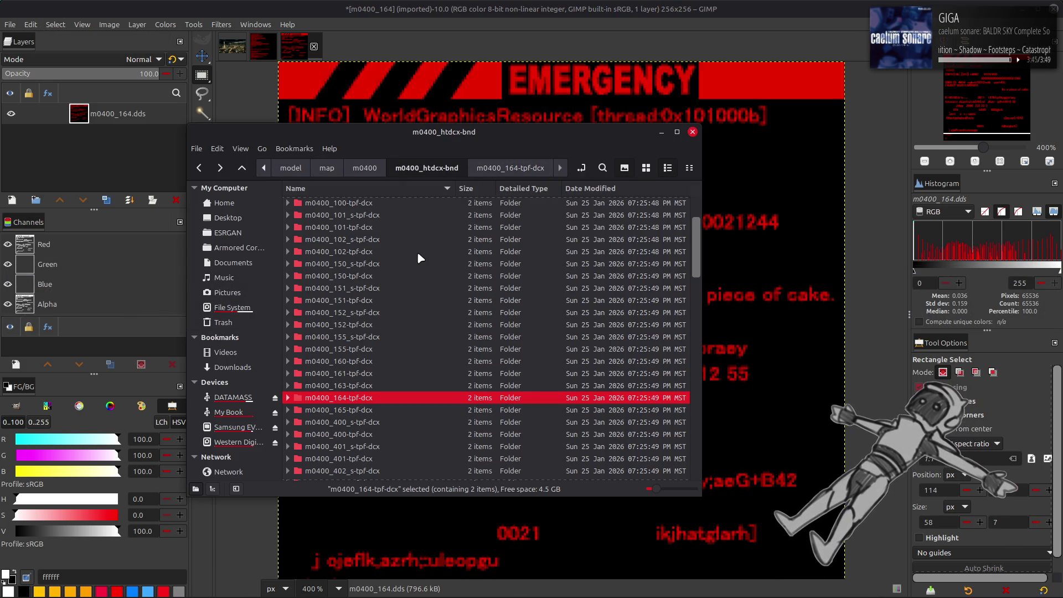
Step: Go up to the parent m0400 folder, select m0001.flv and glance at the GIMP texture
{"action": "key", "text": "alt+Up"}
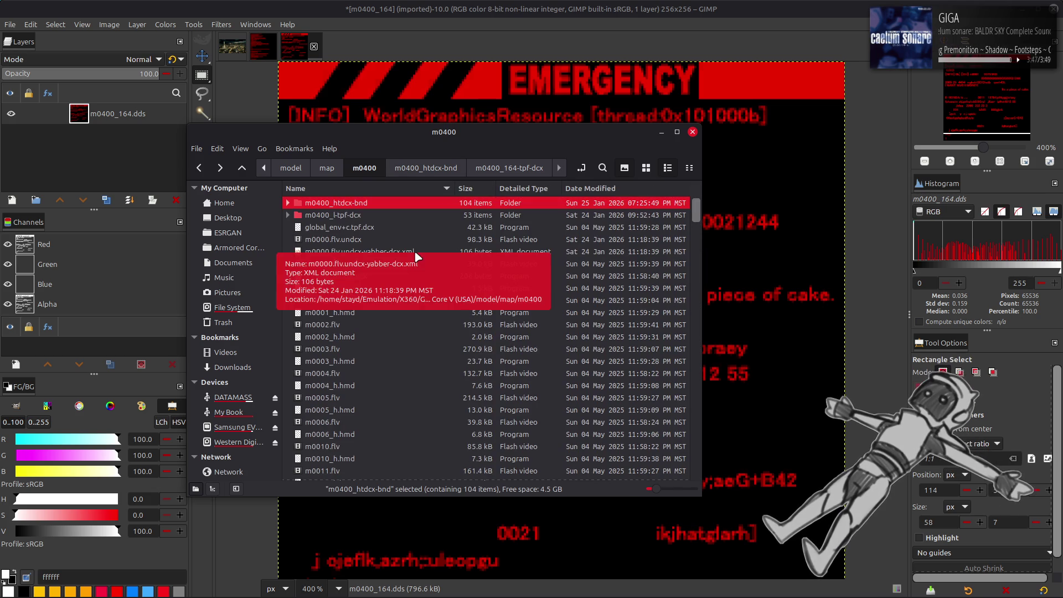
{"action": "left_click", "coordinate": [398, 302]}
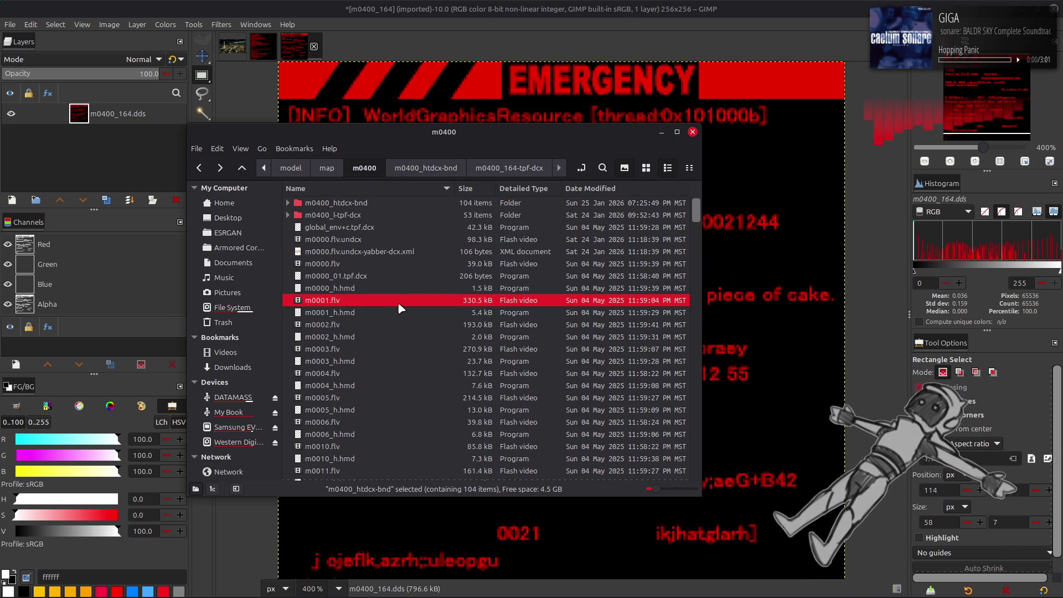
{"action": "key", "text": "alt+Tab"}
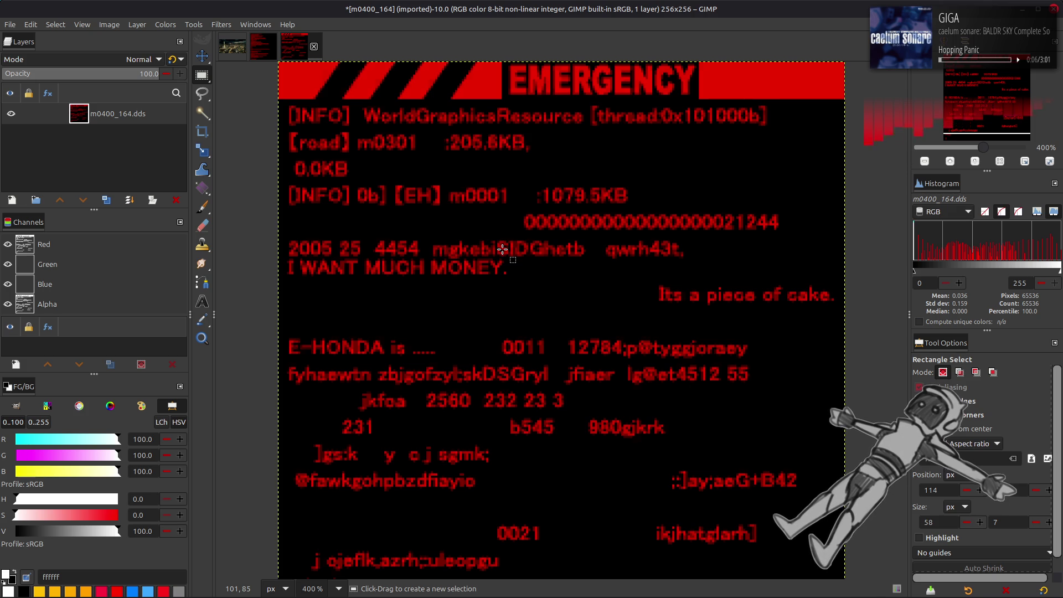
{"action": "key", "text": "m"}
{"action": "key", "text": "alt+Tab"}
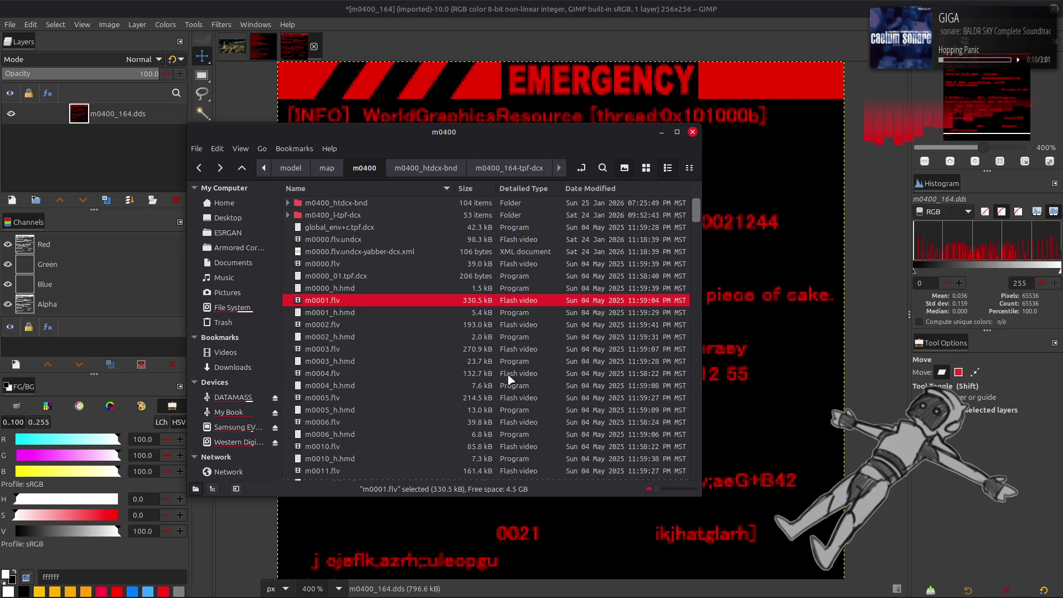
{"action": "key", "text": "alt+Tab"}
{"action": "key", "text": "alt+Tab"}
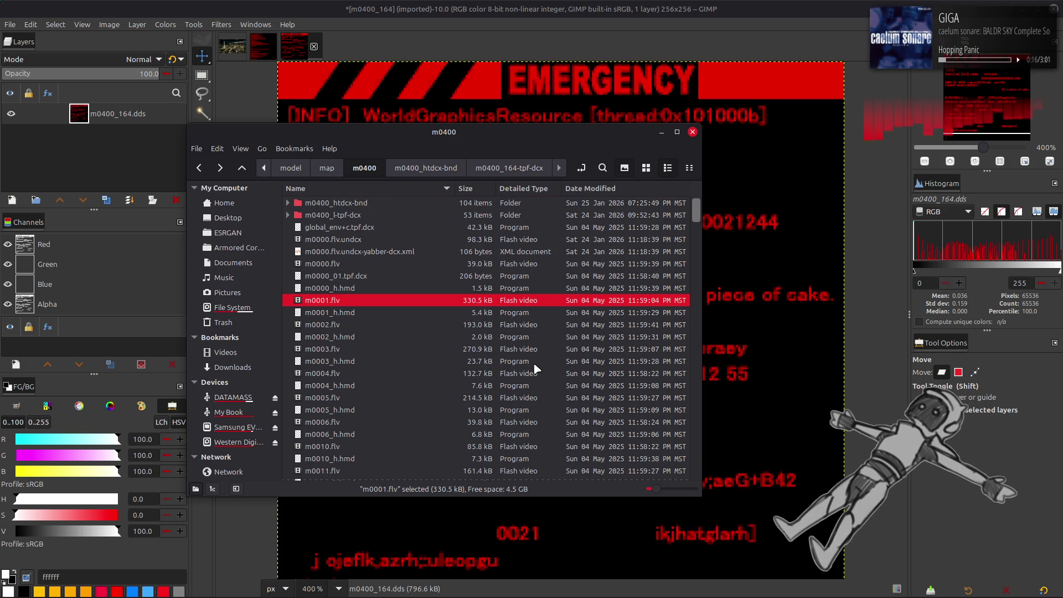
Step: Browse the m0400 file list, stepping the selection from m0019.flv up to m0012.flv
{"action": "scroll", "coordinate": [536, 368], "scroll_direction": "down", "scroll_amount": 10}
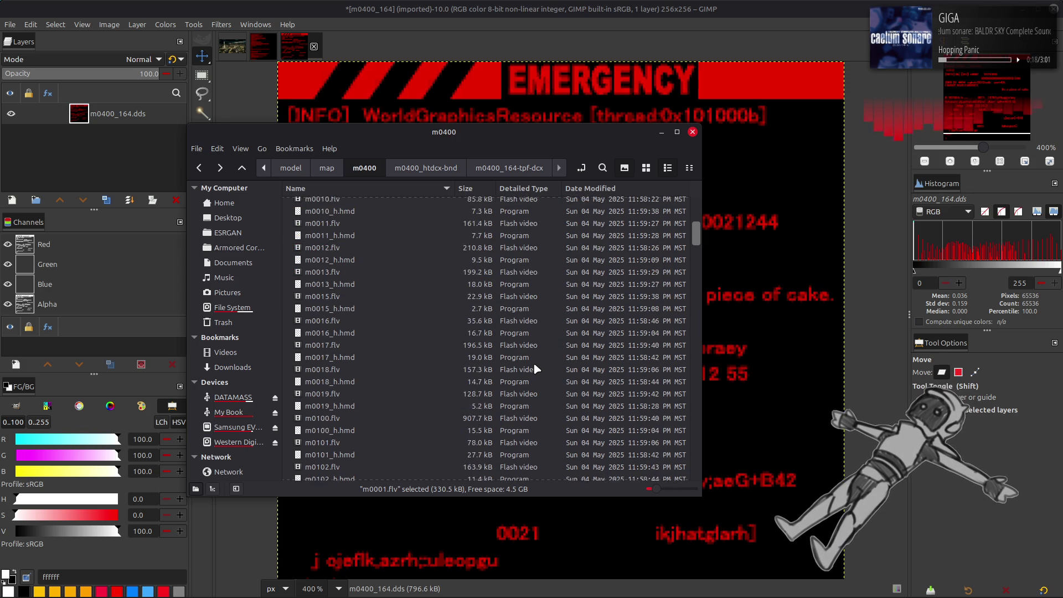
{"action": "scroll", "coordinate": [535, 368], "scroll_direction": "down", "scroll_amount": 5}
{"action": "scroll", "coordinate": [536, 368], "scroll_direction": "down", "scroll_amount": 5}
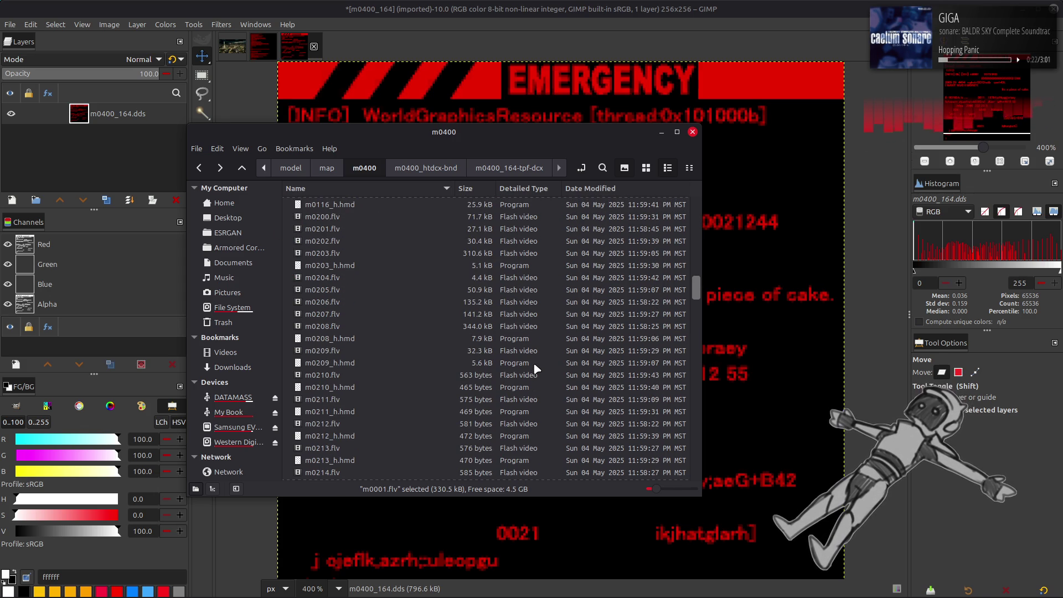
{"action": "scroll", "coordinate": [535, 369], "scroll_direction": "up", "scroll_amount": 20}
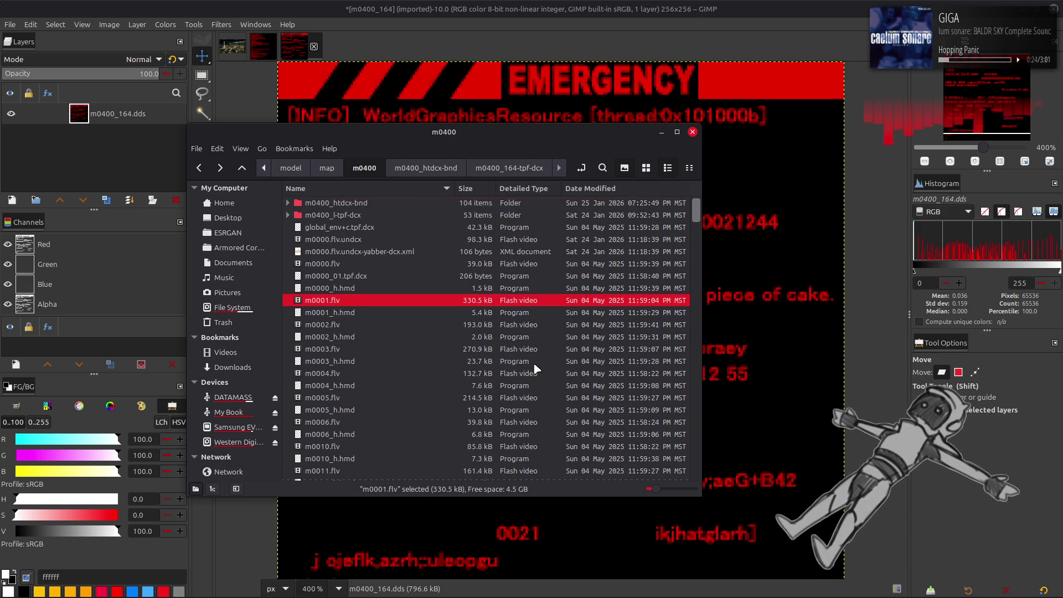
{"action": "scroll", "coordinate": [545, 367], "scroll_direction": "down", "scroll_amount": 5}
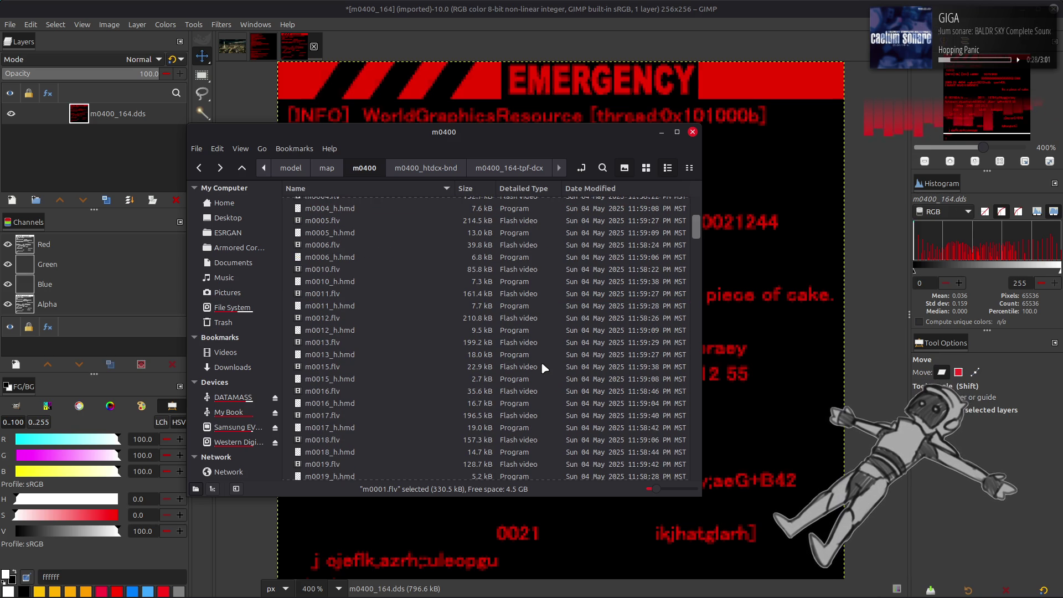
{"action": "scroll", "coordinate": [541, 365], "scroll_direction": "down", "scroll_amount": 1}
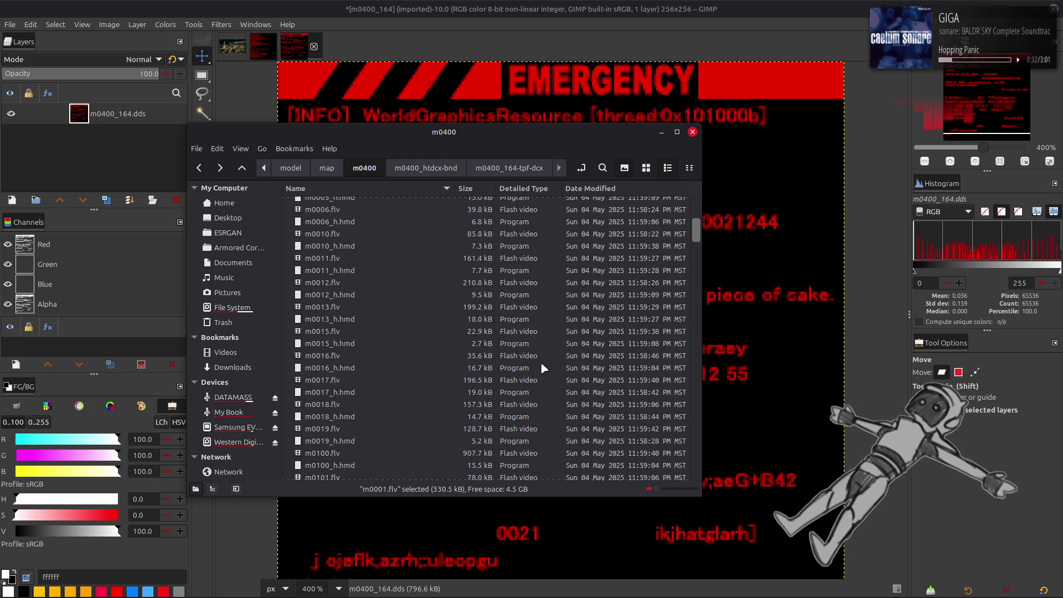
{"action": "left_click", "coordinate": [482, 430]}
{"action": "left_click", "coordinate": [486, 405]}
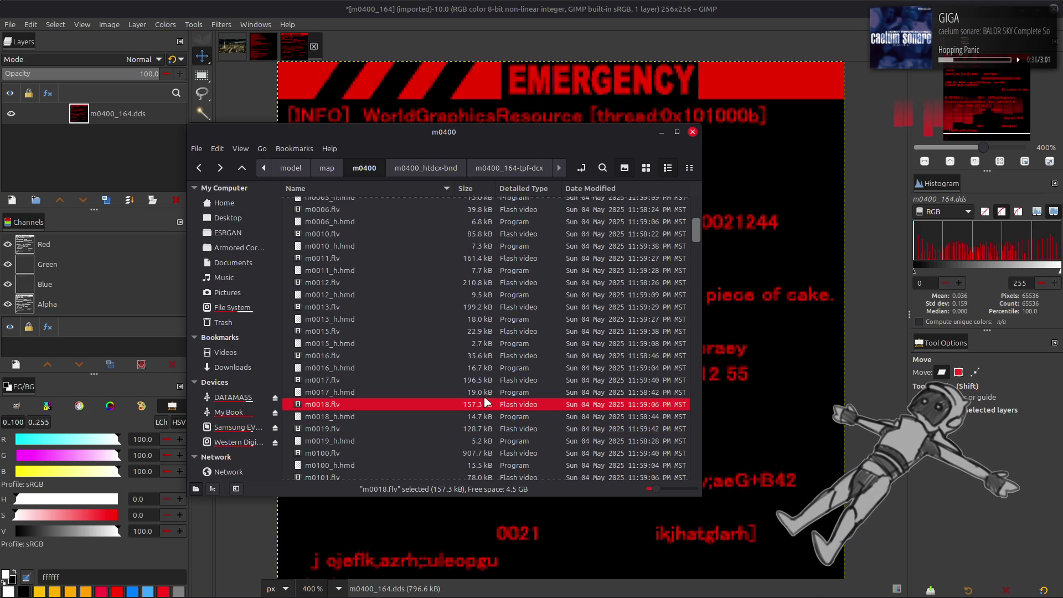
{"action": "left_click", "coordinate": [486, 382]}
{"action": "left_click", "coordinate": [486, 357]}
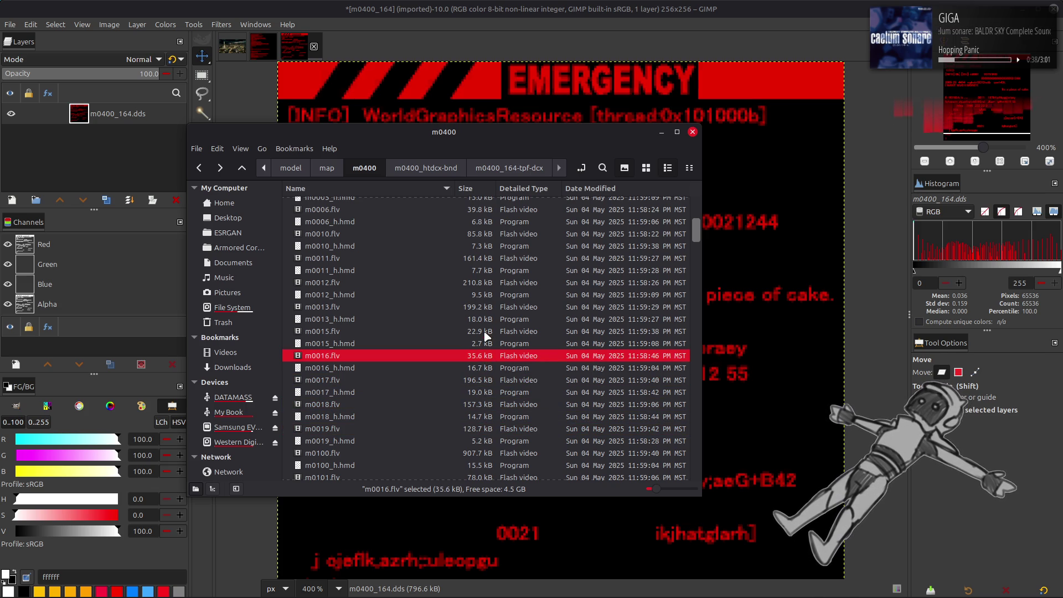
{"action": "left_click", "coordinate": [486, 333]}
{"action": "left_click", "coordinate": [480, 307]}
{"action": "left_click", "coordinate": [475, 285]}
{"action": "scroll", "coordinate": [480, 294], "scroll_direction": "up", "scroll_amount": 4}
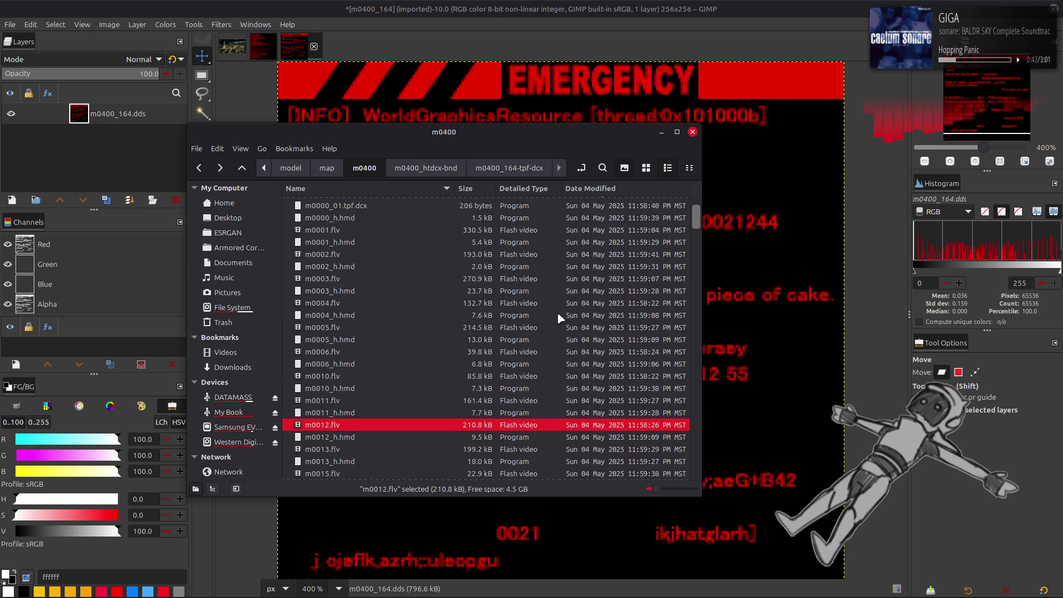
{"action": "scroll", "coordinate": [557, 311], "scroll_direction": "up", "scroll_amount": 2}
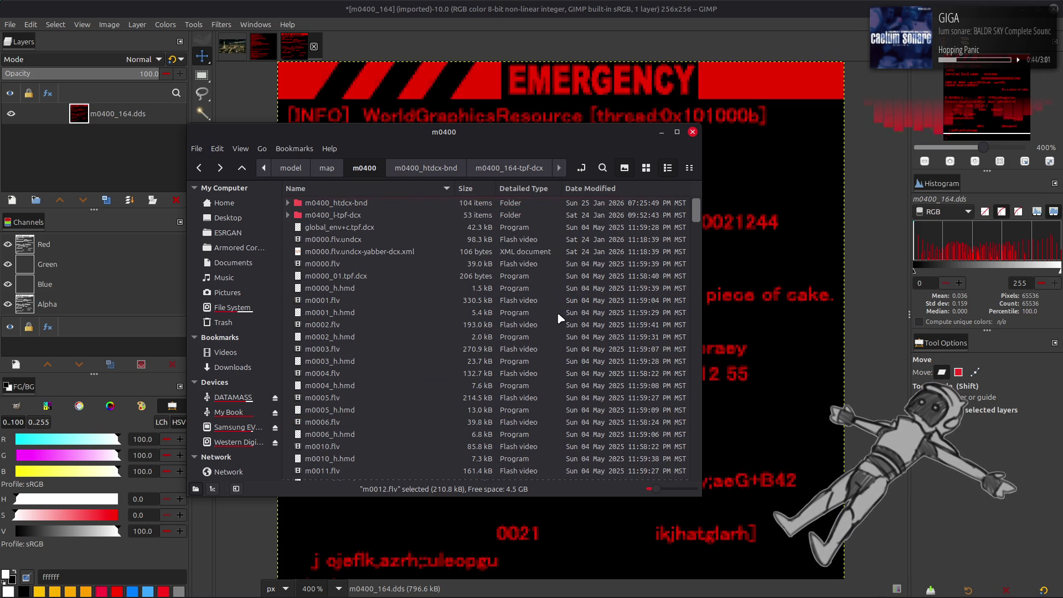
Step: View the properties of m0301_h.hmd, then close them
{"action": "left_click", "coordinate": [525, 16]}
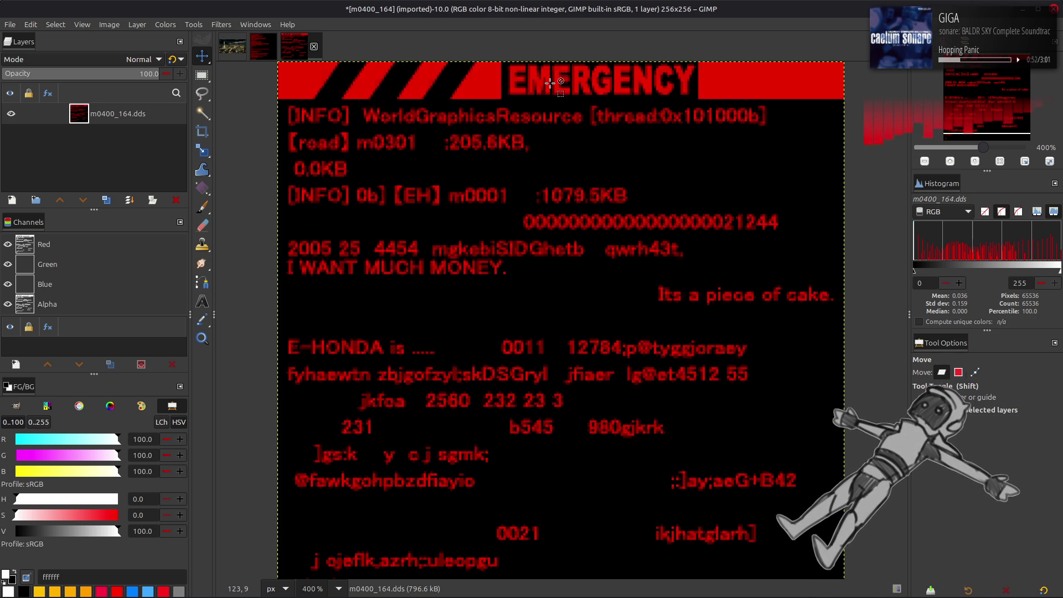
{"action": "key", "text": "alt+Tab"}
{"action": "scroll", "coordinate": [480, 310], "scroll_direction": "down", "scroll_amount": 1}
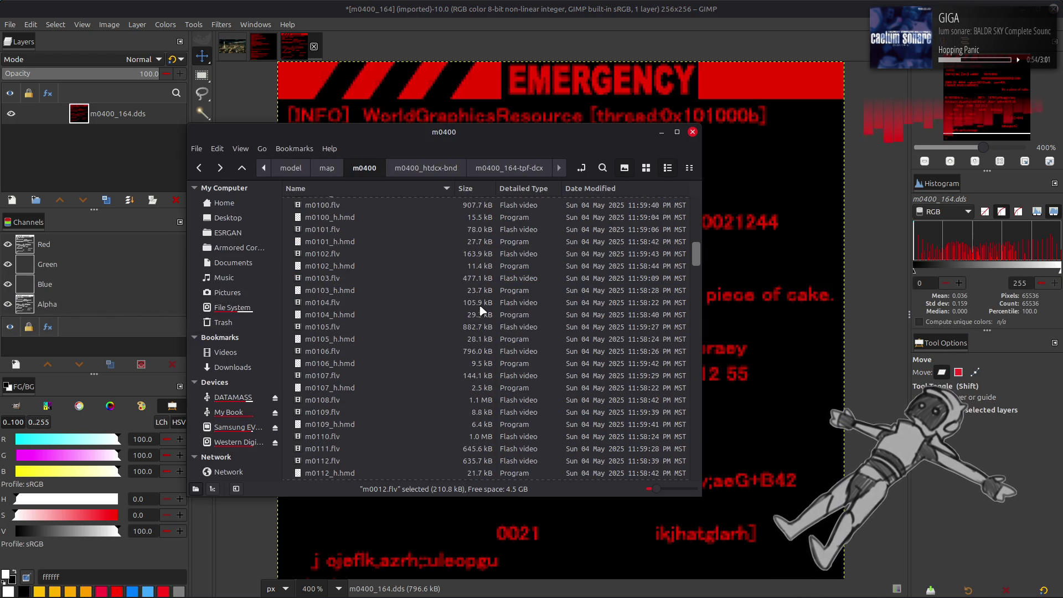
{"action": "scroll", "coordinate": [480, 310], "scroll_direction": "down", "scroll_amount": 15}
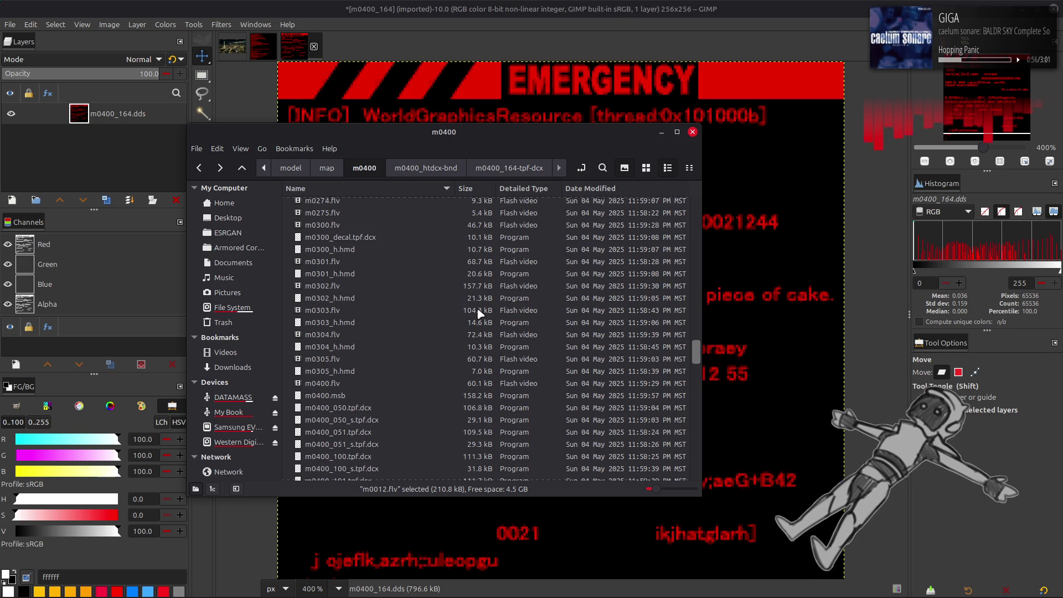
{"action": "right_click", "coordinate": [453, 274]}
{"action": "left_click", "coordinate": [489, 459]}
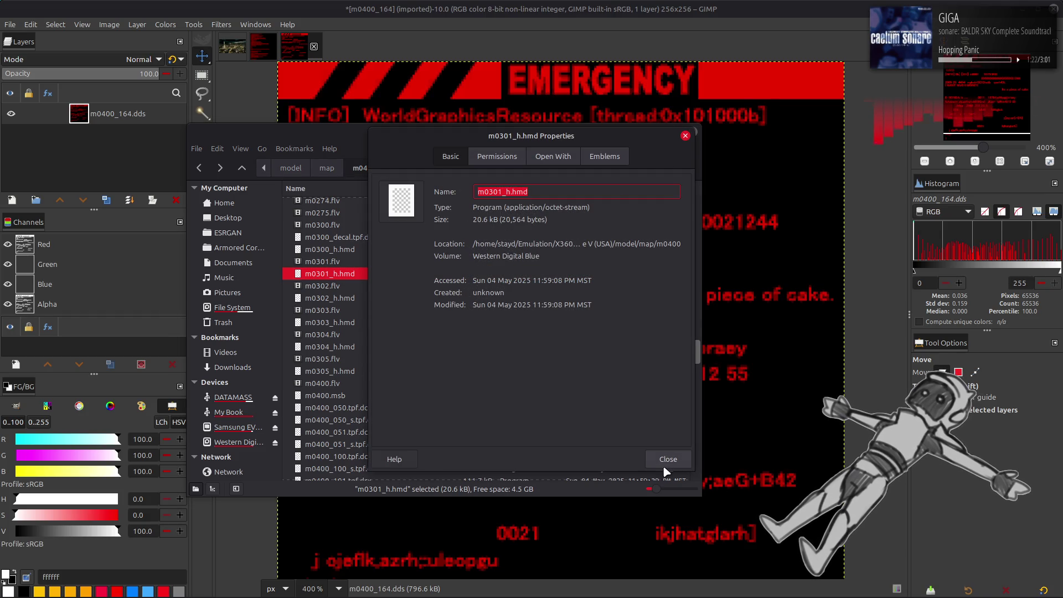
{"action": "left_click", "coordinate": [667, 460]}
Step: Compare the GIMP texture with the file listing and select m0001_h.hmd
{"action": "left_click", "coordinate": [475, 5]}
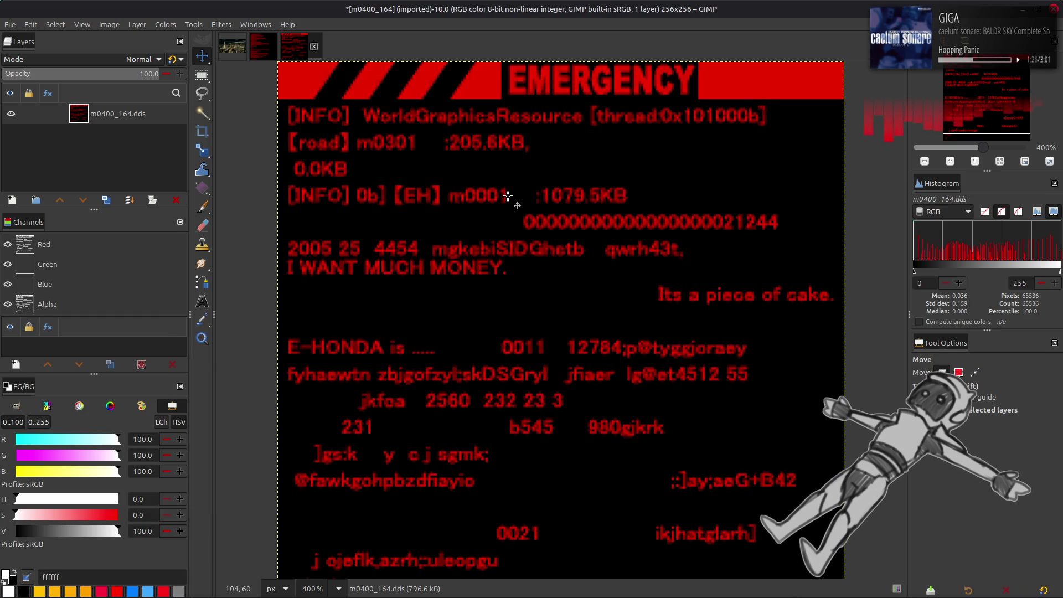
{"action": "key", "text": "alt+Tab"}
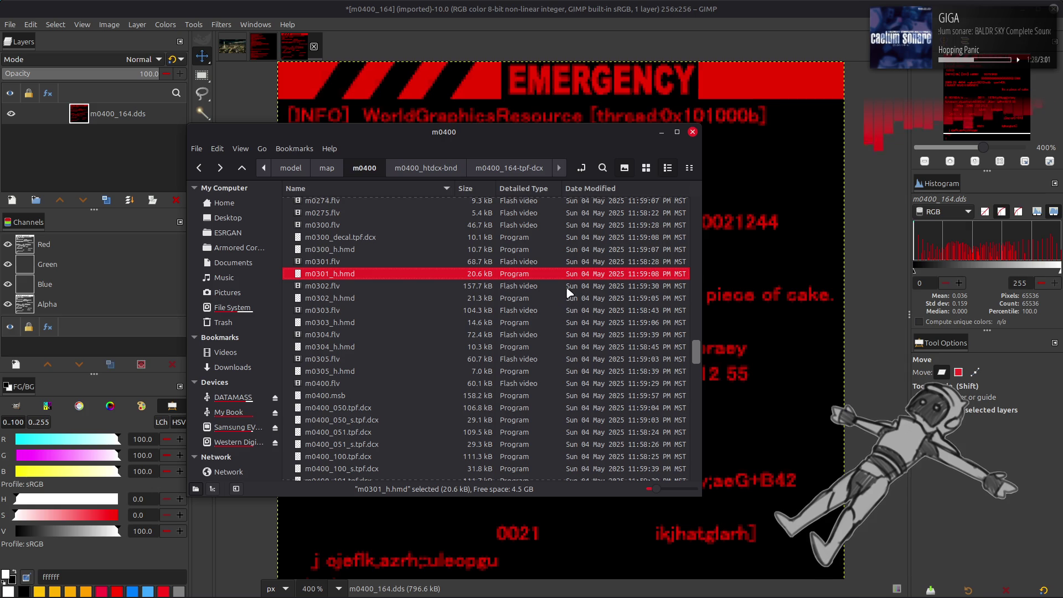
{"action": "key", "text": "alt+Tab"}
{"action": "key", "text": "alt+Tab"}
{"action": "scroll", "coordinate": [567, 294], "scroll_direction": "up", "scroll_amount": 4}
{"action": "scroll", "coordinate": [567, 293], "scroll_direction": "up", "scroll_amount": 20}
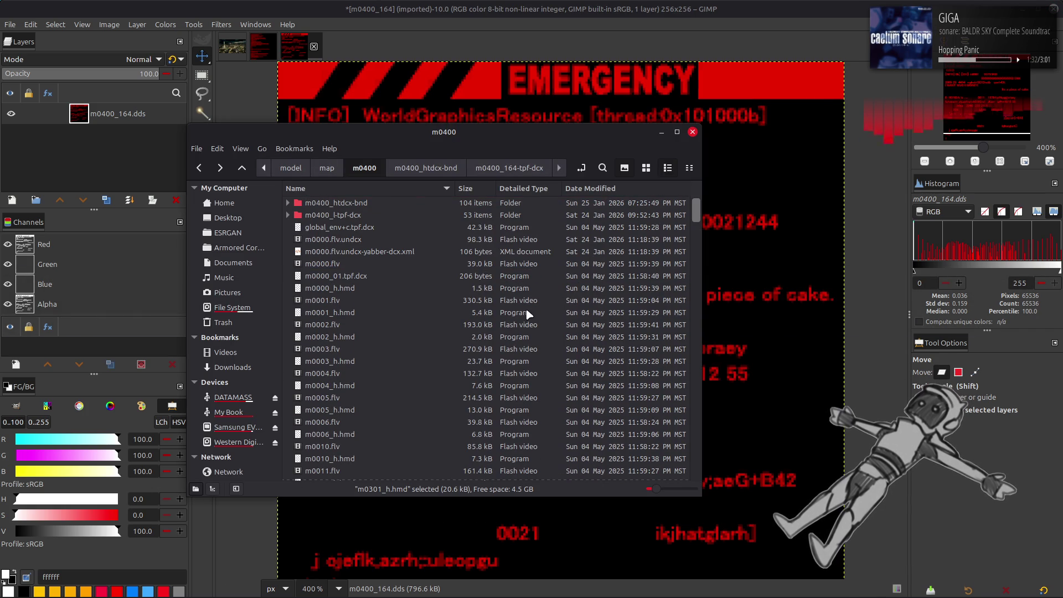
{"action": "left_click", "coordinate": [498, 313]}
{"action": "key", "text": "alt+Tab"}
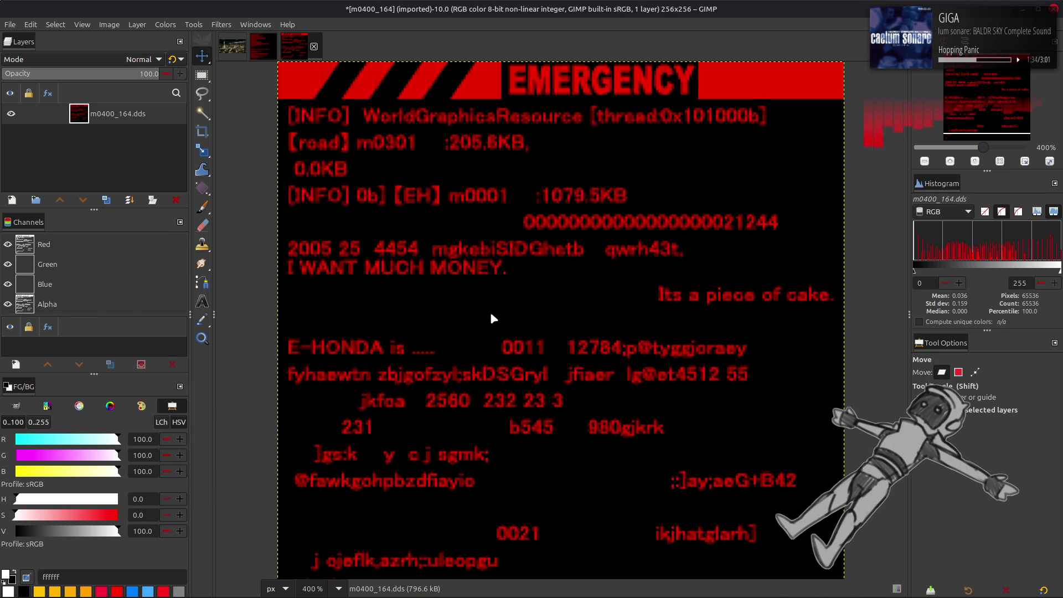
{"action": "key", "text": "alt+Tab"}
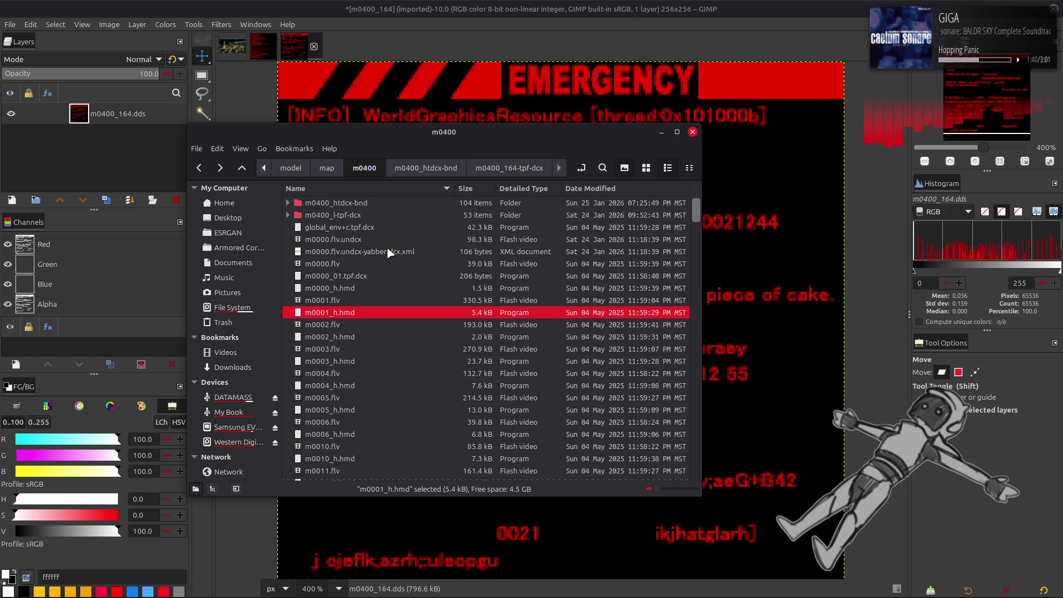
Step: Open the m0400_htdcx-bnd folder and peek into m0000_01-tpf-dcx in icon view
{"action": "left_click", "coordinate": [366, 205]}
{"action": "double_click", "coordinate": [365, 204]}
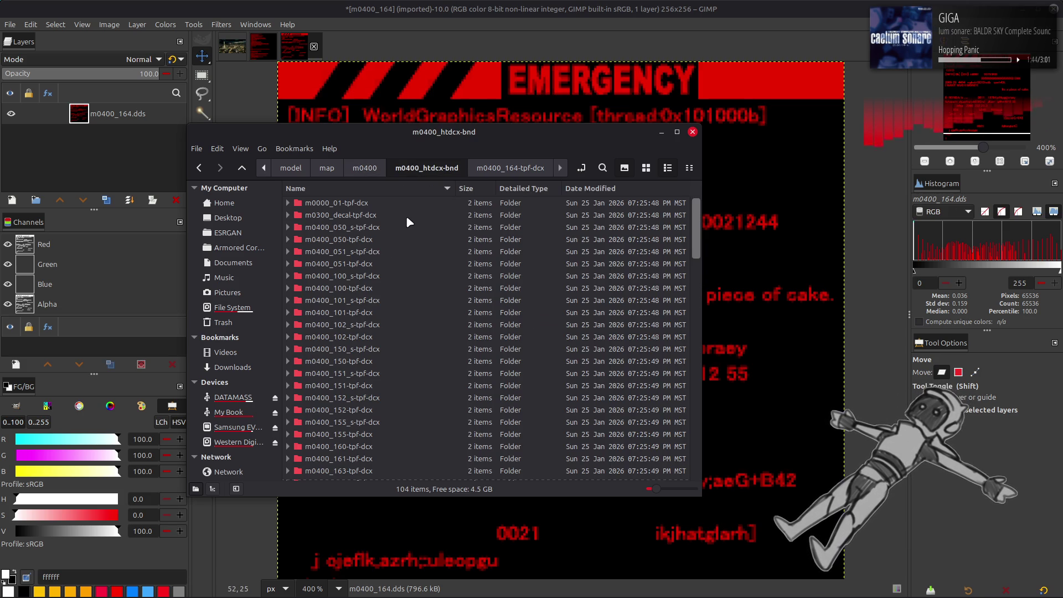
{"action": "double_click", "coordinate": [396, 201]}
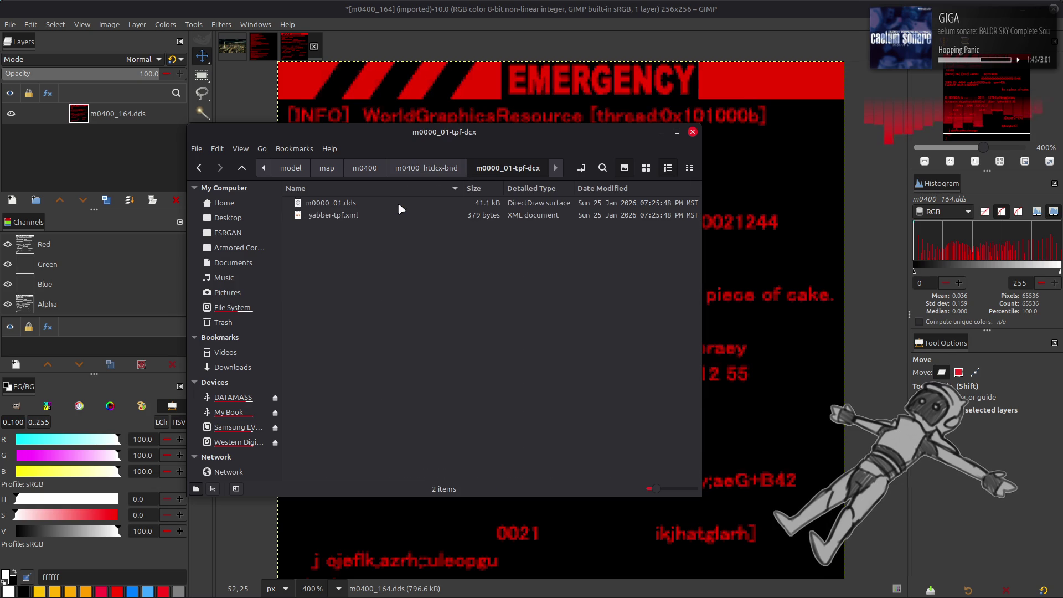
{"action": "left_click", "coordinate": [652, 167]}
{"action": "key", "text": "BackSpace"}
{"action": "left_click", "coordinate": [511, 56]}
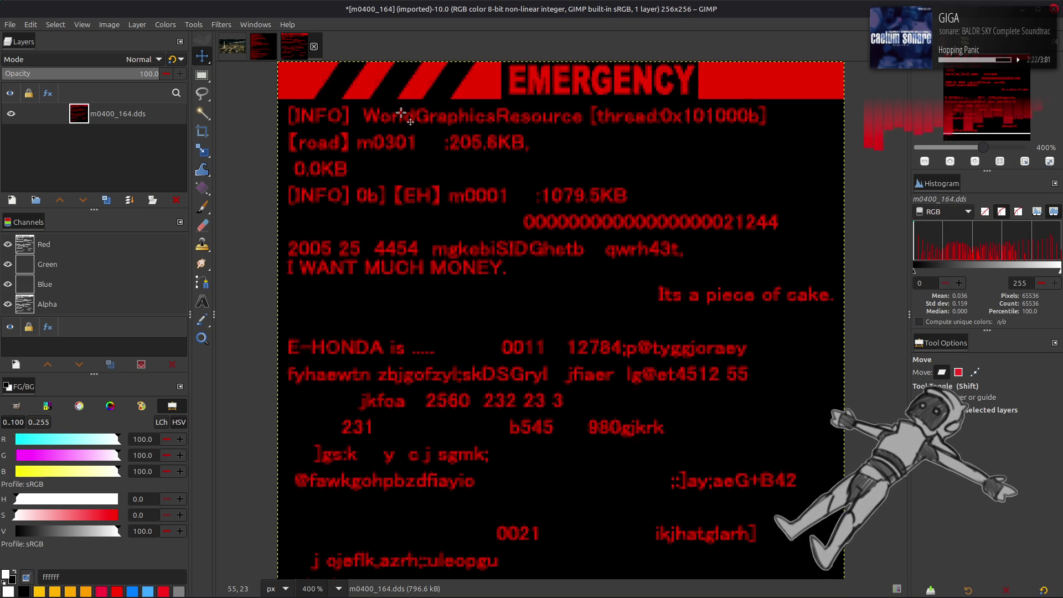
Step: Enter m0400_165-tpf-dcx in icon view and open m0400_165.dds with GIMP
{"action": "key", "text": "alt+Tab"}
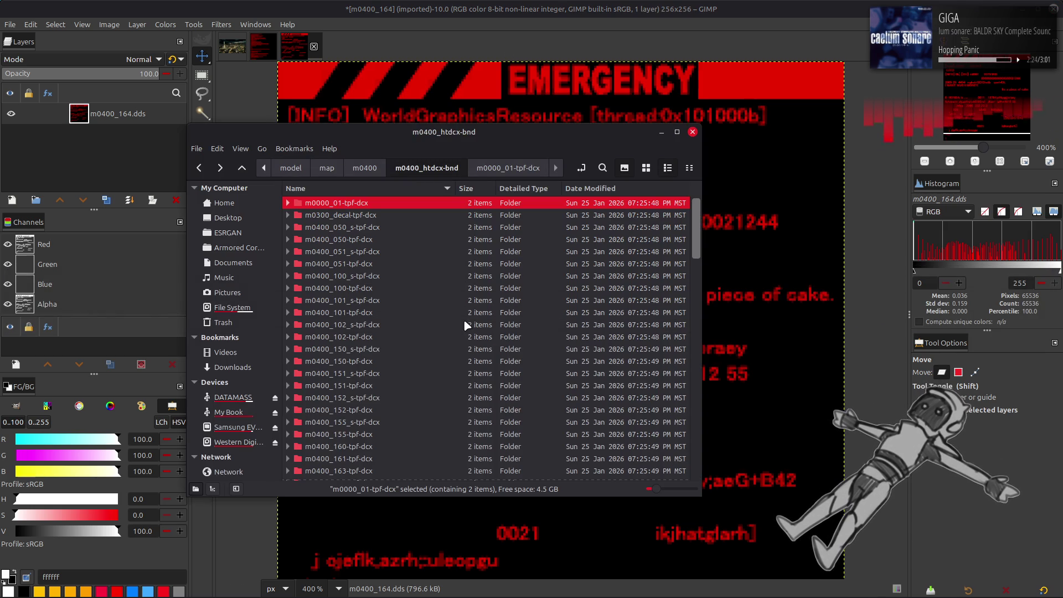
{"action": "key", "text": "Return"}
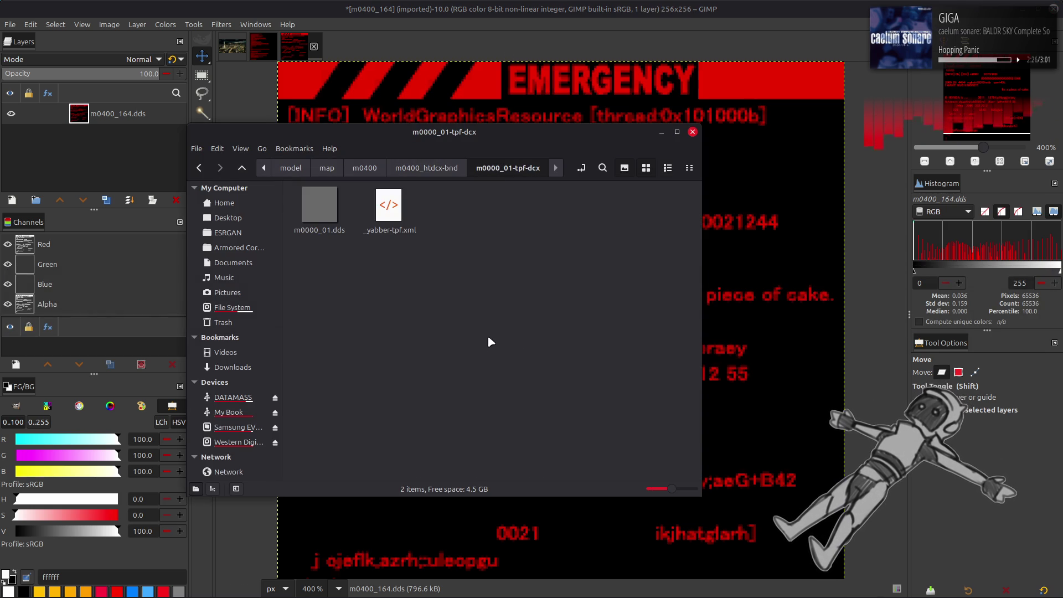
{"action": "key", "text": "alt+Left"}
{"action": "scroll", "coordinate": [371, 440], "scroll_direction": "down", "scroll_amount": 1}
{"action": "double_click", "coordinate": [361, 460]}
{"action": "left_click", "coordinate": [646, 168]}
{"action": "left_click", "coordinate": [321, 205]}
{"action": "right_click", "coordinate": [334, 200]}
{"action": "left_click", "coordinate": [363, 212]}
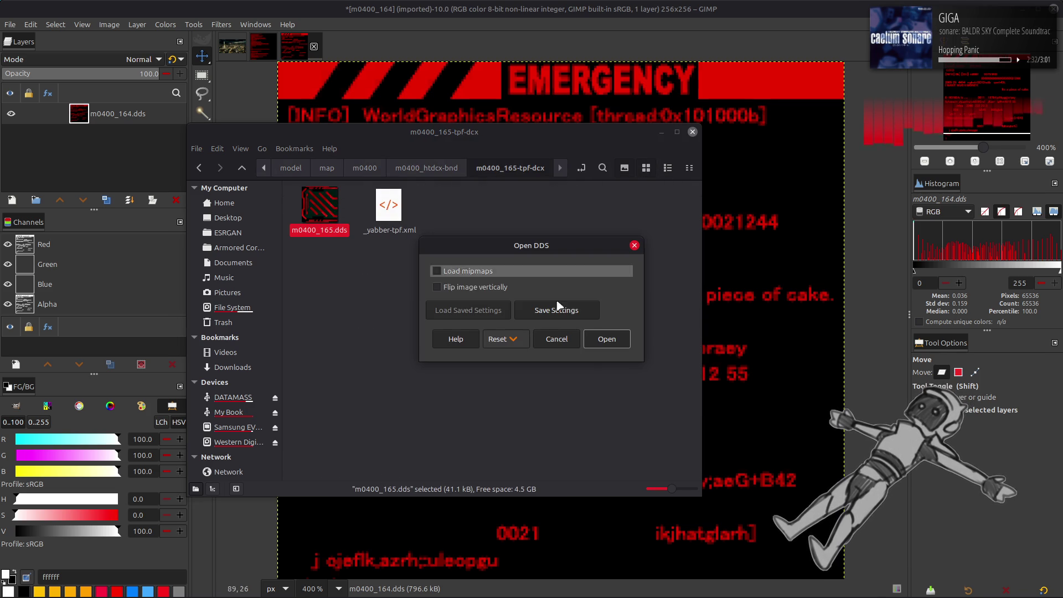
Step: Import m0400_165.dds without mipmaps, zoom in to 400% on its red stripes, then close it
{"action": "left_click", "coordinate": [606, 340]}
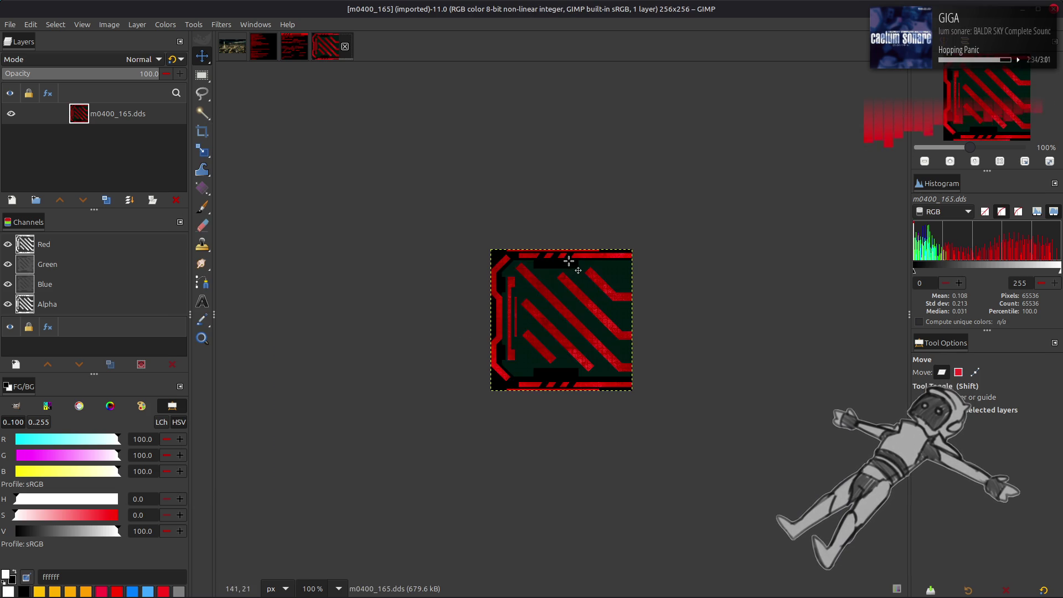
{"action": "key", "text": "2"}
{"action": "key", "text": "3"}
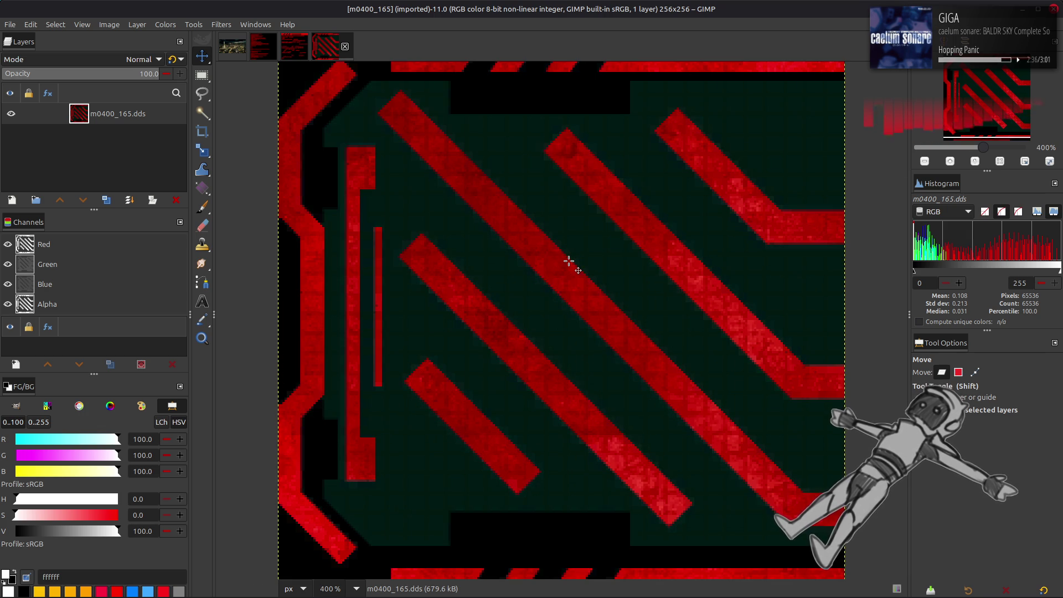
{"action": "left_click", "coordinate": [344, 48]}
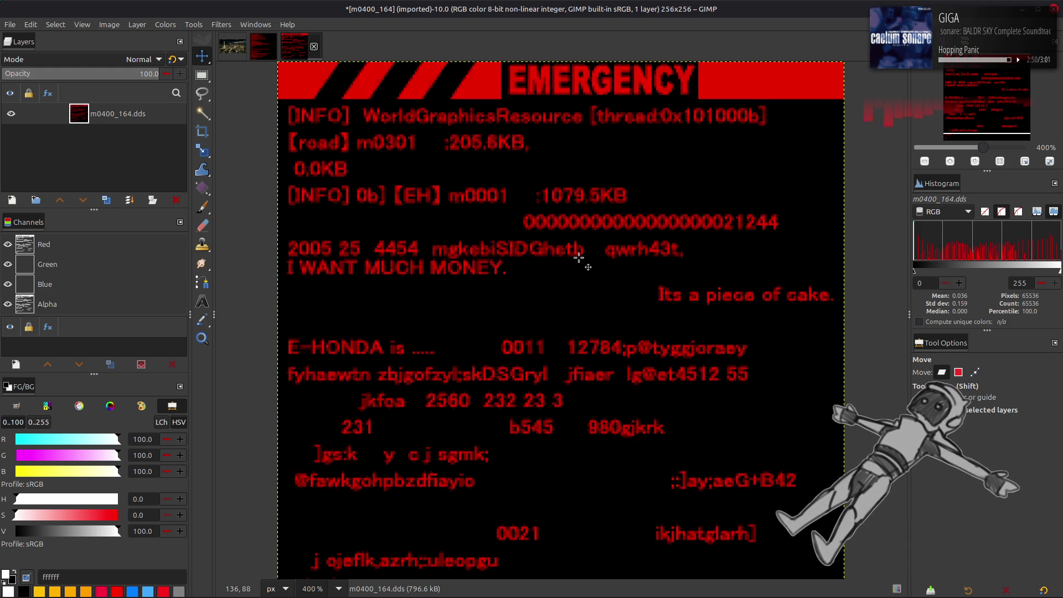
{"action": "key", "text": "alt+Tab"}
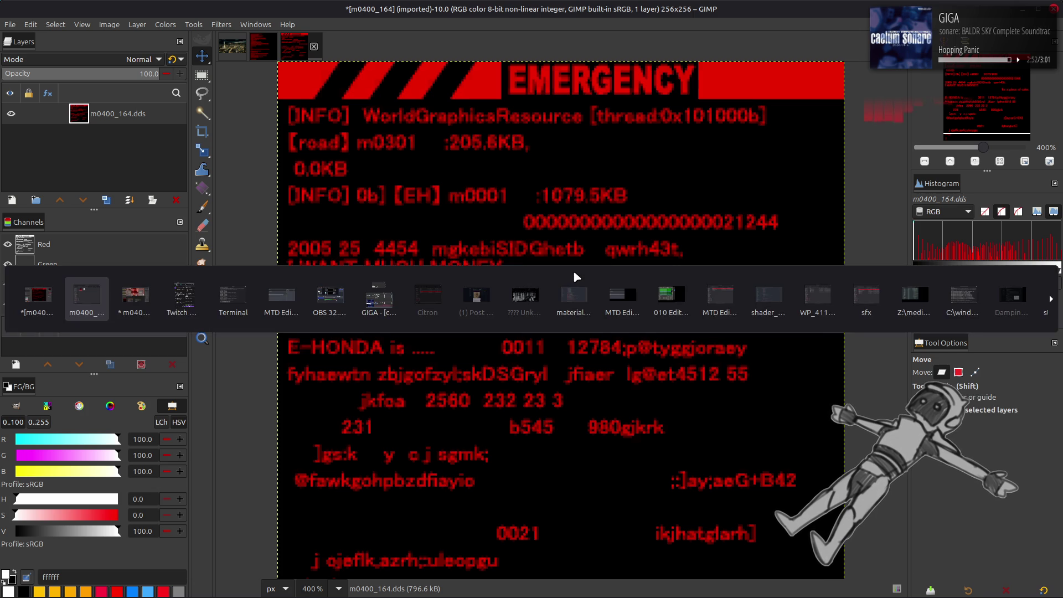
Step: Replace move2's shader nodes with copies of move's Transparent BSDF, Add Shader and Emission nodes
{"action": "key", "text": "alt+Tab"}
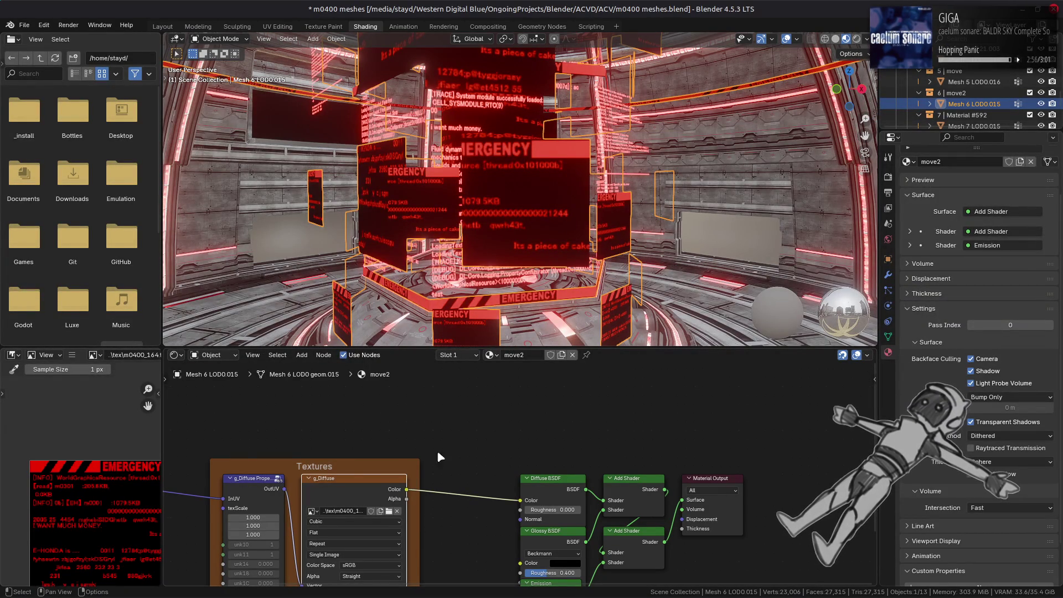
{"action": "left_click", "coordinate": [623, 330]}
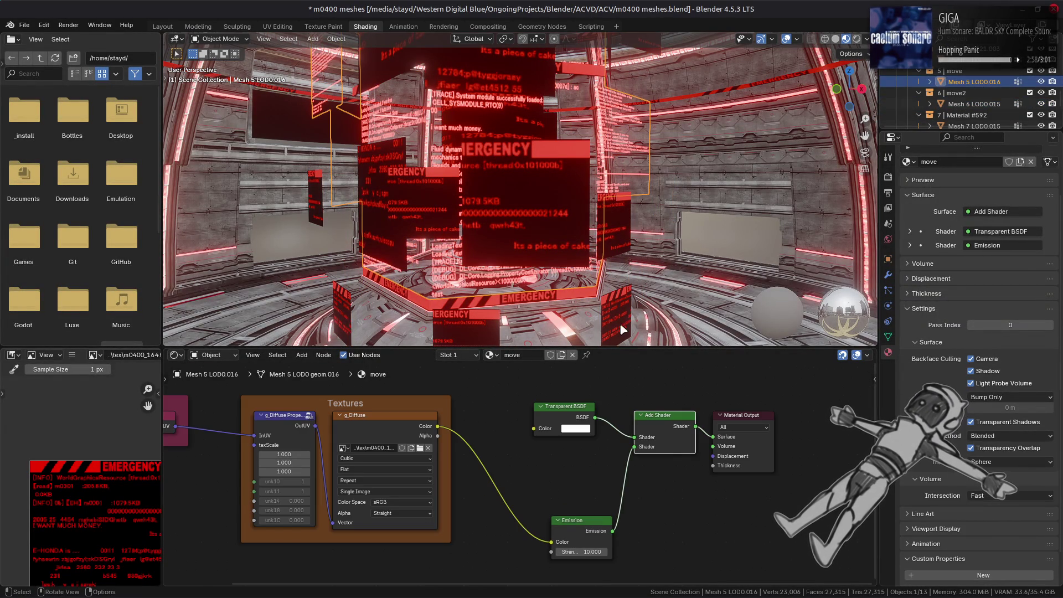
{"action": "right_click", "coordinate": [656, 419]}
{"action": "key", "text": "Escape"}
{"action": "key", "text": "ctrl+z"}
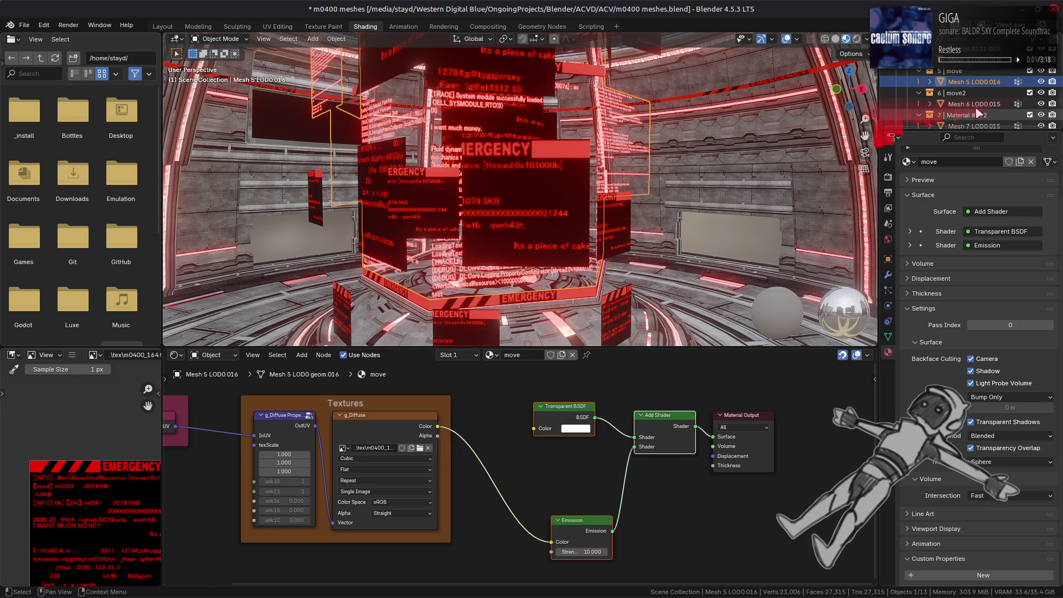
{"action": "mouse_move", "coordinate": [556, 459]}
{"action": "left_mouse_down"}
{"action": "mouse_move", "coordinate": [609, 581]}
{"action": "mouse_move", "coordinate": [653, 579]}
{"action": "mouse_move", "coordinate": [648, 560]}
{"action": "left_mouse_up"}
{"action": "key", "text": "x"}
{"action": "right_click", "coordinate": [567, 477]}
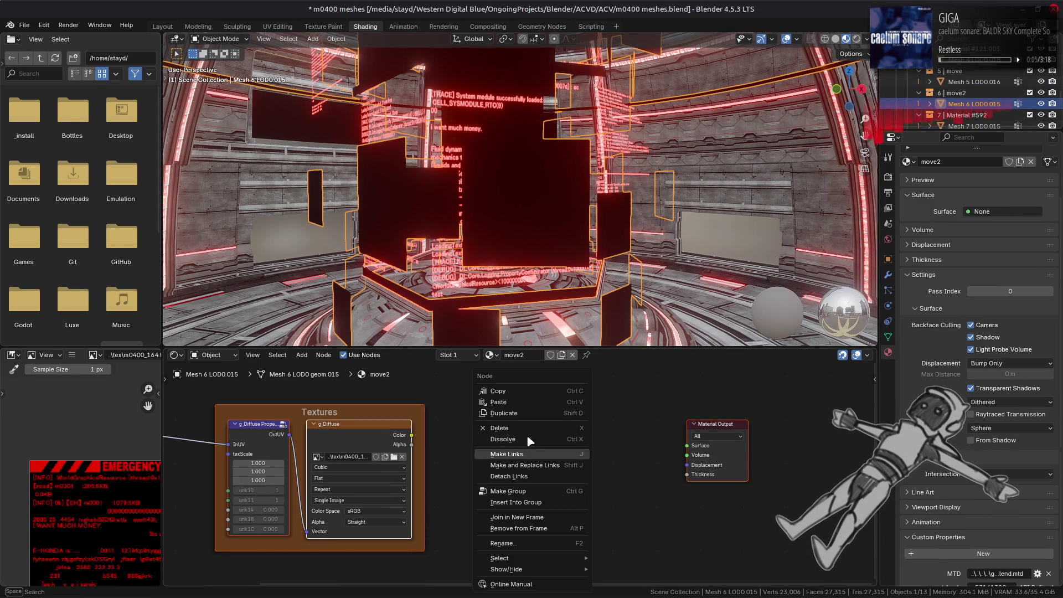
{"action": "left_click", "coordinate": [517, 403]}
Step: Wire texture colour into Emission and Add Shader into Surface, and set Blended rendering
{"action": "left_click_drag", "start_coordinate": [412, 435], "coordinate": [525, 551]}
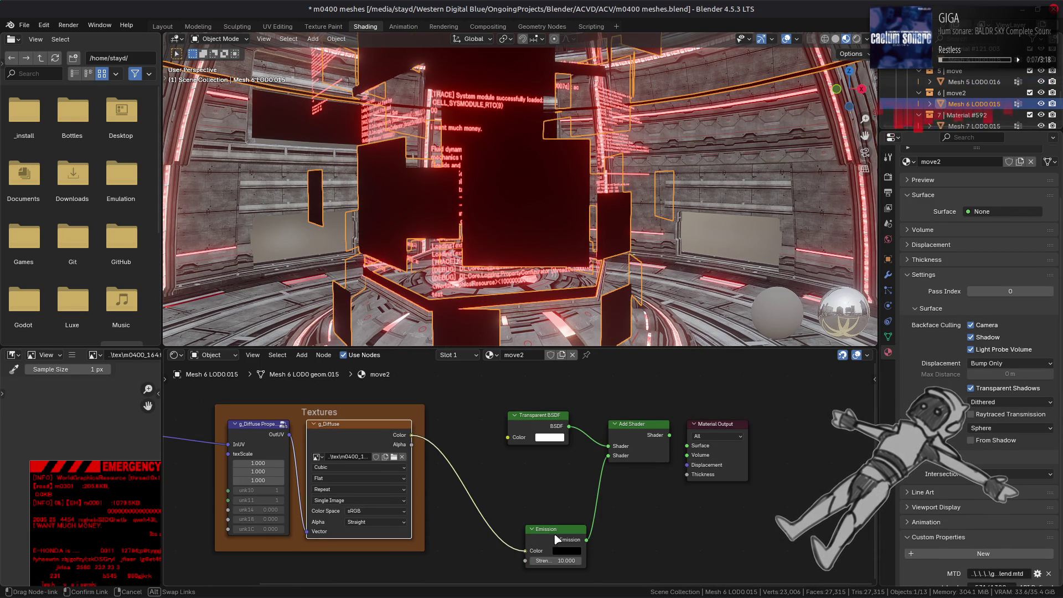
{"action": "left_click_drag", "start_coordinate": [669, 435], "coordinate": [687, 446]}
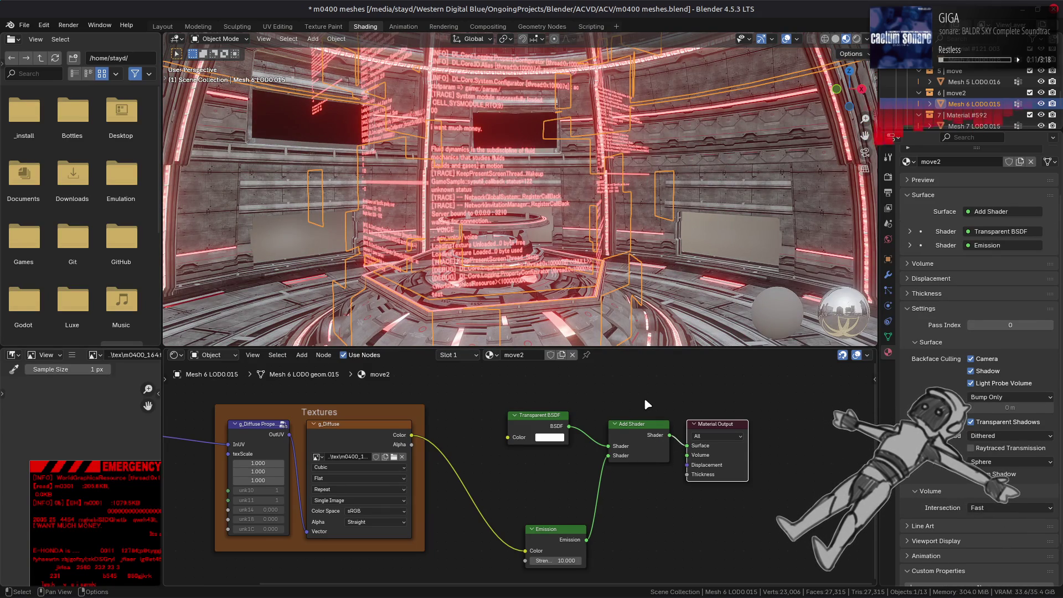
{"action": "left_click", "coordinate": [1010, 436]}
{"action": "left_click", "coordinate": [996, 448]}
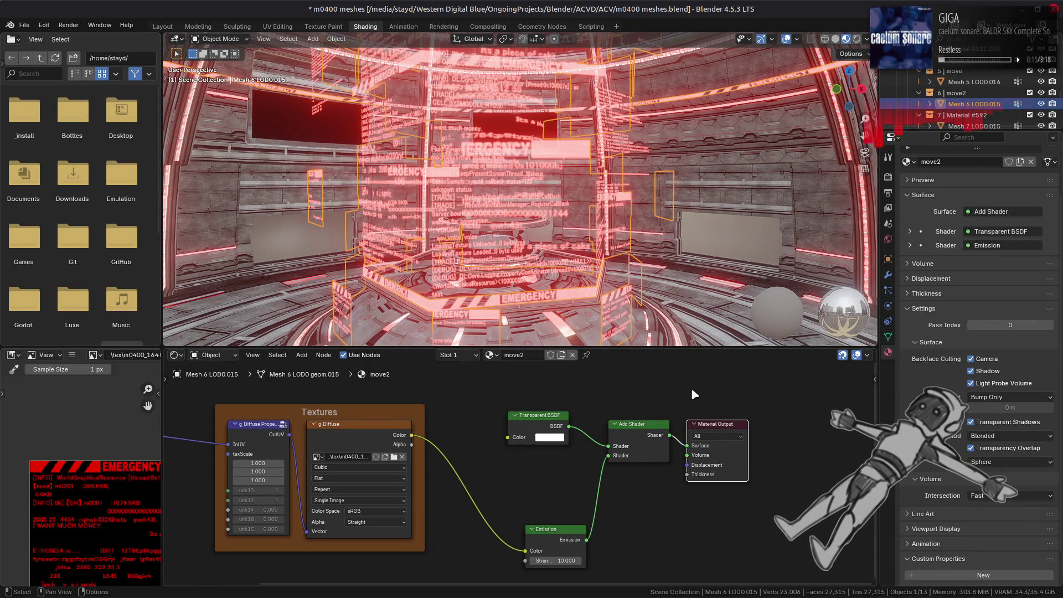
Step: Test camera backface culling on the move materials, leaving it on, then select Mesh 7 LOD0.015
{"action": "left_click", "coordinate": [928, 64]}
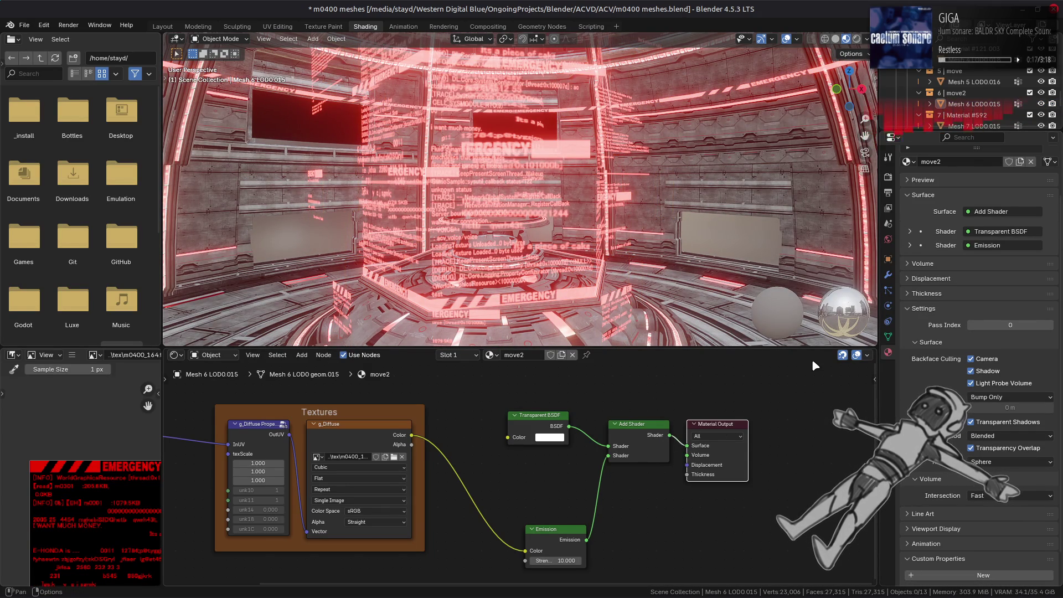
{"action": "left_click", "coordinate": [971, 359]}
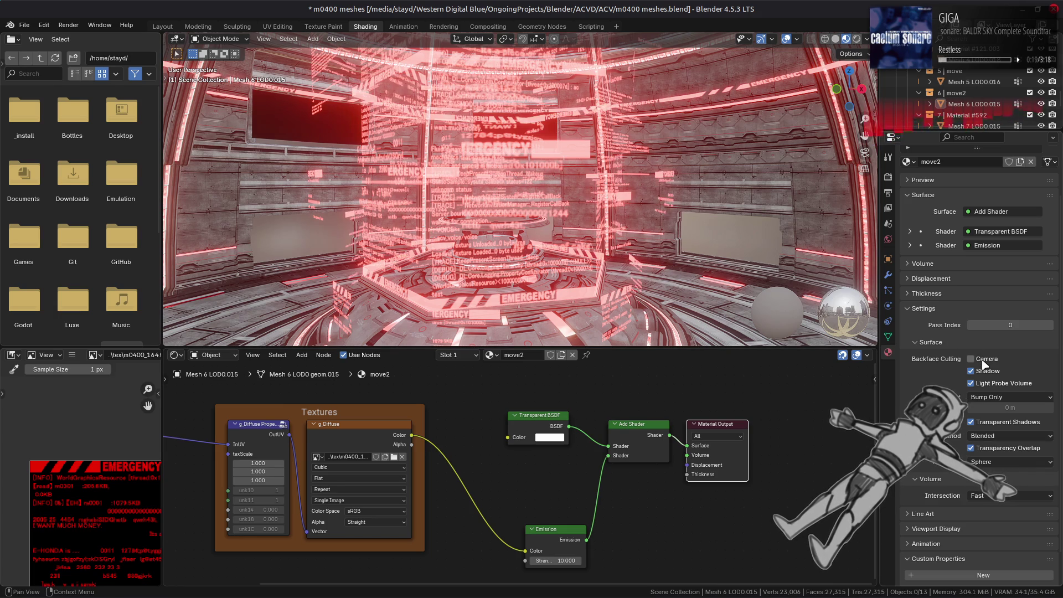
{"action": "mouse_move", "coordinate": [642, 261]}
{"action": "middle_mouse_down"}
{"action": "mouse_move", "coordinate": [655, 263]}
{"action": "mouse_move", "coordinate": [609, 197]}
{"action": "middle_mouse_up"}
{"action": "key", "text": "ctrl+z"}
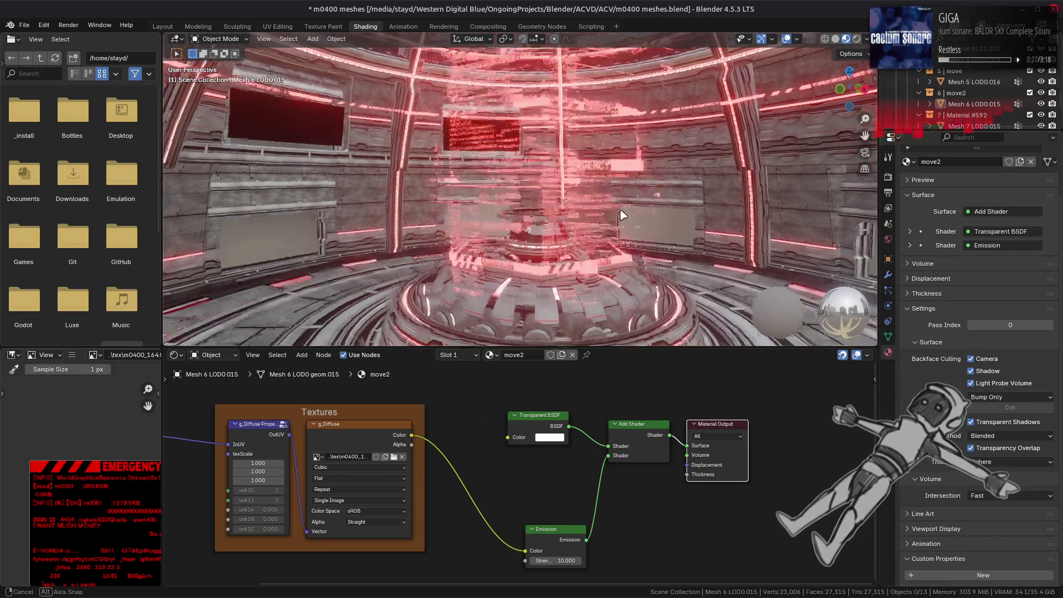
{"action": "left_click", "coordinate": [982, 360]}
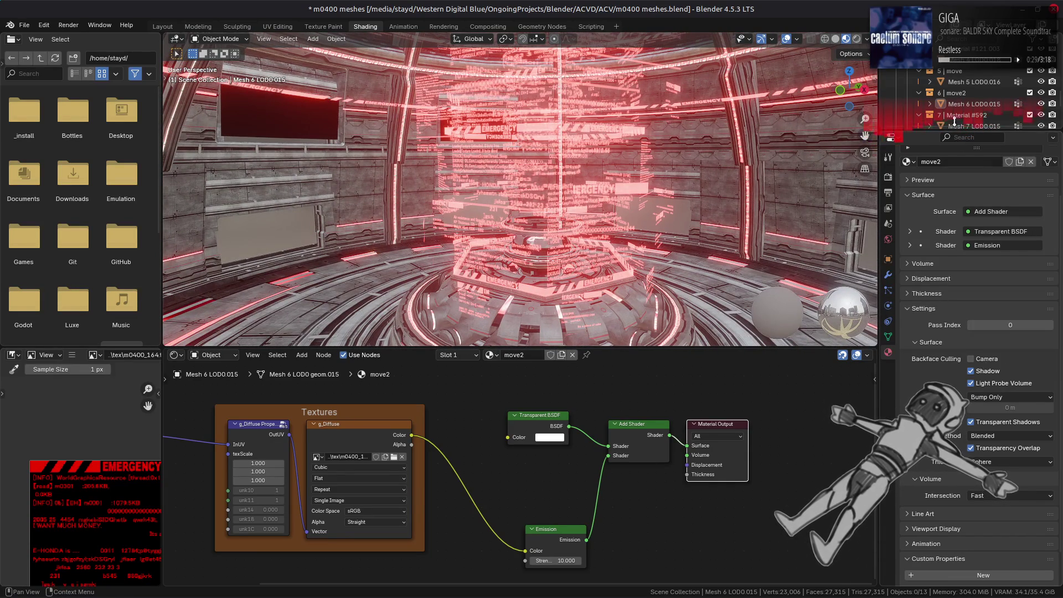
{"action": "left_click", "coordinate": [974, 81]}
{"action": "mouse_move", "coordinate": [688, 201]}
{"action": "middle_mouse_down"}
{"action": "mouse_move", "coordinate": [570, 177]}
{"action": "mouse_move", "coordinate": [505, 187]}
{"action": "middle_mouse_up"}
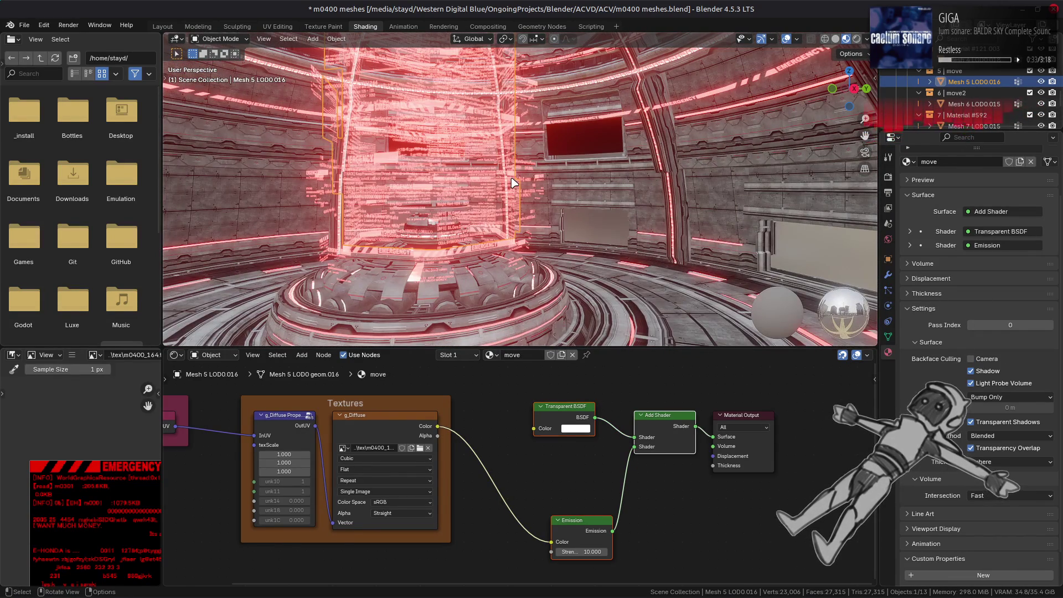
{"action": "middle_click_drag", "start_coordinate": [510, 177], "coordinate": [603, 210]}
{"action": "left_click", "coordinate": [981, 359]}
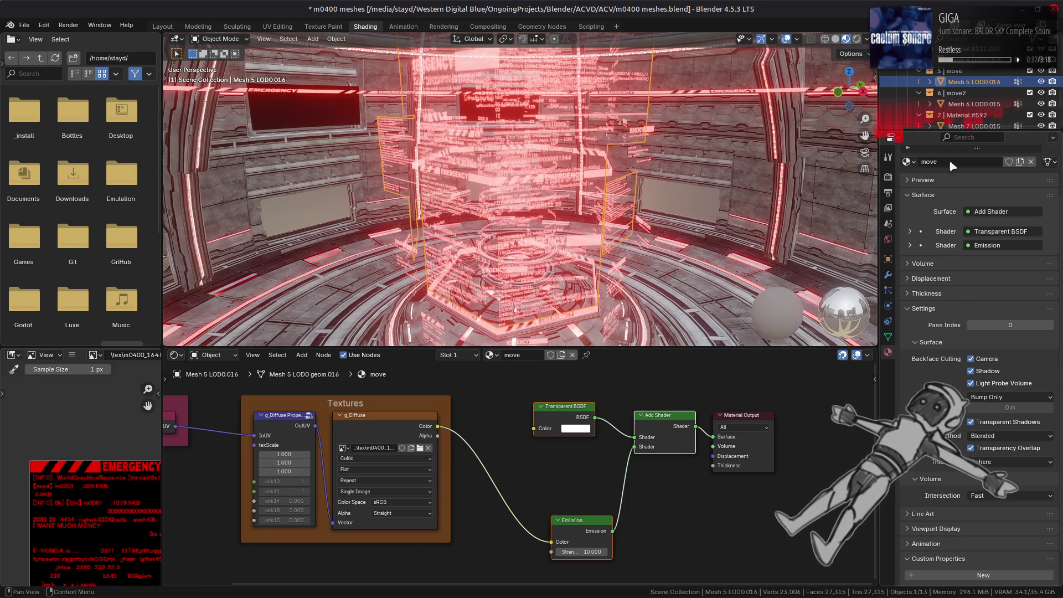
{"action": "left_click", "coordinate": [967, 105]}
{"action": "scroll", "coordinate": [967, 105], "scroll_direction": "down", "scroll_amount": 1}
{"action": "left_click", "coordinate": [967, 105]}
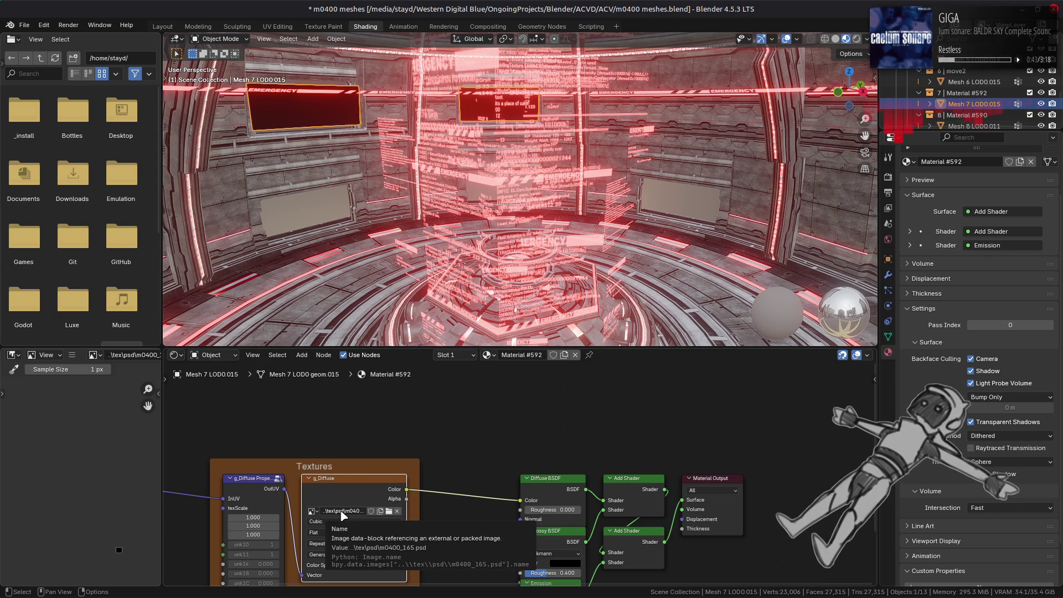
Step: Swap Material #592's image texture for m0400_165.dds from the m0400_165-tpf-dcx folder
{"action": "mouse_move", "coordinate": [116, 381]}
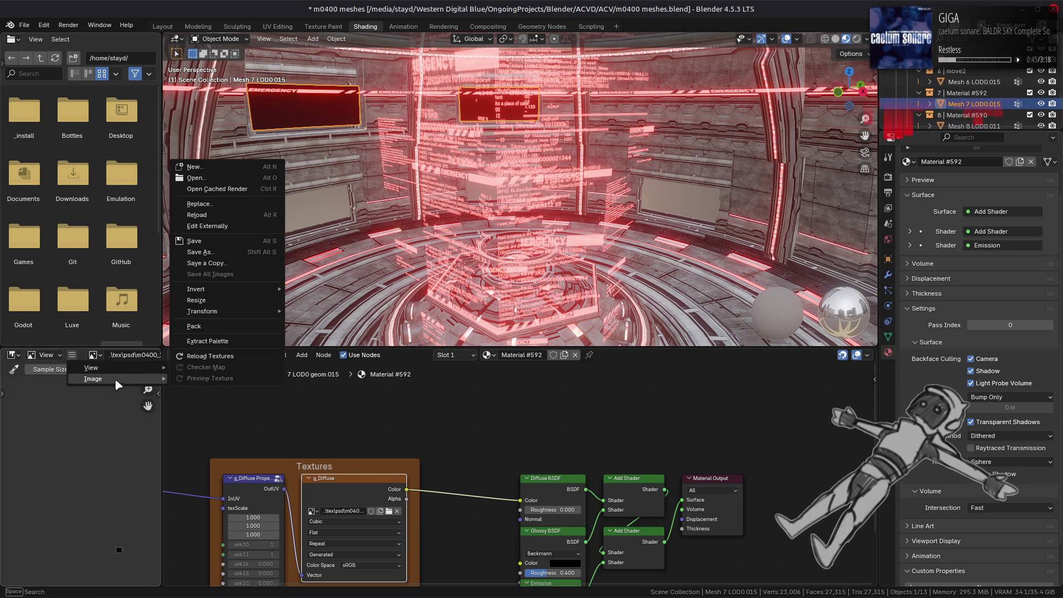
{"action": "left_click", "coordinate": [202, 203]}
{"action": "left_click", "coordinate": [296, 377]}
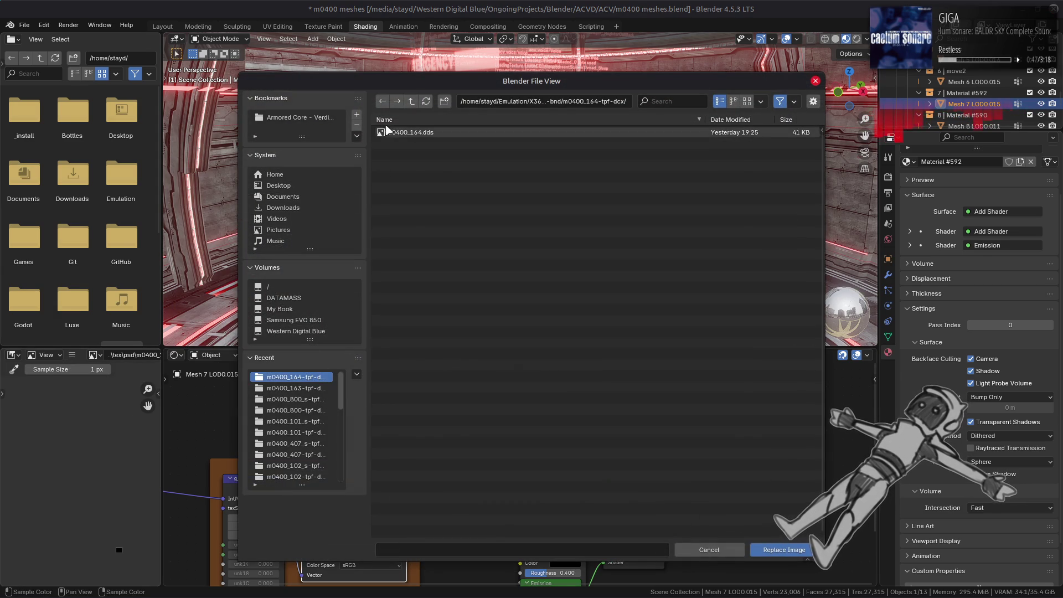
{"action": "double_click", "coordinate": [381, 133]}
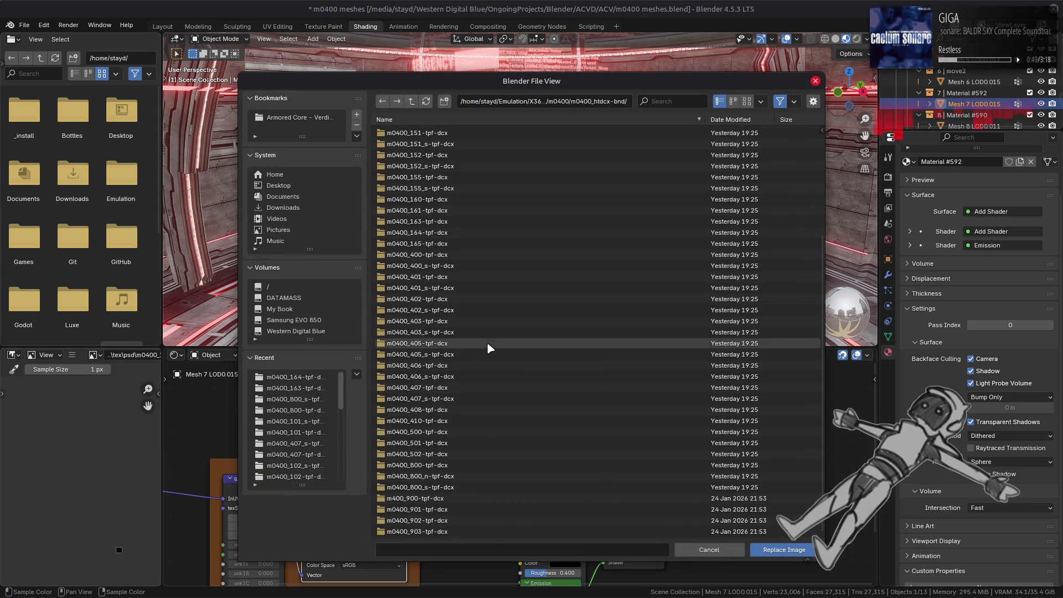
{"action": "double_click", "coordinate": [426, 243]}
{"action": "double_click", "coordinate": [435, 133]}
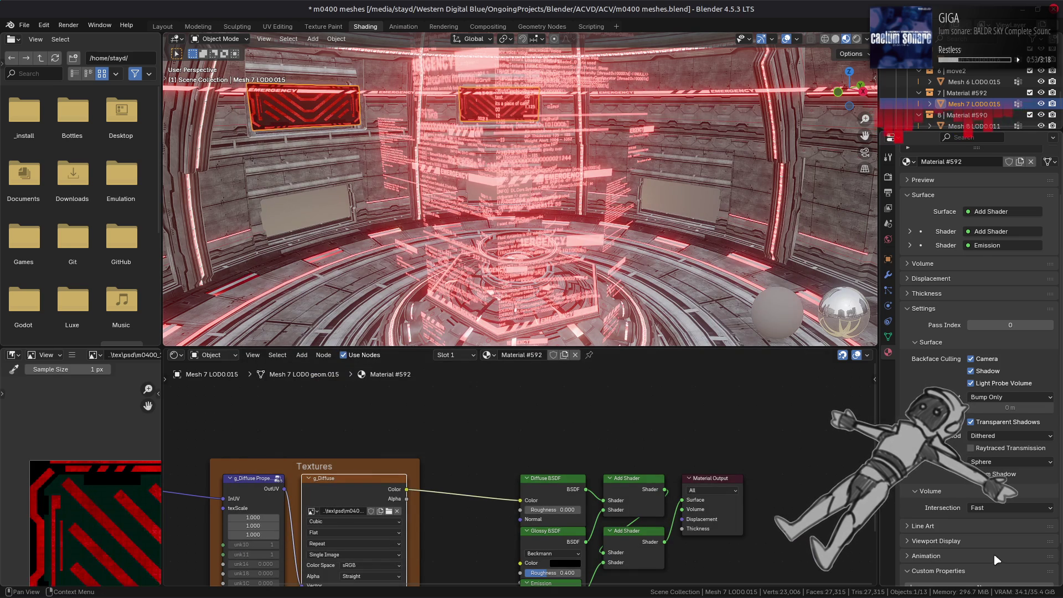
{"action": "scroll", "coordinate": [1000, 565], "scroll_direction": "down", "scroll_amount": 2}
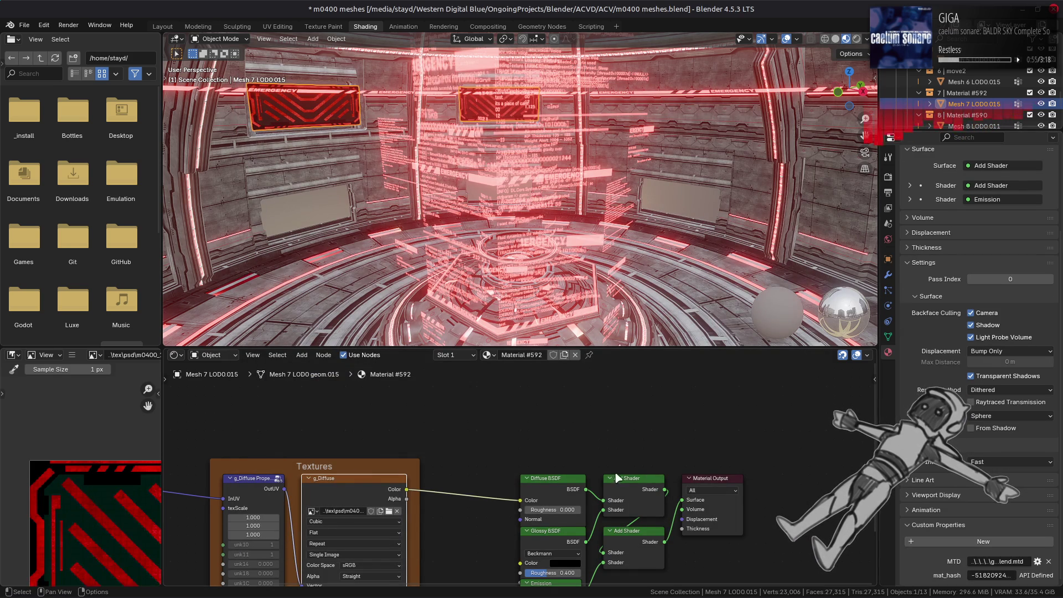
Step: Restore Transparent BSDF and Emission nodes, wire g_Diffuse to Emission and Add Shader to Surface, set Blended
{"action": "key", "text": "x"}
{"action": "key", "text": "shift+a"}
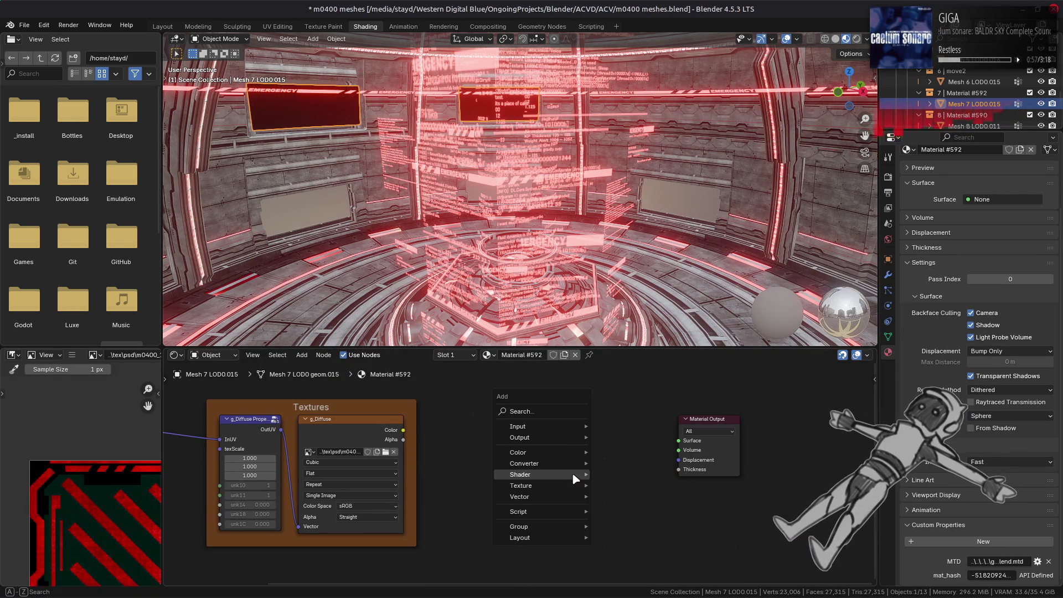
{"action": "key", "text": "Escape"}
{"action": "key", "text": "ctrl+alt+z"}
{"action": "left_click", "coordinate": [495, 416]}
{"action": "mouse_move", "coordinate": [403, 430]}
{"action": "left_mouse_down"}
{"action": "mouse_move", "coordinate": [524, 528]}
{"action": "mouse_move", "coordinate": [516, 545]}
{"action": "left_mouse_up"}
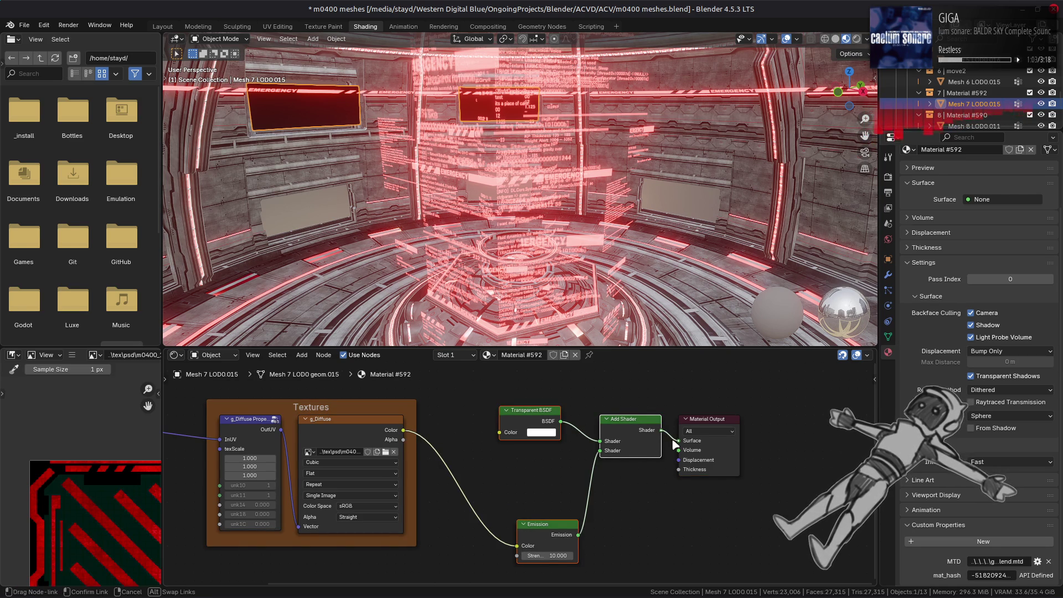
{"action": "left_click_drag", "start_coordinate": [661, 430], "coordinate": [678, 440]}
{"action": "left_click", "coordinate": [996, 423]}
{"action": "left_click", "coordinate": [998, 442]}
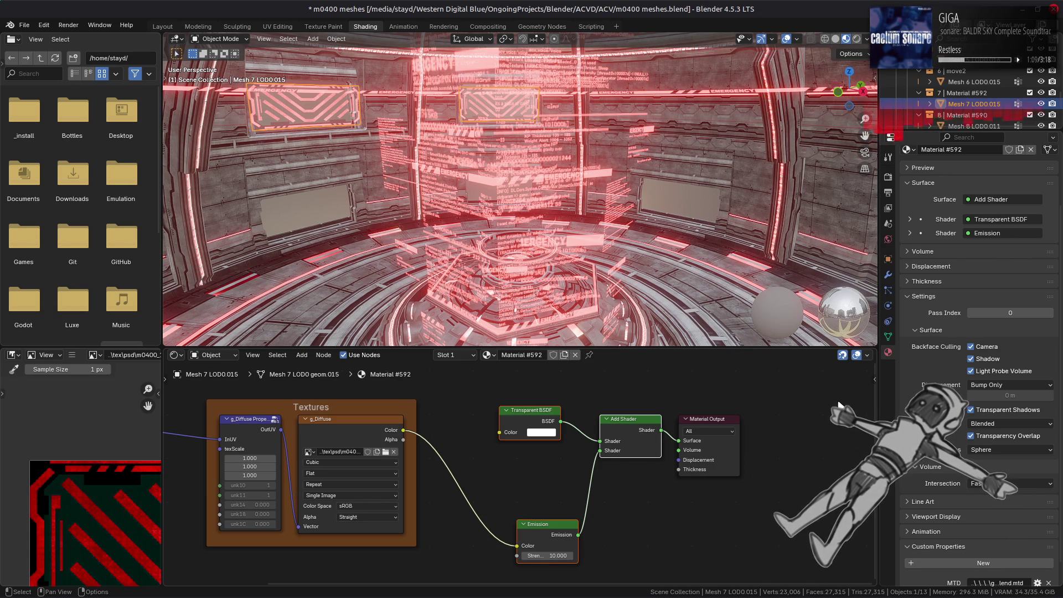
Step: Preview Mesh 8's g_Diffuse and g_Specular textures, then inspect Material #550 on Mesh 9
{"action": "scroll", "coordinate": [952, 99], "scroll_direction": "down", "scroll_amount": 1}
{"action": "left_click", "coordinate": [973, 103]}
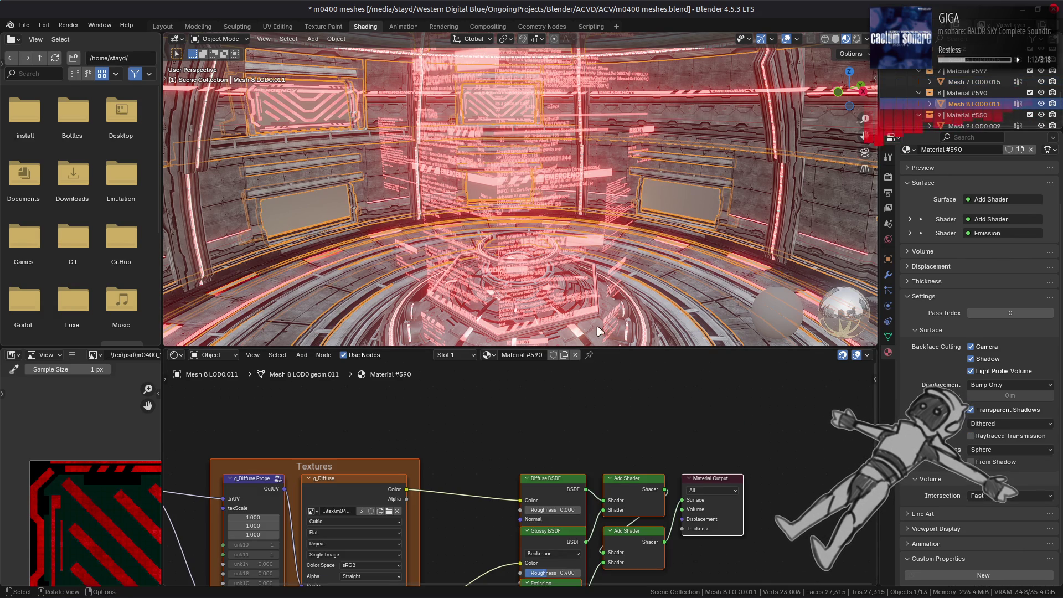
{"action": "left_click", "coordinate": [357, 482]}
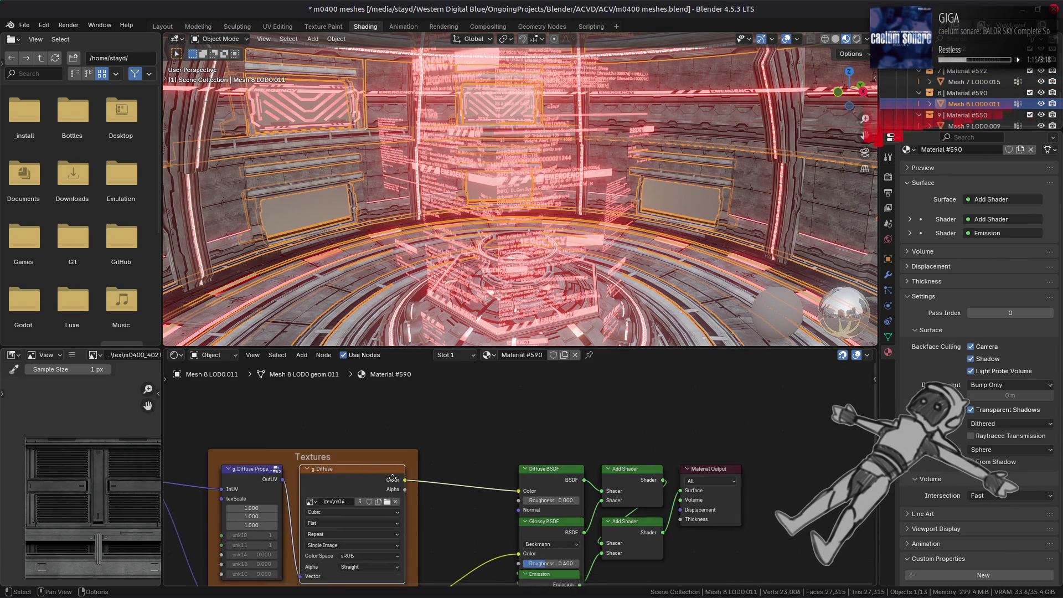
{"action": "middle_click_drag", "start_coordinate": [365, 565], "coordinate": [345, 476]}
{"action": "left_click", "coordinate": [349, 519]}
{"action": "scroll", "coordinate": [952, 99], "scroll_direction": "down", "scroll_amount": 1}
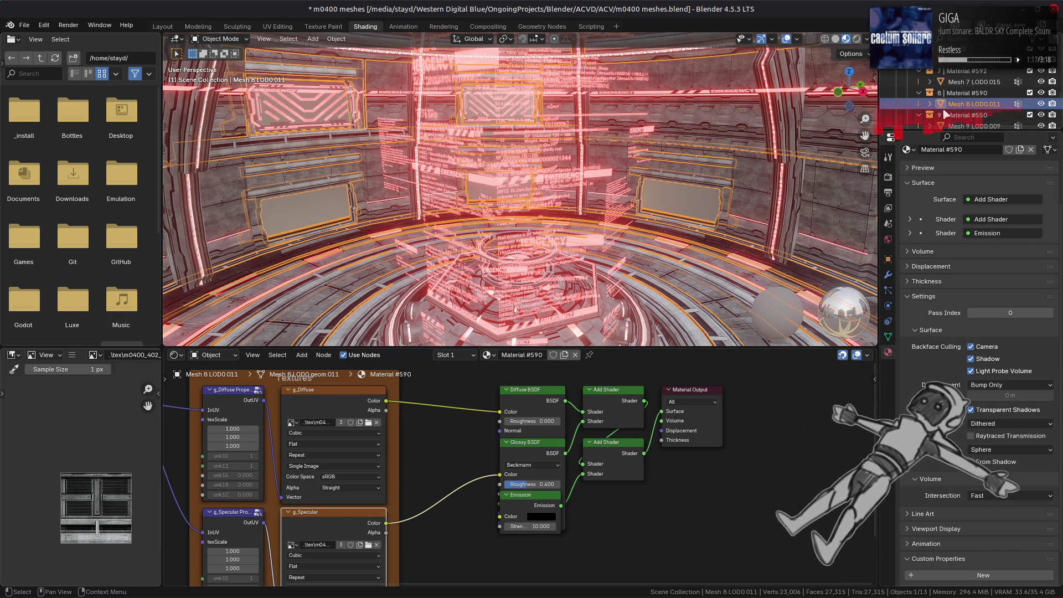
{"action": "left_click", "coordinate": [973, 103]}
{"action": "middle_click_drag", "start_coordinate": [370, 485], "coordinate": [380, 373]}
Step: Inspect Material #74.001 on Mesh10 and #132's rock texture on Mesh11, then view the tower room in Layout
{"action": "scroll", "coordinate": [1014, 98], "scroll_direction": "down", "scroll_amount": 2}
{"action": "left_click", "coordinate": [1013, 103]}
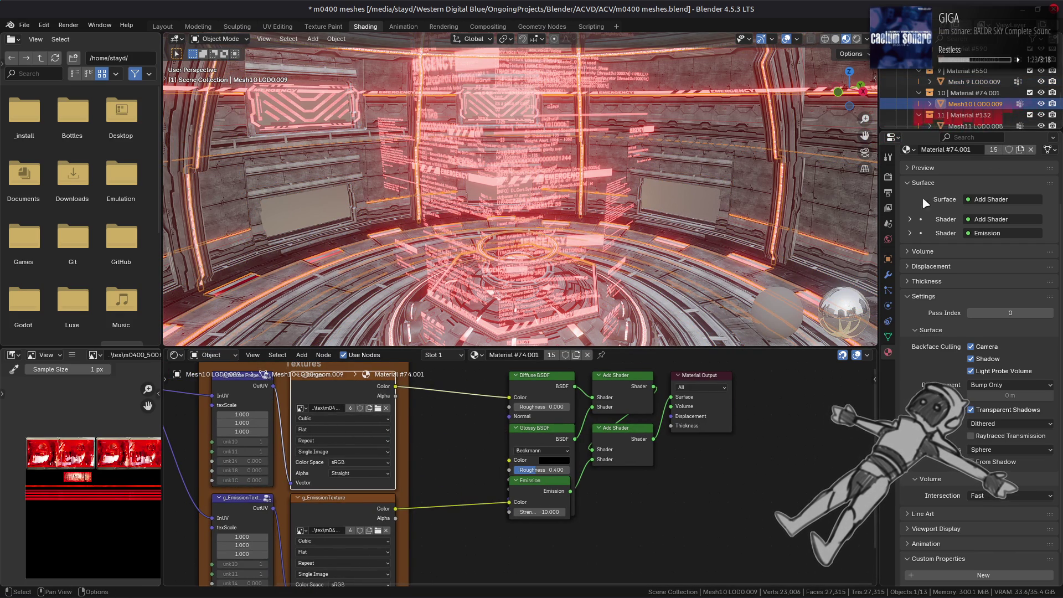
{"action": "scroll", "coordinate": [969, 97], "scroll_direction": "down", "scroll_amount": 2}
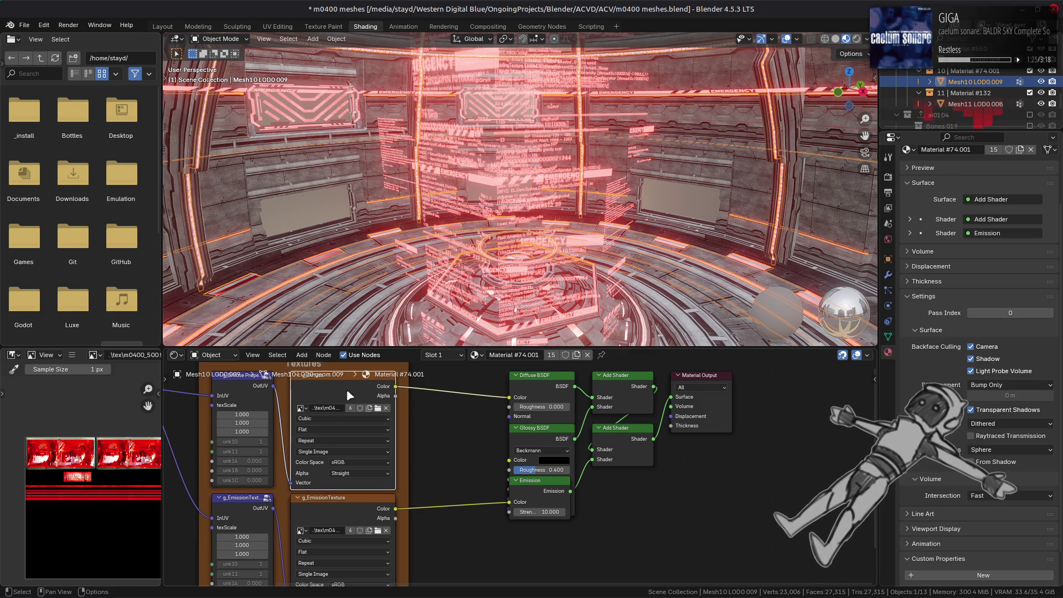
{"action": "left_click", "coordinate": [981, 104]}
{"action": "left_click", "coordinate": [401, 441]}
{"action": "middle_click_drag", "start_coordinate": [492, 516], "coordinate": [476, 455]}
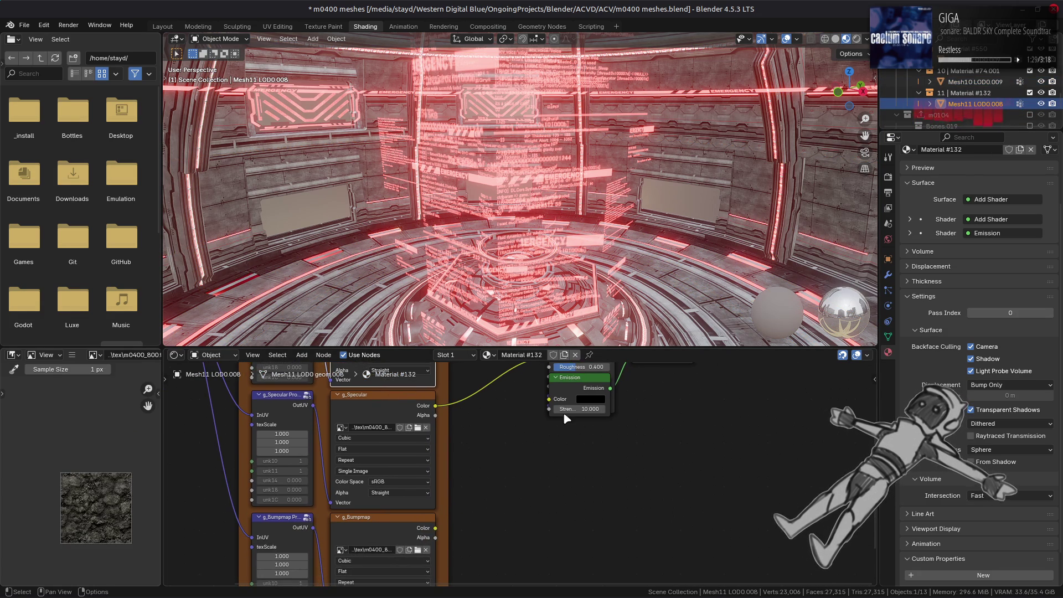
{"action": "left_click", "coordinate": [161, 27]}
{"action": "mouse_move", "coordinate": [544, 414]}
{"action": "middle_mouse_down"}
{"action": "mouse_move", "coordinate": [576, 246]}
{"action": "mouse_move", "coordinate": [502, 293]}
{"action": "mouse_move", "coordinate": [527, 333]}
{"action": "mouse_move", "coordinate": [523, 387]}
{"action": "mouse_move", "coordinate": [517, 294]}
{"action": "mouse_move", "coordinate": [505, 332]}
{"action": "mouse_move", "coordinate": [481, 330]}
{"action": "mouse_move", "coordinate": [390, 178]}
{"action": "mouse_move", "coordinate": [507, 265]}
{"action": "mouse_move", "coordinate": [515, 219]}
{"action": "mouse_move", "coordinate": [515, 230]}
{"action": "mouse_move", "coordinate": [559, 227]}
{"action": "mouse_move", "coordinate": [543, 216]}
{"action": "mouse_move", "coordinate": [588, 332]}
{"action": "mouse_move", "coordinate": [626, 208]}
{"action": "middle_mouse_up"}
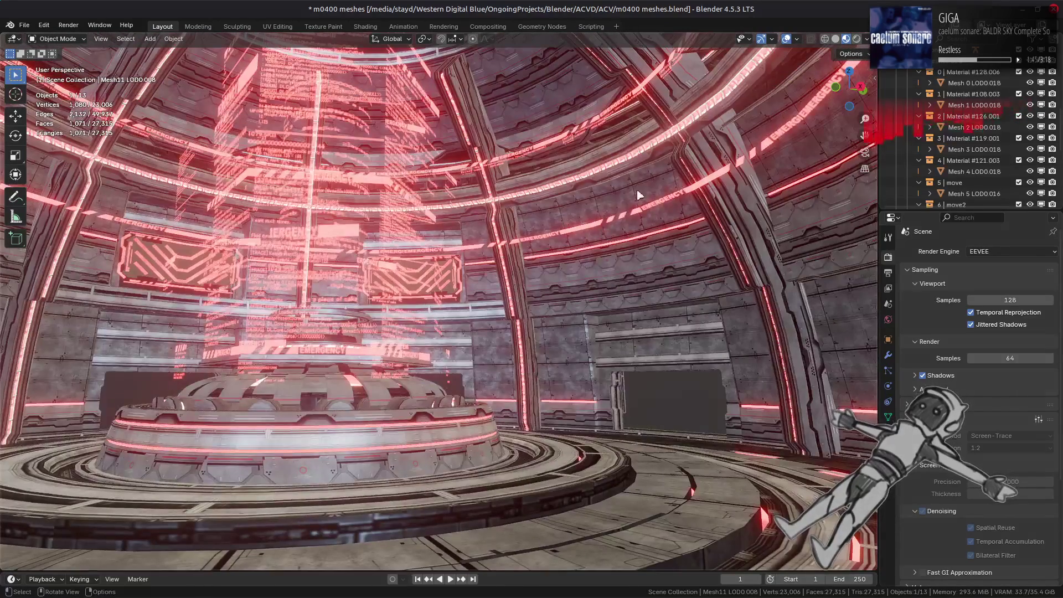
Step: Try 1:1 raytracing resolution at maximum precision with temporal accumulation denoising off
{"action": "left_click", "coordinate": [867, 39]}
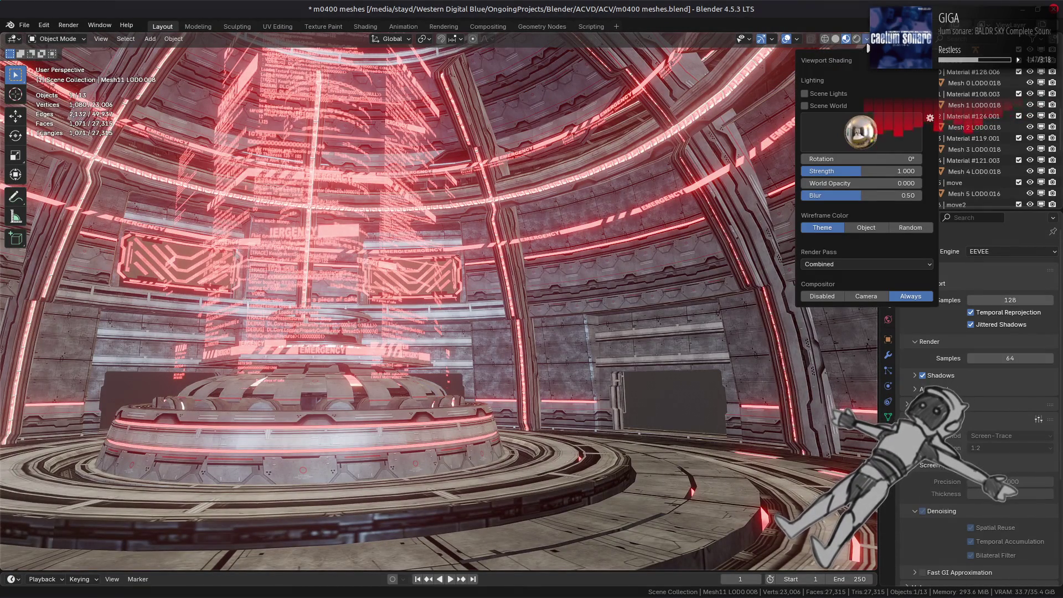
{"action": "mouse_move", "coordinate": [786, 339]}
{"action": "middle_mouse_down"}
{"action": "mouse_move", "coordinate": [716, 338]}
{"action": "mouse_move", "coordinate": [750, 267]}
{"action": "mouse_move", "coordinate": [719, 332]}
{"action": "mouse_move", "coordinate": [656, 382]}
{"action": "mouse_move", "coordinate": [683, 351]}
{"action": "mouse_move", "coordinate": [665, 347]}
{"action": "mouse_move", "coordinate": [691, 398]}
{"action": "mouse_move", "coordinate": [675, 390]}
{"action": "middle_mouse_up"}
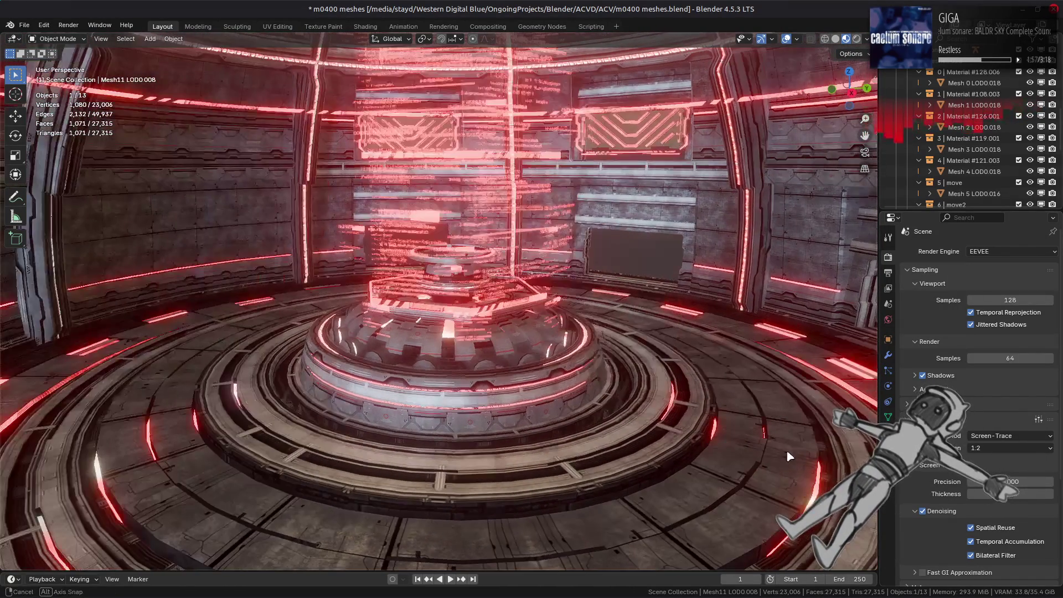
{"action": "left_click", "coordinate": [969, 541]}
{"action": "left_click_drag", "start_coordinate": [974, 482], "coordinate": [1052, 482]}
{"action": "left_click", "coordinate": [991, 448]}
{"action": "left_click", "coordinate": [985, 457]}
{"action": "mouse_move", "coordinate": [681, 409]}
{"action": "middle_mouse_down"}
{"action": "mouse_move", "coordinate": [560, 425]}
{"action": "mouse_move", "coordinate": [666, 382]}
{"action": "mouse_move", "coordinate": [681, 437]}
{"action": "middle_mouse_up"}
{"action": "left_click_drag", "start_coordinate": [1003, 493], "coordinate": [1006, 495]}
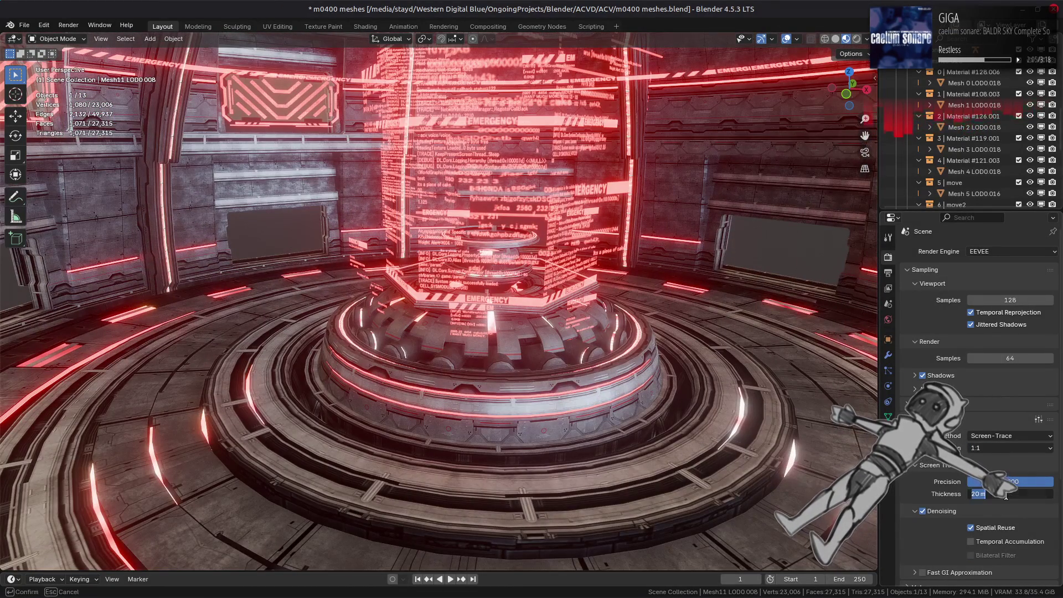
{"action": "type", "text": "2"}
{"action": "key", "text": "Return"}
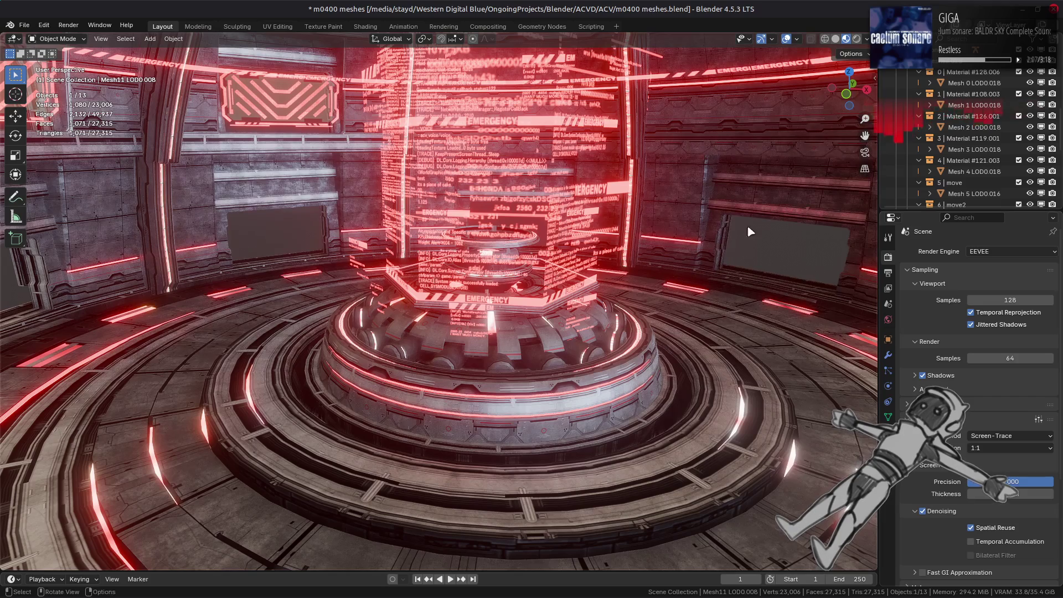
Step: Light the viewport with a darker studio HDRI
{"action": "left_click", "coordinate": [867, 39]}
{"action": "left_click", "coordinate": [860, 133]}
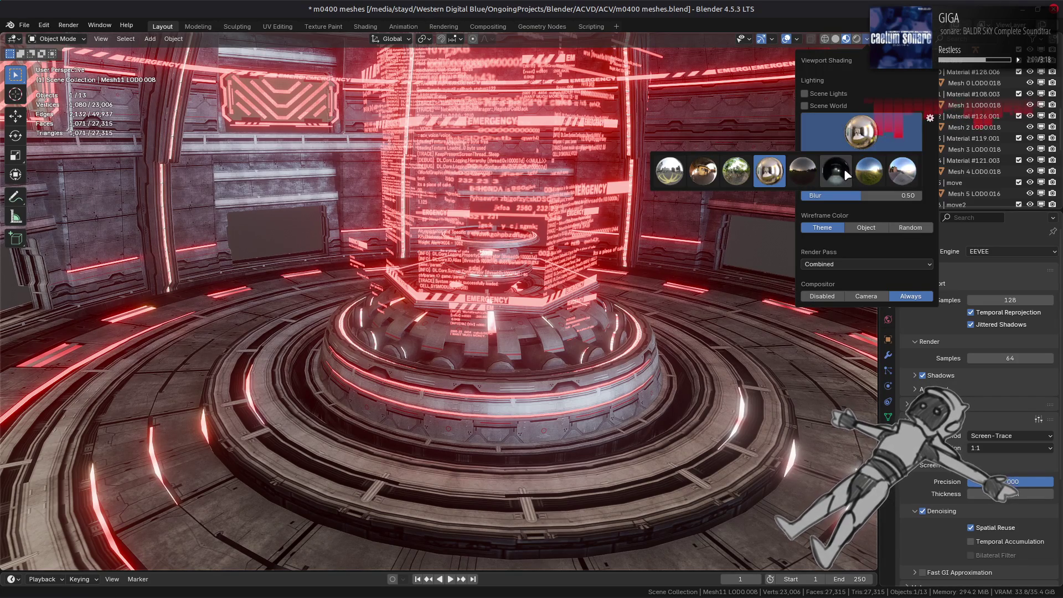
{"action": "left_click", "coordinate": [843, 168]}
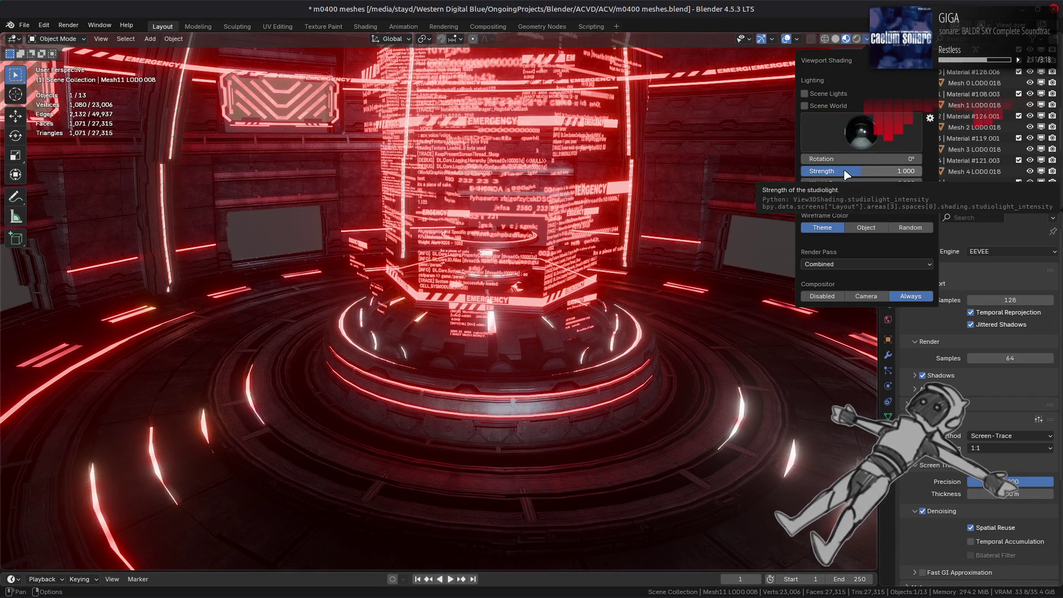
{"action": "mouse_move", "coordinate": [691, 379]}
{"action": "middle_mouse_down"}
{"action": "mouse_move", "coordinate": [553, 221]}
{"action": "mouse_move", "coordinate": [546, 320]}
{"action": "middle_mouse_up"}
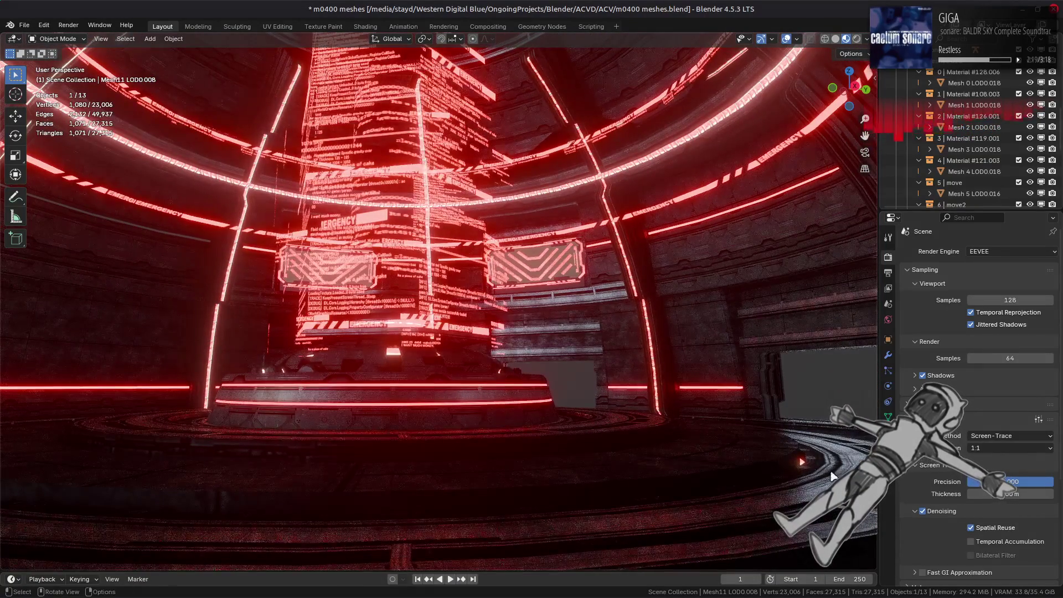
Step: Compare temporal accumulation and bilateral filter denoising, then return raytracing resolution to 1:2
{"action": "left_click", "coordinate": [985, 542]}
{"action": "left_click", "coordinate": [989, 555]}
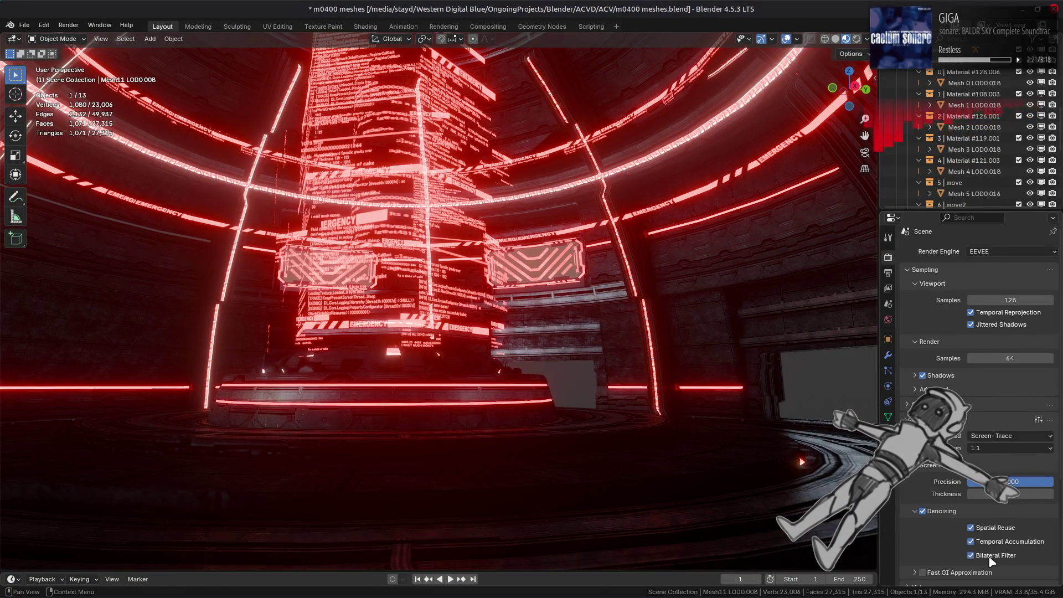
{"action": "left_click", "coordinate": [990, 555]}
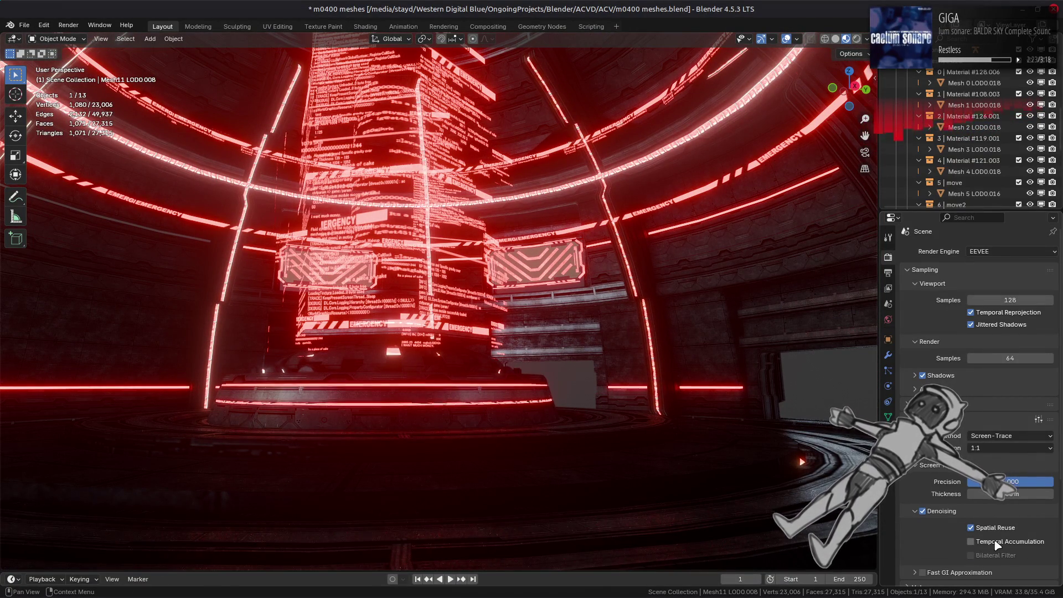
{"action": "left_click", "coordinate": [995, 542]}
{"action": "left_click", "coordinate": [996, 543]}
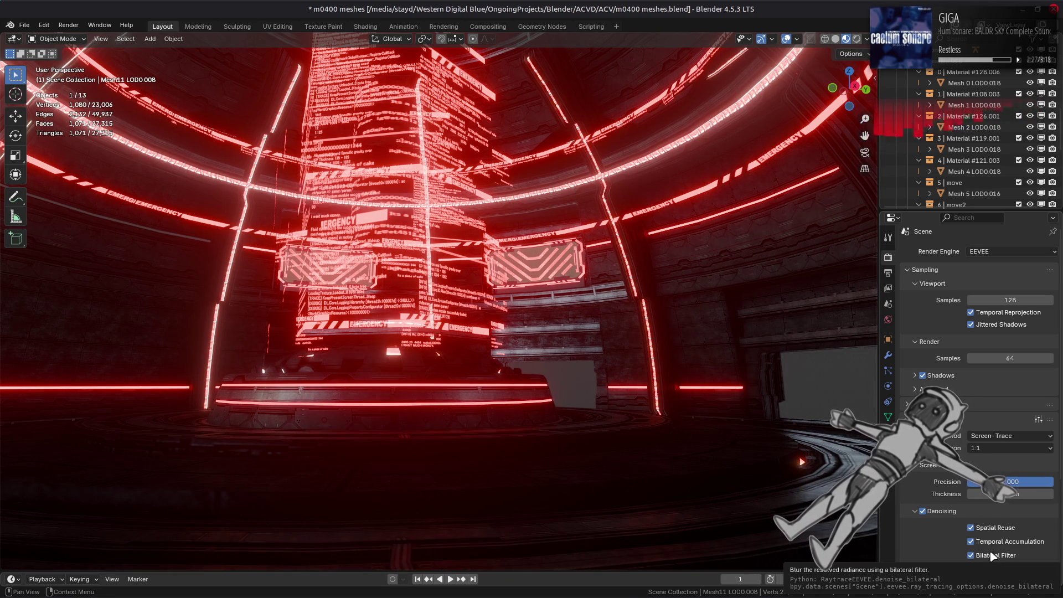
{"action": "left_click", "coordinate": [994, 555]}
{"action": "left_click", "coordinate": [993, 545]}
{"action": "left_click", "coordinate": [1010, 448]}
{"action": "left_click", "coordinate": [1010, 460]}
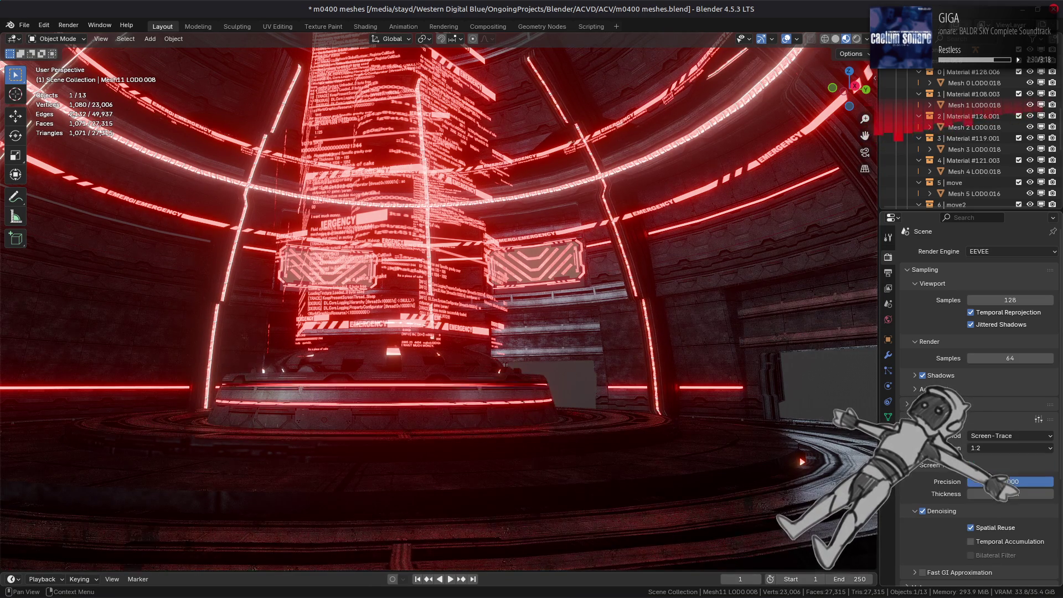
Step: Enable spatial reuse, temporal accumulation and bilateral filter denoising, and set ray thickness to 20
{"action": "left_click", "coordinate": [998, 542]}
{"action": "left_click", "coordinate": [996, 528]}
{"action": "left_click", "coordinate": [999, 529]}
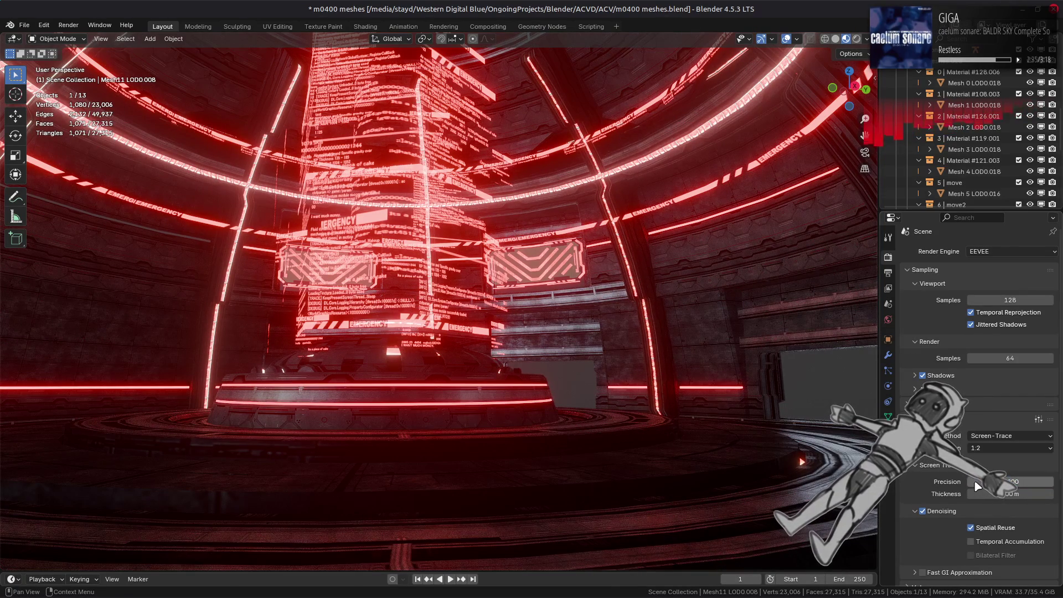
{"action": "left_click", "coordinate": [988, 541]}
{"action": "left_click", "coordinate": [990, 556]}
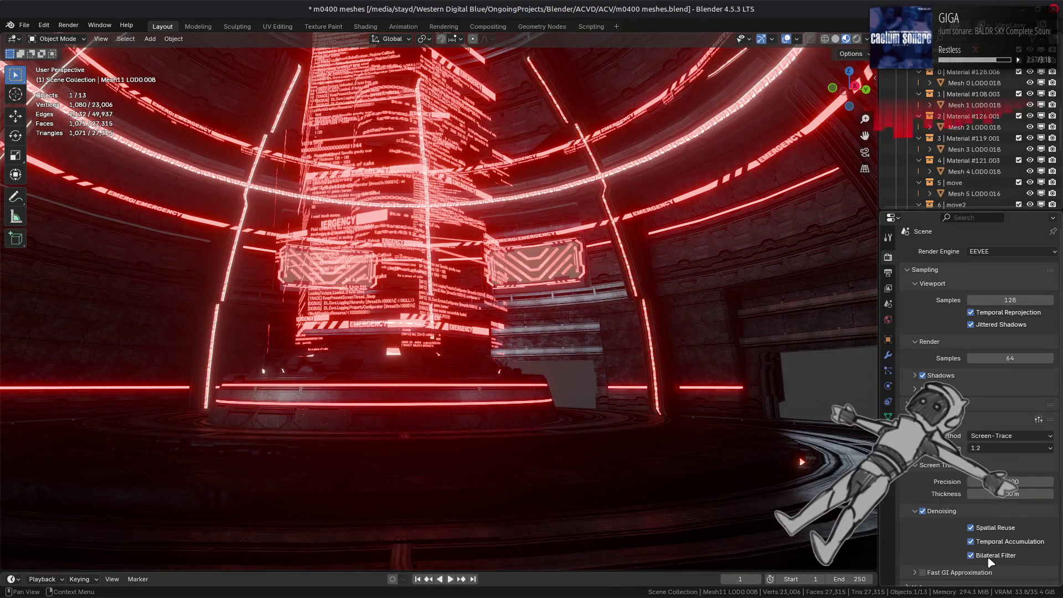
{"action": "left_click", "coordinate": [993, 495]}
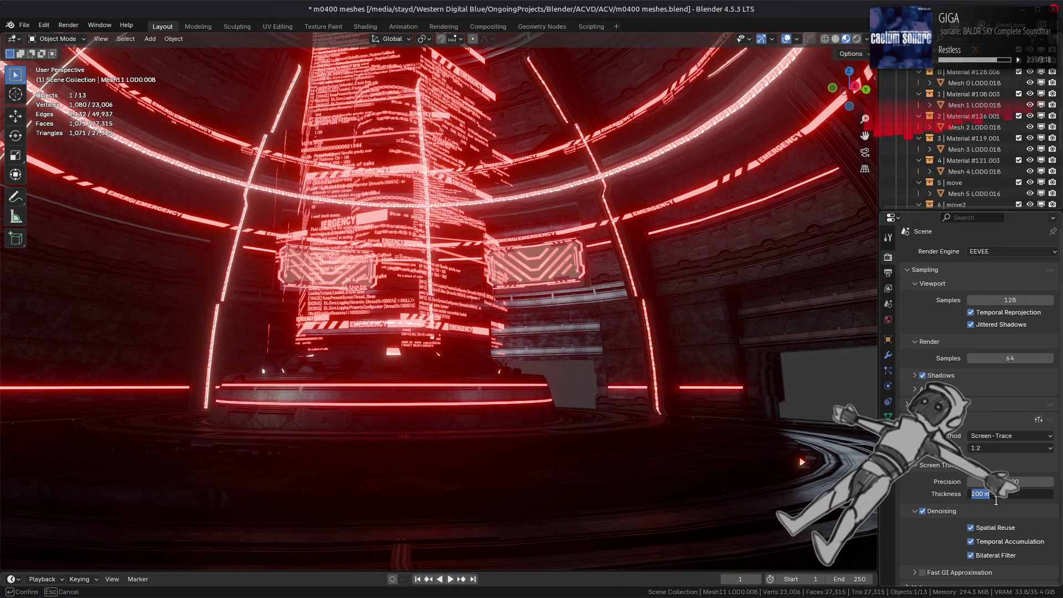
{"action": "type", "text": "20"}
{"action": "key", "text": "Return"}
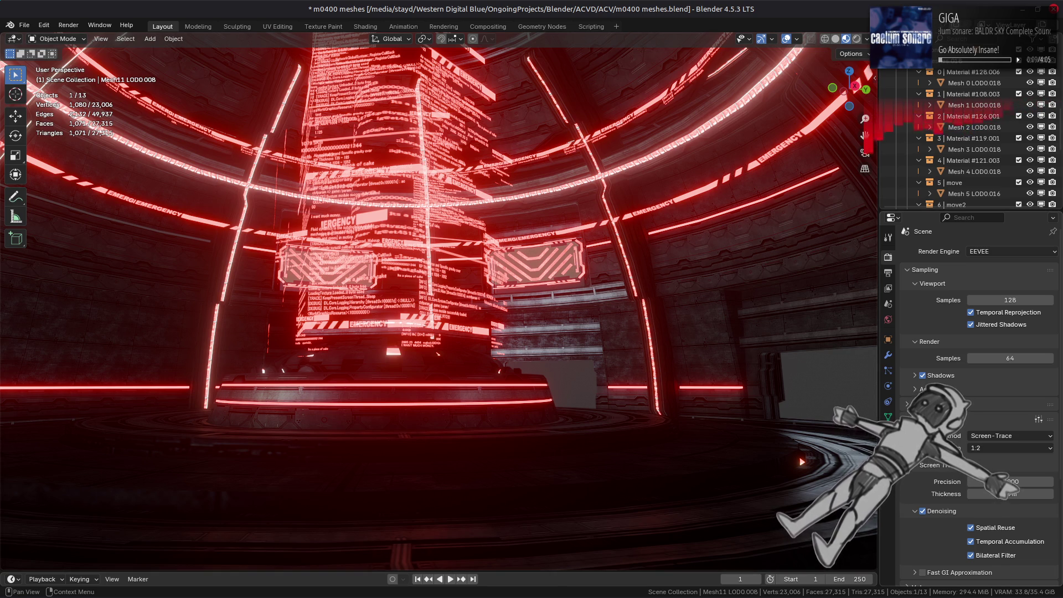
Step: Disable raytracing and light the viewport with a brighter studio HDRI for comparison
{"action": "left_click", "coordinate": [915, 419]}
{"action": "left_click", "coordinate": [867, 39]}
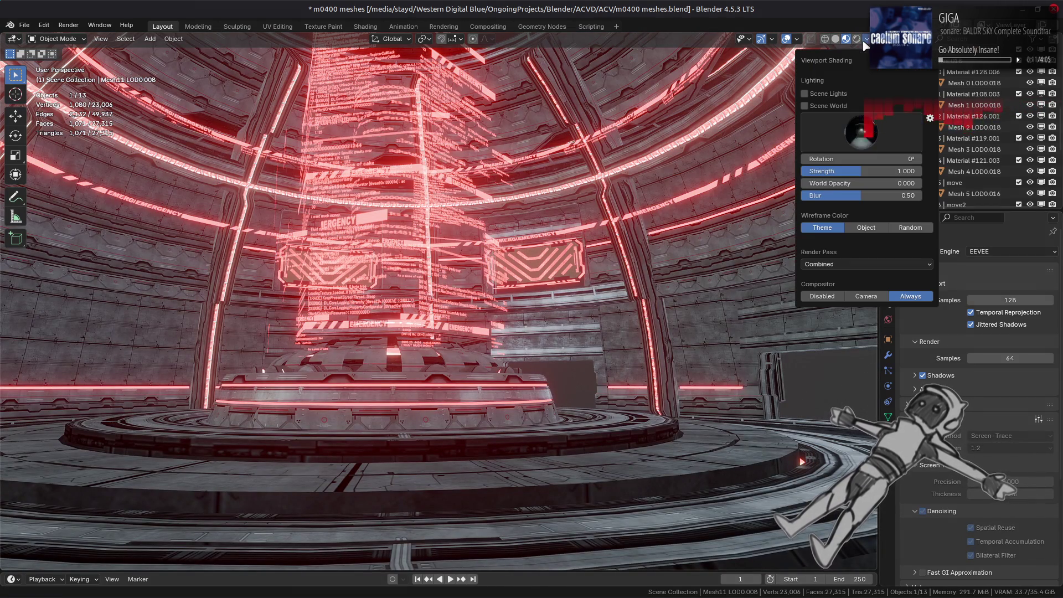
{"action": "left_click", "coordinate": [861, 131]}
{"action": "left_click", "coordinate": [867, 166]}
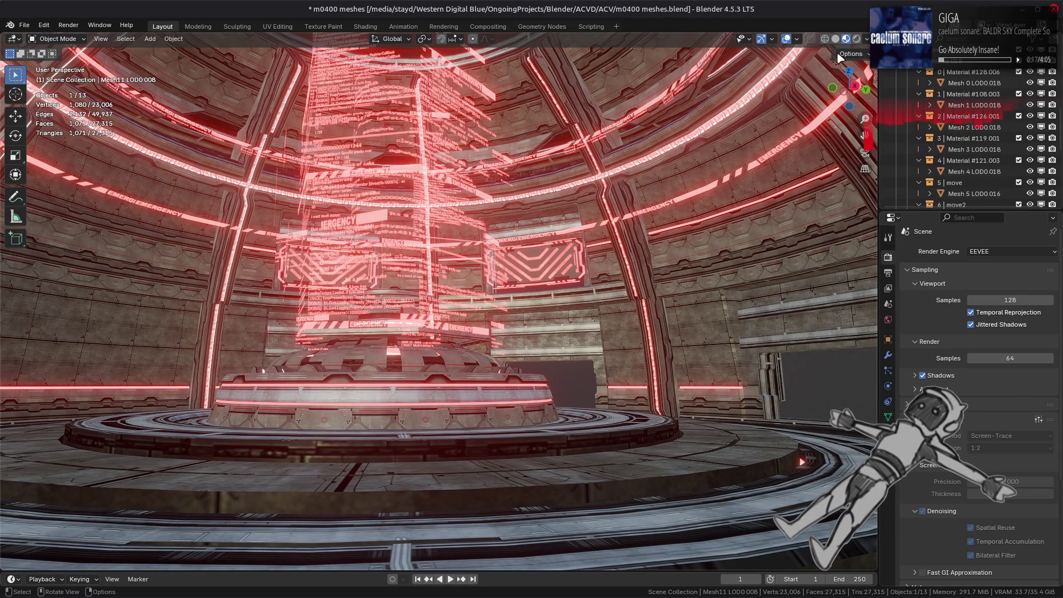
Step: Cycle through the studio HDRIs, comparing courtyard, darker and brighter options on the chamber
{"action": "left_click", "coordinate": [866, 39]}
{"action": "left_click", "coordinate": [861, 132]}
{"action": "left_click", "coordinate": [670, 172]}
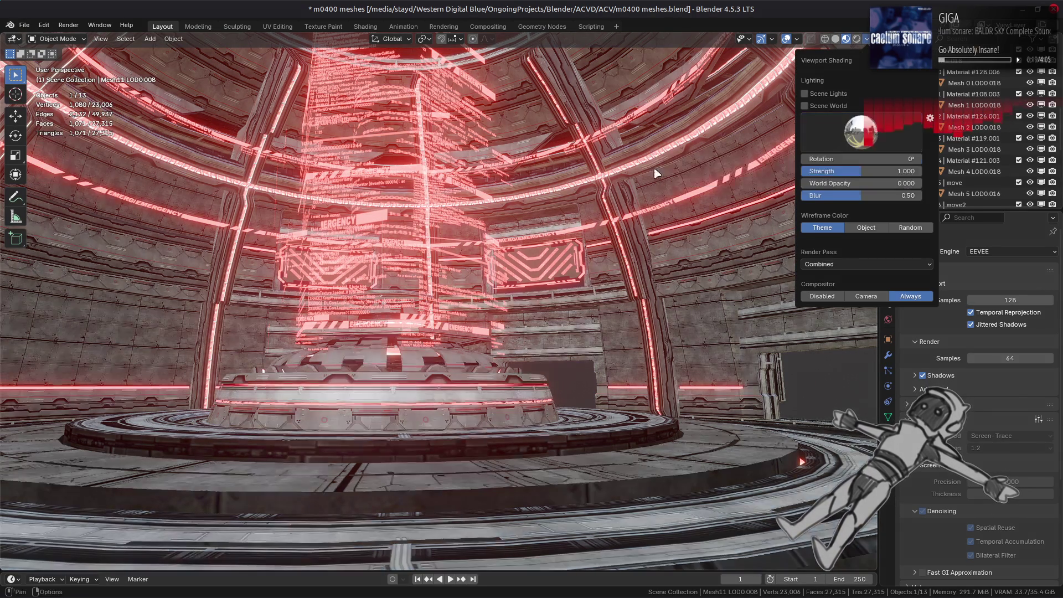
{"action": "left_click", "coordinate": [861, 132]}
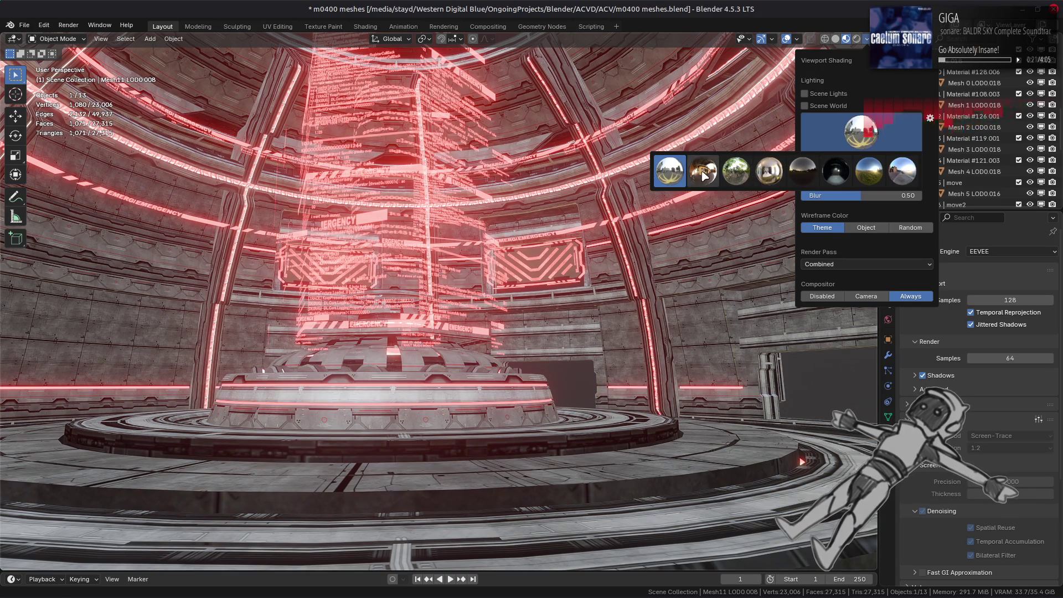
{"action": "left_click", "coordinate": [702, 172]}
{"action": "left_click", "coordinate": [860, 131]}
{"action": "left_click", "coordinate": [769, 172]}
{"action": "left_click", "coordinate": [860, 132]}
{"action": "left_click", "coordinate": [835, 172]}
{"action": "left_click", "coordinate": [860, 132]}
{"action": "left_click", "coordinate": [815, 171]}
{"action": "left_click", "coordinate": [837, 133]}
{"action": "left_click", "coordinate": [701, 173]}
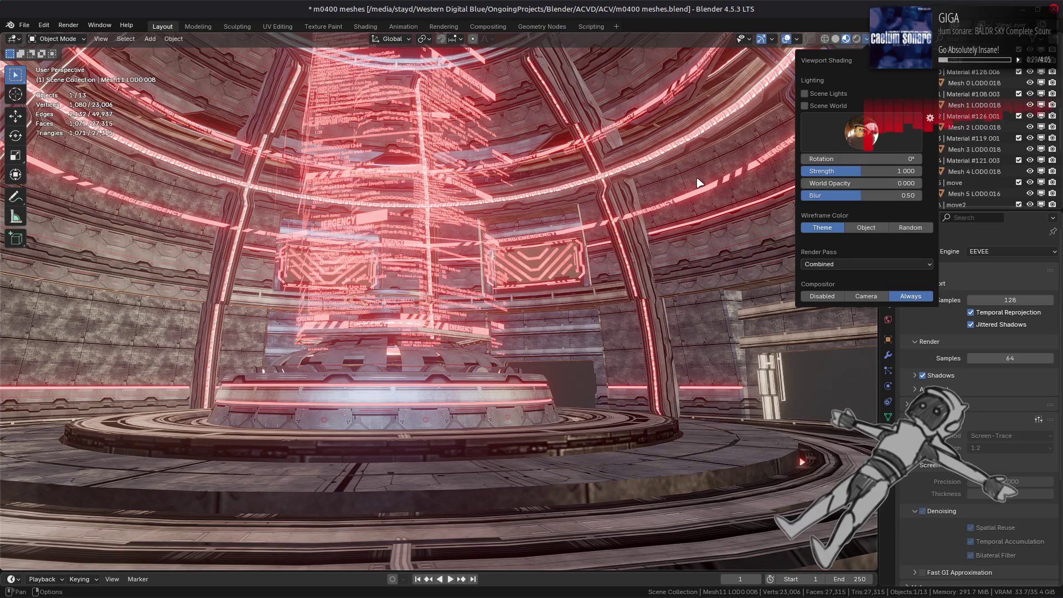
{"action": "left_click", "coordinate": [861, 132]}
{"action": "left_click", "coordinate": [767, 176]}
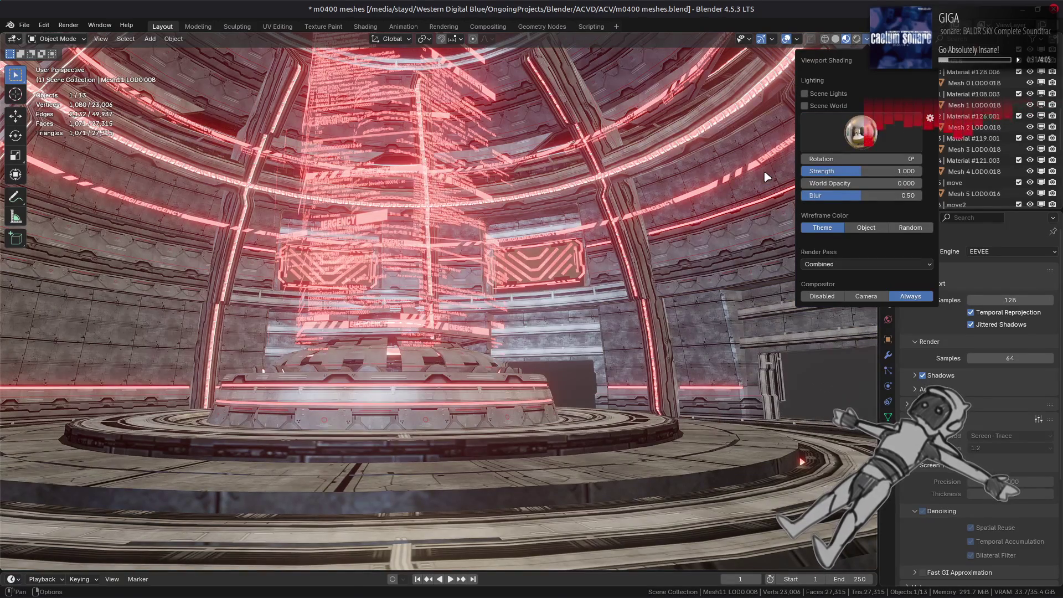
{"action": "mouse_move", "coordinate": [637, 266]}
{"action": "middle_mouse_down"}
{"action": "mouse_move", "coordinate": [502, 309]}
{"action": "mouse_move", "coordinate": [614, 302]}
{"action": "middle_mouse_up"}
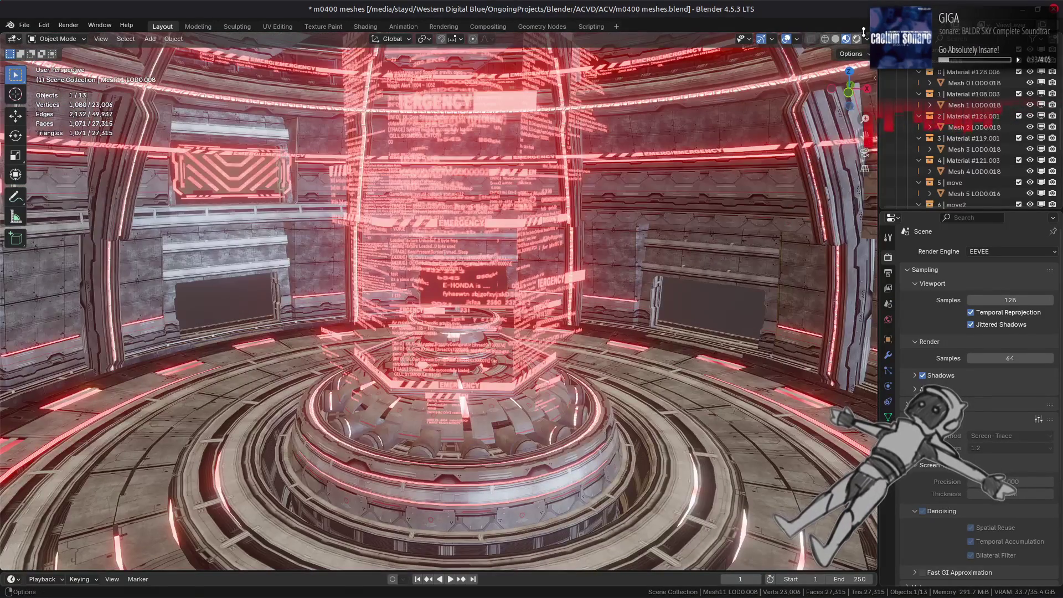
Step: Use the courtyard HDRI with a studio lighting strength of 0.25
{"action": "left_click", "coordinate": [866, 39]}
{"action": "left_click", "coordinate": [861, 133]}
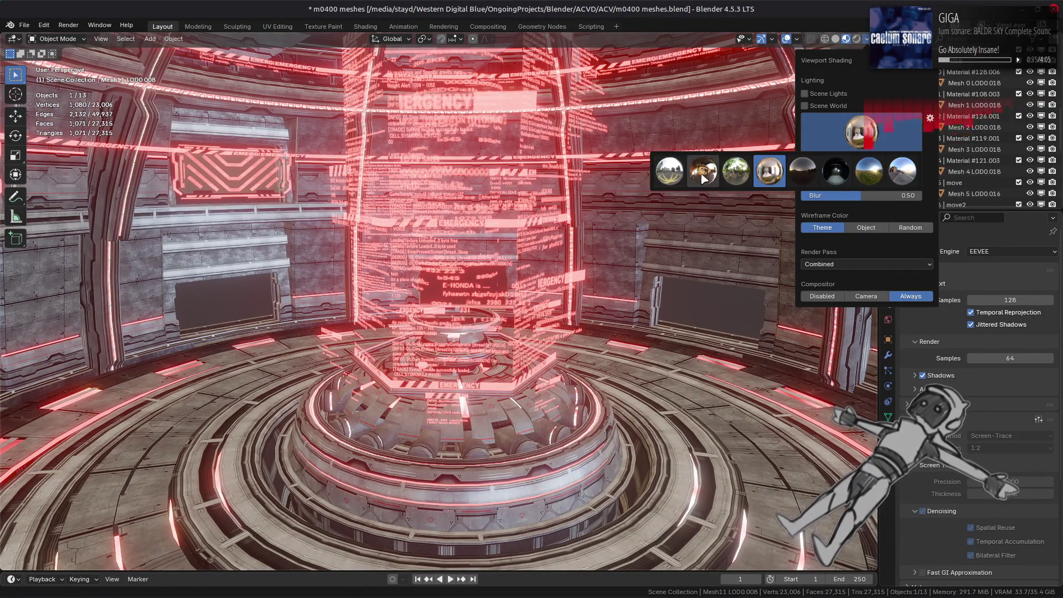
{"action": "left_click", "coordinate": [697, 173]}
{"action": "left_click", "coordinate": [891, 171]}
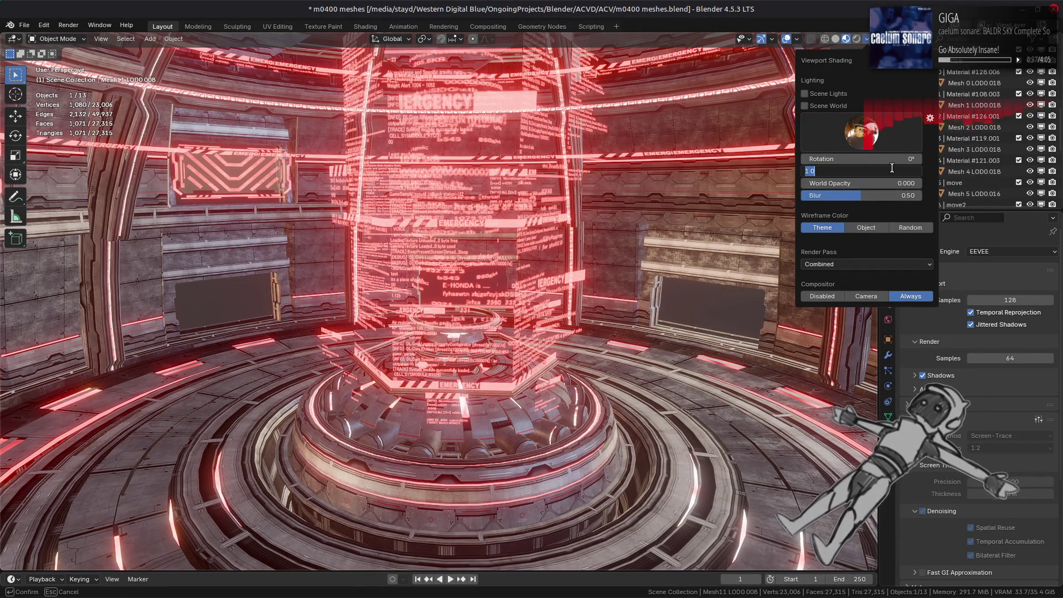
{"action": "type", "text": "0.25"}
{"action": "key", "text": "Return"}
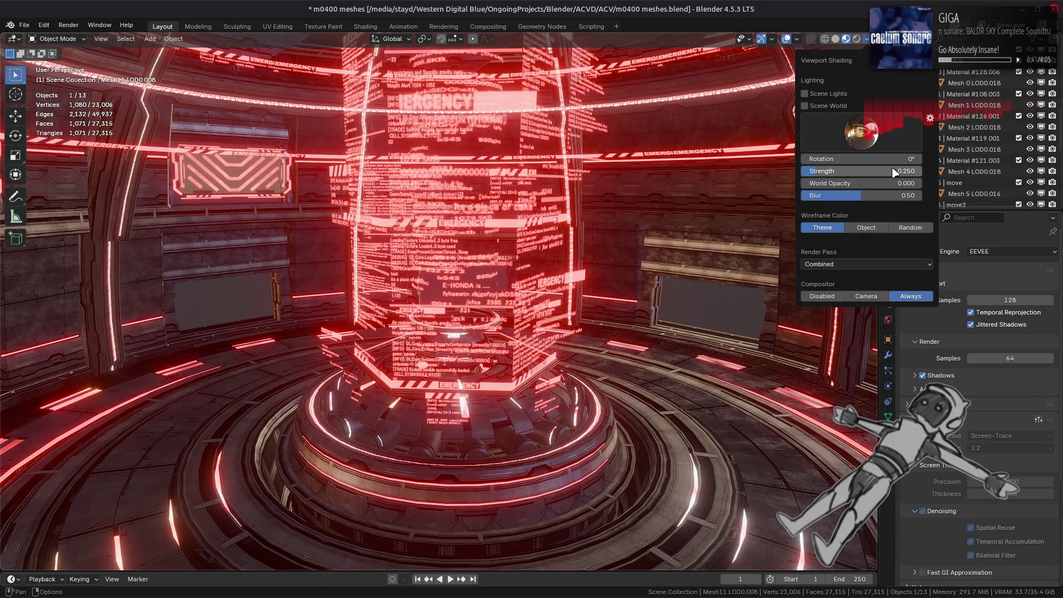
Step: Try several other studio HDRIs and view the whole dome
{"action": "left_click", "coordinate": [863, 138]}
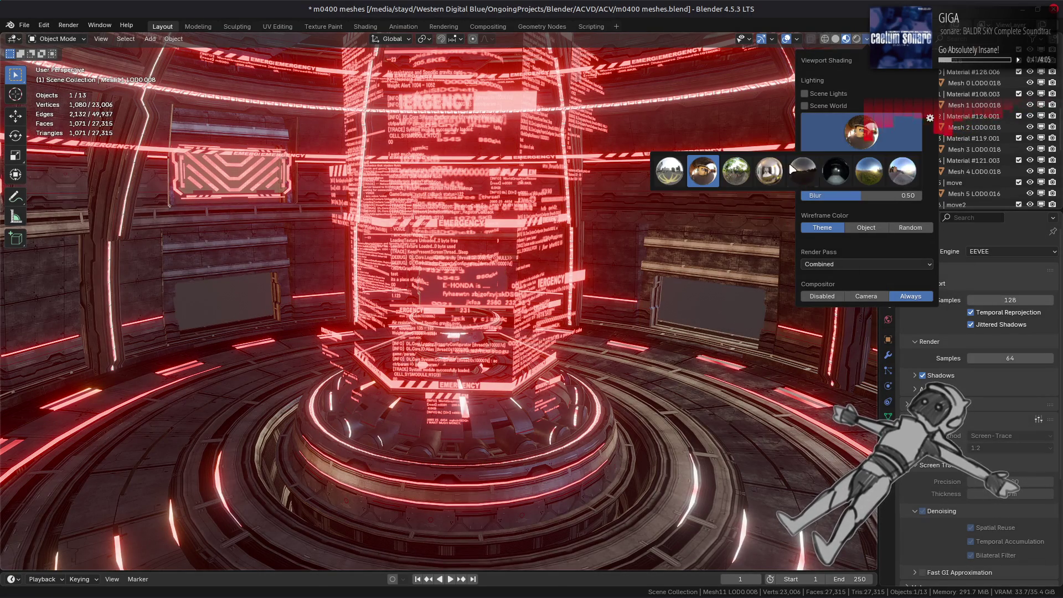
{"action": "left_click", "coordinate": [769, 171]}
{"action": "left_click", "coordinate": [836, 144]}
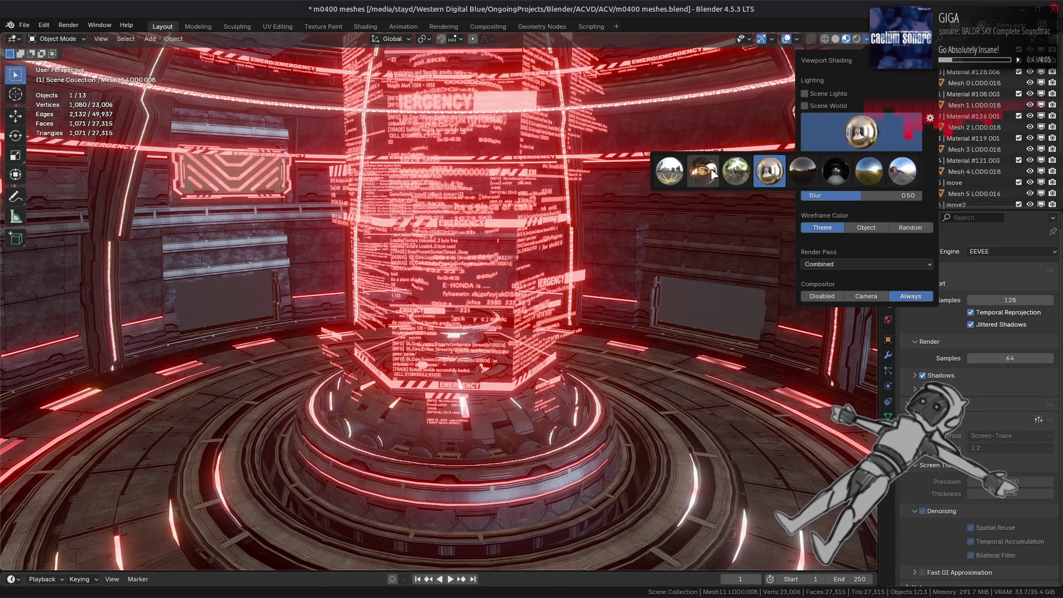
{"action": "left_click", "coordinate": [736, 171]}
{"action": "left_click", "coordinate": [861, 133]}
{"action": "left_click", "coordinate": [667, 178]}
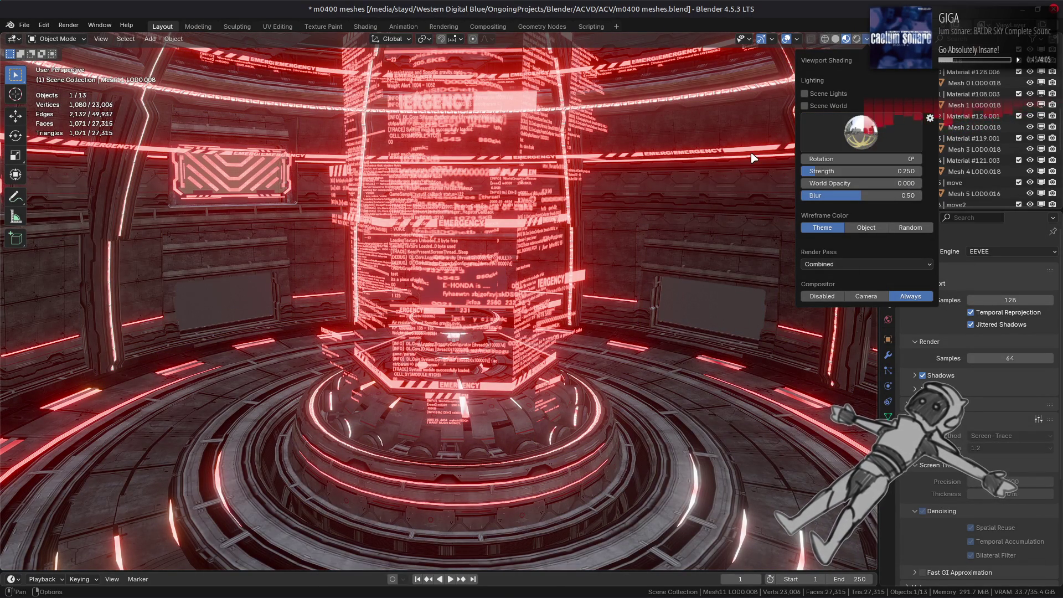
{"action": "scroll", "coordinate": [539, 252], "scroll_direction": "down", "scroll_amount": 8}
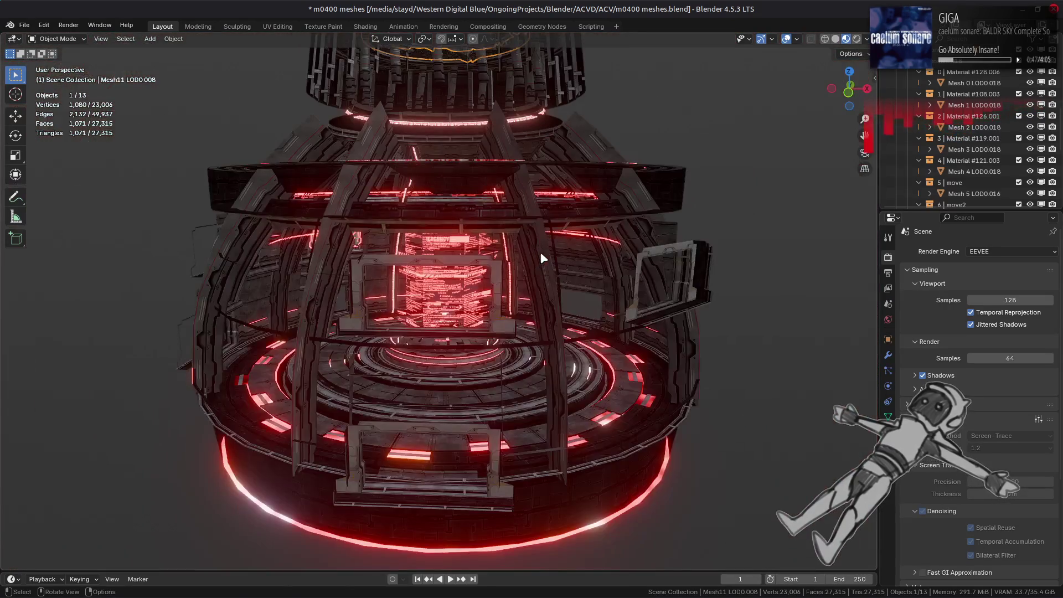
{"action": "middle_click_drag", "start_coordinate": [540, 251], "coordinate": [519, 254]}
Step: Set studio lighting strength to 1.000, save m0400 meshes.blend, and collapse the m0103 collection
{"action": "left_click", "coordinate": [867, 39]}
{"action": "left_click", "coordinate": [872, 171]}
{"action": "type", "text": "1"}
{"action": "key", "text": "Return"}
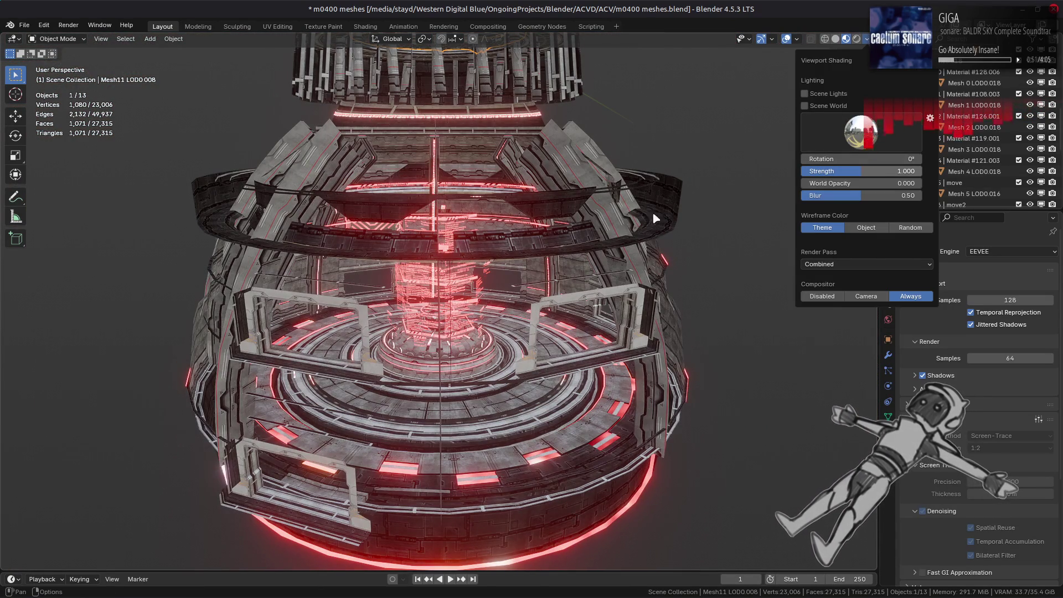
{"action": "scroll", "coordinate": [520, 313], "scroll_direction": "up", "scroll_amount": 10}
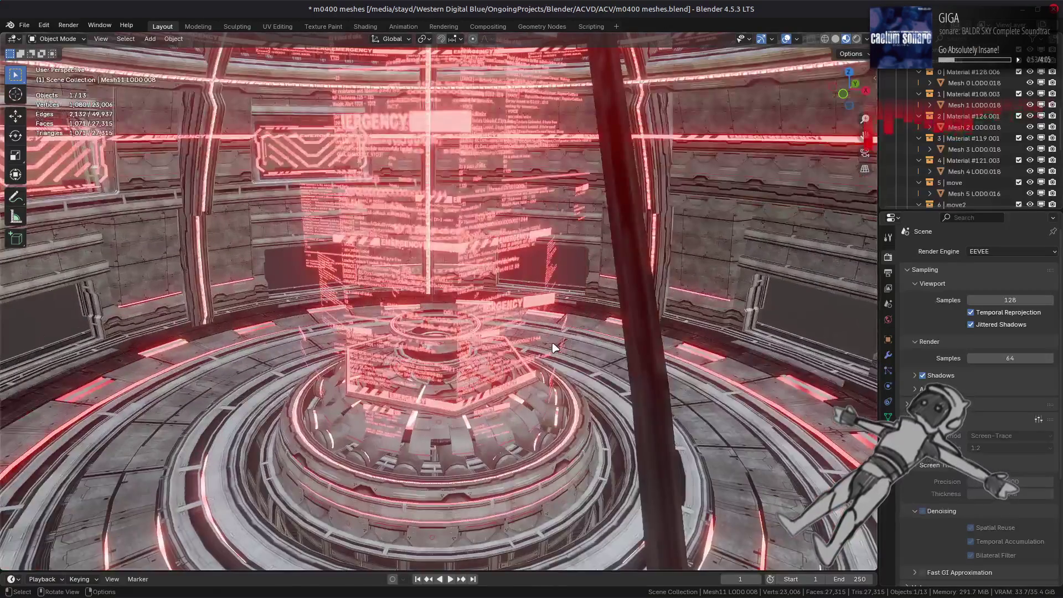
{"action": "key", "text": "ctrl+s"}
{"action": "scroll", "coordinate": [977, 130], "scroll_direction": "up", "scroll_amount": 5}
{"action": "key", "text": "shift+a"}
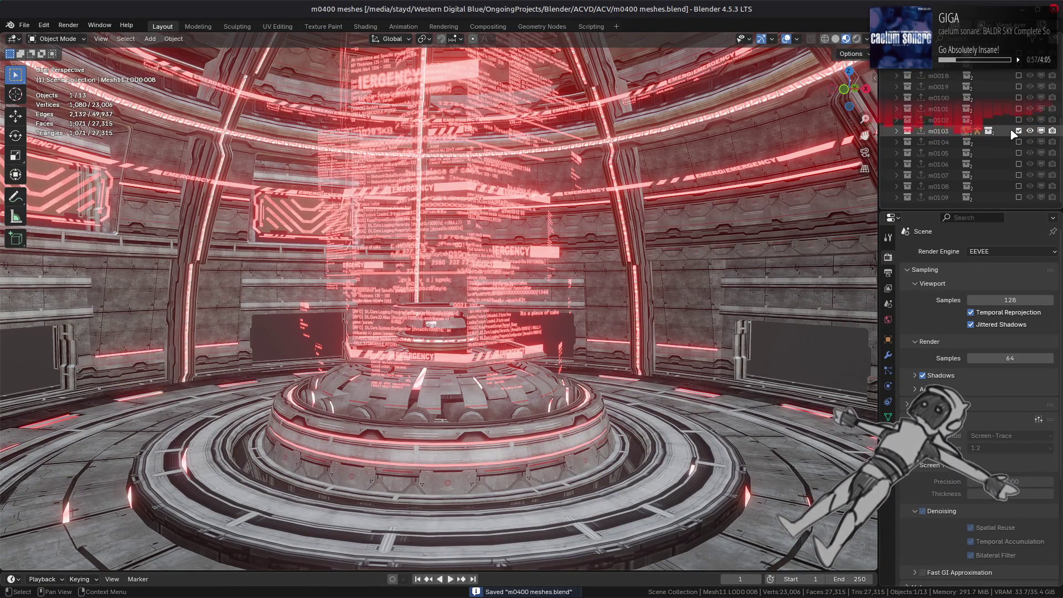
Step: Show m0104, m0105 and m0106 in turn, orbiting to inspect the hex floor and towers
{"action": "left_click", "coordinate": [1018, 142], "text": "ctrl"}
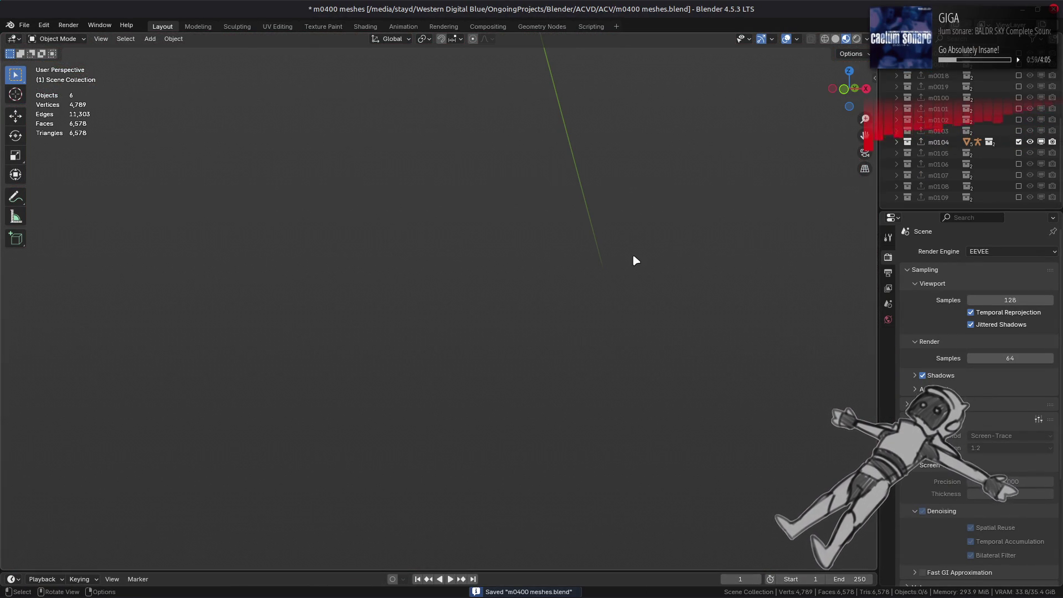
{"action": "key", "text": "Home"}
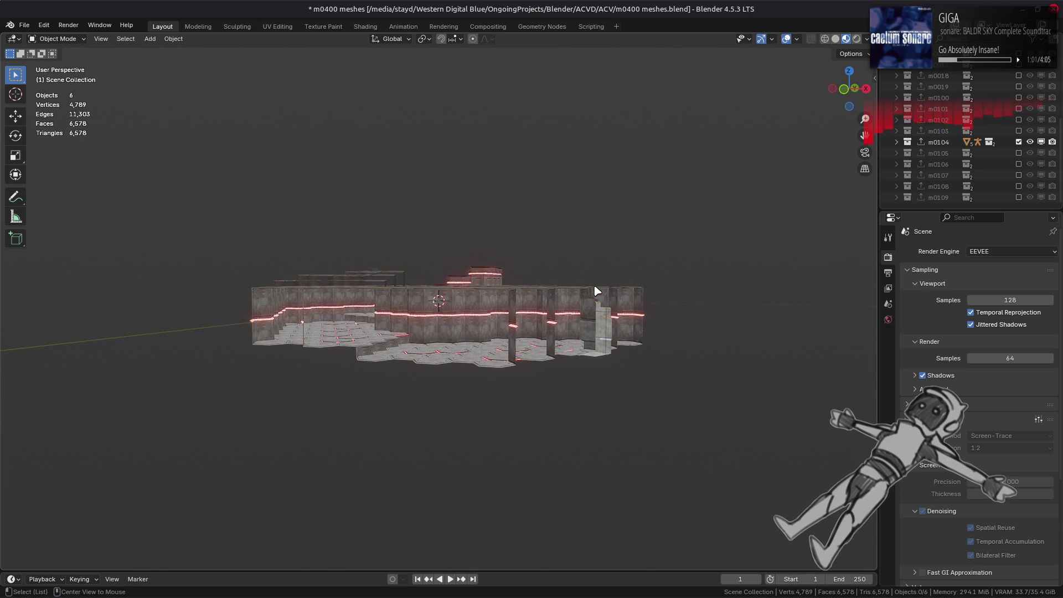
{"action": "scroll", "coordinate": [597, 288], "scroll_direction": "up", "scroll_amount": 5}
{"action": "mouse_move", "coordinate": [384, 294]}
{"action": "middle_mouse_down"}
{"action": "mouse_move", "coordinate": [479, 316]}
{"action": "mouse_move", "coordinate": [388, 354]}
{"action": "mouse_move", "coordinate": [620, 334]}
{"action": "mouse_move", "coordinate": [664, 420]}
{"action": "mouse_move", "coordinate": [724, 370]}
{"action": "mouse_move", "coordinate": [586, 315]}
{"action": "mouse_move", "coordinate": [491, 311]}
{"action": "mouse_move", "coordinate": [429, 335]}
{"action": "middle_mouse_up"}
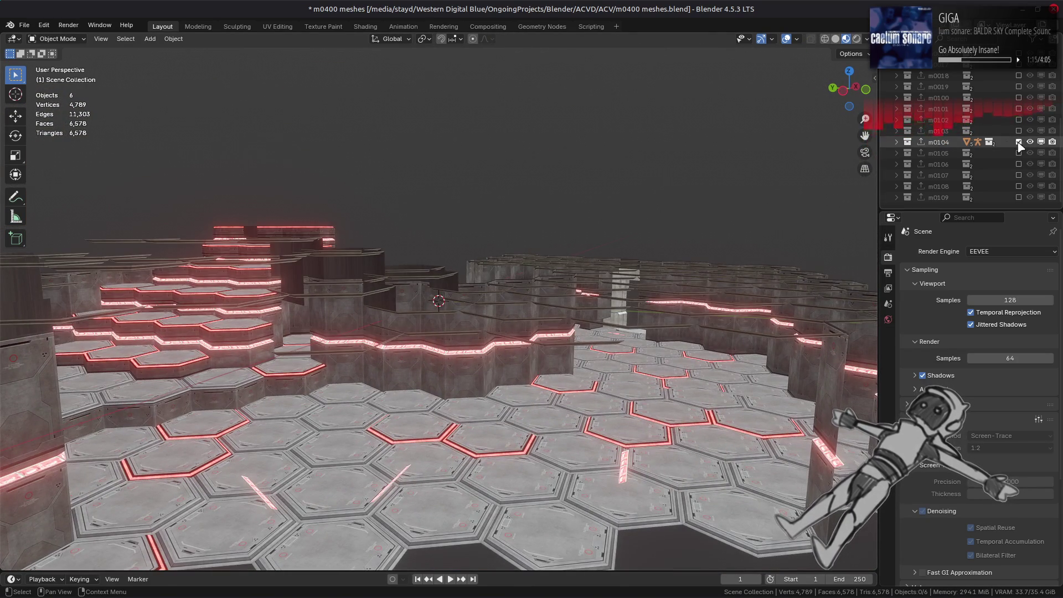
{"action": "left_click", "coordinate": [1019, 153], "text": "ctrl"}
{"action": "mouse_move", "coordinate": [480, 272]}
{"action": "middle_mouse_down"}
{"action": "mouse_move", "coordinate": [545, 302]}
{"action": "mouse_move", "coordinate": [403, 267]}
{"action": "mouse_move", "coordinate": [511, 271]}
{"action": "mouse_move", "coordinate": [357, 282]}
{"action": "mouse_move", "coordinate": [419, 259]}
{"action": "middle_mouse_up"}
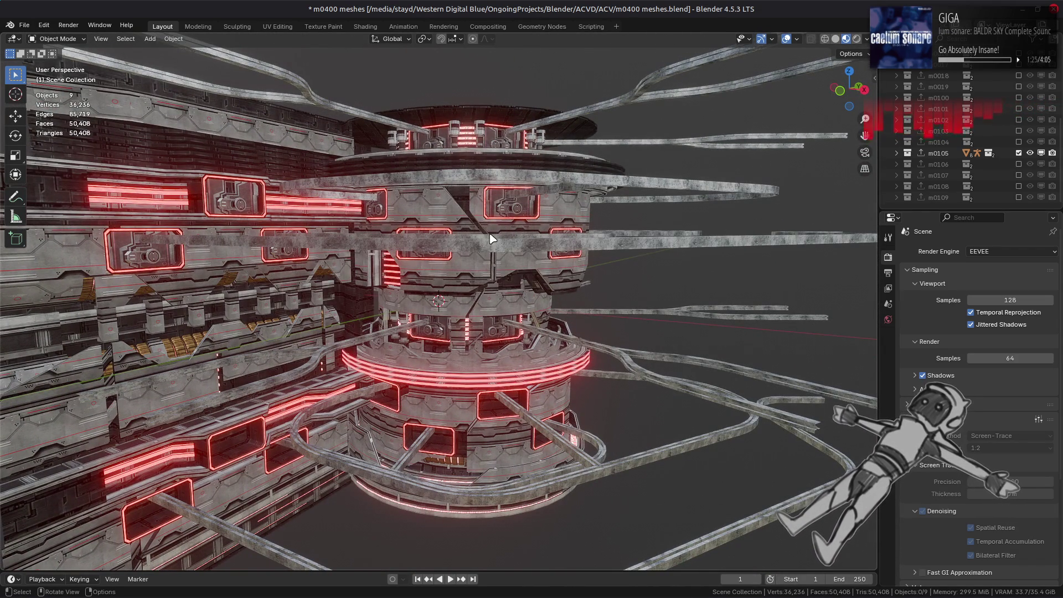
{"action": "mouse_move", "coordinate": [491, 237]}
{"action": "middle_mouse_down"}
{"action": "mouse_move", "coordinate": [416, 233]}
{"action": "mouse_move", "coordinate": [426, 271]}
{"action": "middle_mouse_up"}
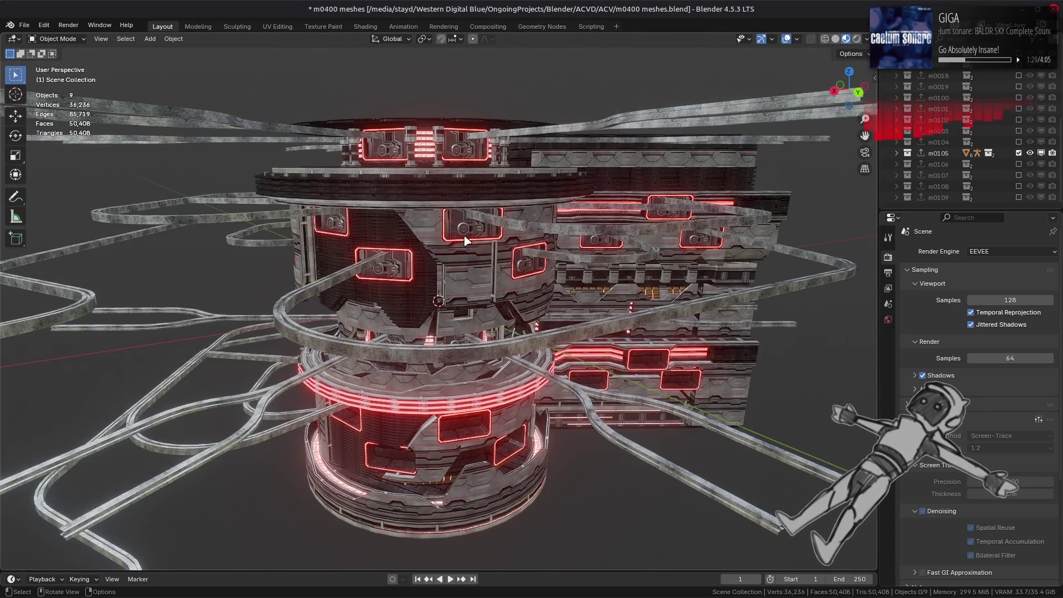
{"action": "left_click", "coordinate": [1018, 164], "text": "ctrl"}
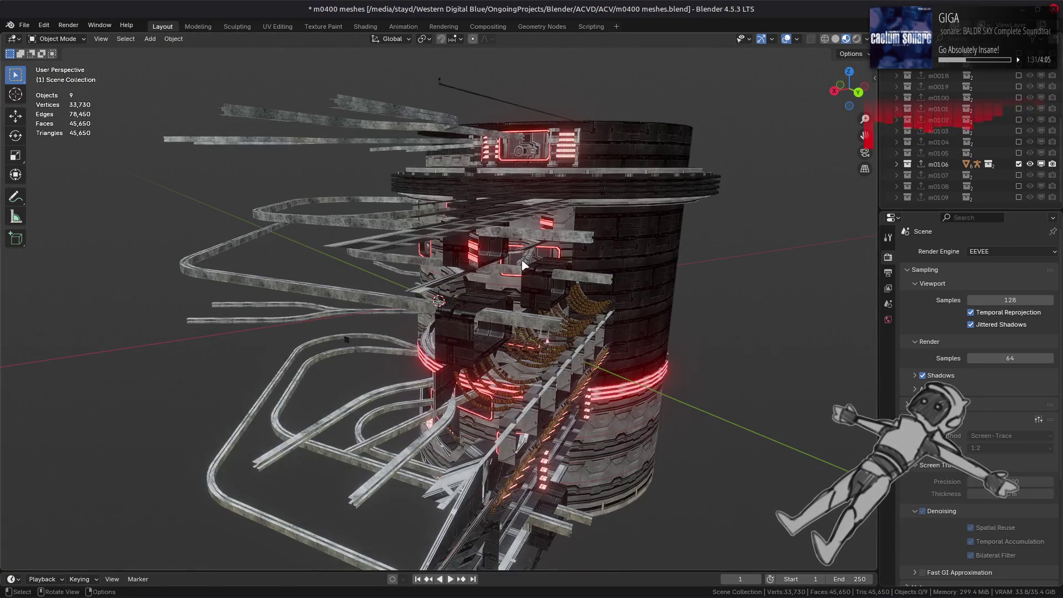
{"action": "mouse_move", "coordinate": [390, 271]}
{"action": "middle_mouse_down"}
{"action": "mouse_move", "coordinate": [357, 274]}
{"action": "mouse_move", "coordinate": [370, 311]}
{"action": "mouse_move", "coordinate": [447, 274]}
{"action": "middle_mouse_up"}
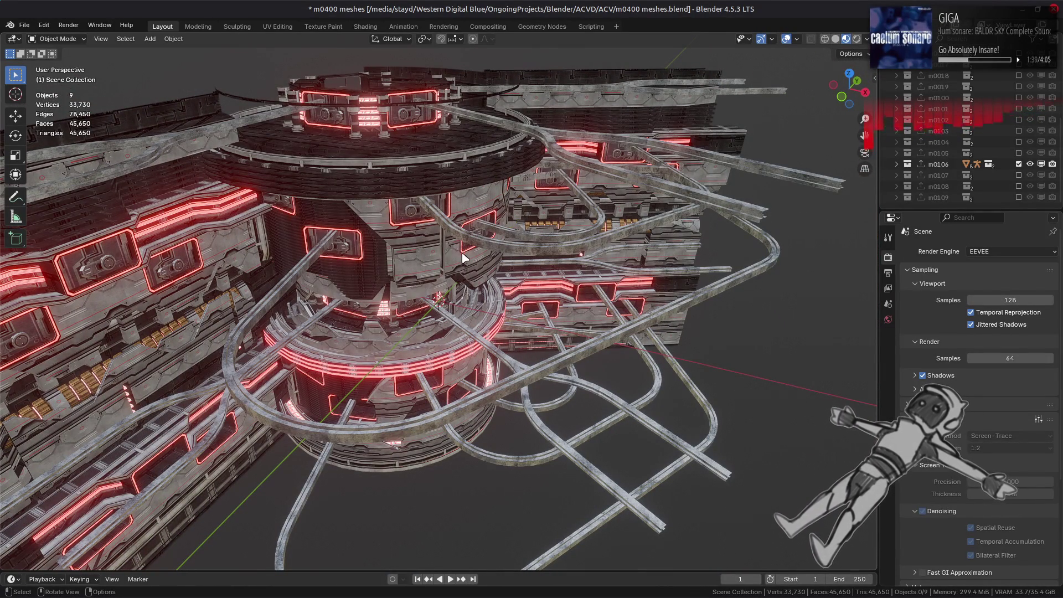
Step: Show only the m0107 collection and orbit around its tower
{"action": "left_click", "coordinate": [1018, 175], "text": "ctrl"}
{"action": "scroll", "coordinate": [576, 277], "scroll_direction": "down", "scroll_amount": 3}
{"action": "mouse_move", "coordinate": [576, 277]}
{"action": "middle_mouse_down"}
{"action": "mouse_move", "coordinate": [491, 397]}
{"action": "mouse_move", "coordinate": [427, 363]}
{"action": "mouse_move", "coordinate": [363, 305]}
{"action": "middle_mouse_up"}
{"action": "scroll", "coordinate": [521, 360], "scroll_direction": "up", "scroll_amount": 4}
{"action": "middle_click_drag", "start_coordinate": [539, 275], "coordinate": [390, 350]}
{"action": "scroll", "coordinate": [387, 351], "scroll_direction": "down", "scroll_amount": 4}
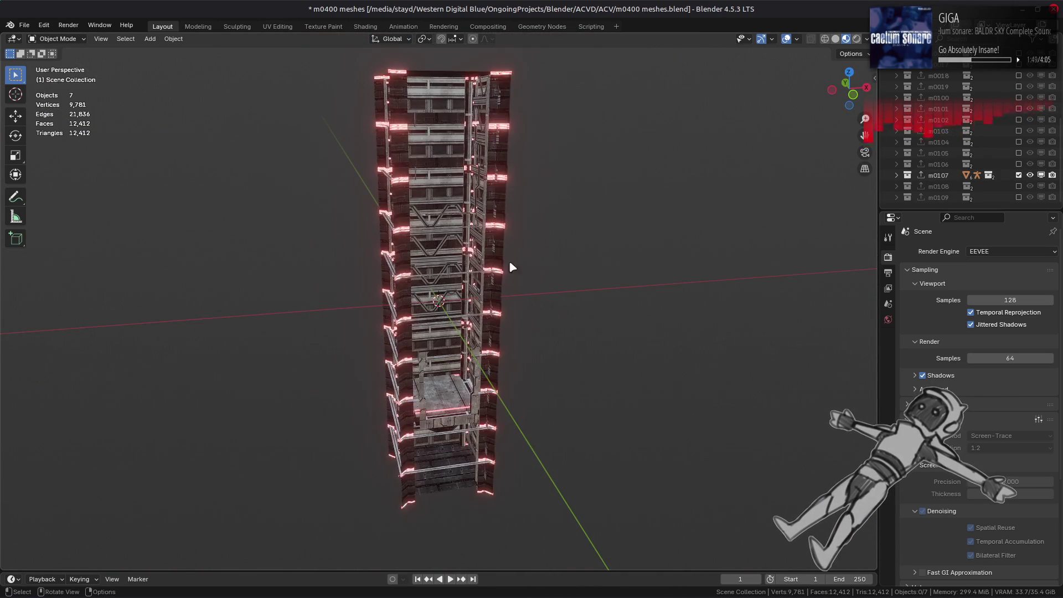
{"action": "middle_click_drag", "start_coordinate": [553, 255], "coordinate": [692, 232]}
{"action": "scroll", "coordinate": [838, 213], "scroll_direction": "up", "scroll_amount": 4}
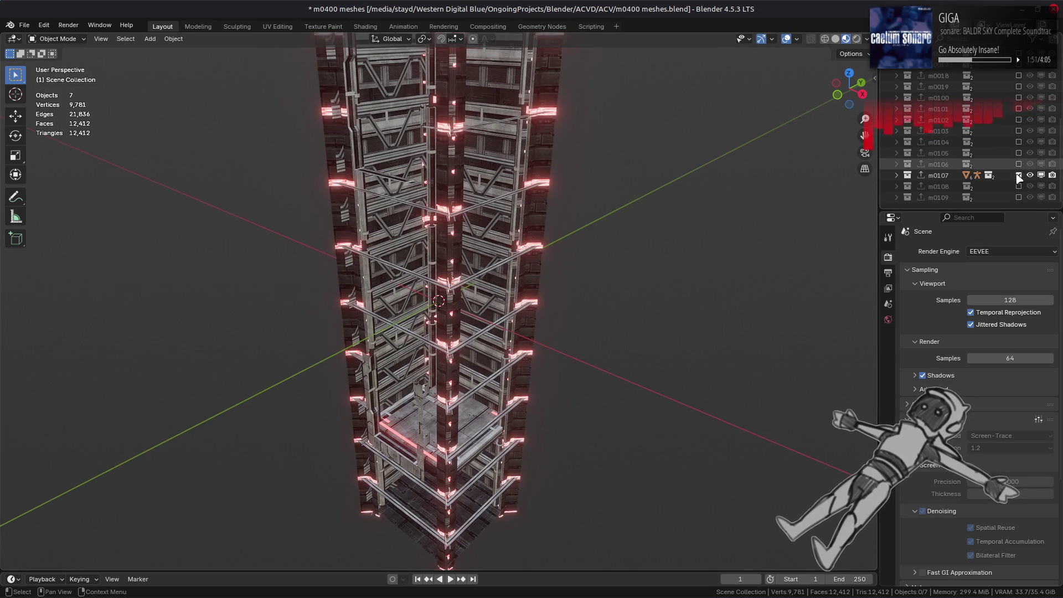
Step: Swap m0107 for m0108 and inspect the ring structure's interior
{"action": "left_click", "coordinate": [1019, 175]}
{"action": "left_click", "coordinate": [1019, 186]}
{"action": "scroll", "coordinate": [423, 268], "scroll_direction": "up", "scroll_amount": 6}
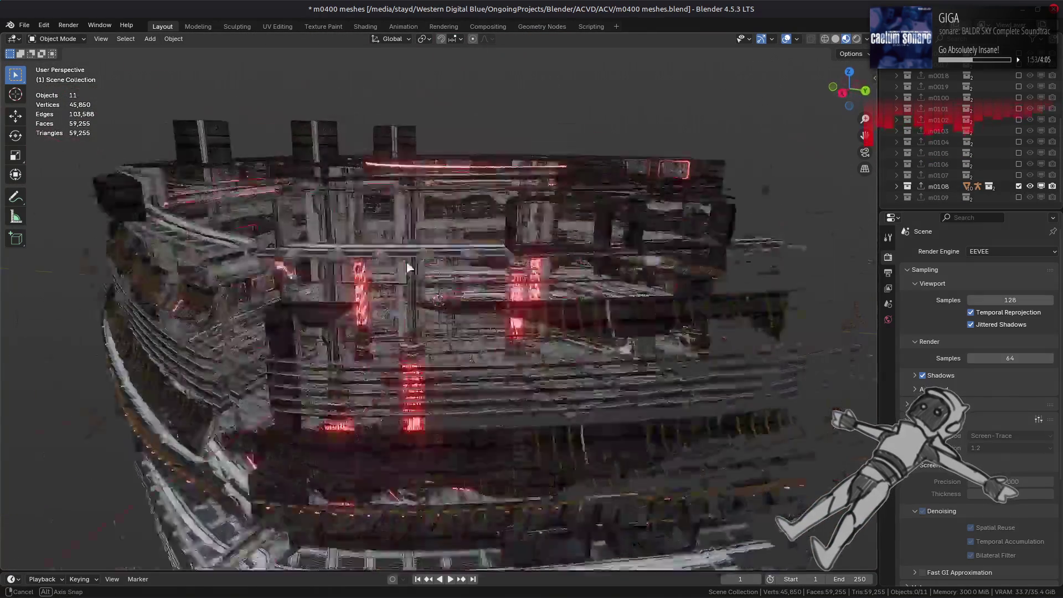
{"action": "mouse_move", "coordinate": [357, 262]}
{"action": "middle_mouse_down"}
{"action": "mouse_move", "coordinate": [528, 295]}
{"action": "mouse_move", "coordinate": [390, 284]}
{"action": "middle_mouse_up"}
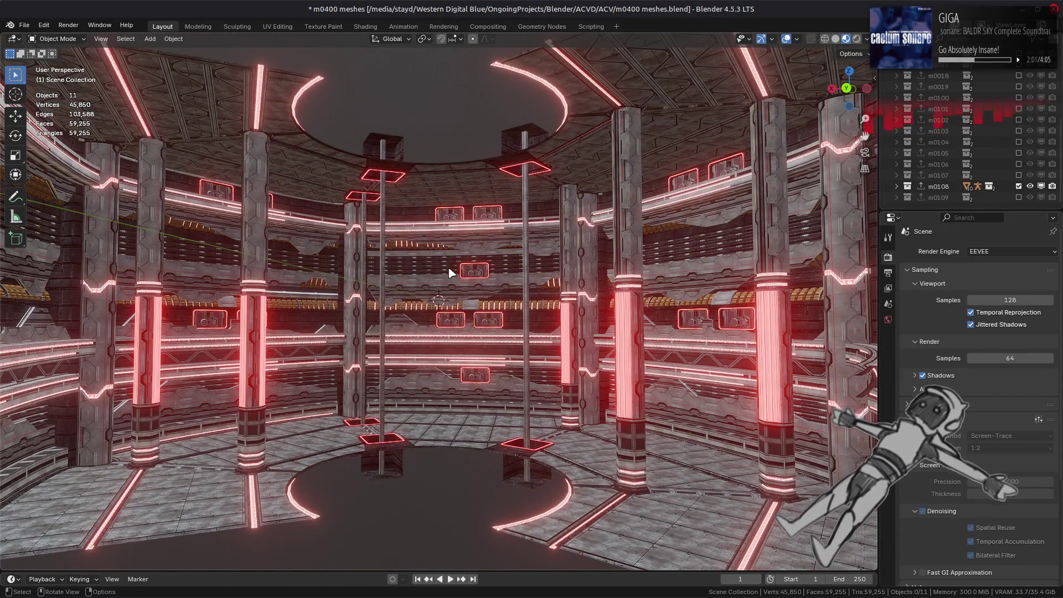
{"action": "scroll", "coordinate": [562, 285], "scroll_direction": "up", "scroll_amount": 8}
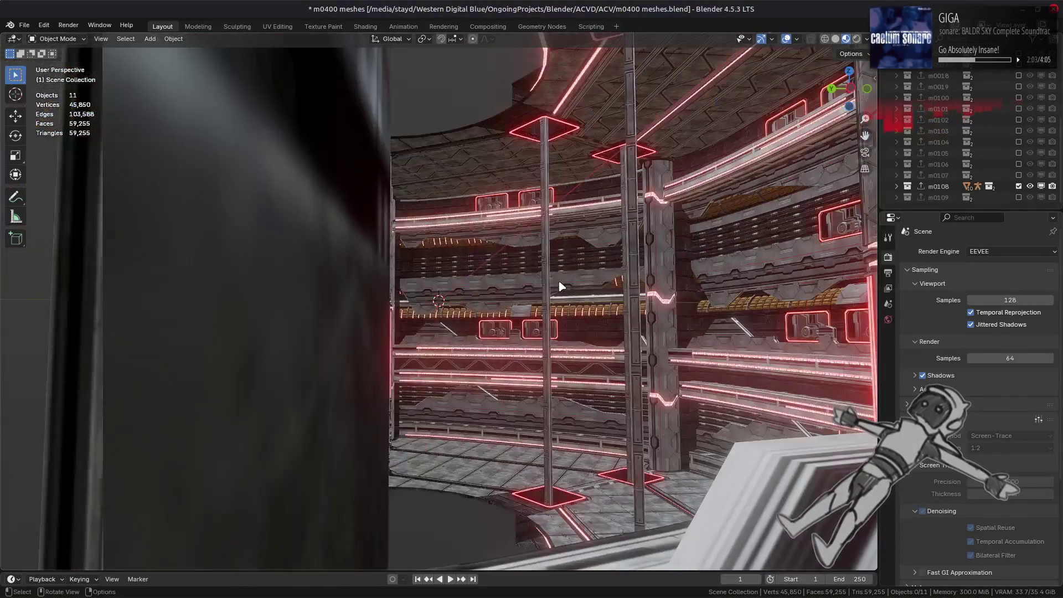
{"action": "scroll", "coordinate": [500, 296], "scroll_direction": "down", "scroll_amount": 6}
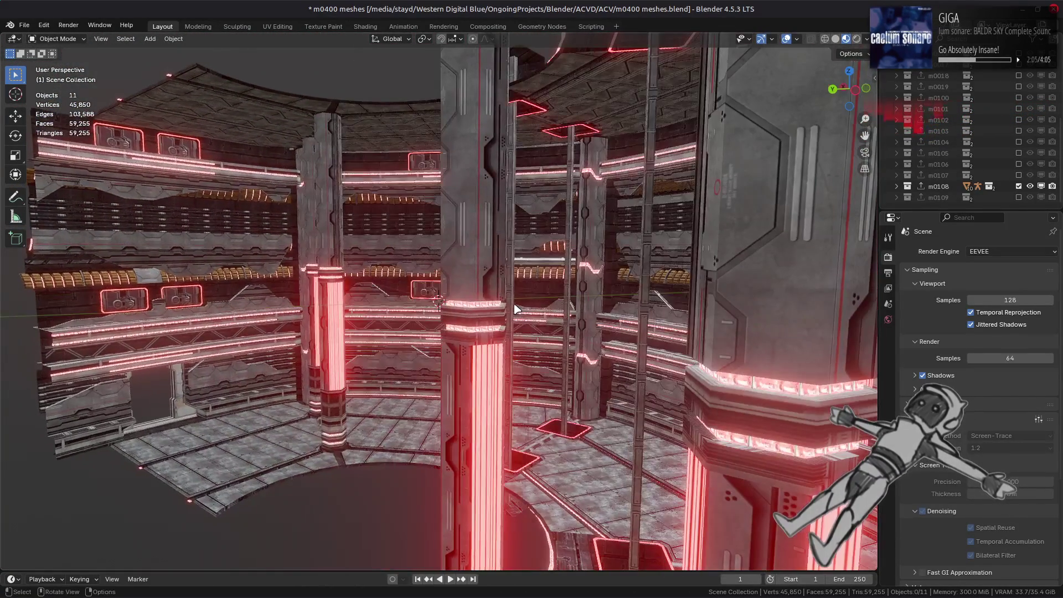
{"action": "scroll", "coordinate": [494, 313], "scroll_direction": "down", "scroll_amount": 5}
{"action": "middle_click_drag", "start_coordinate": [495, 312], "coordinate": [591, 301]}
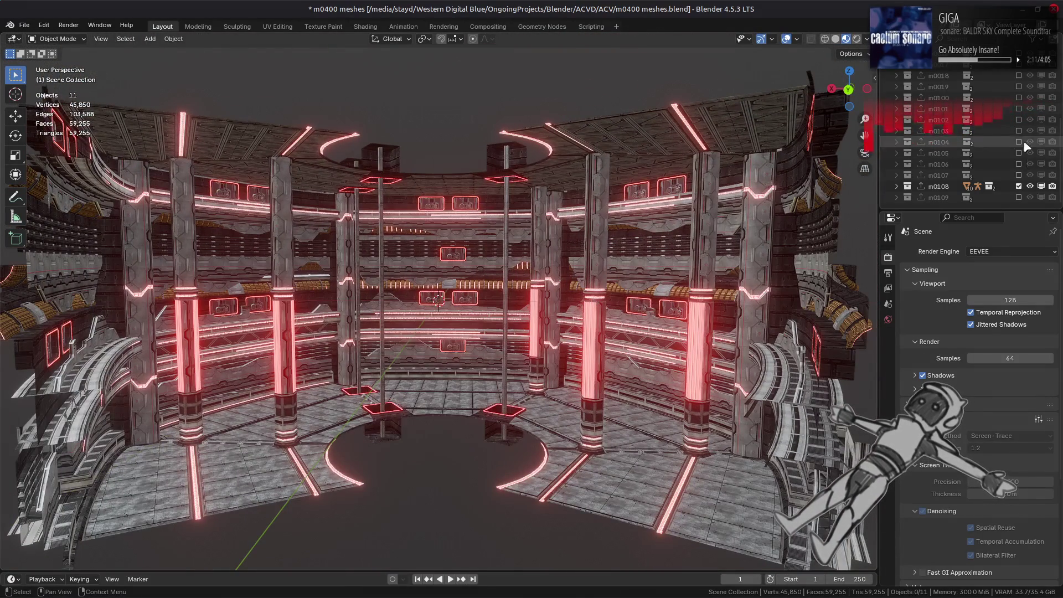
Step: Inspect m0109, then hide it, leaving the scene empty, and save the file
{"action": "left_click", "coordinate": [1018, 197], "text": "ctrl"}
{"action": "mouse_move", "coordinate": [570, 248]}
{"action": "middle_mouse_down"}
{"action": "mouse_move", "coordinate": [534, 308]}
{"action": "mouse_move", "coordinate": [672, 220]}
{"action": "mouse_move", "coordinate": [676, 207]}
{"action": "mouse_move", "coordinate": [771, 291]}
{"action": "mouse_move", "coordinate": [742, 291]}
{"action": "middle_mouse_up"}
{"action": "left_click", "coordinate": [1019, 197]}
{"action": "key", "text": "ctrl+s"}
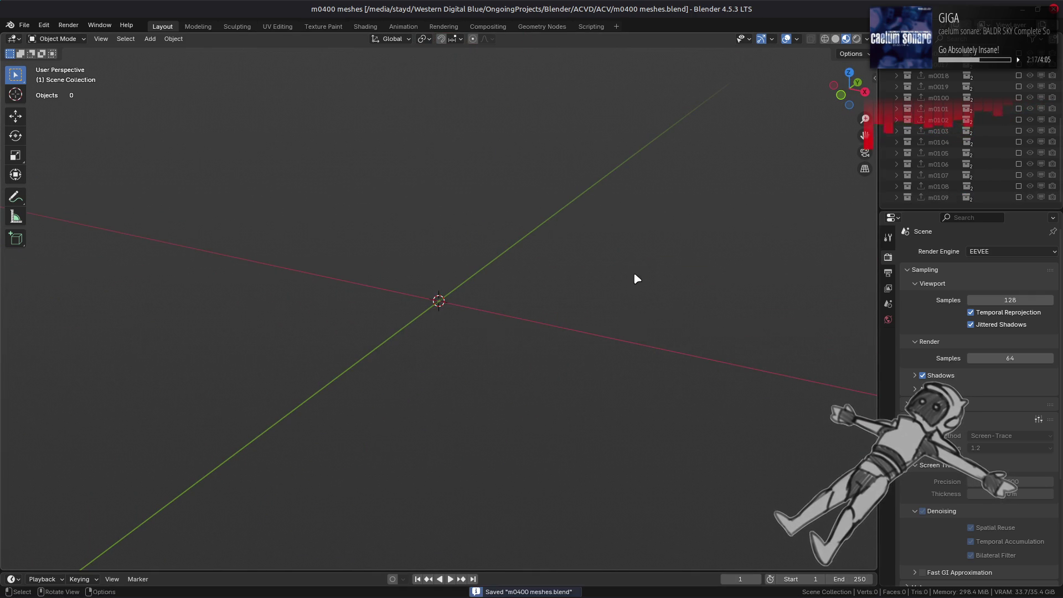
Step: Return to the m0400 folder in the file manager
{"action": "key", "text": "alt+Tab"}
{"action": "key", "text": "alt+Tab"}
{"action": "key", "text": "BackSpace"}
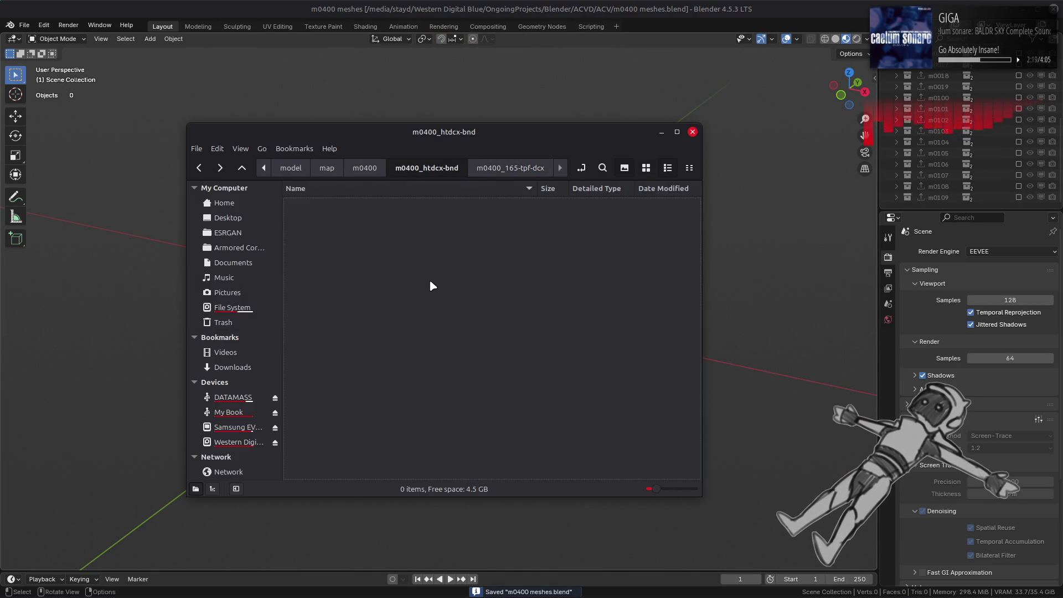
{"action": "key", "text": "BackSpace"}
{"action": "scroll", "coordinate": [424, 292], "scroll_direction": "down", "scroll_amount": 15}
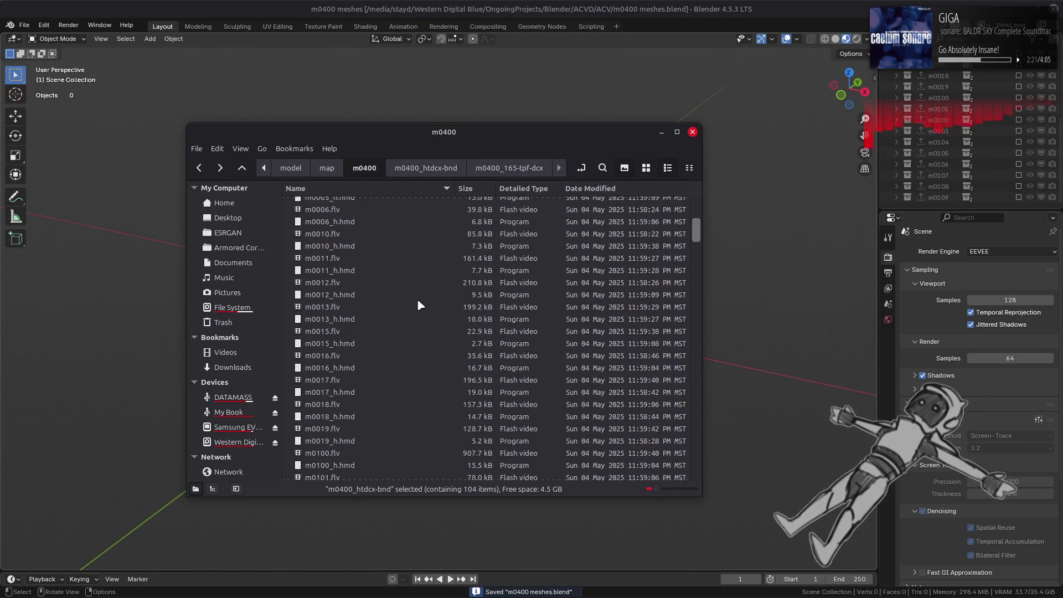
{"action": "scroll", "coordinate": [387, 334], "scroll_direction": "up", "scroll_amount": 1}
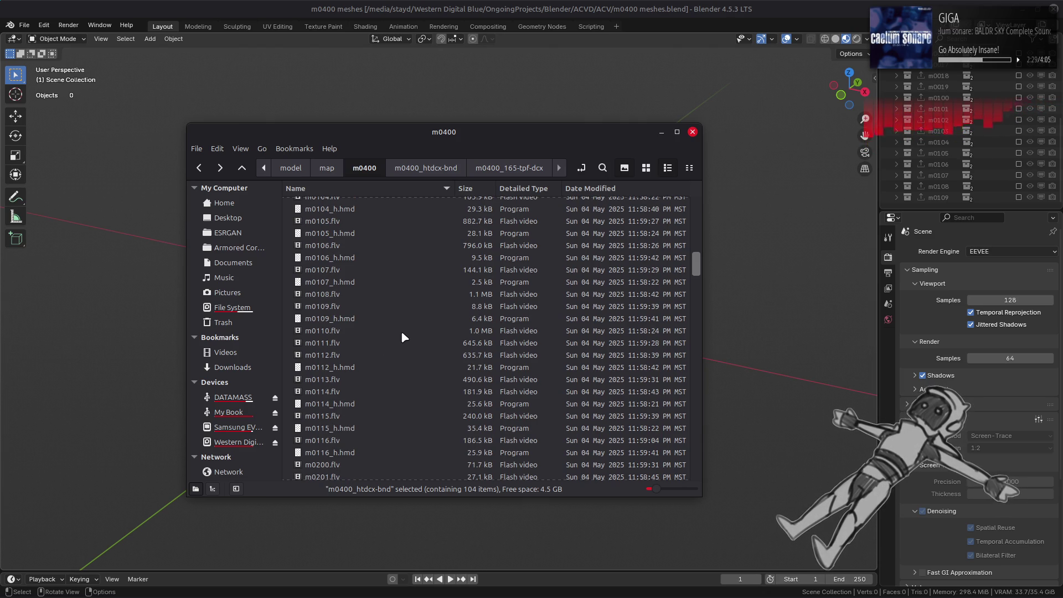
Step: Select m0110.flv through m0116.flv and drop them into the Blender viewport
{"action": "left_click", "coordinate": [402, 332]}
{"action": "left_click", "coordinate": [393, 344], "text": "ctrl"}
{"action": "left_click", "coordinate": [385, 356], "text": "ctrl"}
{"action": "left_click", "coordinate": [369, 380], "text": "ctrl"}
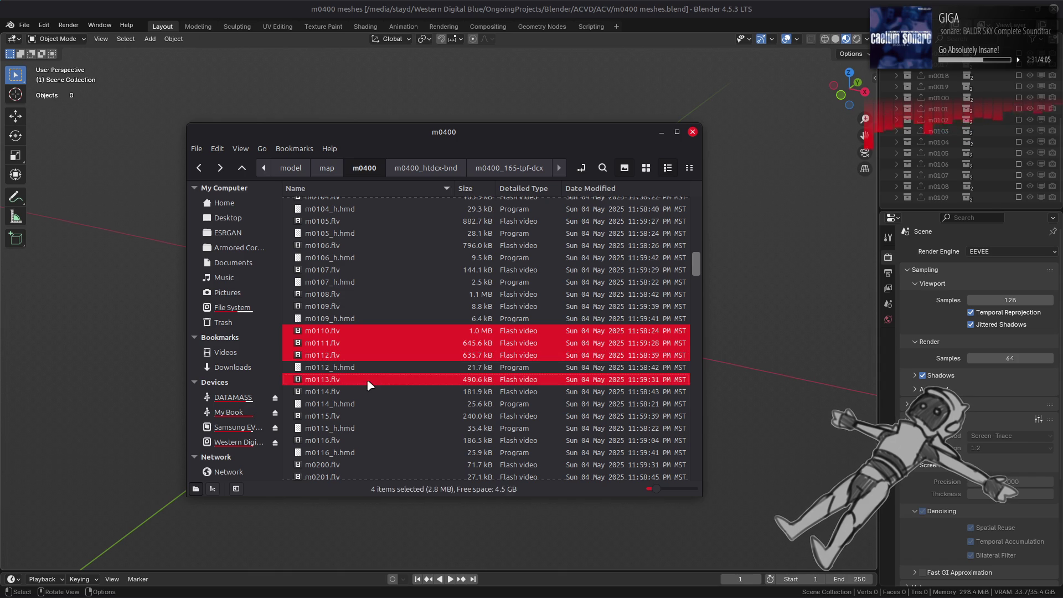
{"action": "left_click", "coordinate": [362, 392], "text": "ctrl"}
{"action": "left_click", "coordinate": [348, 416], "text": "ctrl"}
{"action": "left_click", "coordinate": [335, 440], "text": "ctrl"}
{"action": "scroll", "coordinate": [330, 380], "scroll_direction": "down", "scroll_amount": 2}
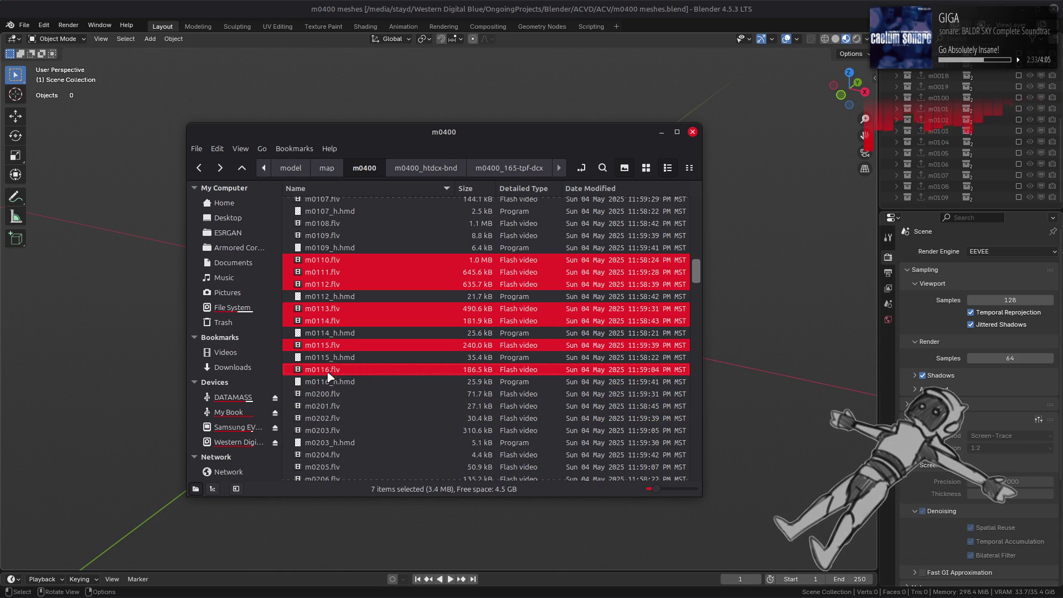
{"action": "left_click_drag", "start_coordinate": [676, 375], "coordinate": [765, 364]}
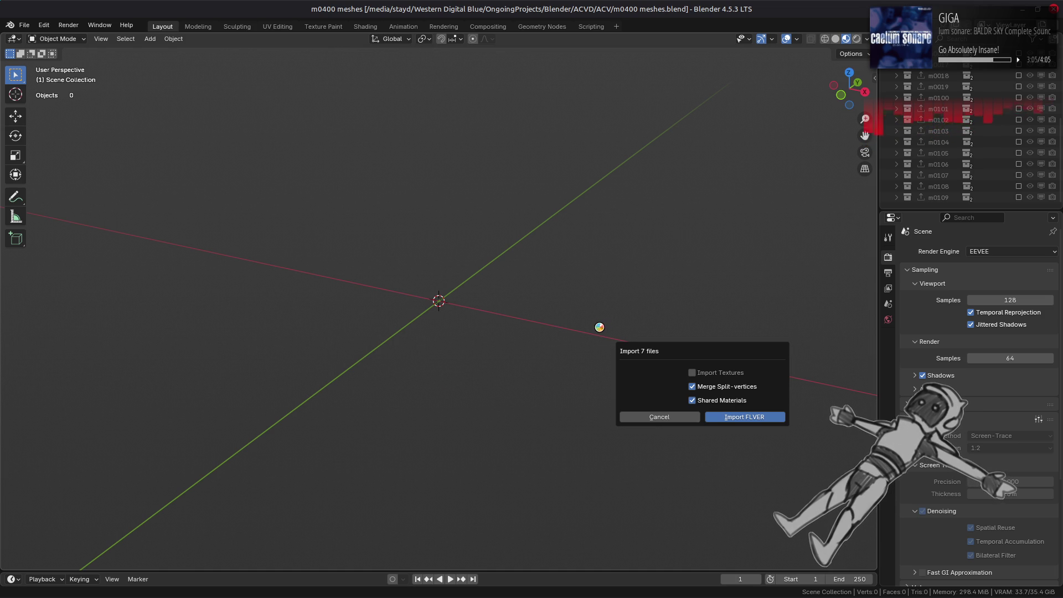
Step: Raise the Terminal window from the taskbar to follow the import log
{"action": "mouse_move", "coordinate": [83, 583]}
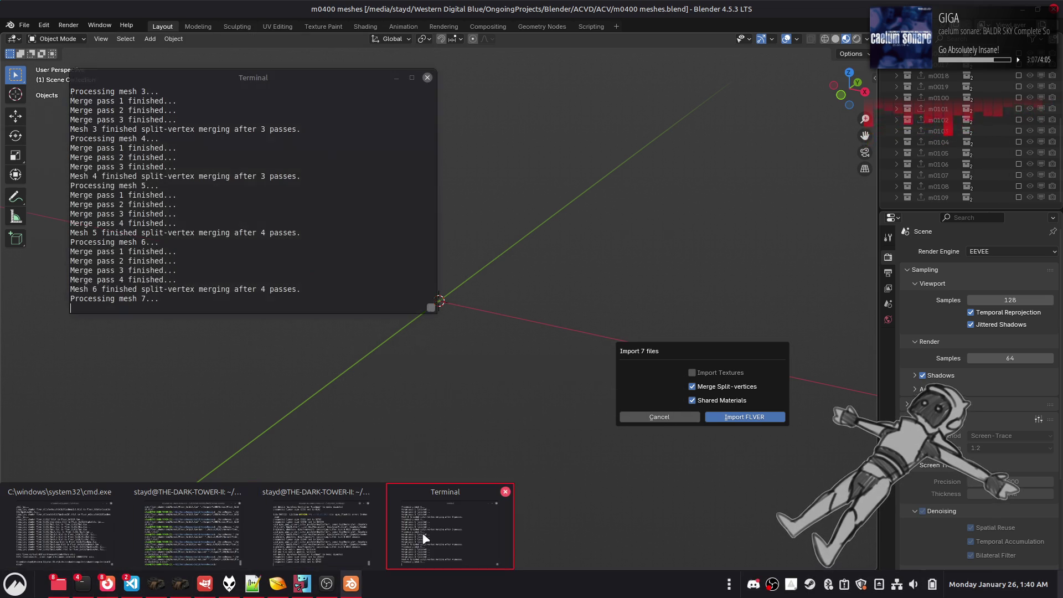
{"action": "left_click", "coordinate": [422, 537]}
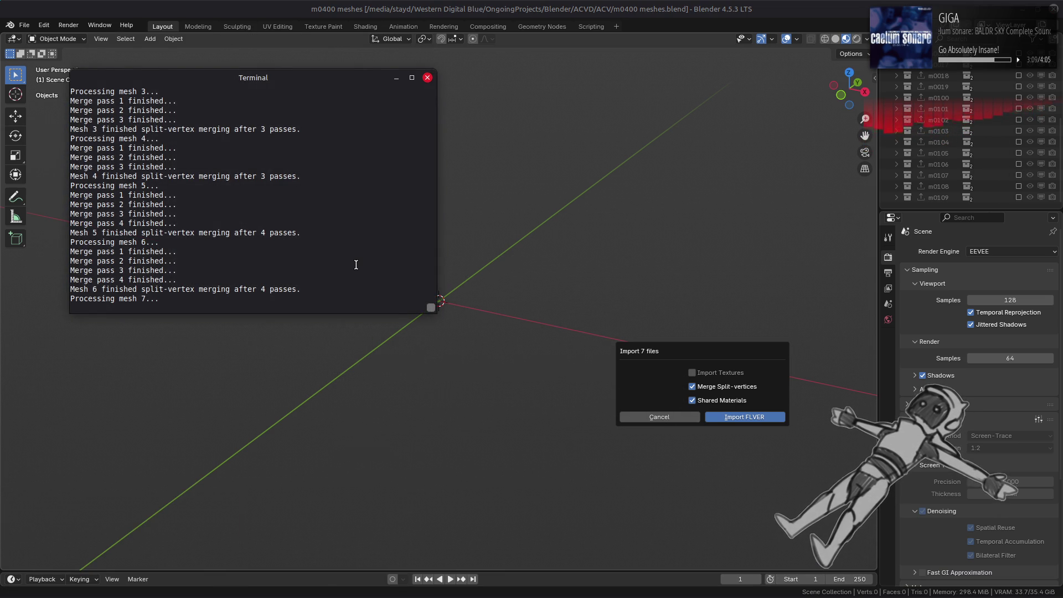
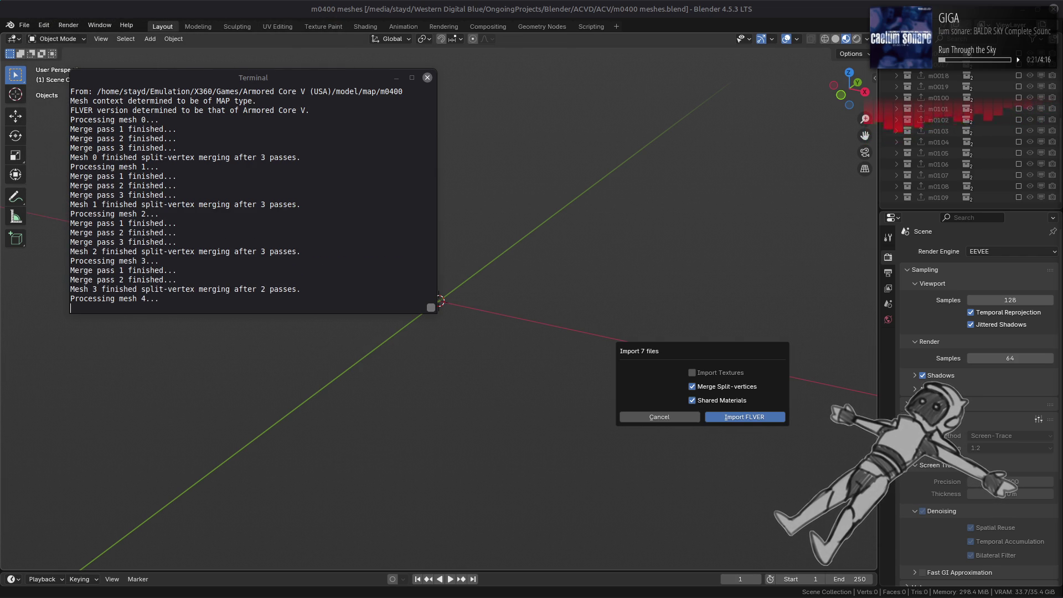
Step: Follow the Terminal log until the seven-file FLVER import reports Finished FLVER import
{"action": "left_click", "coordinate": [342, 77]}
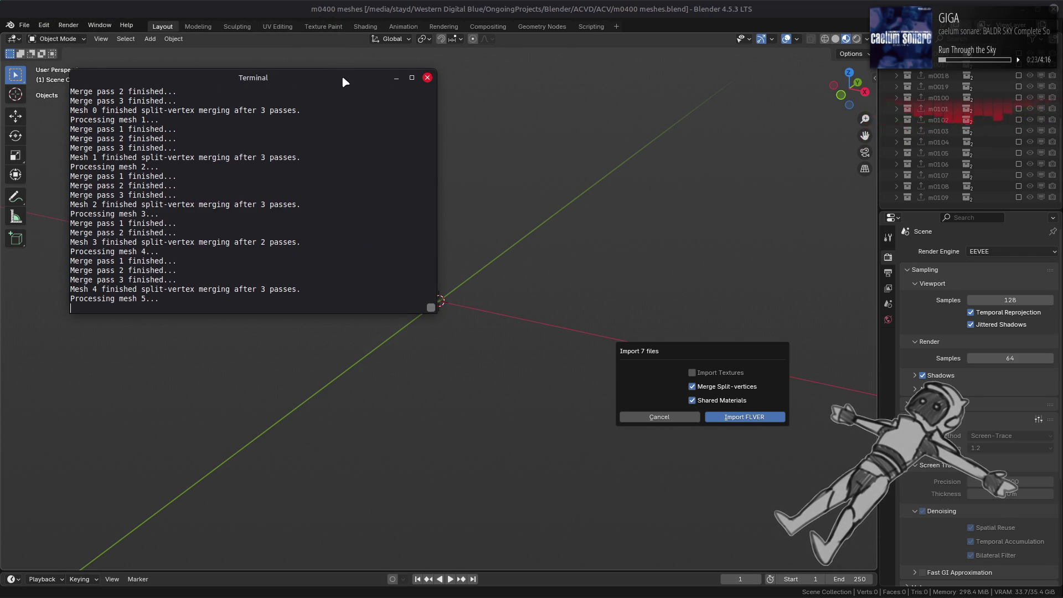
{"action": "scroll", "coordinate": [349, 135], "scroll_direction": "up", "scroll_amount": 1}
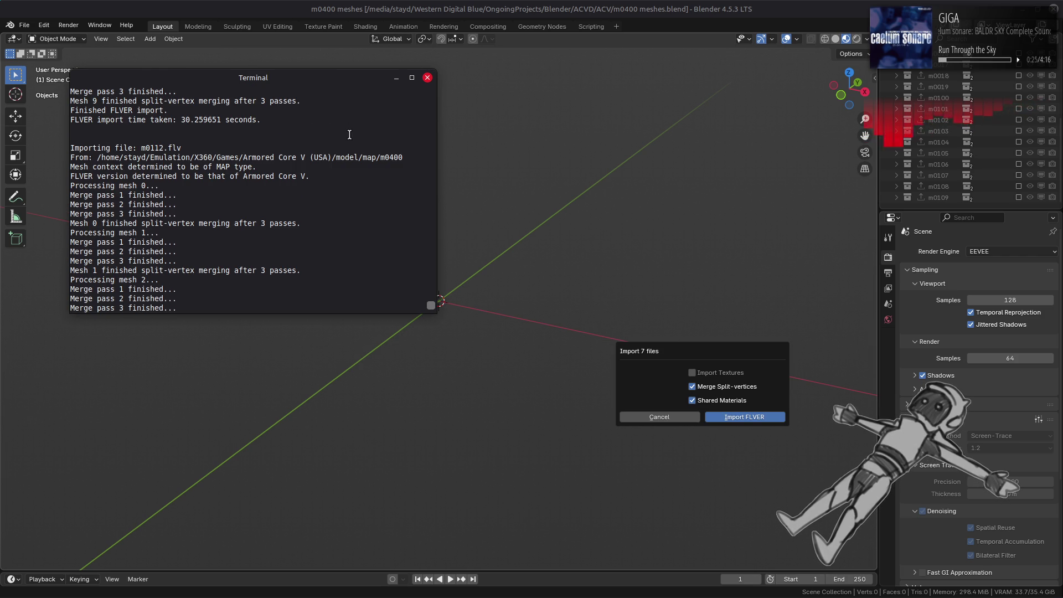
{"action": "scroll", "coordinate": [349, 135], "scroll_direction": "up", "scroll_amount": 10}
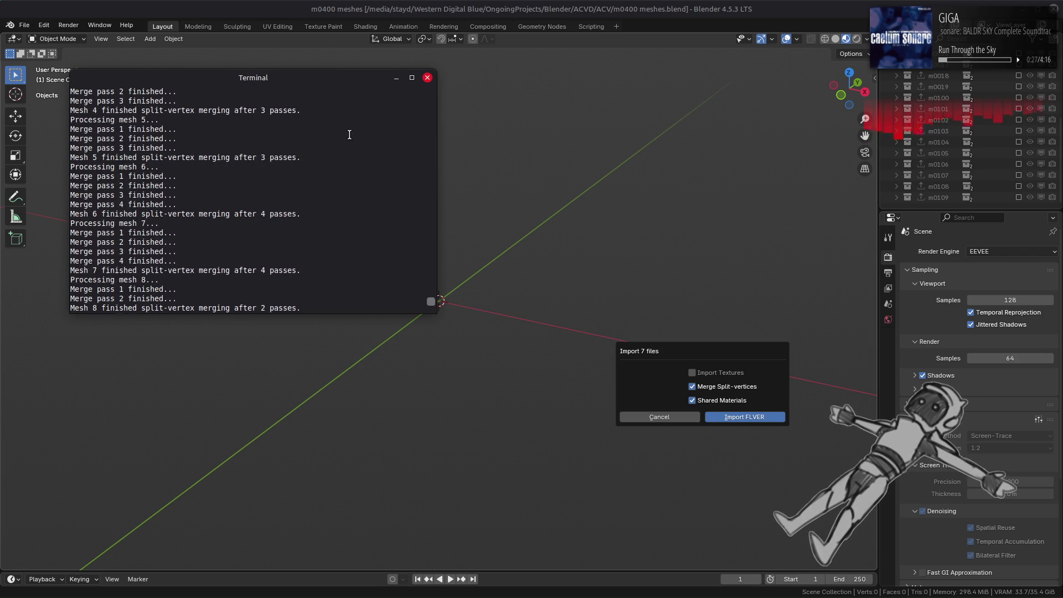
{"action": "scroll", "coordinate": [349, 134], "scroll_direction": "up", "scroll_amount": 10}
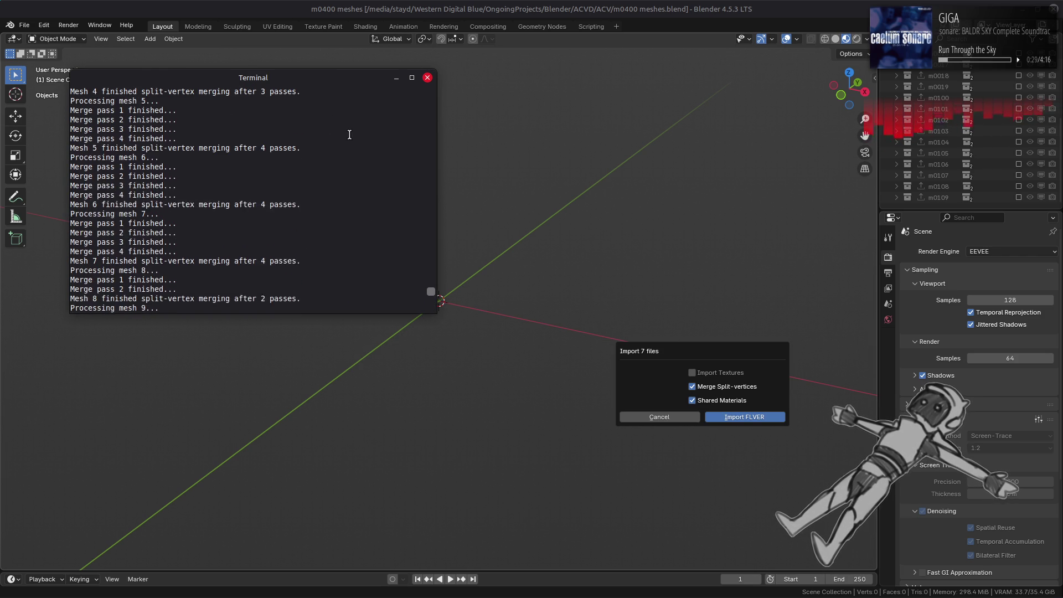
{"action": "scroll", "coordinate": [349, 135], "scroll_direction": "down", "scroll_amount": 5}
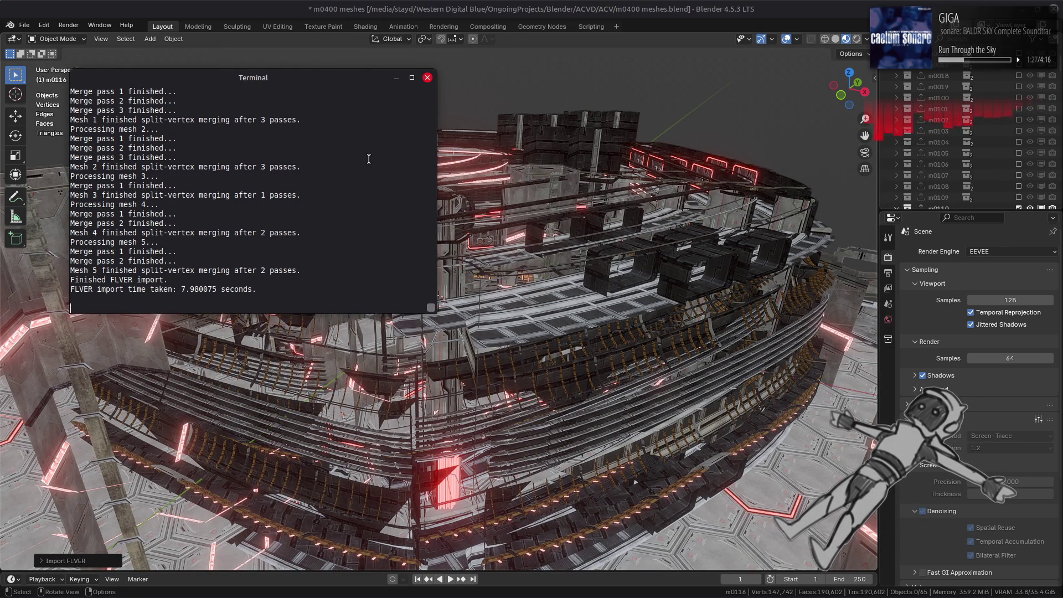
Step: Frame and orbit the whole imported m0400 arena model
{"action": "key", "text": "alt+Tab"}
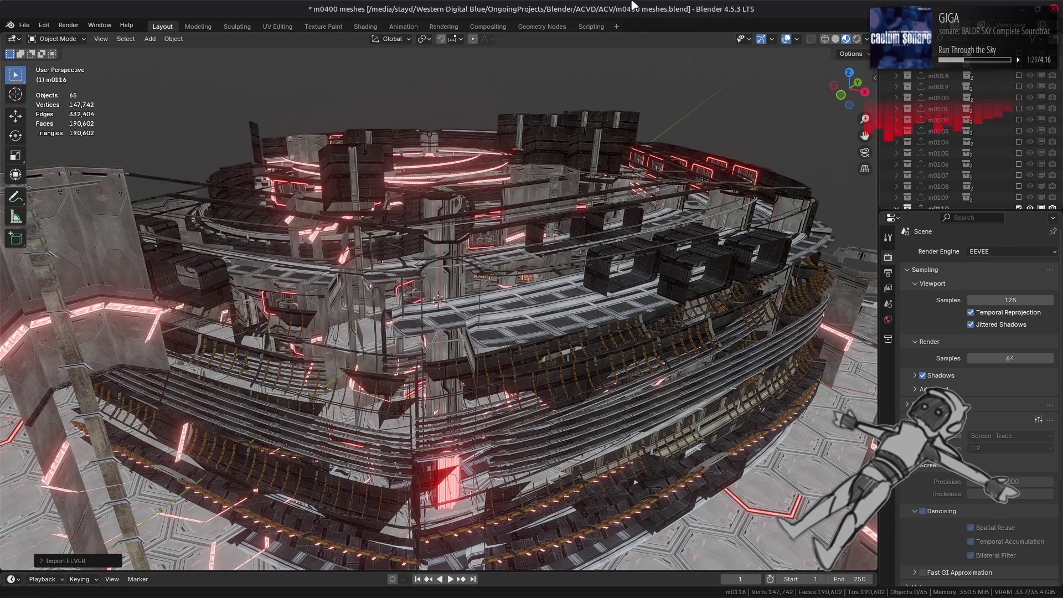
{"action": "key", "text": "Home"}
{"action": "mouse_move", "coordinate": [394, 230]}
{"action": "middle_mouse_down"}
{"action": "mouse_move", "coordinate": [548, 244]}
{"action": "mouse_move", "coordinate": [766, 171]}
{"action": "middle_mouse_up"}
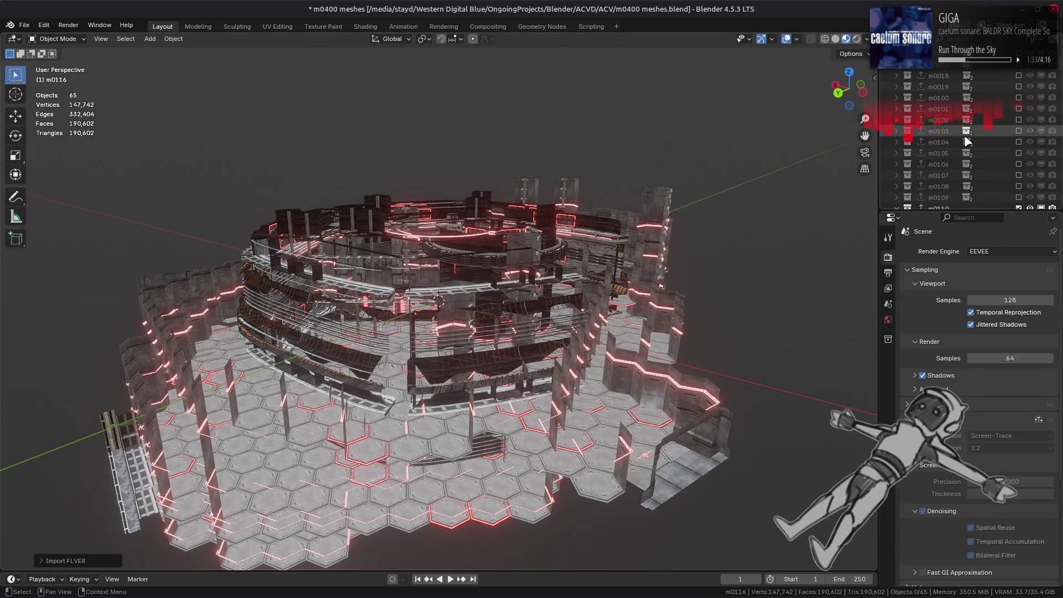
{"action": "scroll", "coordinate": [964, 134], "scroll_direction": "down", "scroll_amount": 3}
{"action": "scroll", "coordinate": [976, 143], "scroll_direction": "down", "scroll_amount": 1}
Step: Hide parts m0111–m0116 so only the m0110 part remains shown
{"action": "left_click_drag", "start_coordinate": [1019, 142], "coordinate": [1023, 206]}
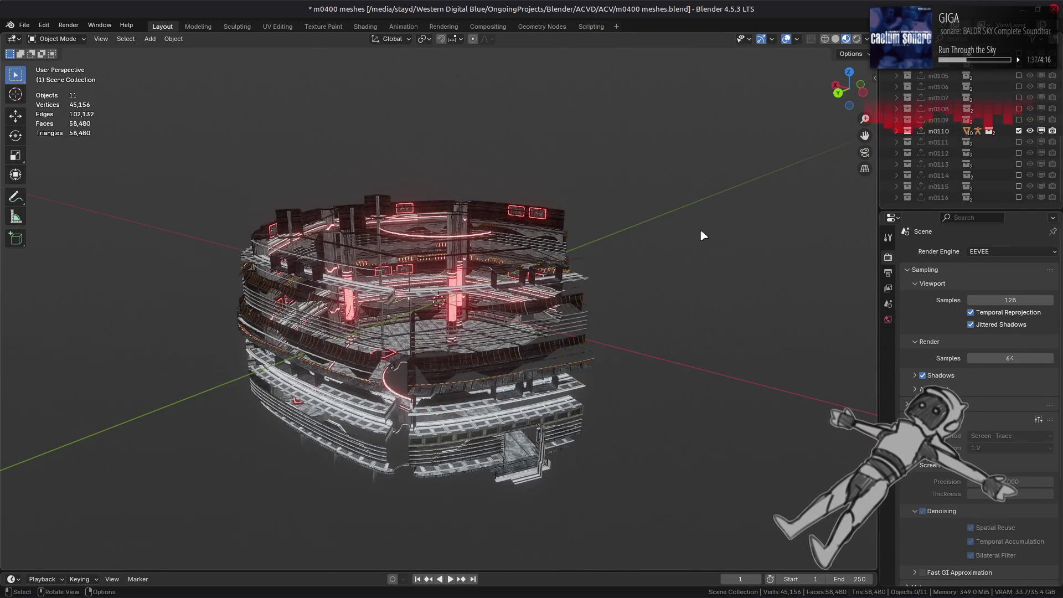
{"action": "scroll", "coordinate": [720, 226], "scroll_direction": "up", "scroll_amount": 10}
{"action": "scroll", "coordinate": [516, 234], "scroll_direction": "down", "scroll_amount": 3}
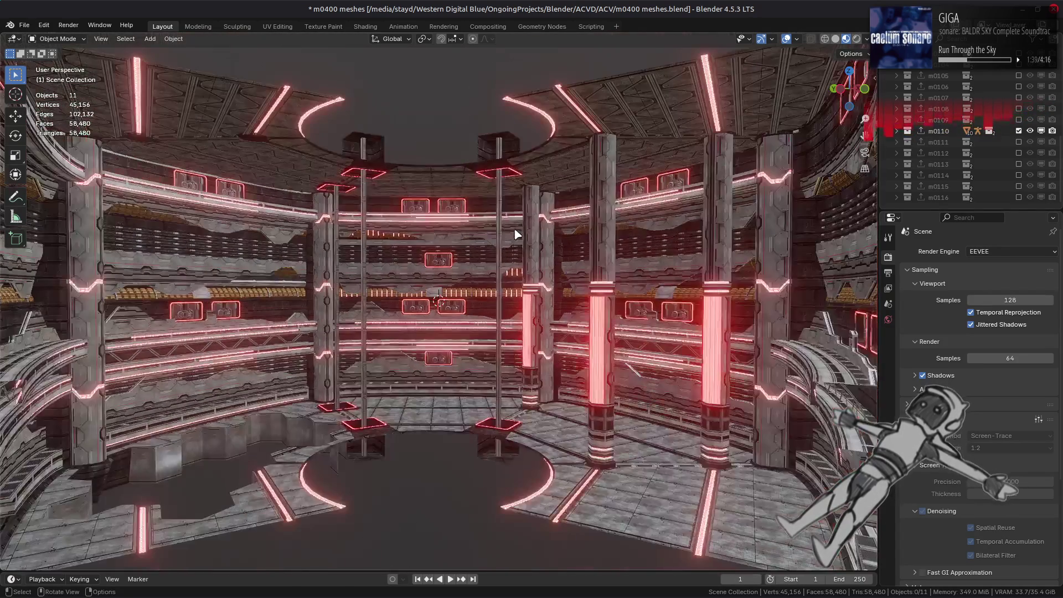
{"action": "scroll", "coordinate": [471, 235], "scroll_direction": "down", "scroll_amount": 2}
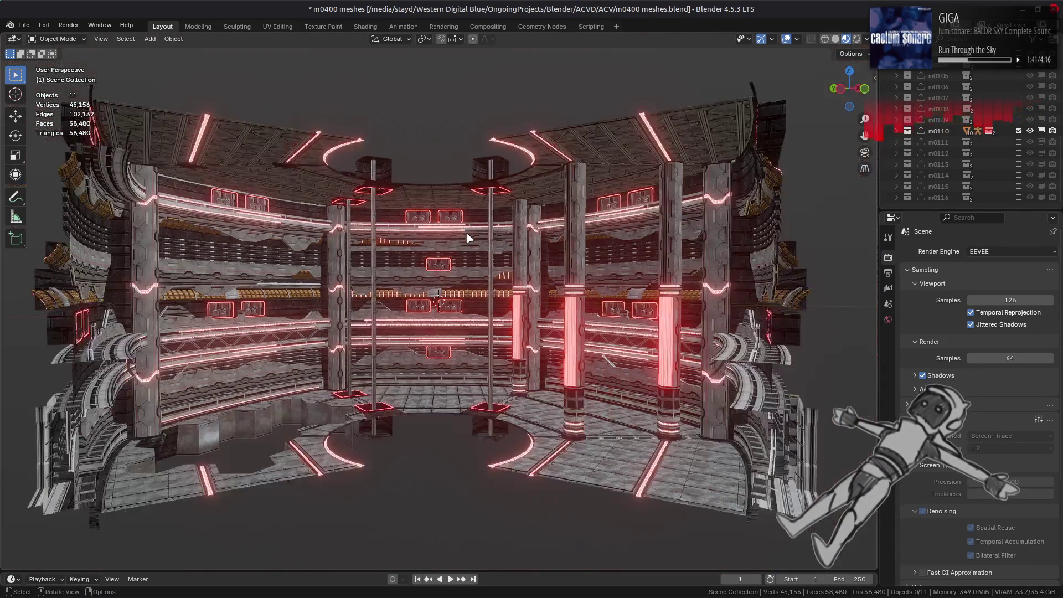
{"action": "scroll", "coordinate": [501, 233], "scroll_direction": "up", "scroll_amount": 2}
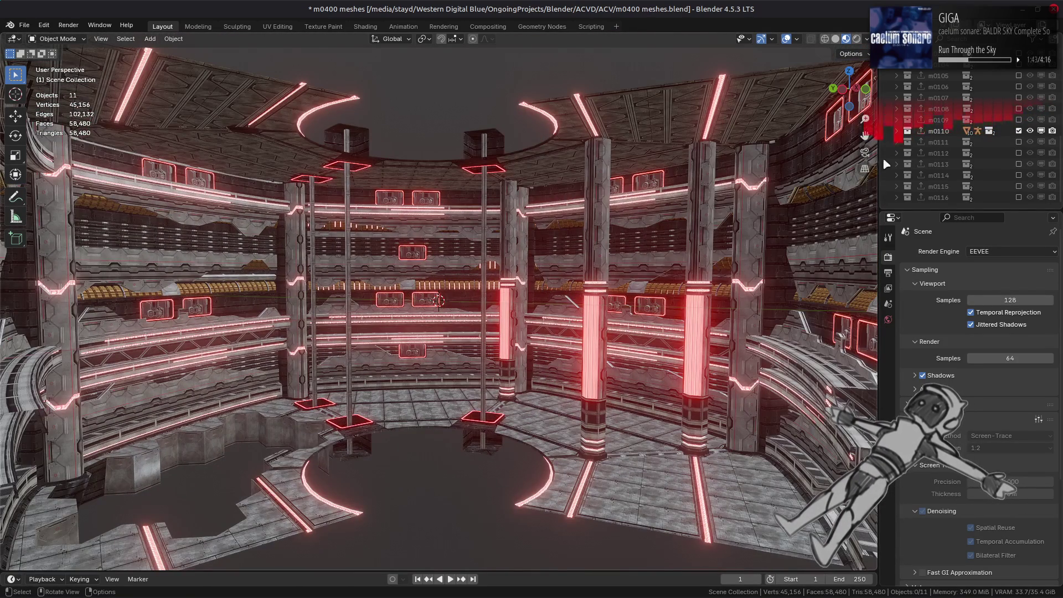
Step: Show m0111, m0112 and m0113 one at a time, orbiting each, ending with only m0114
{"action": "key", "text": "Down"}
{"action": "mouse_move", "coordinate": [712, 227]}
{"action": "middle_mouse_down"}
{"action": "mouse_move", "coordinate": [489, 248]}
{"action": "mouse_move", "coordinate": [648, 250]}
{"action": "mouse_move", "coordinate": [710, 230]}
{"action": "mouse_move", "coordinate": [670, 233]}
{"action": "mouse_move", "coordinate": [681, 230]}
{"action": "middle_mouse_up"}
{"action": "key", "text": "Down"}
{"action": "mouse_move", "coordinate": [820, 202]}
{"action": "middle_mouse_down"}
{"action": "mouse_move", "coordinate": [742, 239]}
{"action": "mouse_move", "coordinate": [603, 229]}
{"action": "middle_mouse_up"}
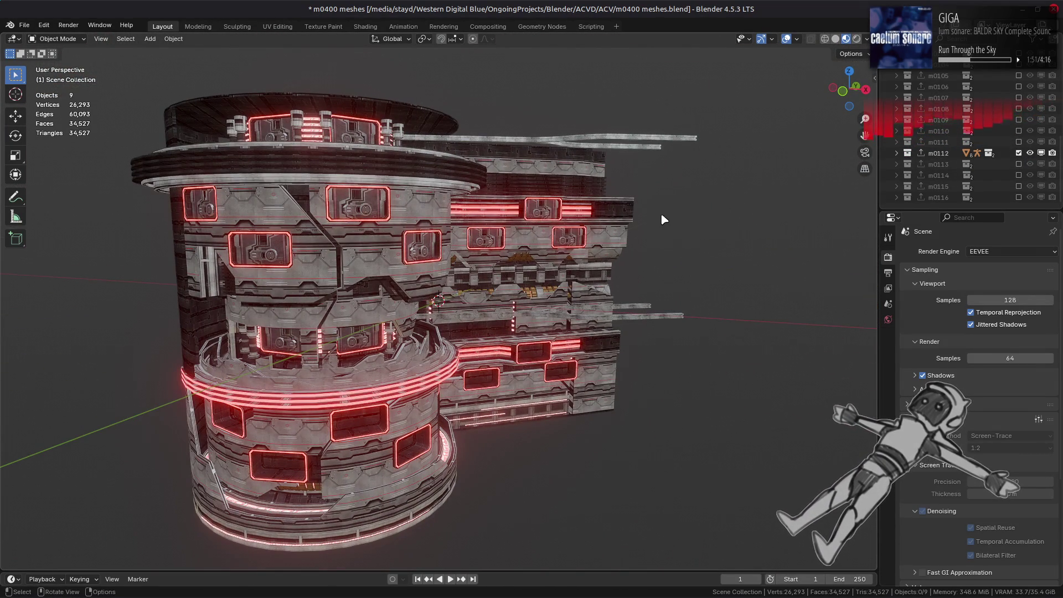
{"action": "left_click", "coordinate": [1018, 164], "text": "ctrl"}
{"action": "mouse_move", "coordinate": [487, 254]}
{"action": "middle_mouse_down"}
{"action": "mouse_move", "coordinate": [710, 252]}
{"action": "mouse_move", "coordinate": [716, 234]}
{"action": "middle_mouse_up"}
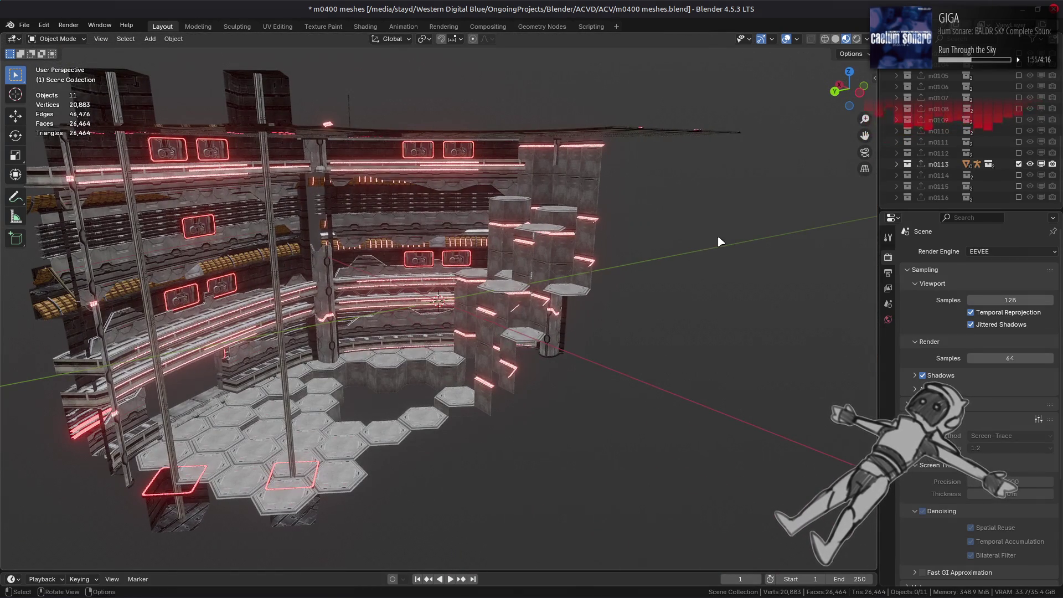
{"action": "left_click", "coordinate": [1018, 175], "text": "ctrl"}
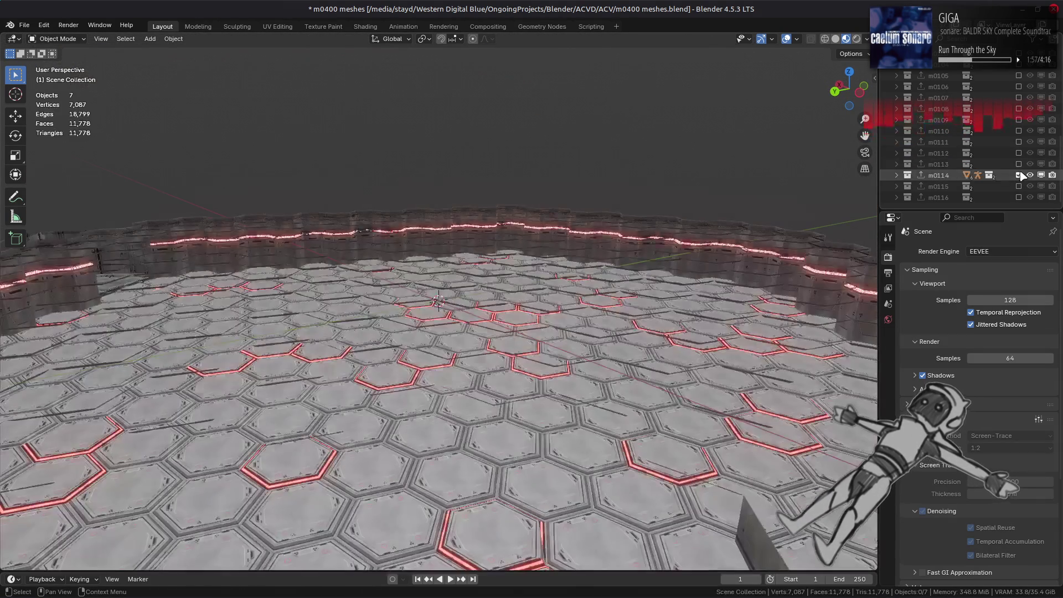
Step: View the m0114 interior in Solid and MatCap shading, return to Material Preview, then hide m0114
{"action": "mouse_move", "coordinate": [621, 237]}
{"action": "middle_mouse_down"}
{"action": "mouse_move", "coordinate": [517, 282]}
{"action": "mouse_move", "coordinate": [522, 256]}
{"action": "mouse_move", "coordinate": [602, 256]}
{"action": "mouse_move", "coordinate": [489, 260]}
{"action": "middle_mouse_up"}
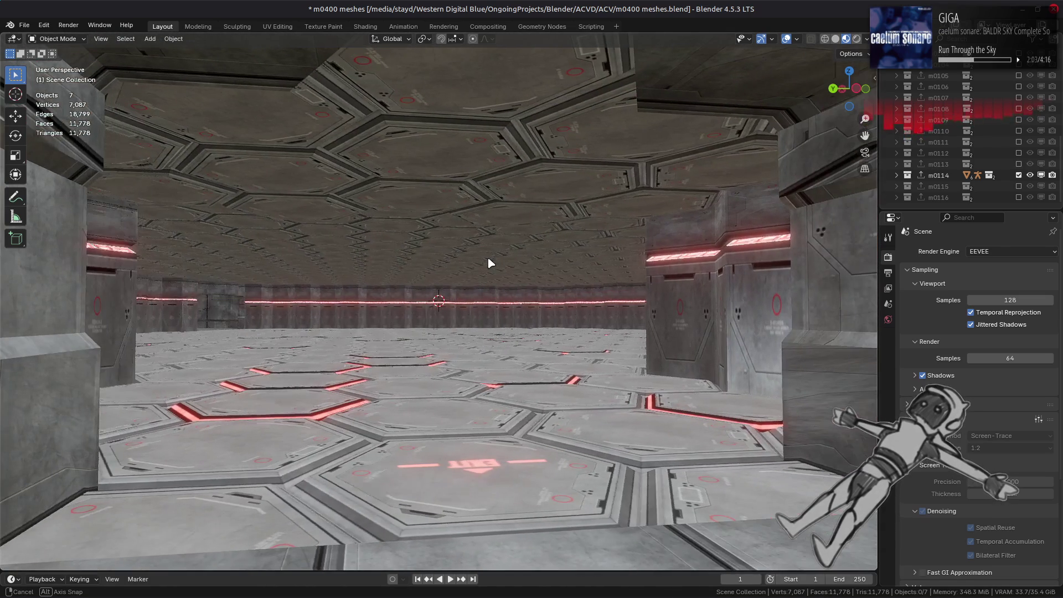
{"action": "left_click", "coordinate": [837, 40]}
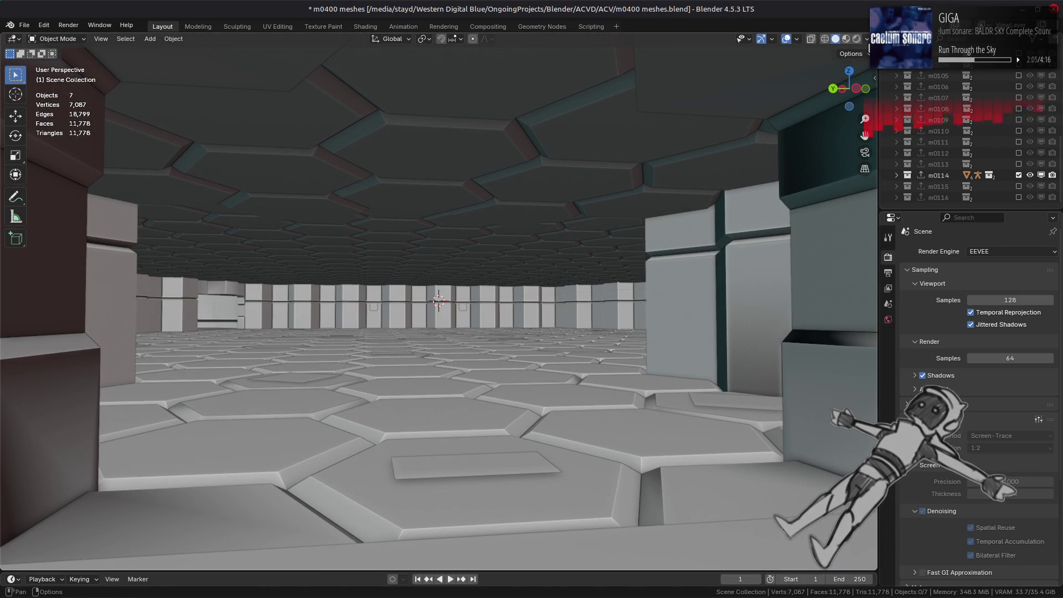
{"action": "left_click", "coordinate": [866, 39]}
{"action": "left_click", "coordinate": [868, 95]}
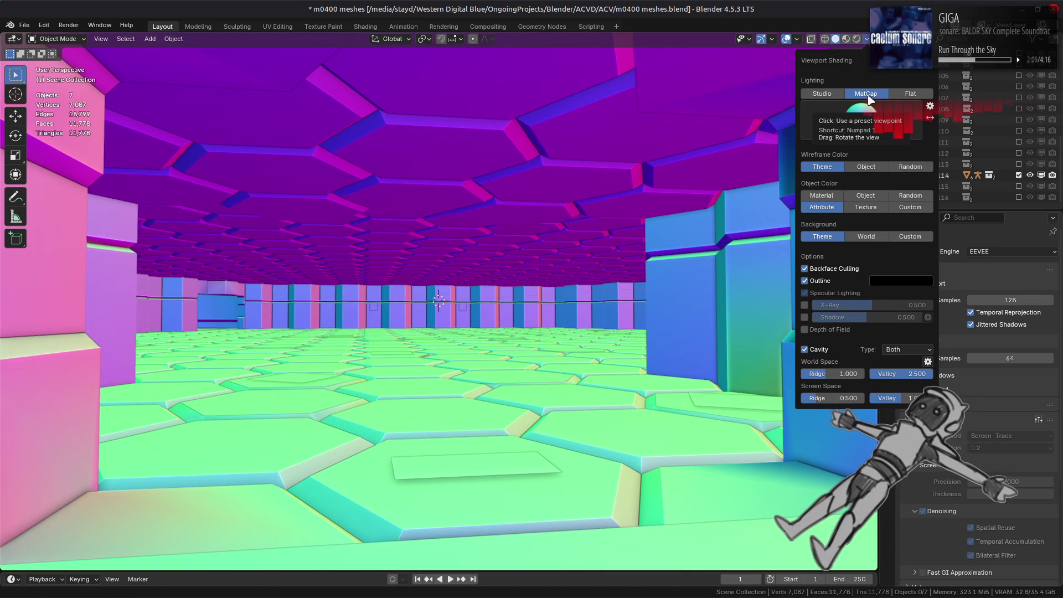
{"action": "left_click", "coordinate": [846, 39]}
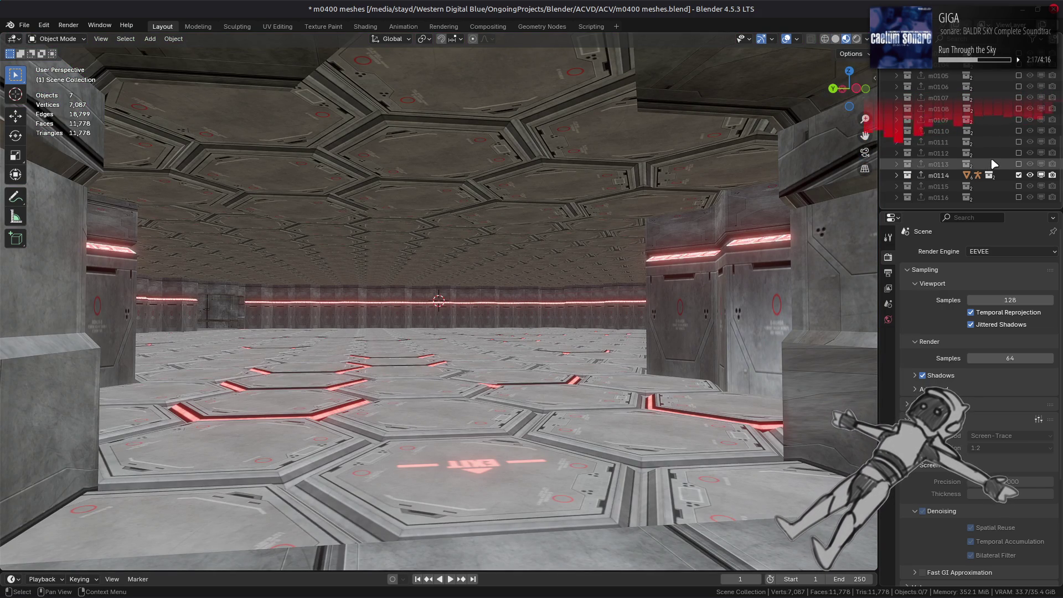
{"action": "left_click", "coordinate": [1019, 175]}
Step: Show and orbit the m0115 pillar platform, then the m0116 arena, hiding each afterwards
{"action": "left_click", "coordinate": [1019, 186]}
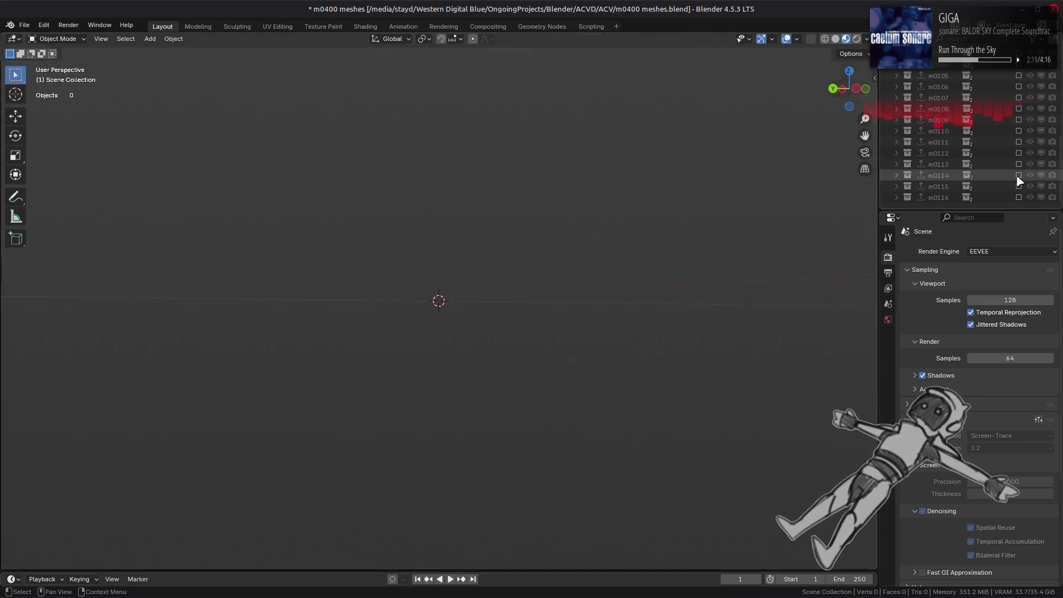
{"action": "scroll", "coordinate": [547, 285], "scroll_direction": "down", "scroll_amount": 3}
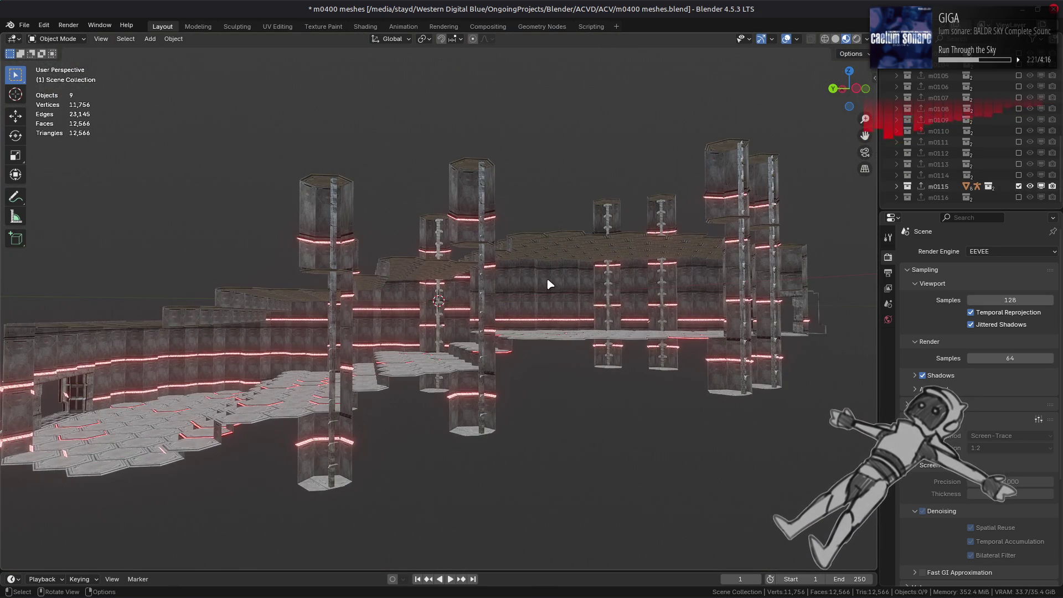
{"action": "mouse_move", "coordinate": [568, 287]}
{"action": "middle_mouse_down"}
{"action": "mouse_move", "coordinate": [560, 272]}
{"action": "mouse_move", "coordinate": [513, 308]}
{"action": "mouse_move", "coordinate": [564, 290]}
{"action": "mouse_move", "coordinate": [553, 302]}
{"action": "middle_mouse_up"}
{"action": "mouse_move", "coordinate": [465, 334]}
{"action": "middle_mouse_down"}
{"action": "mouse_move", "coordinate": [446, 301]}
{"action": "mouse_move", "coordinate": [367, 285]}
{"action": "mouse_move", "coordinate": [374, 291]}
{"action": "middle_mouse_up"}
{"action": "left_click", "coordinate": [1018, 186]}
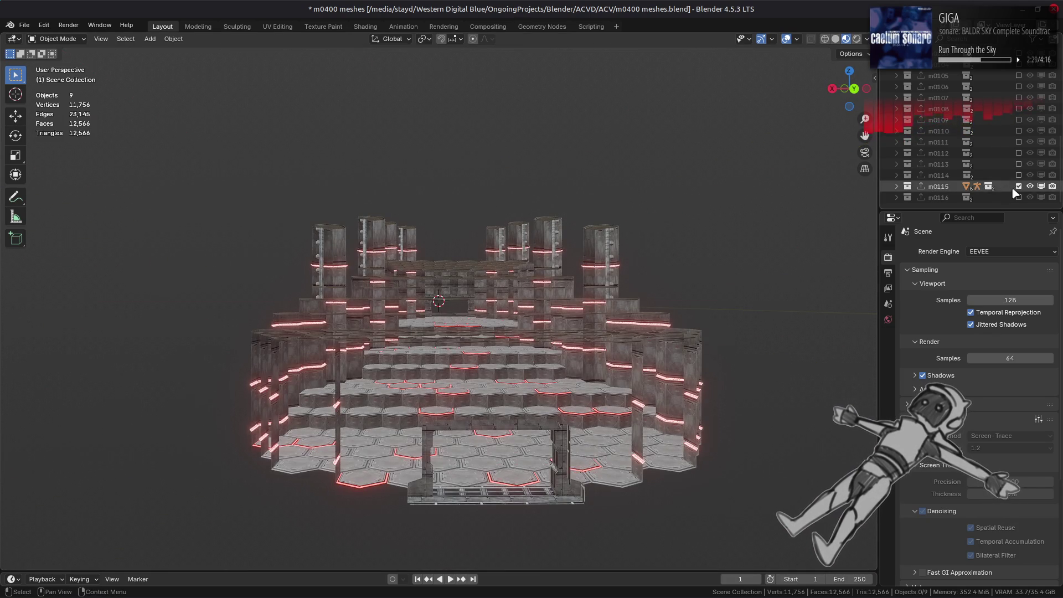
{"action": "left_click", "coordinate": [1018, 197]}
{"action": "mouse_move", "coordinate": [615, 293]}
{"action": "middle_mouse_down"}
{"action": "mouse_move", "coordinate": [602, 319]}
{"action": "mouse_move", "coordinate": [453, 301]}
{"action": "mouse_move", "coordinate": [468, 335]}
{"action": "mouse_move", "coordinate": [450, 414]}
{"action": "mouse_move", "coordinate": [349, 422]}
{"action": "mouse_move", "coordinate": [373, 408]}
{"action": "mouse_move", "coordinate": [387, 308]}
{"action": "mouse_move", "coordinate": [418, 321]}
{"action": "middle_mouse_up"}
{"action": "scroll", "coordinate": [387, 308], "scroll_direction": "up", "scroll_amount": 5}
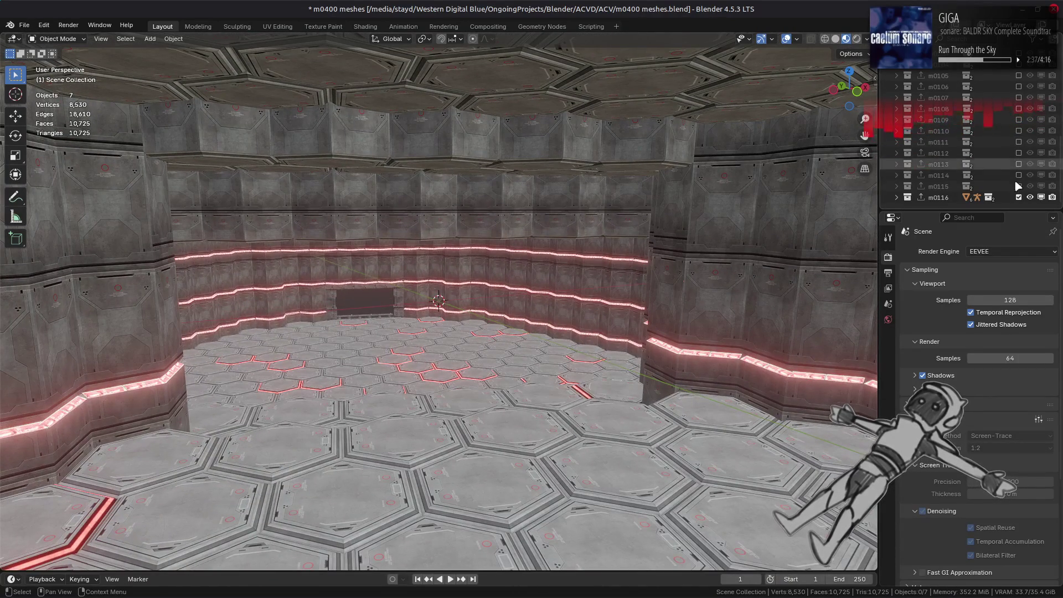
{"action": "key", "text": "ctrl+z"}
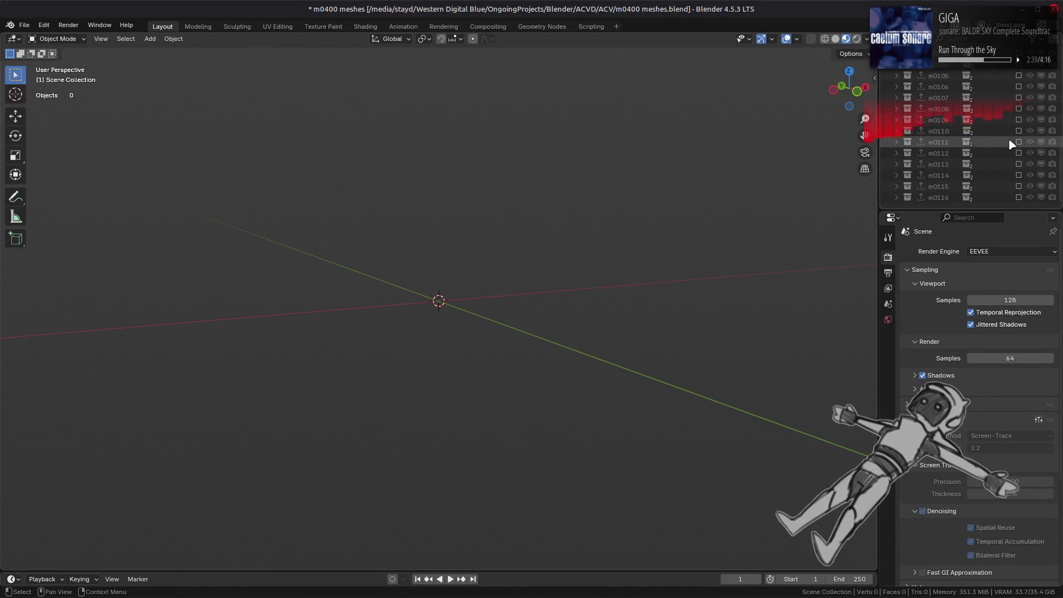
Step: Show m0110 again, save m0400 meshes.blend, then hide m0110
{"action": "left_click", "coordinate": [1018, 131]}
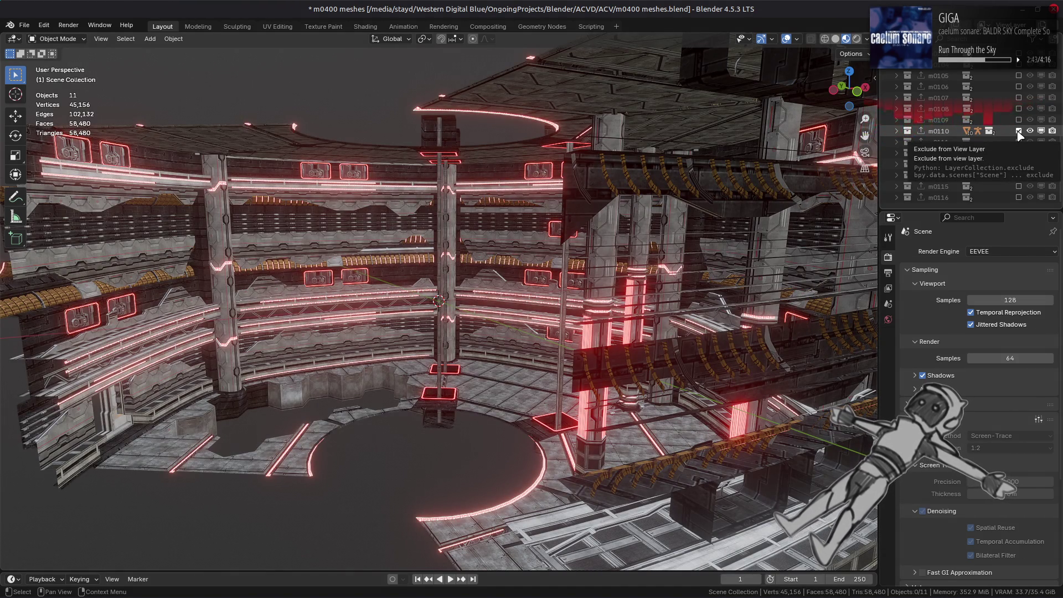
{"action": "mouse_move", "coordinate": [620, 238]}
{"action": "middle_mouse_down"}
{"action": "mouse_move", "coordinate": [570, 238]}
{"action": "mouse_move", "coordinate": [599, 240]}
{"action": "middle_mouse_up"}
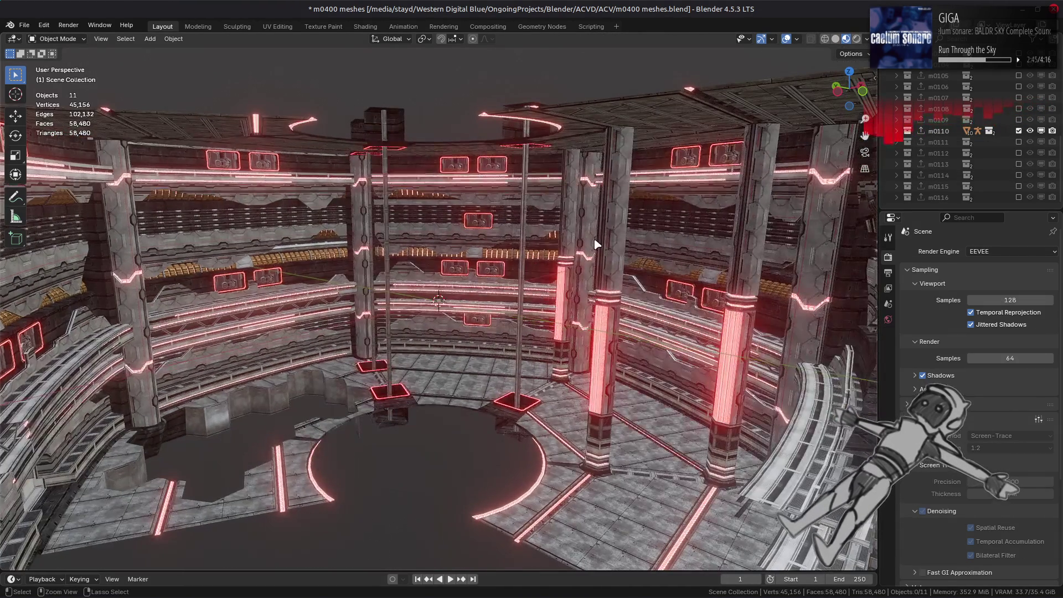
{"action": "key", "text": "ctrl+s"}
{"action": "left_click", "coordinate": [1018, 131]}
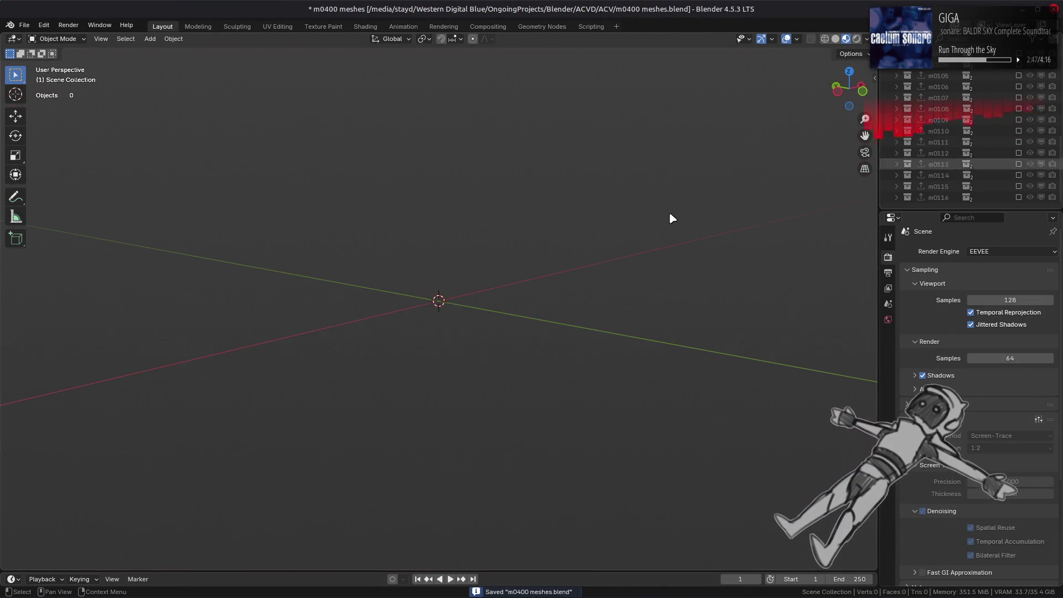
Step: Select m0200.flv through m0209.flv in Nemo and drop them into Blender as an FLVER import
{"action": "key", "text": "alt+Tab"}
{"action": "key", "text": "alt+Tab"}
{"action": "key", "text": "alt+Tab"}
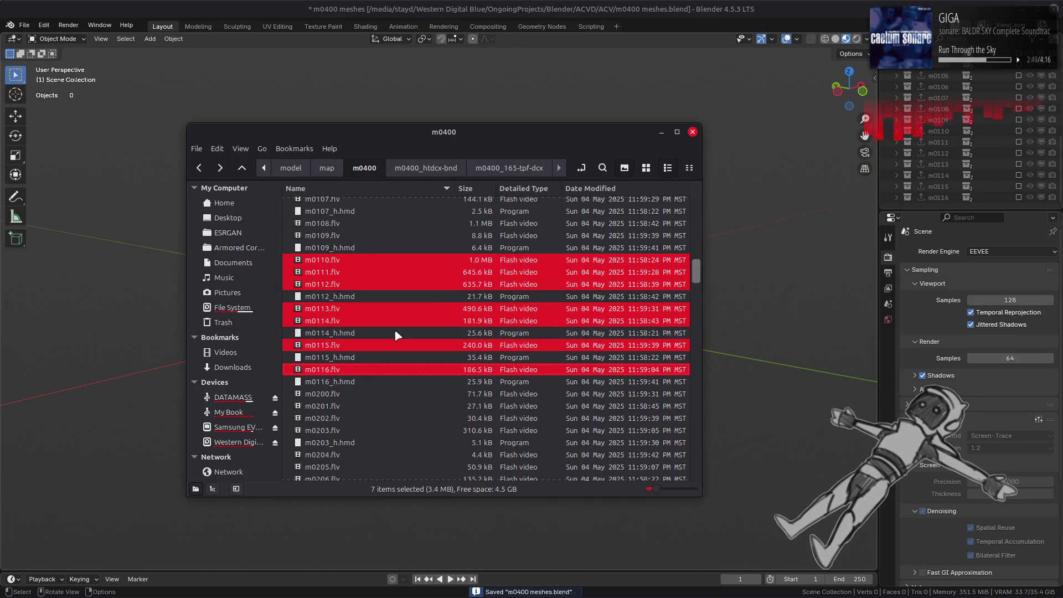
{"action": "left_click", "coordinate": [348, 394]}
{"action": "scroll", "coordinate": [349, 394], "scroll_direction": "down", "scroll_amount": 4}
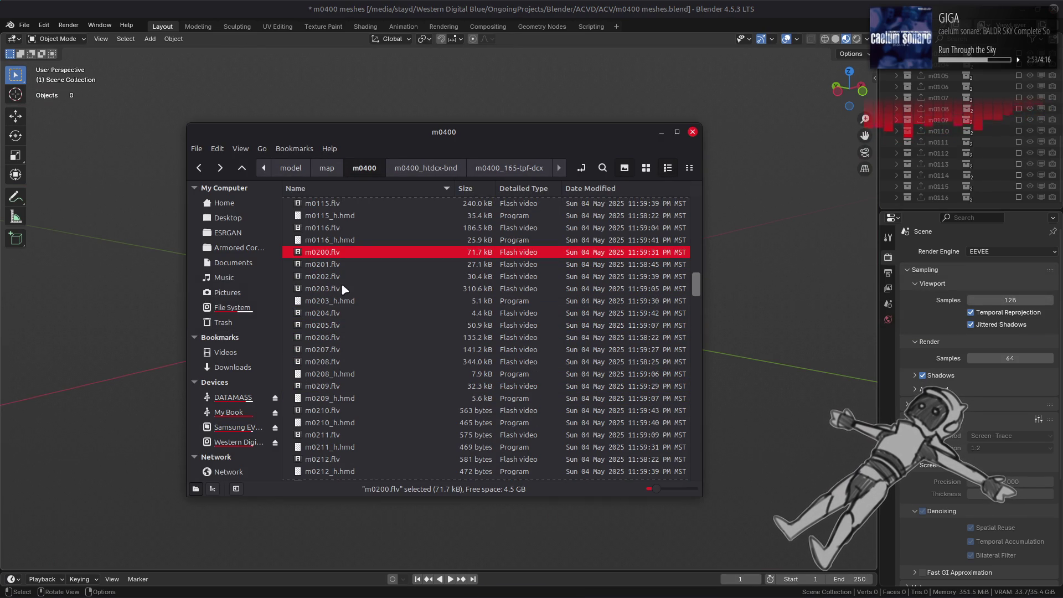
{"action": "left_click", "coordinate": [344, 267], "text": "ctrl"}
{"action": "left_click", "coordinate": [338, 277], "text": "ctrl"}
{"action": "left_click", "coordinate": [337, 289], "text": "ctrl"}
{"action": "left_click", "coordinate": [336, 312], "text": "ctrl"}
{"action": "left_click", "coordinate": [335, 325], "text": "ctrl"}
{"action": "left_click", "coordinate": [336, 337], "text": "ctrl"}
{"action": "left_click", "coordinate": [338, 349], "text": "ctrl"}
{"action": "left_click", "coordinate": [339, 361], "text": "ctrl"}
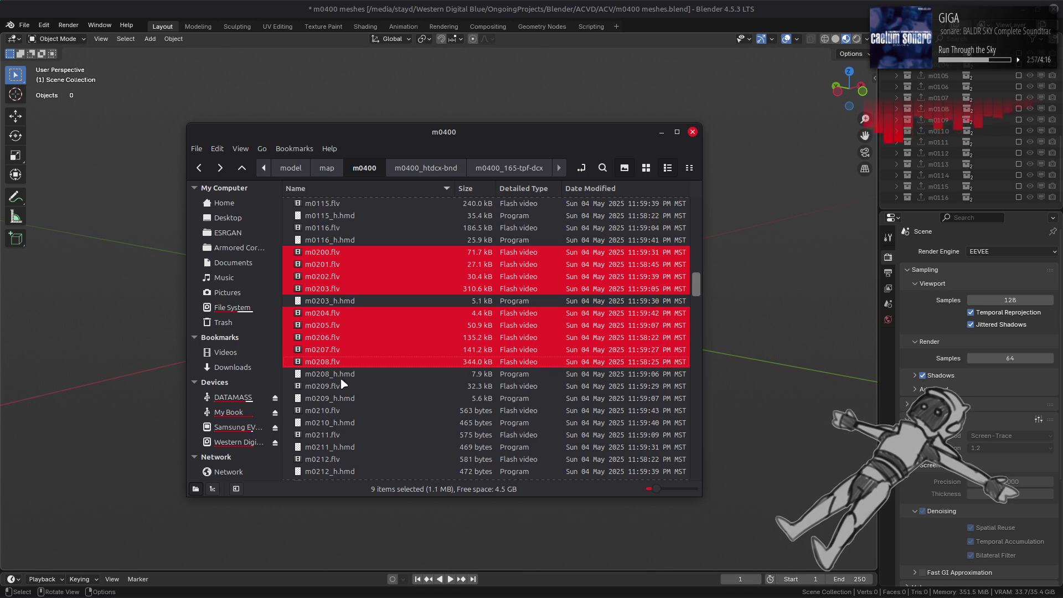
{"action": "left_click", "coordinate": [340, 388], "text": "ctrl"}
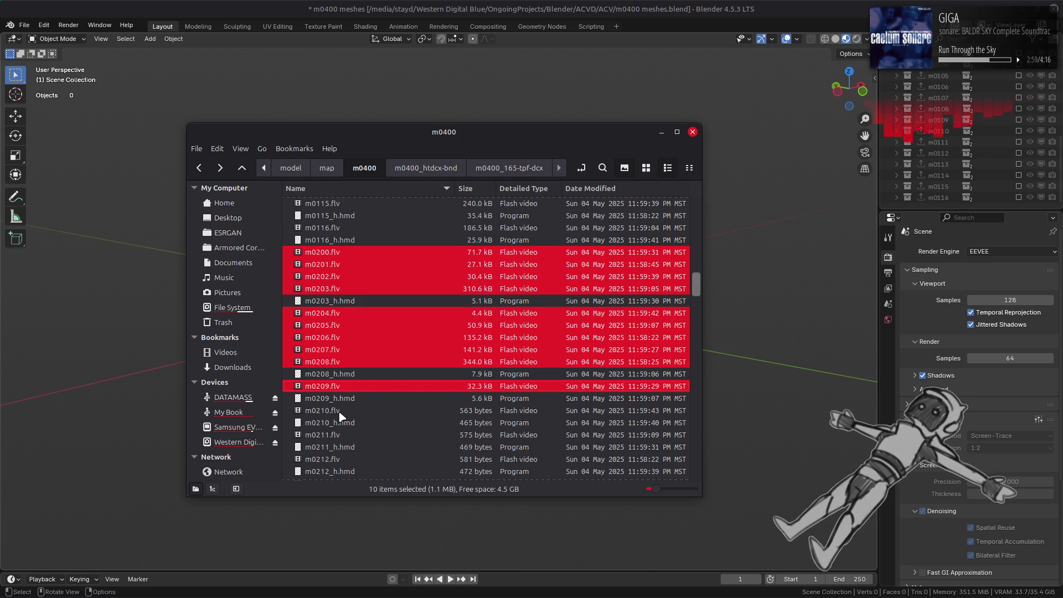
{"action": "left_click_drag", "start_coordinate": [797, 357], "coordinate": [797, 357]}
{"action": "left_click", "coordinate": [796, 358]}
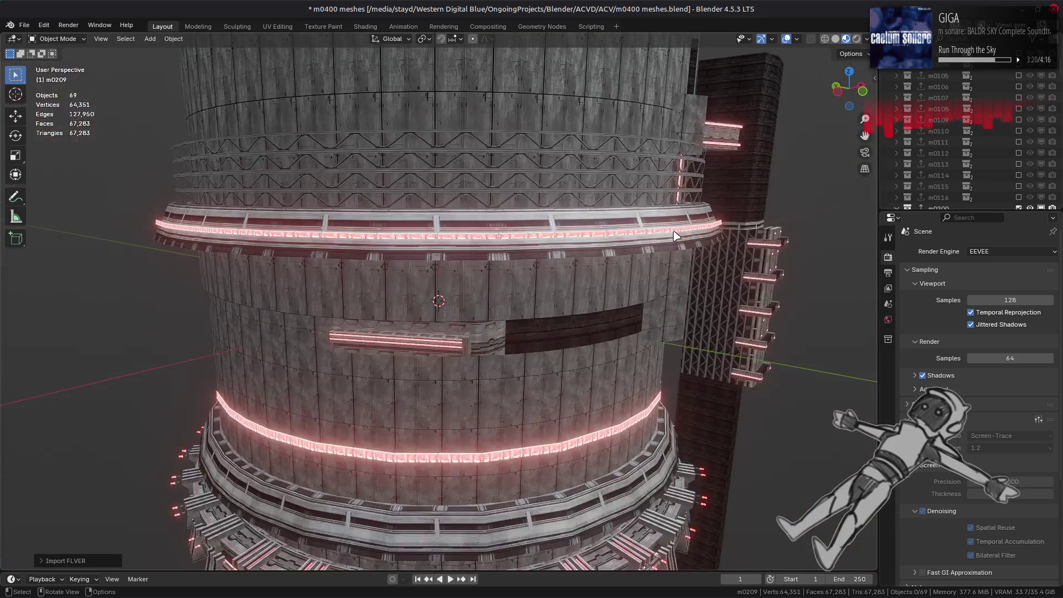
Step: Orbit the tower scene, scroll the Outliner to the m0200 collections, and show only m0200
{"action": "mouse_move", "coordinate": [676, 236]}
{"action": "middle_mouse_down"}
{"action": "mouse_move", "coordinate": [689, 257]}
{"action": "mouse_move", "coordinate": [756, 247]}
{"action": "mouse_move", "coordinate": [734, 247]}
{"action": "middle_mouse_up"}
{"action": "scroll", "coordinate": [988, 155], "scroll_direction": "down", "scroll_amount": 2}
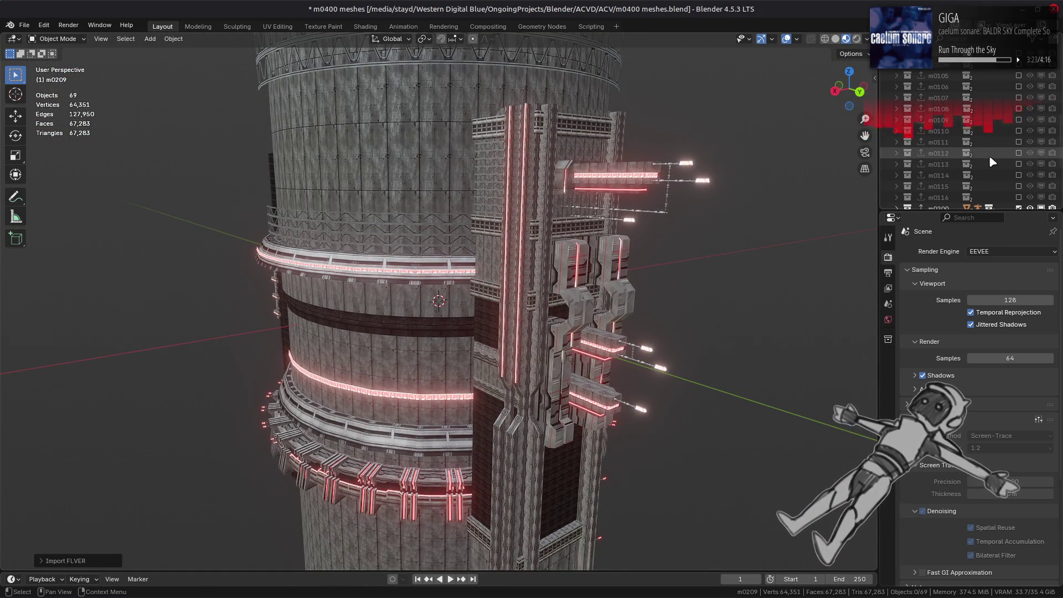
{"action": "scroll", "coordinate": [988, 155], "scroll_direction": "down", "scroll_amount": 1}
{"action": "scroll", "coordinate": [991, 160], "scroll_direction": "down", "scroll_amount": 2}
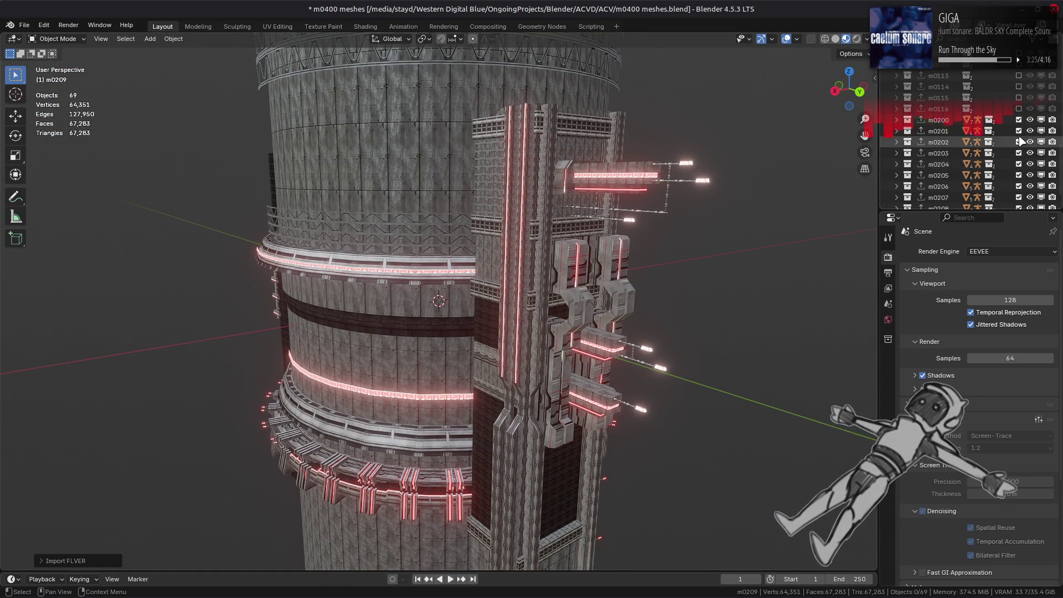
{"action": "left_click", "coordinate": [1019, 120], "text": "ctrl"}
Step: Orbit around the isolated m0200 building
{"action": "scroll", "coordinate": [1004, 162], "scroll_direction": "down", "scroll_amount": 1}
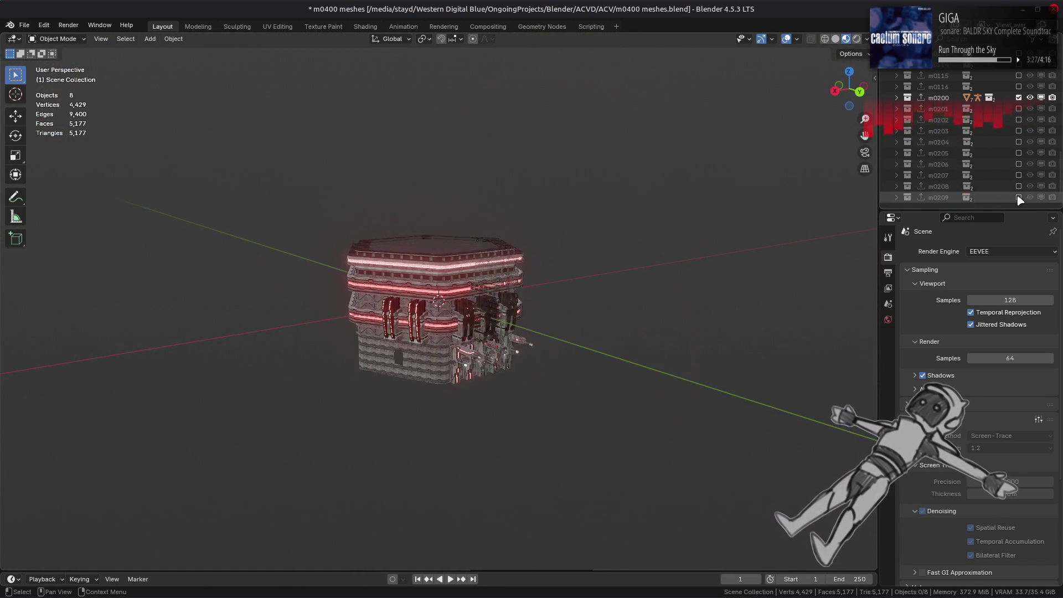
{"action": "scroll", "coordinate": [534, 329], "scroll_direction": "up", "scroll_amount": 5}
{"action": "mouse_move", "coordinate": [534, 330]}
{"action": "middle_mouse_down"}
{"action": "mouse_move", "coordinate": [498, 310]}
{"action": "mouse_move", "coordinate": [435, 233]}
{"action": "mouse_move", "coordinate": [360, 335]}
{"action": "mouse_move", "coordinate": [541, 305]}
{"action": "mouse_move", "coordinate": [474, 321]}
{"action": "mouse_move", "coordinate": [403, 316]}
{"action": "mouse_move", "coordinate": [642, 362]}
{"action": "mouse_move", "coordinate": [489, 349]}
{"action": "mouse_move", "coordinate": [656, 265]}
{"action": "mouse_move", "coordinate": [763, 401]}
{"action": "middle_mouse_up"}
Step: Set raytracing to Resolution 1:1 and maximum Precision with Temporal Accumulation off
{"action": "left_click", "coordinate": [941, 404]}
{"action": "left_click", "coordinate": [941, 408]}
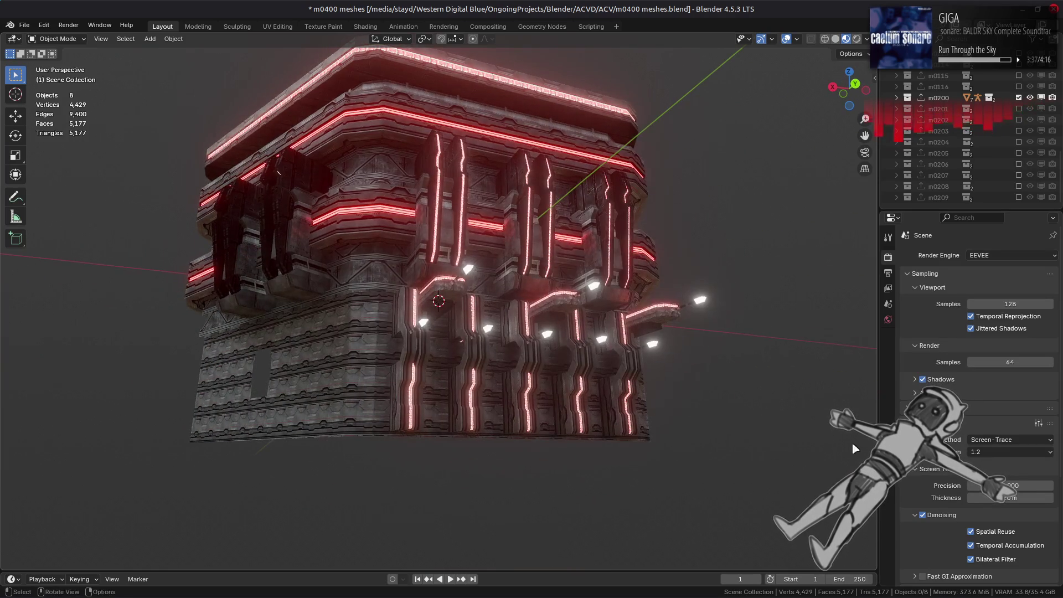
{"action": "left_click", "coordinate": [994, 546]}
{"action": "left_click_drag", "start_coordinate": [1010, 485], "coordinate": [1051, 485]}
{"action": "mouse_move", "coordinate": [710, 346]}
{"action": "middle_mouse_down"}
{"action": "mouse_move", "coordinate": [636, 373]}
{"action": "mouse_move", "coordinate": [662, 395]}
{"action": "mouse_move", "coordinate": [573, 347]}
{"action": "mouse_move", "coordinate": [576, 332]}
{"action": "mouse_move", "coordinate": [686, 347]}
{"action": "mouse_move", "coordinate": [729, 412]}
{"action": "middle_mouse_up"}
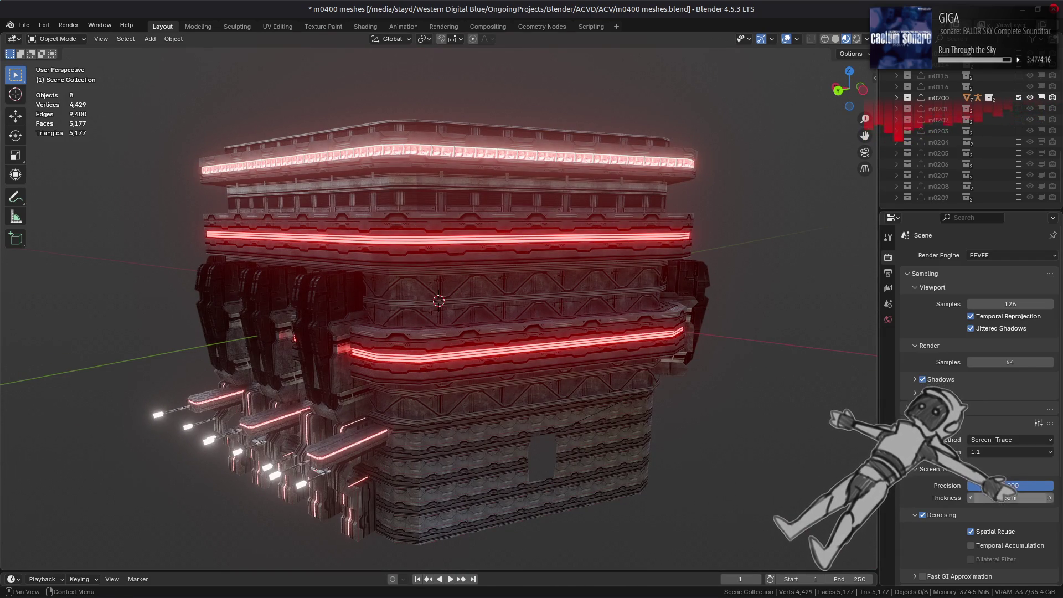
{"action": "middle_click_drag", "start_coordinate": [624, 436], "coordinate": [861, 457]}
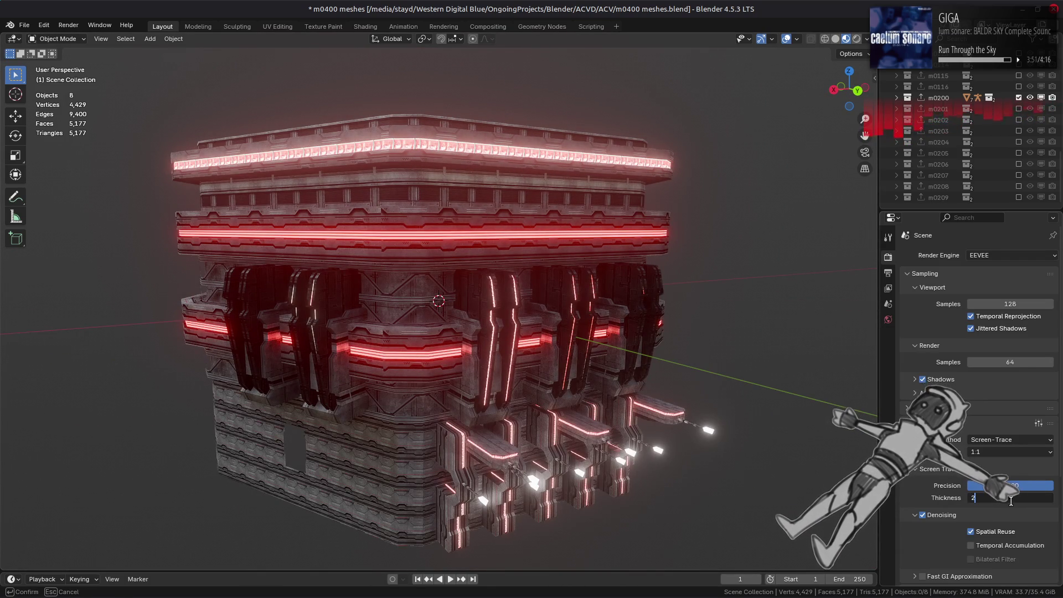
Step: Confirm the raytracing Thickness and preview m0200 under a warm, then a dark HDRI
{"action": "key", "text": "Return"}
{"action": "left_click", "coordinate": [866, 39]}
{"action": "left_click", "coordinate": [853, 134]}
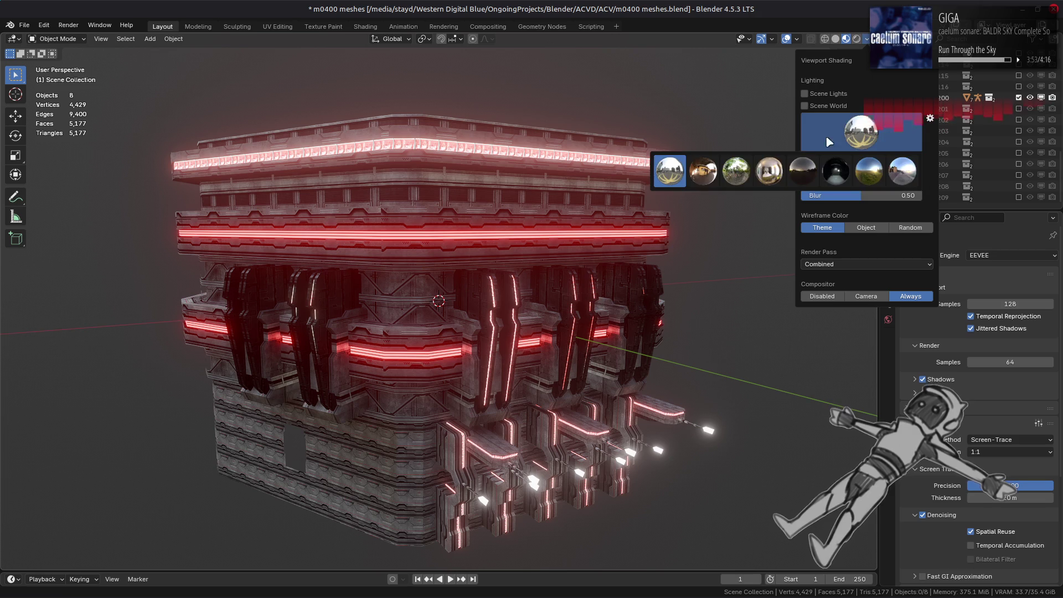
{"action": "left_click", "coordinate": [709, 176]}
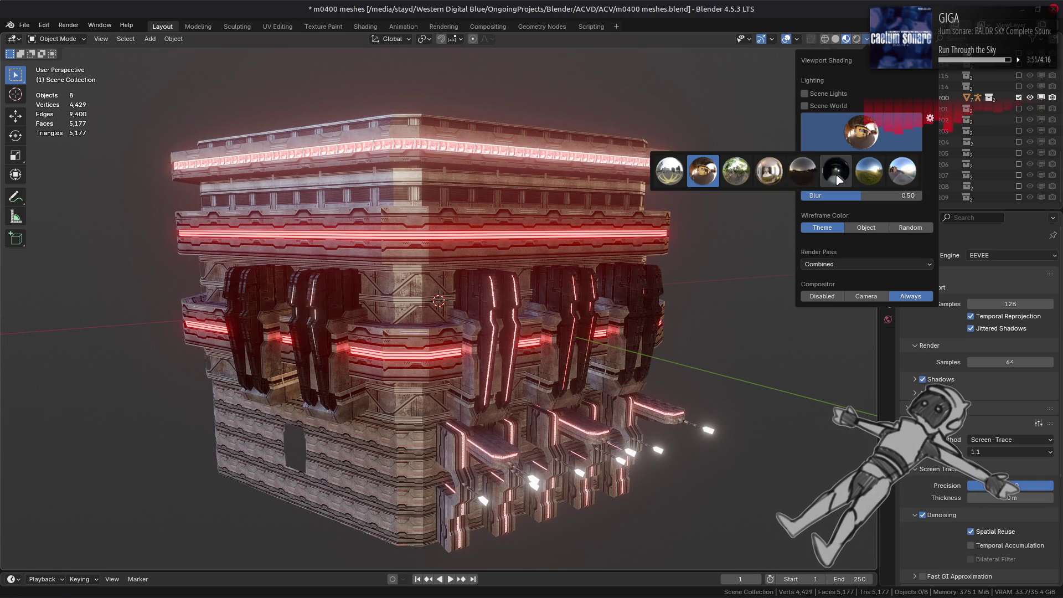
{"action": "left_click", "coordinate": [837, 176]}
{"action": "mouse_move", "coordinate": [609, 178]}
{"action": "middle_mouse_down"}
{"action": "mouse_move", "coordinate": [553, 170]}
{"action": "mouse_move", "coordinate": [421, 201]}
{"action": "mouse_move", "coordinate": [440, 157]}
{"action": "mouse_move", "coordinate": [468, 180]}
{"action": "mouse_move", "coordinate": [475, 173]}
{"action": "mouse_move", "coordinate": [444, 192]}
{"action": "mouse_move", "coordinate": [430, 161]}
{"action": "middle_mouse_up"}
Step: Compare the m0200 building in Solid and Rendered shading while orbiting
{"action": "left_click", "coordinate": [837, 39]}
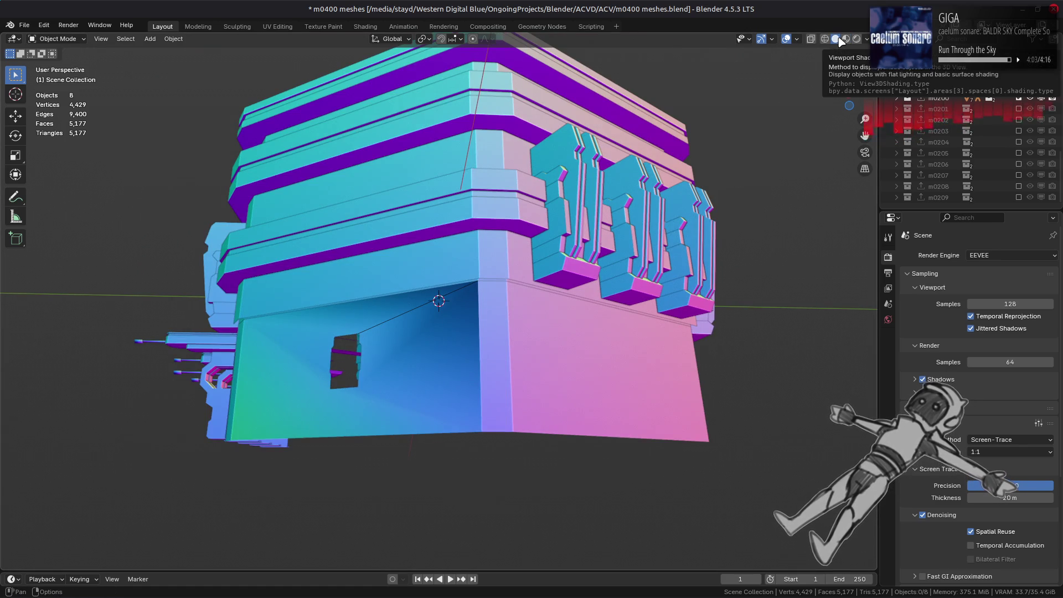
{"action": "mouse_move", "coordinate": [714, 105]}
{"action": "middle_mouse_down"}
{"action": "mouse_move", "coordinate": [687, 142]}
{"action": "mouse_move", "coordinate": [690, 159]}
{"action": "mouse_move", "coordinate": [885, 127]}
{"action": "middle_mouse_up"}
{"action": "left_click", "coordinate": [846, 40]}
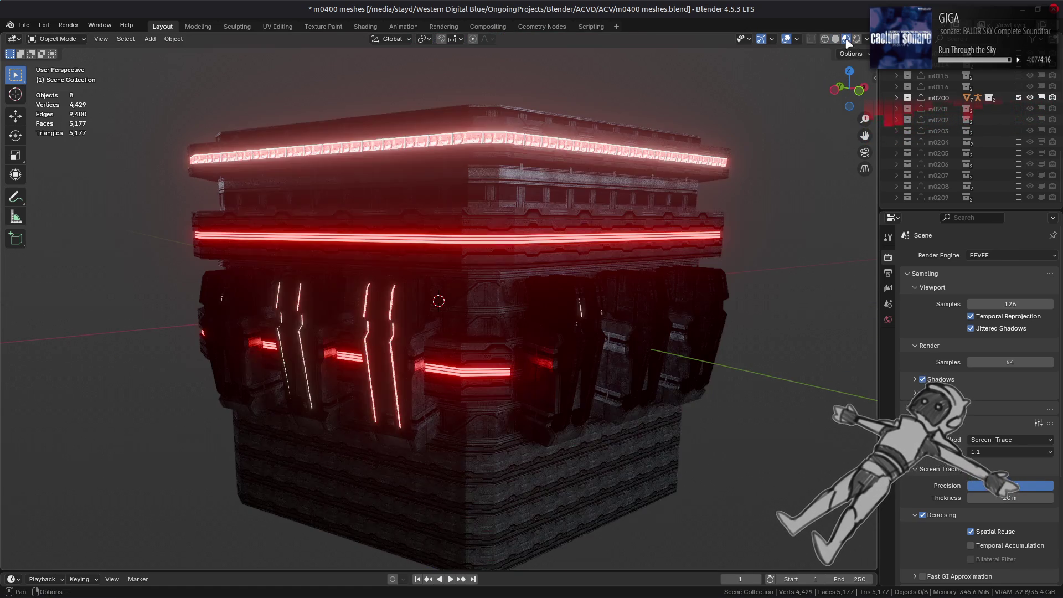
{"action": "mouse_move", "coordinate": [553, 213]}
{"action": "middle_mouse_down"}
{"action": "mouse_move", "coordinate": [552, 202]}
{"action": "mouse_move", "coordinate": [553, 214]}
{"action": "mouse_move", "coordinate": [505, 225]}
{"action": "mouse_move", "coordinate": [496, 205]}
{"action": "middle_mouse_up"}
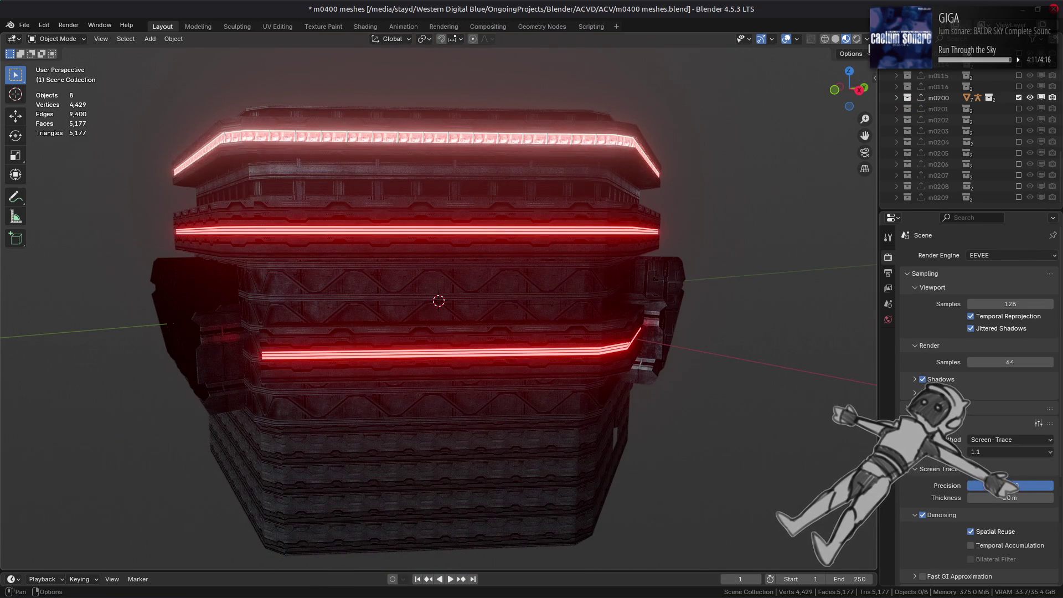
Step: Try a studio HDRI and another lighting environment on the building
{"action": "left_click", "coordinate": [866, 39]}
{"action": "left_click", "coordinate": [860, 130]}
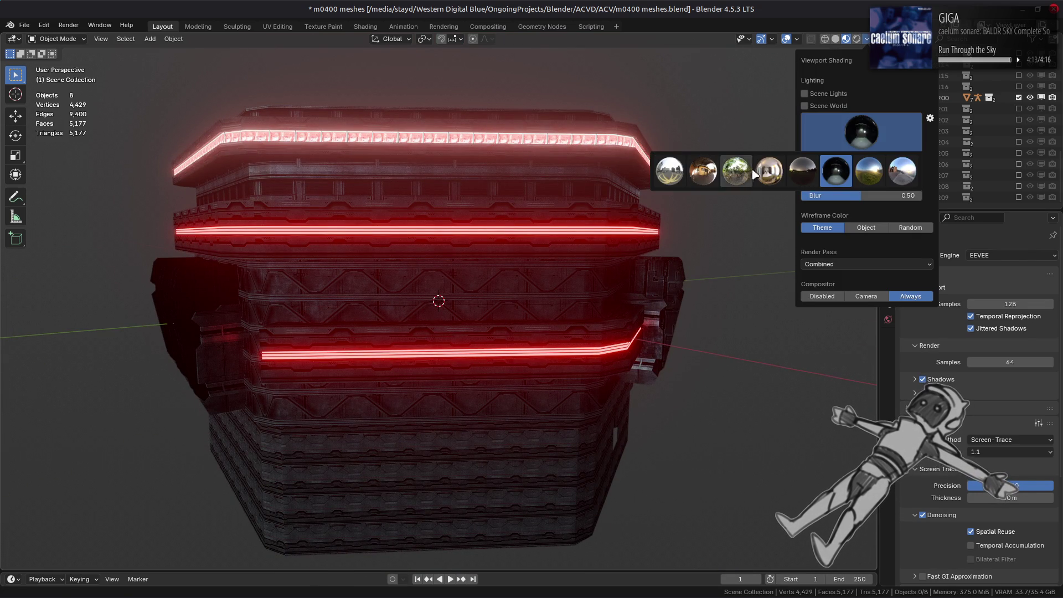
{"action": "left_click", "coordinate": [769, 170]}
{"action": "left_click", "coordinate": [878, 136]}
{"action": "left_click", "coordinate": [703, 171]}
{"action": "middle_click_drag", "start_coordinate": [775, 310], "coordinate": [888, 360]}
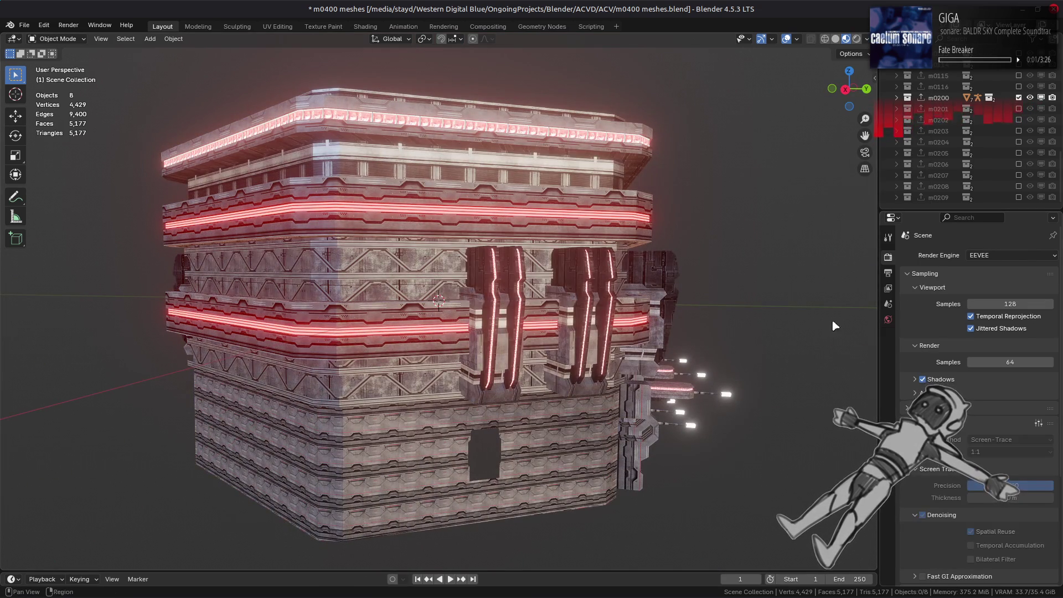
Step: Cycle through several more HDRIs and settle on a final studio environment
{"action": "left_click", "coordinate": [866, 39]}
{"action": "left_click", "coordinate": [865, 123]}
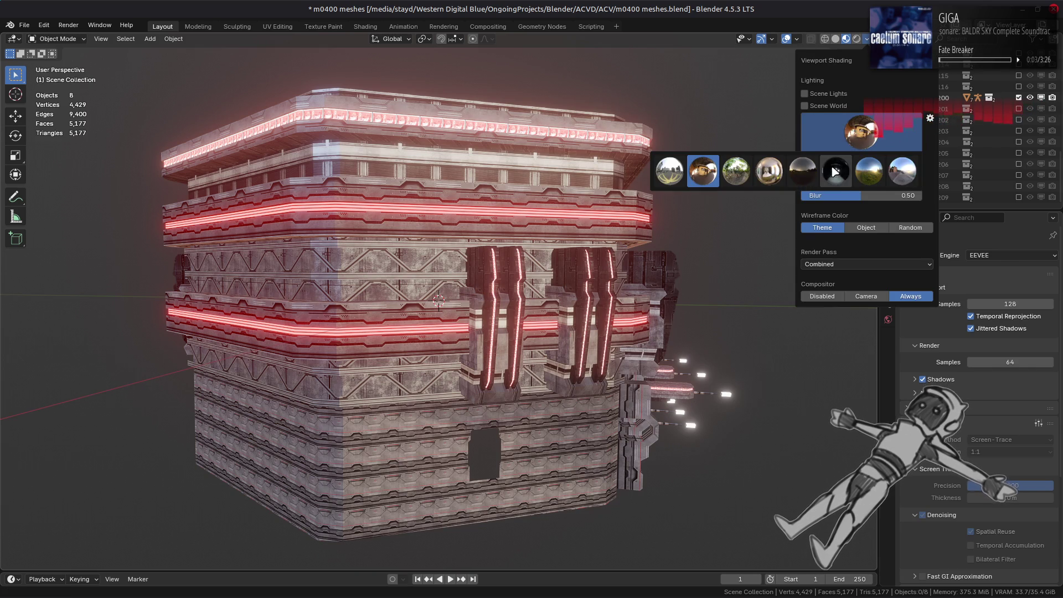
{"action": "left_click", "coordinate": [736, 171]}
{"action": "left_click", "coordinate": [861, 130]}
{"action": "left_click", "coordinate": [670, 173]}
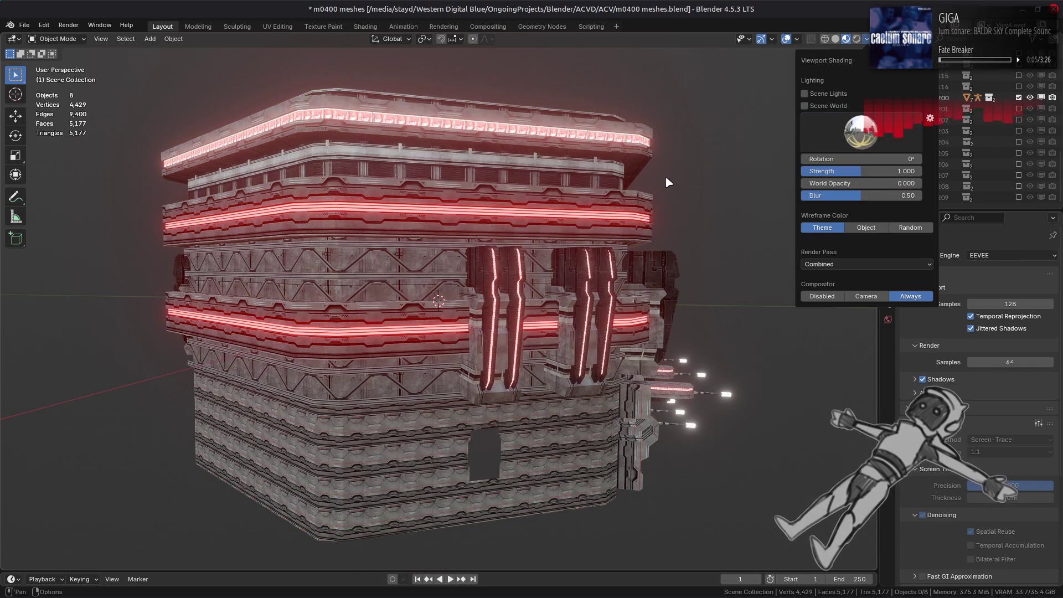
{"action": "left_click", "coordinate": [861, 130]}
{"action": "left_click", "coordinate": [702, 171]}
{"action": "mouse_move", "coordinate": [620, 282]}
{"action": "middle_mouse_down"}
{"action": "mouse_move", "coordinate": [470, 289]}
{"action": "mouse_move", "coordinate": [581, 301]}
{"action": "middle_mouse_up"}
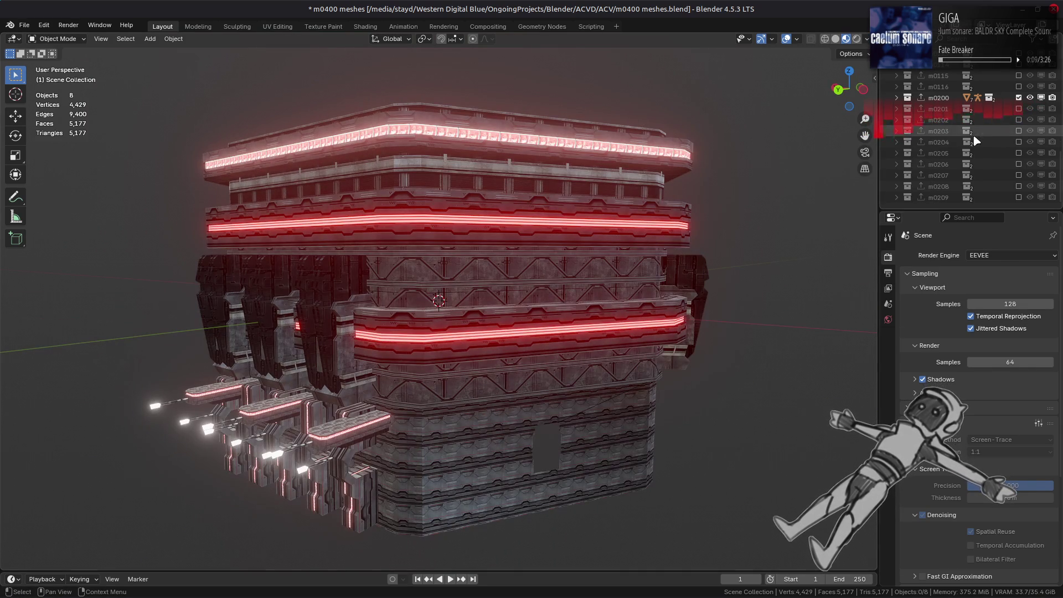
Step: Swap m0200 for m0201 and orbit it, then swap to m0202 for a side view
{"action": "left_click", "coordinate": [1019, 98]}
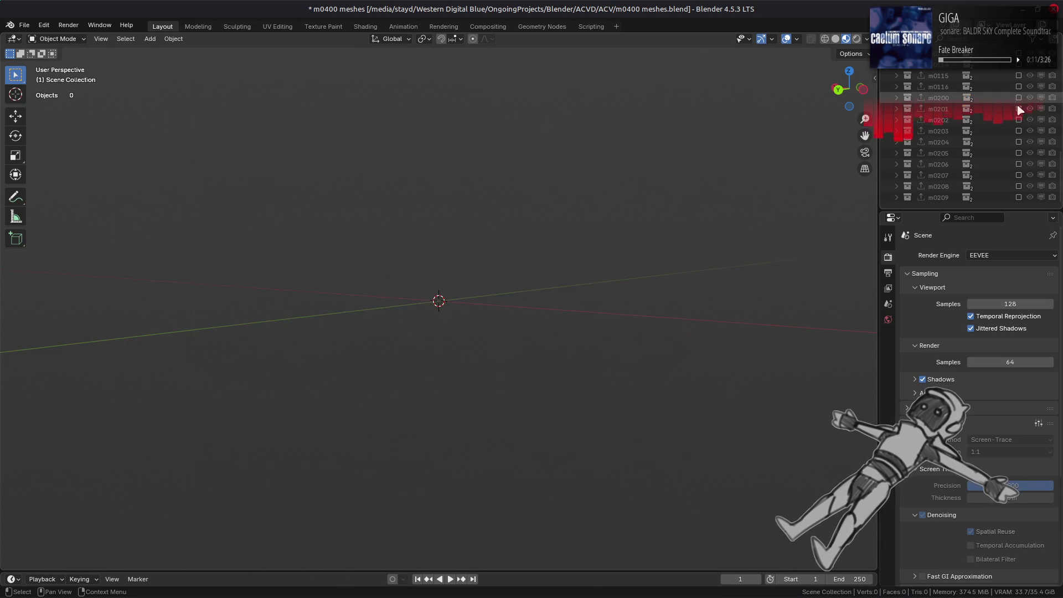
{"action": "left_click", "coordinate": [1019, 108]}
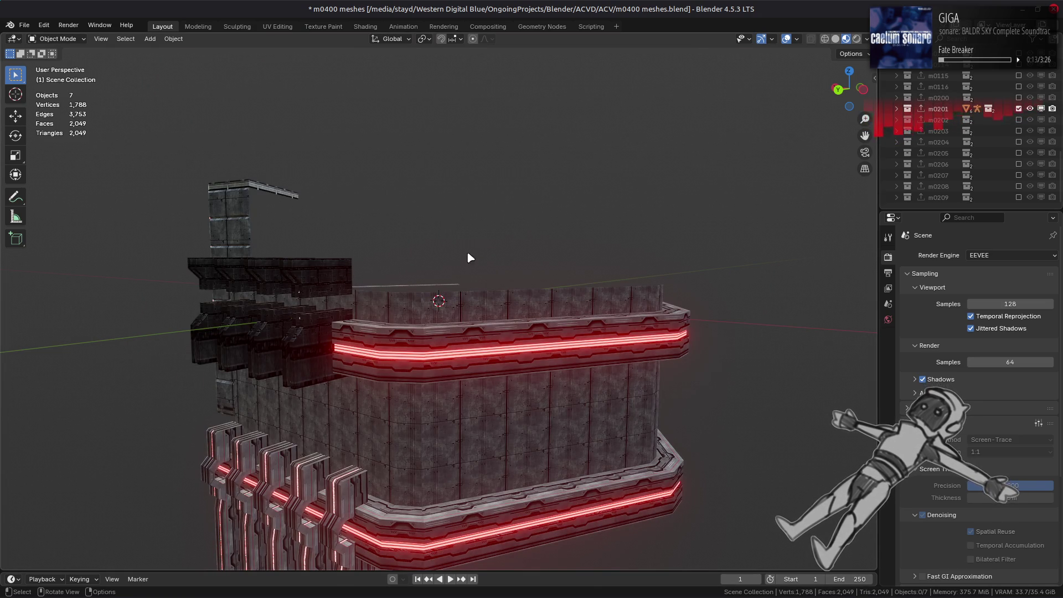
{"action": "middle_click_drag", "start_coordinate": [475, 247], "coordinate": [622, 227]}
{"action": "scroll", "coordinate": [430, 254], "scroll_direction": "up", "scroll_amount": 8}
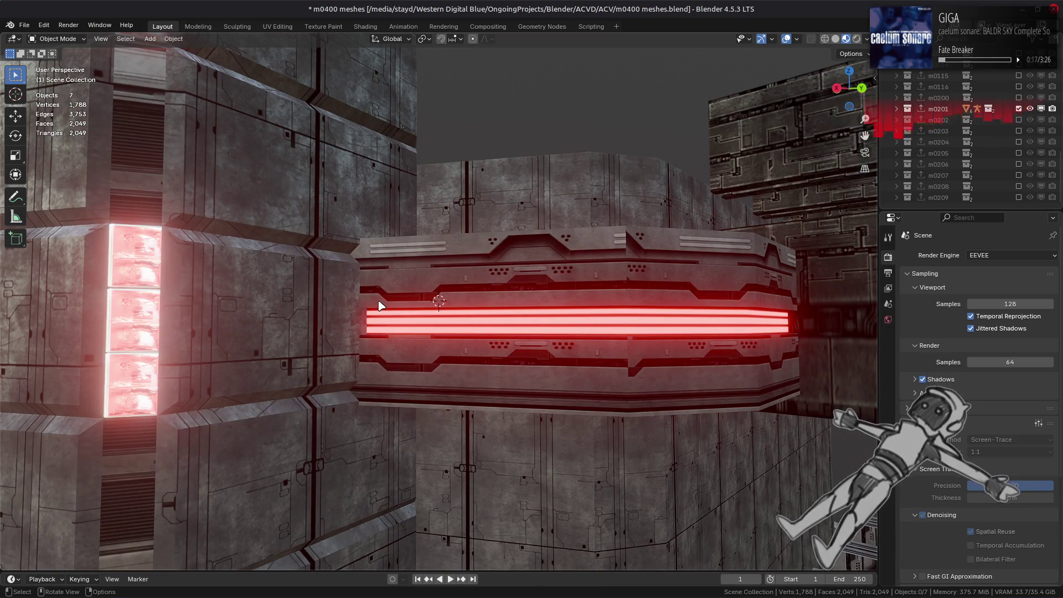
{"action": "scroll", "coordinate": [381, 306], "scroll_direction": "down", "scroll_amount": 8}
{"action": "mouse_move", "coordinate": [422, 292]}
{"action": "middle_mouse_down"}
{"action": "mouse_move", "coordinate": [482, 278]}
{"action": "mouse_move", "coordinate": [477, 258]}
{"action": "mouse_move", "coordinate": [576, 268]}
{"action": "mouse_move", "coordinate": [415, 280]}
{"action": "mouse_move", "coordinate": [545, 288]}
{"action": "middle_mouse_up"}
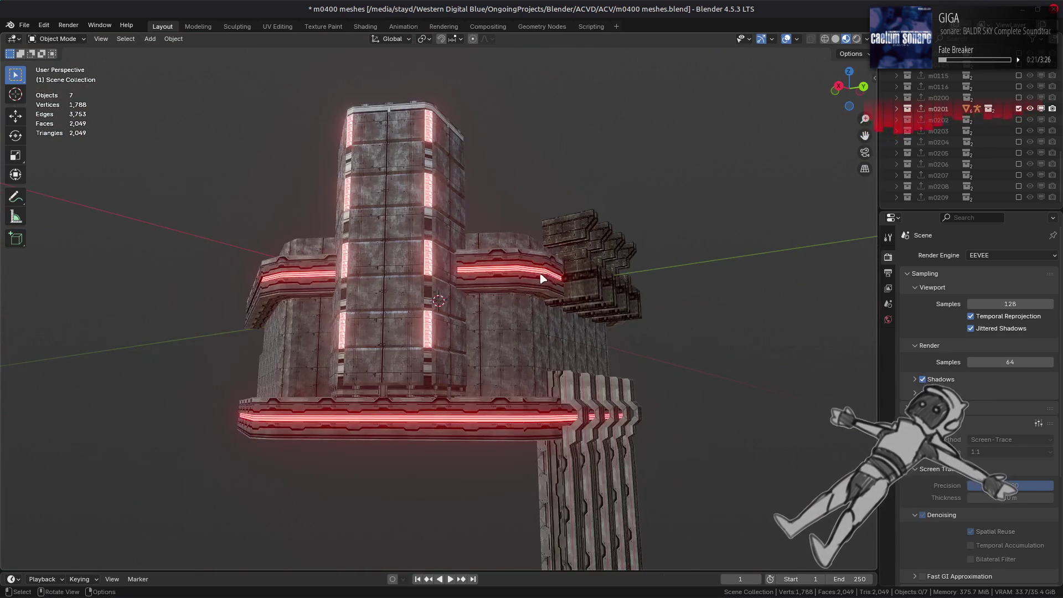
{"action": "left_click", "coordinate": [1019, 108]}
{"action": "left_click", "coordinate": [1018, 120]}
{"action": "mouse_move", "coordinate": [798, 200]}
{"action": "middle_mouse_down"}
{"action": "mouse_move", "coordinate": [584, 299]}
{"action": "mouse_move", "coordinate": [491, 292]}
{"action": "mouse_move", "coordinate": [451, 275]}
{"action": "mouse_move", "coordinate": [554, 229]}
{"action": "middle_mouse_up"}
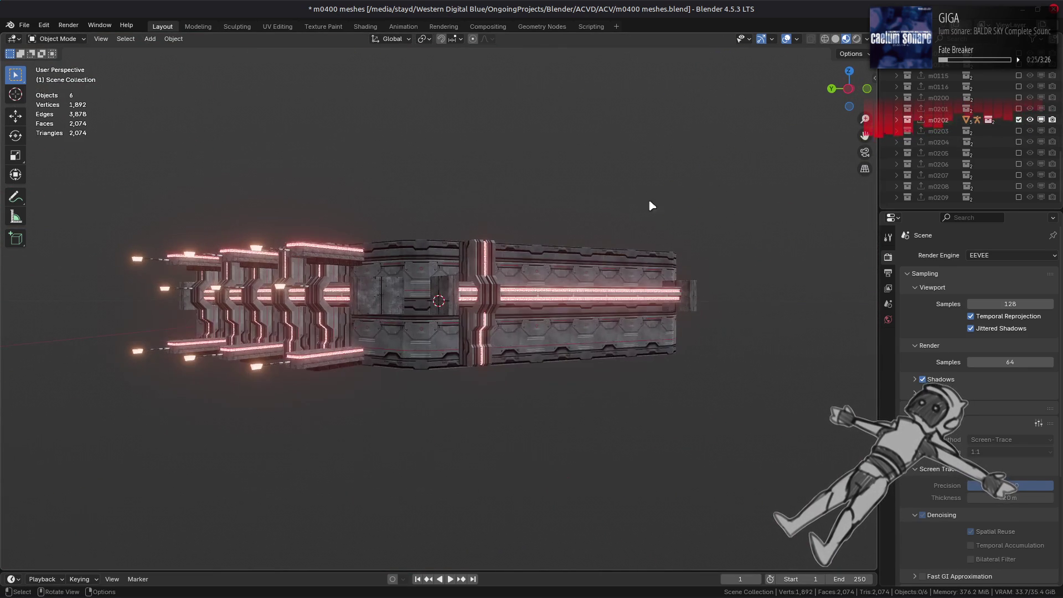
Step: Show only the m0203 tower and inspect its top and pillar face from several angles
{"action": "left_click", "coordinate": [1018, 120]}
{"action": "left_click", "coordinate": [1018, 131]}
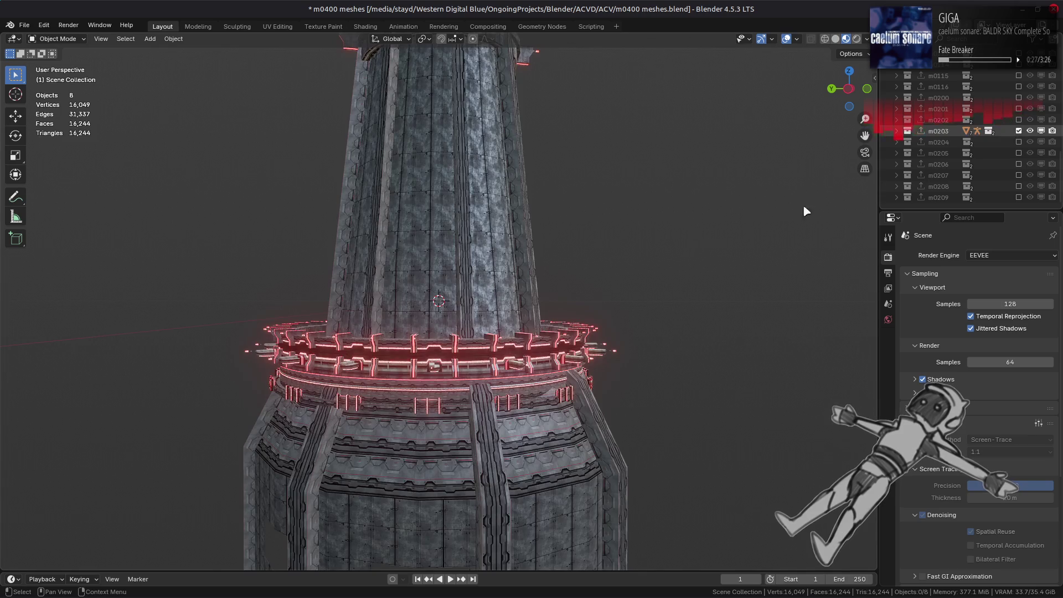
{"action": "mouse_move", "coordinate": [613, 259]}
{"action": "middle_mouse_down"}
{"action": "mouse_move", "coordinate": [476, 354]}
{"action": "mouse_move", "coordinate": [495, 343]}
{"action": "mouse_move", "coordinate": [474, 242]}
{"action": "mouse_move", "coordinate": [517, 239]}
{"action": "mouse_move", "coordinate": [445, 199]}
{"action": "mouse_move", "coordinate": [443, 212]}
{"action": "mouse_move", "coordinate": [374, 226]}
{"action": "mouse_move", "coordinate": [429, 208]}
{"action": "middle_mouse_up"}
{"action": "scroll", "coordinate": [446, 200], "scroll_direction": "up", "scroll_amount": 2}
{"action": "scroll", "coordinate": [376, 224], "scroll_direction": "up", "scroll_amount": 10}
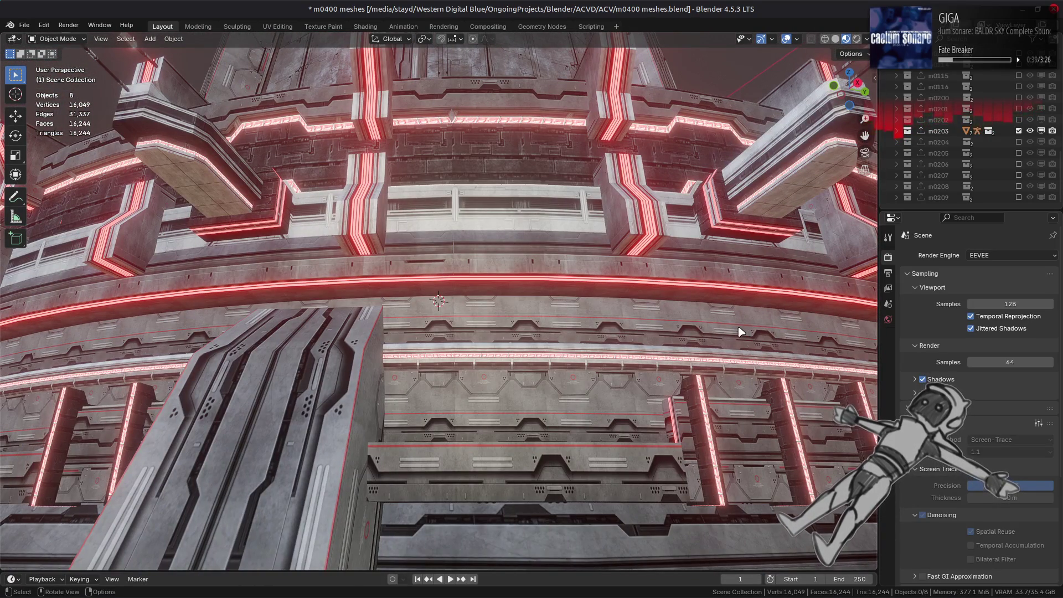
{"action": "middle_click_drag", "start_coordinate": [728, 329], "coordinate": [652, 336]}
{"action": "scroll", "coordinate": [652, 335], "scroll_direction": "down", "scroll_amount": 8}
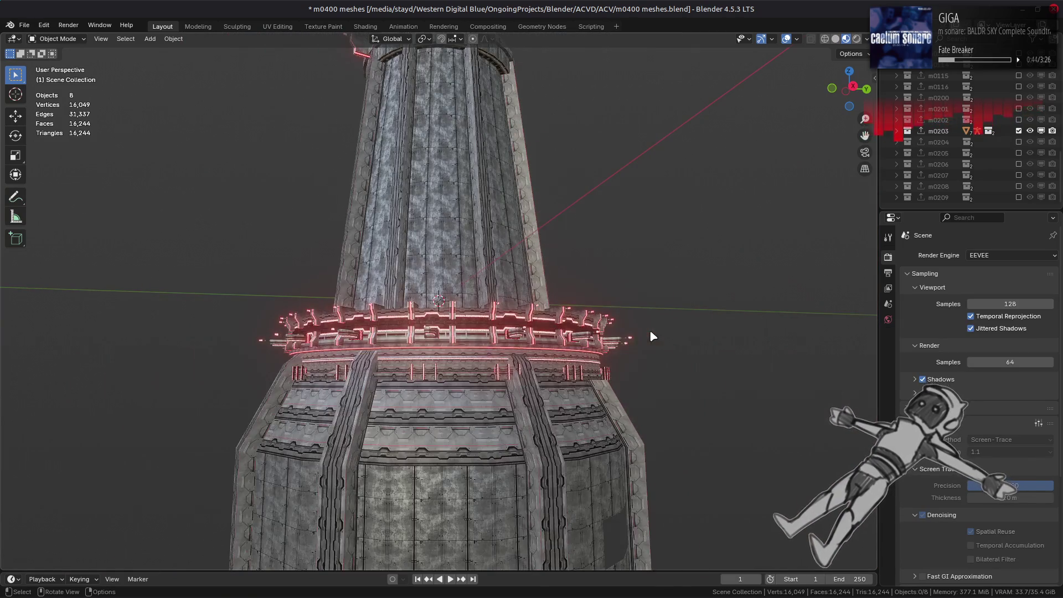
{"action": "scroll", "coordinate": [652, 336], "scroll_direction": "down", "scroll_amount": 5}
{"action": "mouse_move", "coordinate": [636, 337]}
{"action": "middle_mouse_down"}
{"action": "mouse_move", "coordinate": [579, 393]}
{"action": "mouse_move", "coordinate": [571, 372]}
{"action": "mouse_move", "coordinate": [628, 355]}
{"action": "mouse_move", "coordinate": [543, 299]}
{"action": "mouse_move", "coordinate": [608, 308]}
{"action": "mouse_move", "coordinate": [467, 333]}
{"action": "mouse_move", "coordinate": [559, 344]}
{"action": "mouse_move", "coordinate": [589, 314]}
{"action": "middle_mouse_up"}
Step: Briefly show m0204, then switch to m0205 alone and orbit it
{"action": "left_click", "coordinate": [1018, 130]}
{"action": "left_click", "coordinate": [1019, 141]}
{"action": "scroll", "coordinate": [601, 331], "scroll_direction": "up", "scroll_amount": 3}
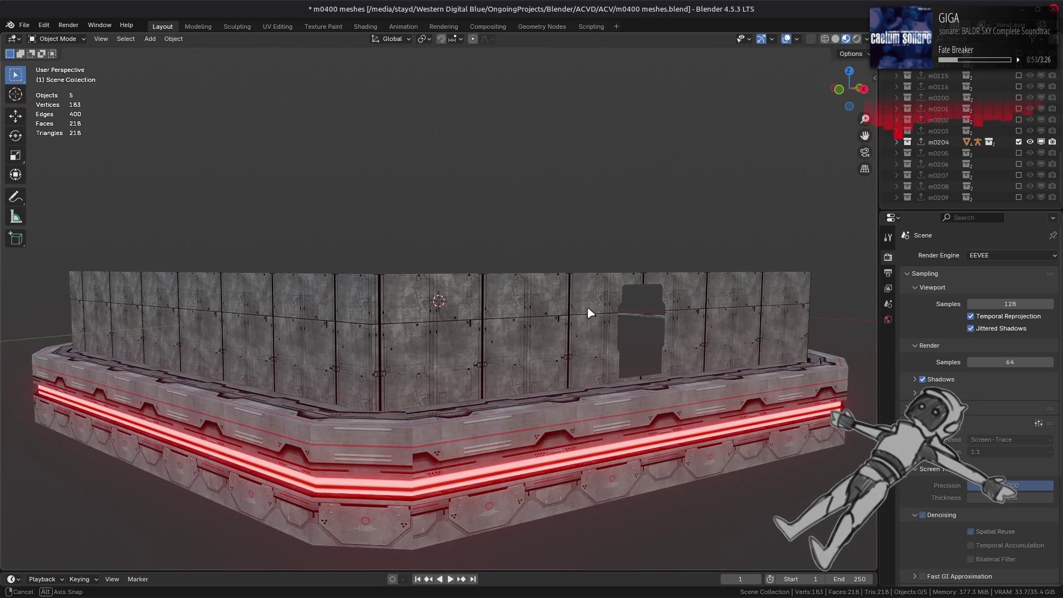
{"action": "left_click", "coordinate": [1018, 141]}
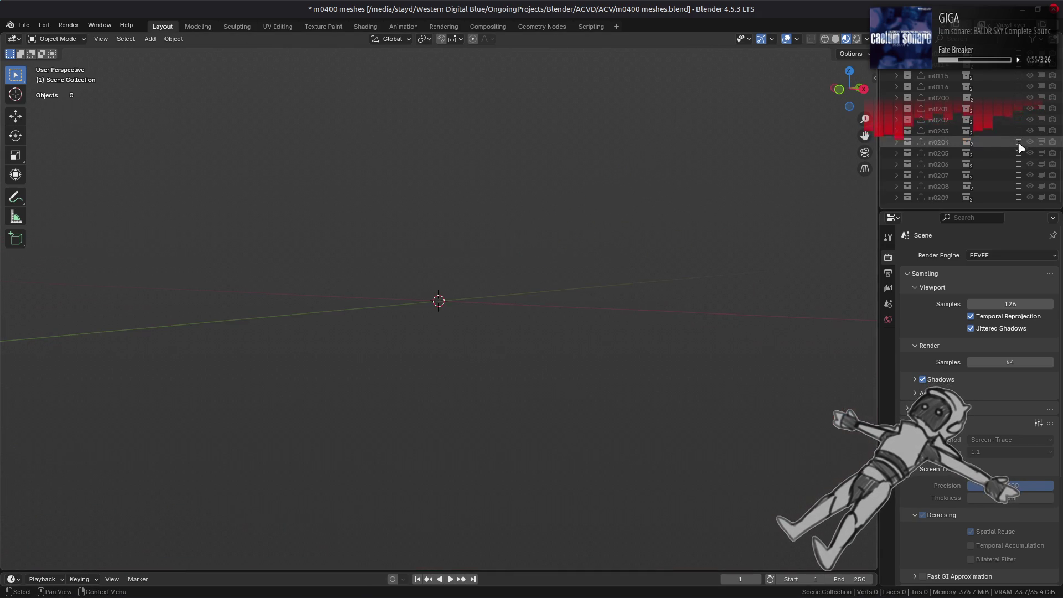
{"action": "left_click", "coordinate": [1018, 153]}
{"action": "scroll", "coordinate": [399, 320], "scroll_direction": "down", "scroll_amount": 3}
{"action": "middle_click_drag", "start_coordinate": [399, 320], "coordinate": [550, 316]}
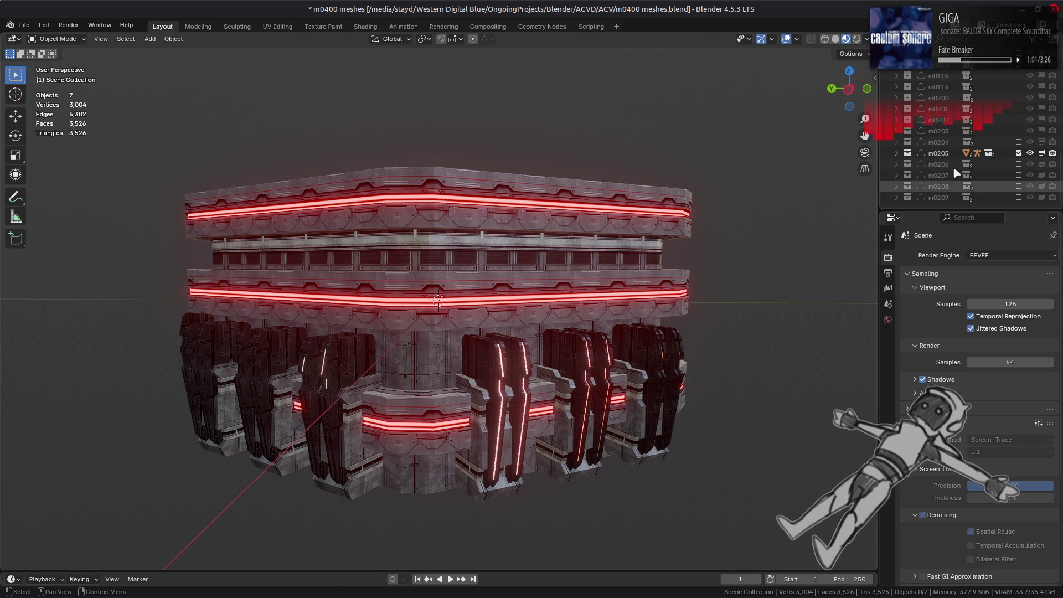
Step: Hide the m0205 collection, show m0206, and orbit to look down on the hexagonal part
{"action": "left_click", "coordinate": [1019, 153]}
{"action": "left_click", "coordinate": [1018, 164]}
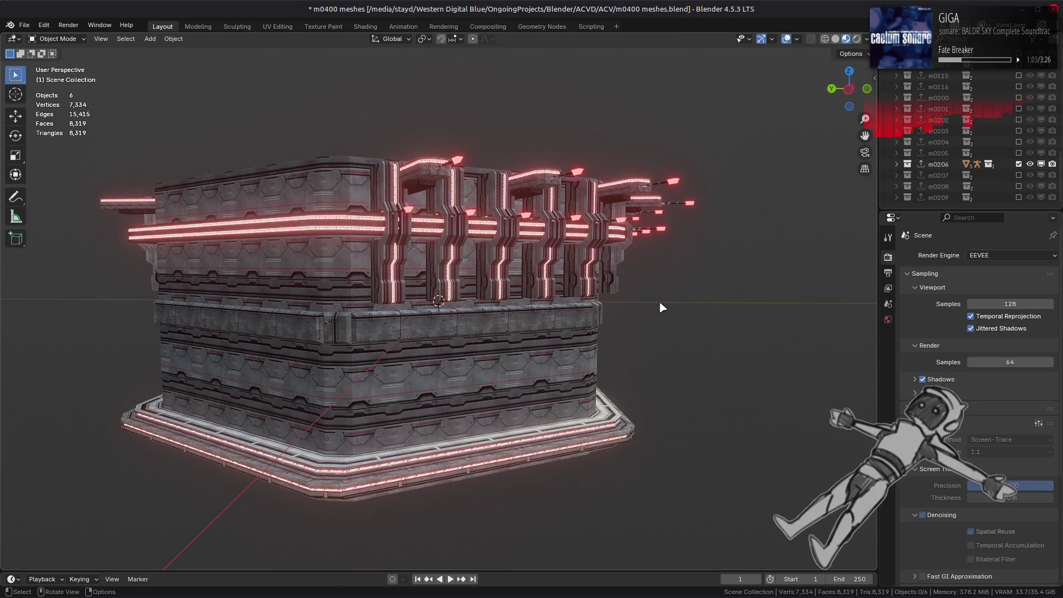
{"action": "middle_click_drag", "start_coordinate": [612, 327], "coordinate": [520, 353]}
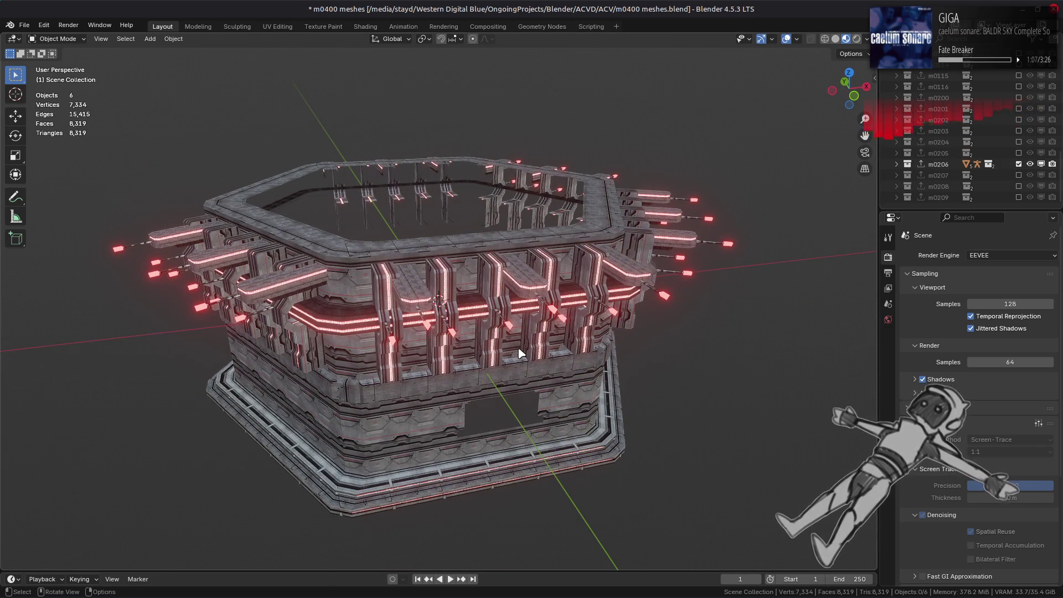
{"action": "mouse_move", "coordinate": [619, 388]}
{"action": "middle_mouse_down"}
{"action": "mouse_move", "coordinate": [552, 415]}
{"action": "mouse_move", "coordinate": [543, 315]}
{"action": "middle_mouse_up"}
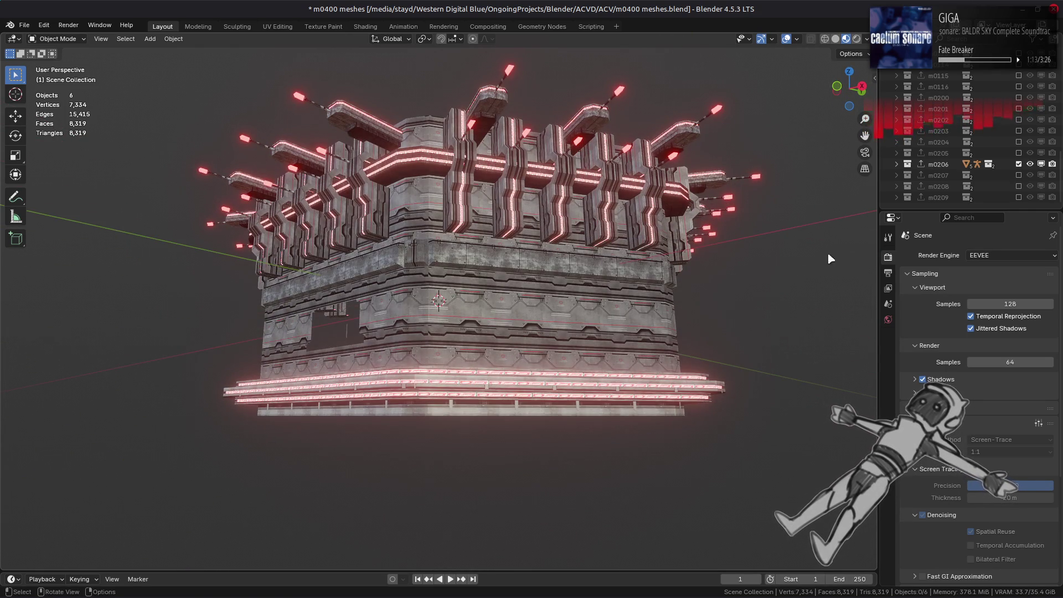
Step: Switch to the m0207 part and view it from above and from below
{"action": "key", "text": "Down"}
{"action": "middle_click_drag", "start_coordinate": [662, 309], "coordinate": [523, 344]}
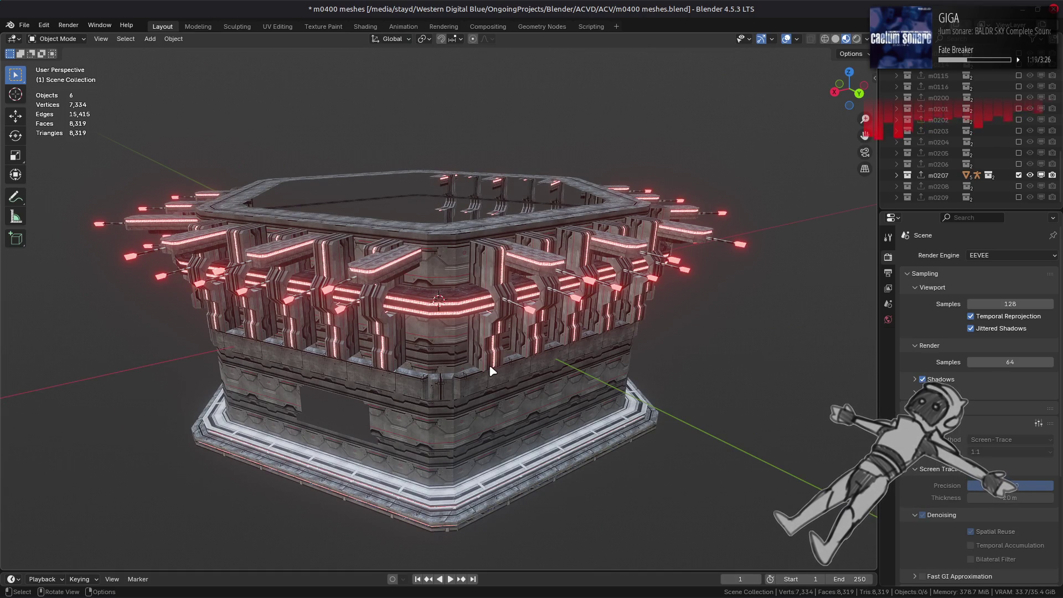
{"action": "middle_click_drag", "start_coordinate": [488, 368], "coordinate": [959, 194]}
Step: Switch to the m0208 part and orbit and zoom around its tower
{"action": "key", "text": "Down"}
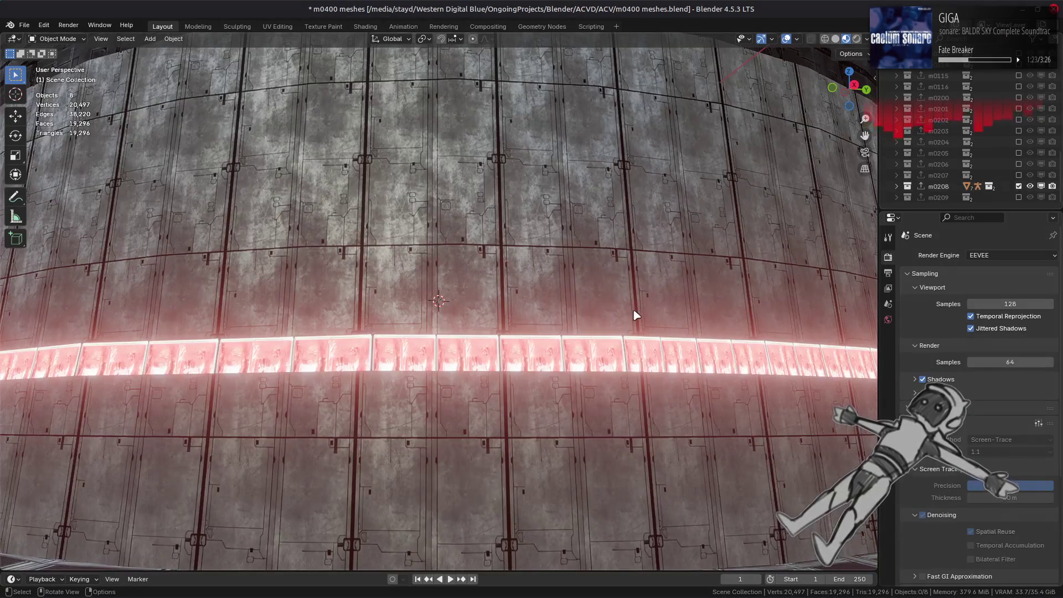
{"action": "scroll", "coordinate": [618, 308], "scroll_direction": "down", "scroll_amount": 4}
{"action": "scroll", "coordinate": [618, 309], "scroll_direction": "down", "scroll_amount": 6}
{"action": "mouse_move", "coordinate": [631, 316]}
{"action": "middle_mouse_down"}
{"action": "mouse_move", "coordinate": [581, 391]}
{"action": "mouse_move", "coordinate": [487, 273]}
{"action": "mouse_move", "coordinate": [491, 238]}
{"action": "mouse_move", "coordinate": [554, 243]}
{"action": "middle_mouse_up"}
{"action": "scroll", "coordinate": [576, 399], "scroll_direction": "down", "scroll_amount": 3}
{"action": "scroll", "coordinate": [575, 398], "scroll_direction": "up", "scroll_amount": 6}
{"action": "middle_click_drag", "start_coordinate": [573, 300], "coordinate": [574, 368]}
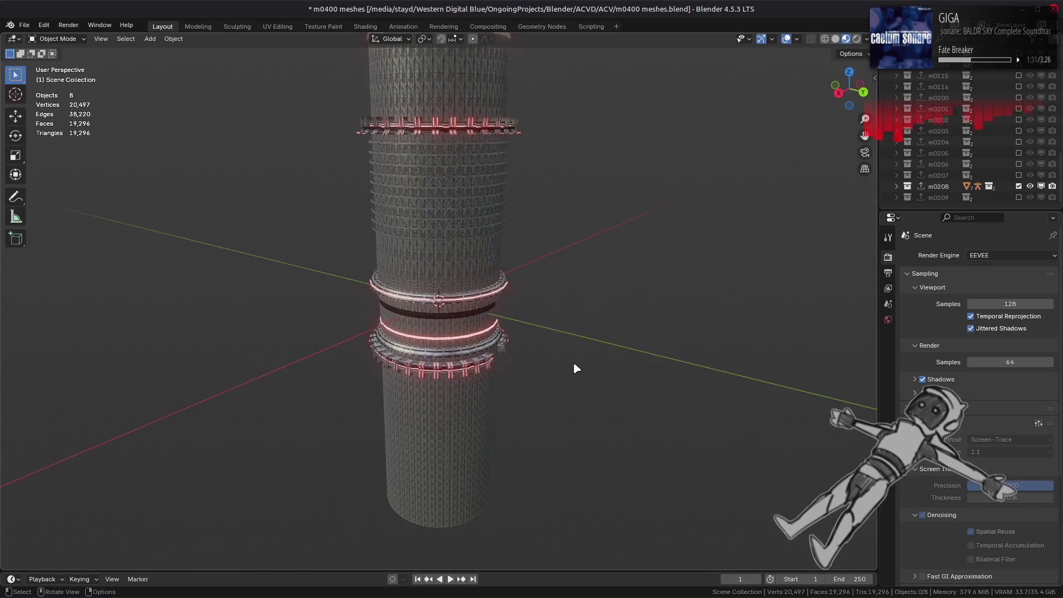
{"action": "scroll", "coordinate": [598, 355], "scroll_direction": "up", "scroll_amount": 5}
Step: Swap m0208 for m0209 and orbit around its bridge and towers
{"action": "left_click", "coordinate": [1018, 186]}
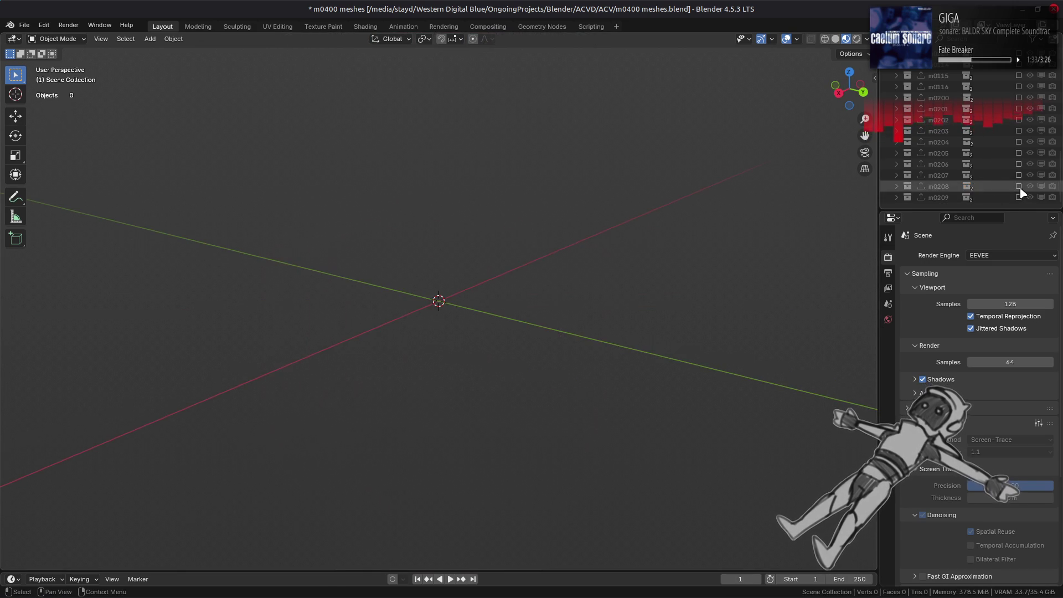
{"action": "left_click", "coordinate": [1019, 197]}
{"action": "middle_click_drag", "start_coordinate": [657, 351], "coordinate": [586, 306]}
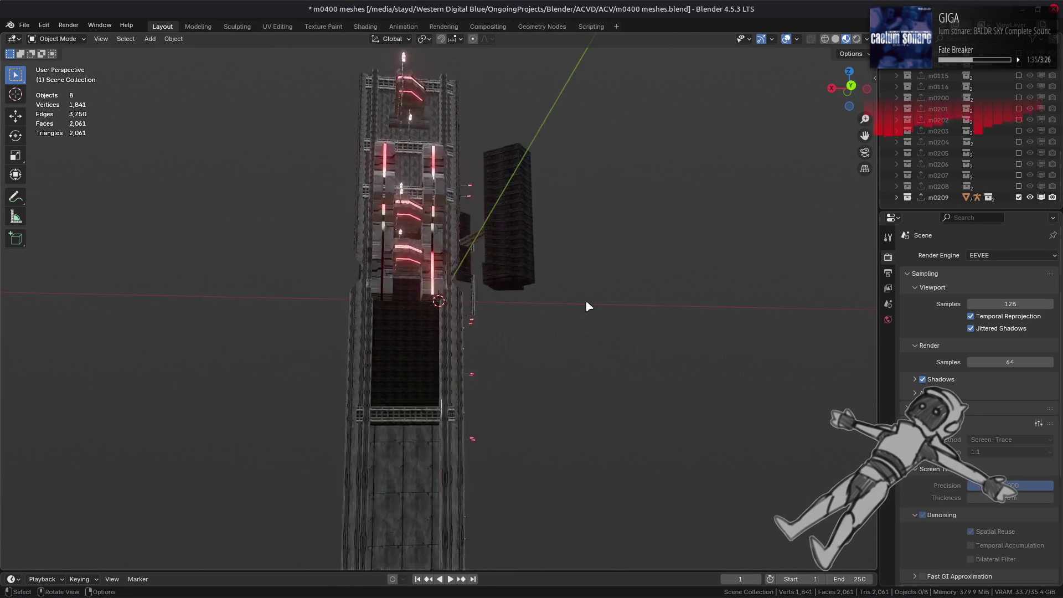
{"action": "scroll", "coordinate": [585, 306], "scroll_direction": "up", "scroll_amount": 6}
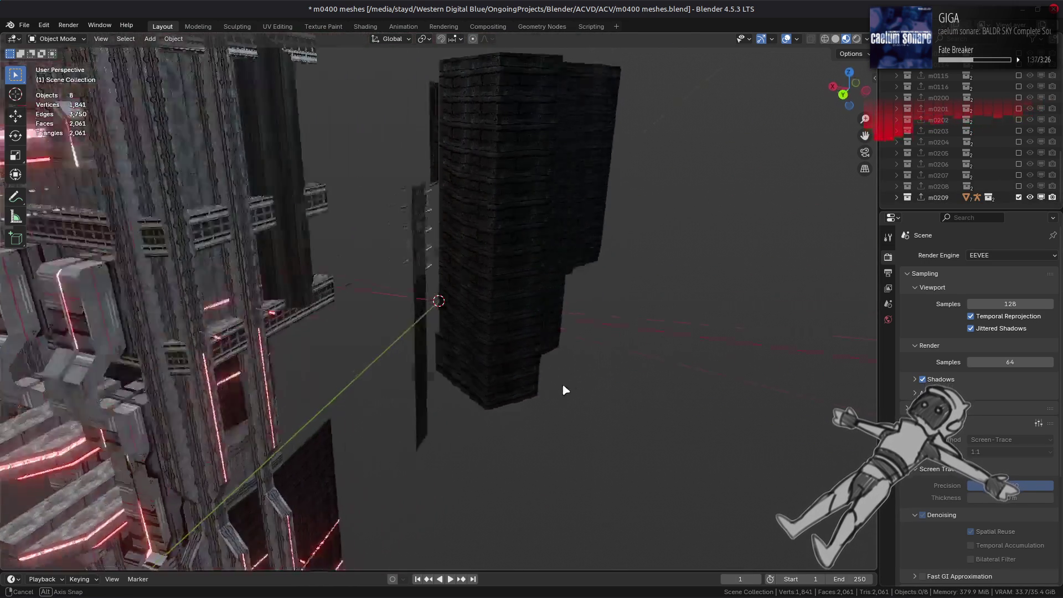
{"action": "mouse_move", "coordinate": [564, 390]}
{"action": "middle_mouse_down"}
{"action": "mouse_move", "coordinate": [546, 397]}
{"action": "mouse_move", "coordinate": [520, 346]}
{"action": "mouse_move", "coordinate": [465, 332]}
{"action": "middle_mouse_up"}
{"action": "scroll", "coordinate": [545, 397], "scroll_direction": "down", "scroll_amount": 4}
{"action": "mouse_move", "coordinate": [559, 300]}
{"action": "middle_mouse_down"}
{"action": "mouse_move", "coordinate": [533, 300]}
{"action": "mouse_move", "coordinate": [556, 342]}
{"action": "mouse_move", "coordinate": [499, 344]}
{"action": "mouse_move", "coordinate": [551, 285]}
{"action": "mouse_move", "coordinate": [593, 287]}
{"action": "mouse_move", "coordinate": [605, 325]}
{"action": "mouse_move", "coordinate": [592, 331]}
{"action": "middle_mouse_up"}
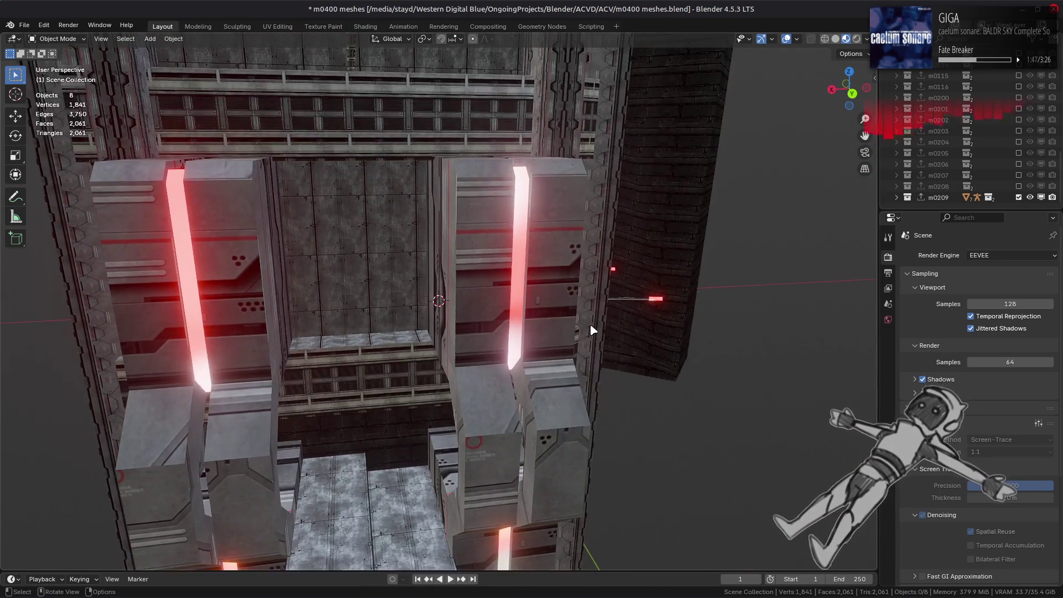
{"action": "scroll", "coordinate": [591, 330], "scroll_direction": "down", "scroll_amount": 5}
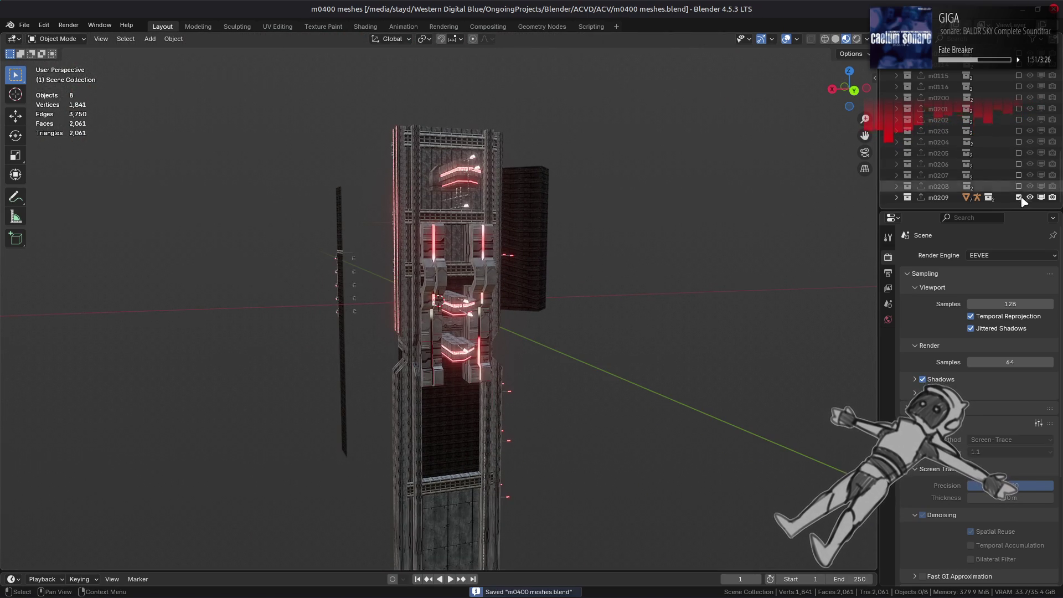
{"action": "key", "text": "alt+Tab"}
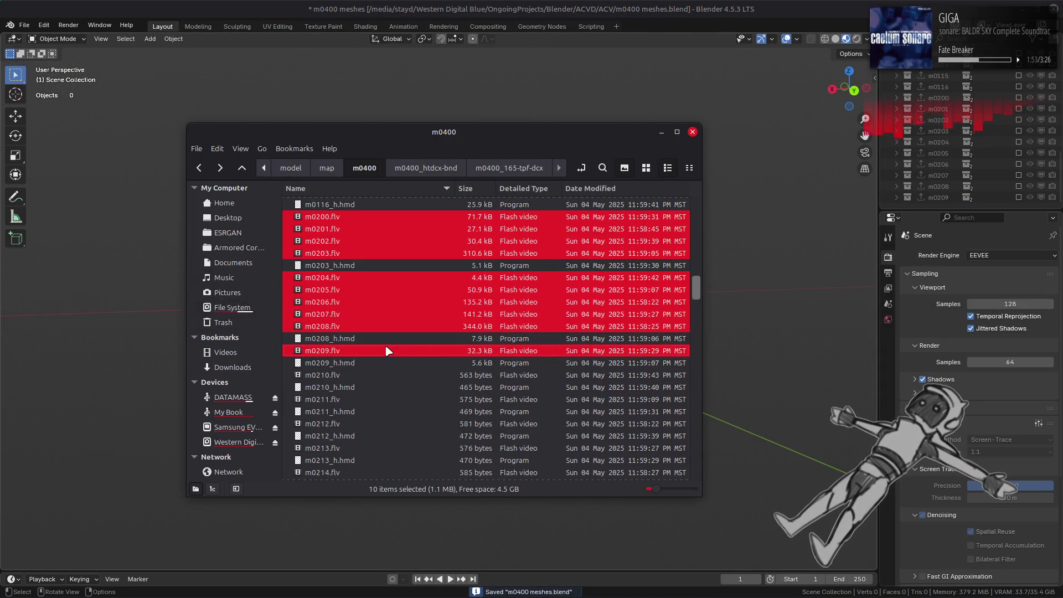
Step: Select m0210.flv through m0216.flv in Nemo
{"action": "left_click", "coordinate": [346, 376]}
{"action": "scroll", "coordinate": [347, 357], "scroll_direction": "down", "scroll_amount": 3}
{"action": "left_click", "coordinate": [346, 293], "text": "ctrl"}
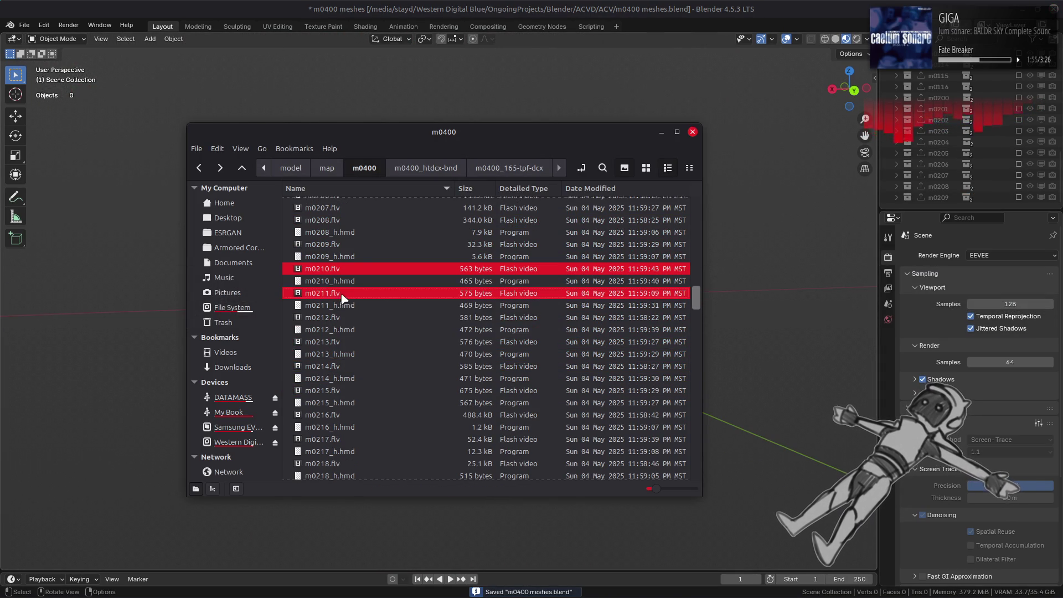
{"action": "left_click", "coordinate": [348, 322], "text": "ctrl"}
{"action": "left_click", "coordinate": [348, 341], "text": "ctrl"}
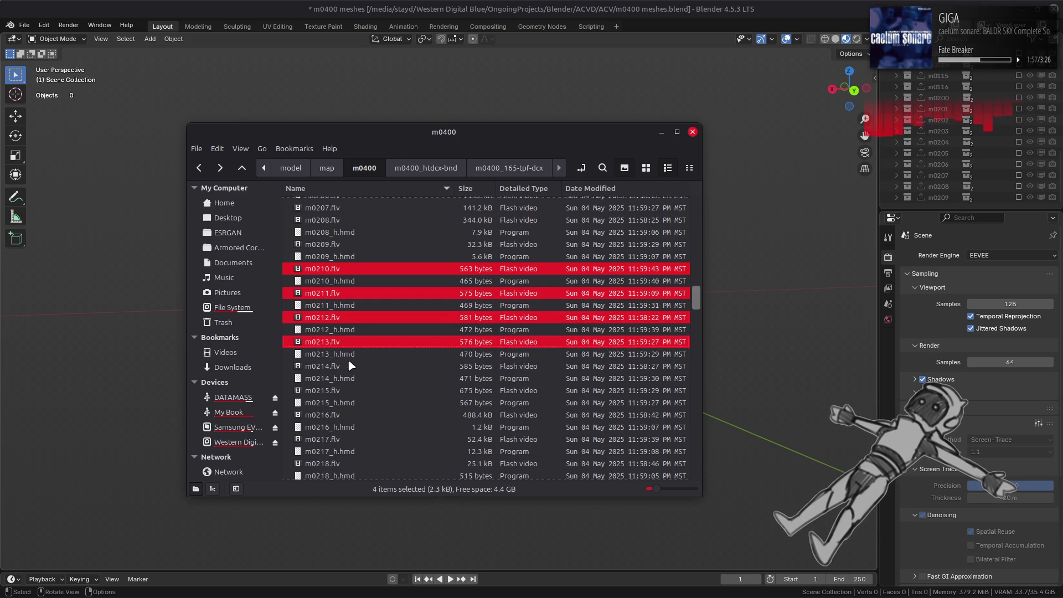
{"action": "left_click", "coordinate": [347, 366], "text": "ctrl"}
{"action": "left_click", "coordinate": [344, 390], "text": "ctrl"}
{"action": "left_click", "coordinate": [343, 415], "text": "ctrl"}
Step: Add m0217–m0219.flv to the selection and import all ten into Blender as FLVER
{"action": "scroll", "coordinate": [346, 387], "scroll_direction": "down", "scroll_amount": 2}
{"action": "left_click", "coordinate": [340, 368], "text": "ctrl"}
{"action": "left_click", "coordinate": [343, 392], "text": "ctrl"}
{"action": "left_click", "coordinate": [343, 417], "text": "ctrl"}
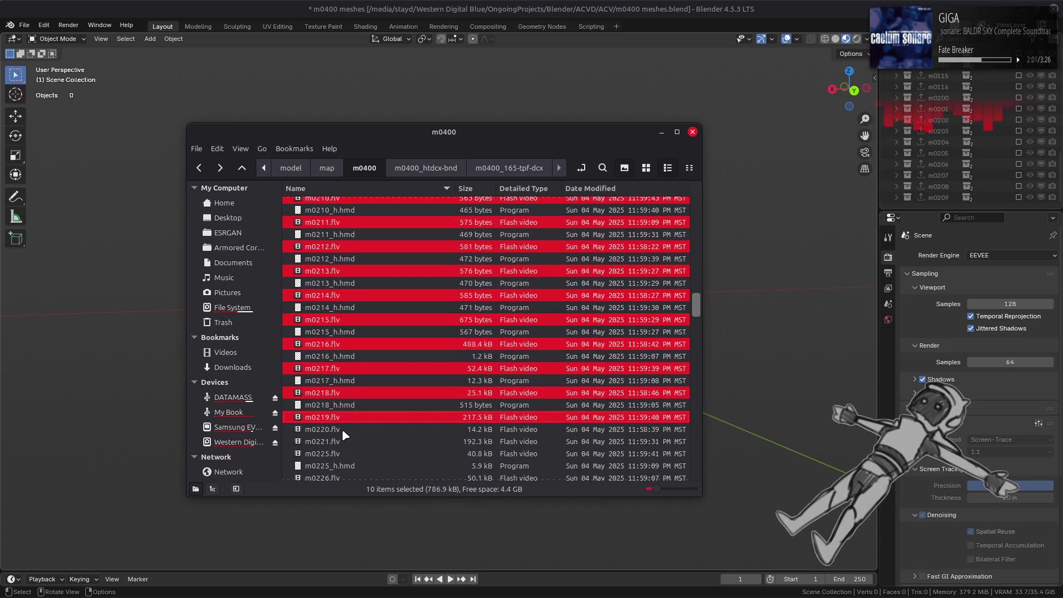
{"action": "left_click_drag", "start_coordinate": [332, 417], "coordinate": [805, 381]}
{"action": "left_click", "coordinate": [782, 431]}
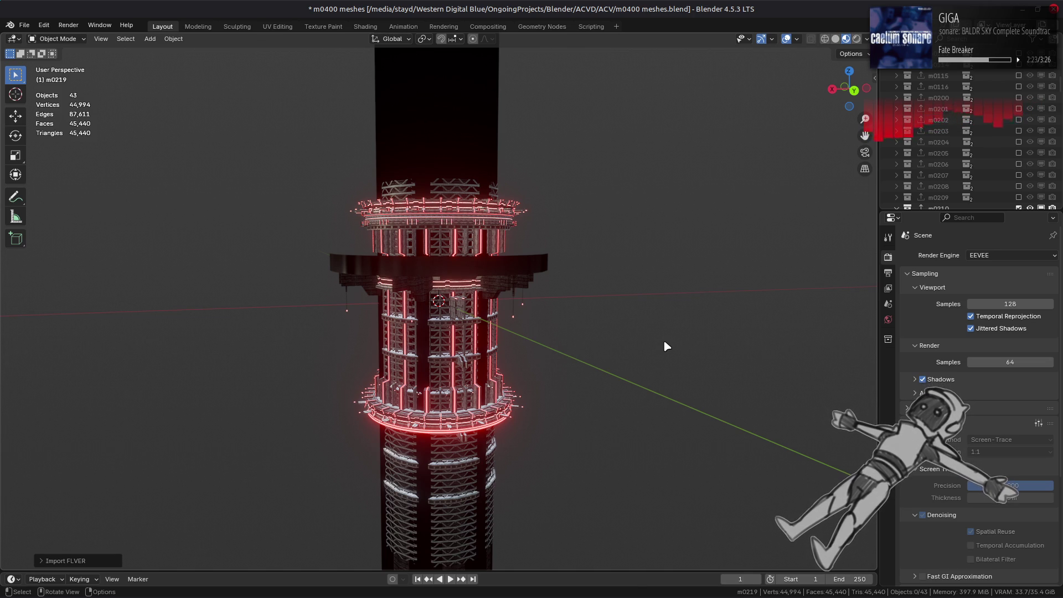
Step: Exclude parts m0211 through m0219 and select the m0210 prism
{"action": "scroll", "coordinate": [993, 123], "scroll_direction": "down", "scroll_amount": 5}
{"action": "key", "text": "shift+a"}
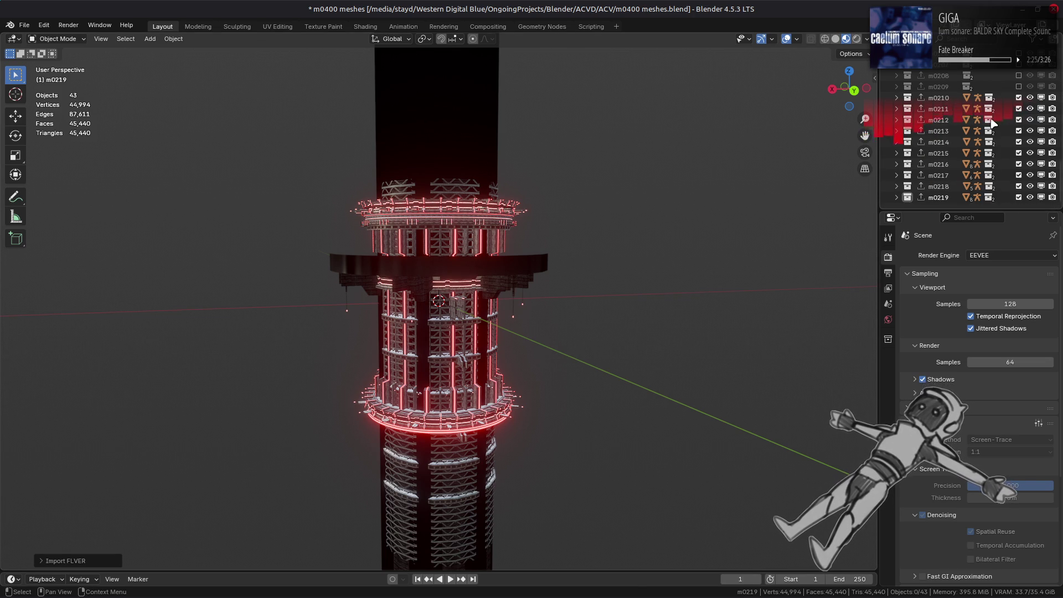
{"action": "left_click_drag", "start_coordinate": [1019, 108], "coordinate": [1018, 197]}
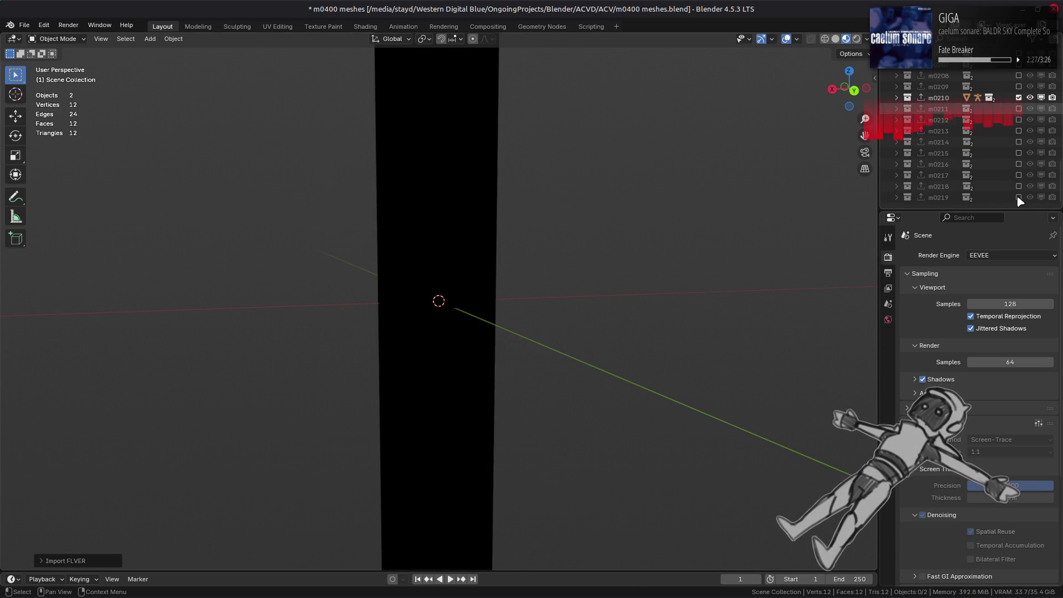
{"action": "mouse_move", "coordinate": [498, 221]}
{"action": "middle_mouse_down"}
{"action": "mouse_move", "coordinate": [465, 226]}
{"action": "mouse_move", "coordinate": [463, 285]}
{"action": "middle_mouse_up"}
{"action": "left_click", "coordinate": [463, 283]}
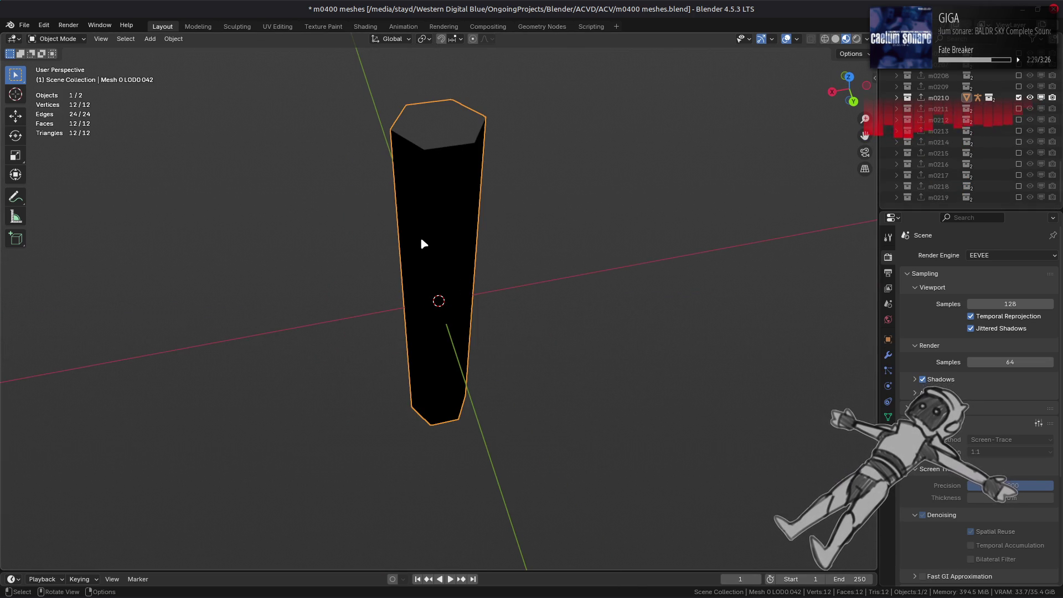
Step: In Shading, replace the g_Diffuse texture image with m0000_01.dds, then return to Layout
{"action": "left_click", "coordinate": [367, 26]}
{"action": "left_click", "coordinate": [348, 498]}
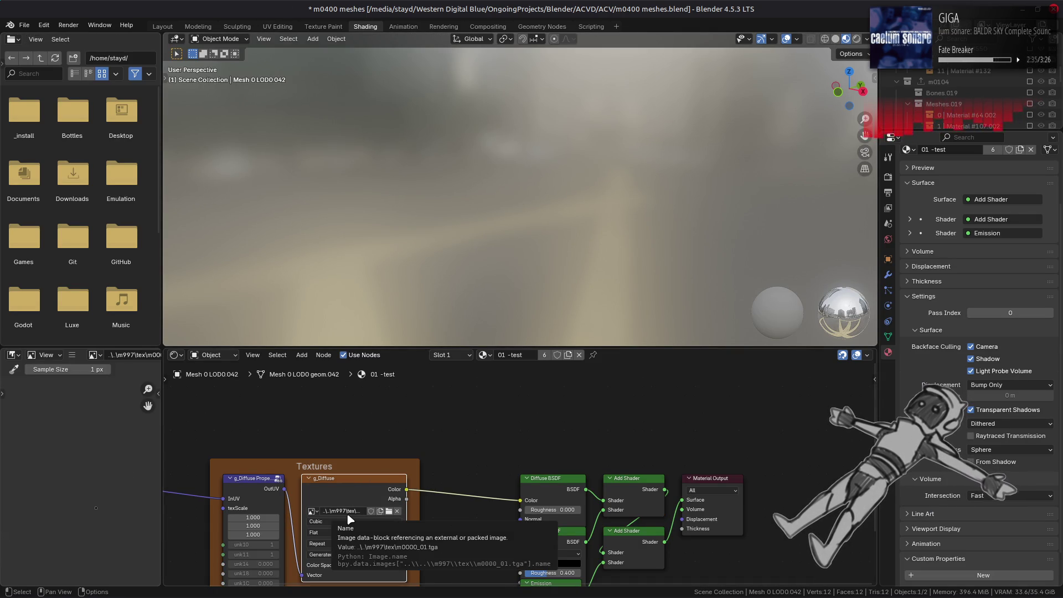
{"action": "left_click", "coordinate": [72, 354]}
{"action": "mouse_move", "coordinate": [92, 378]}
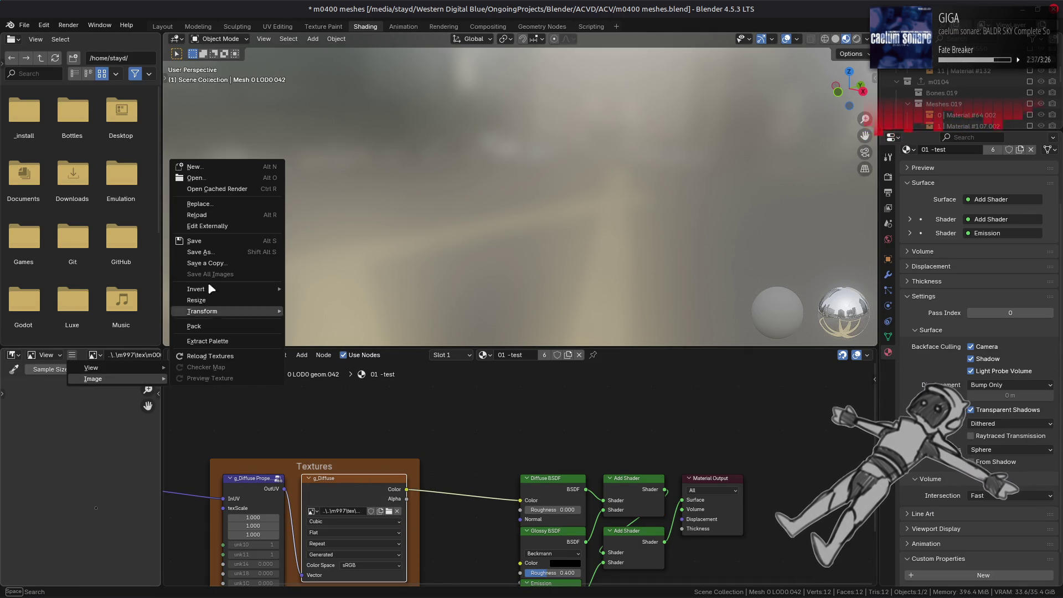
{"action": "left_click", "coordinate": [211, 205]}
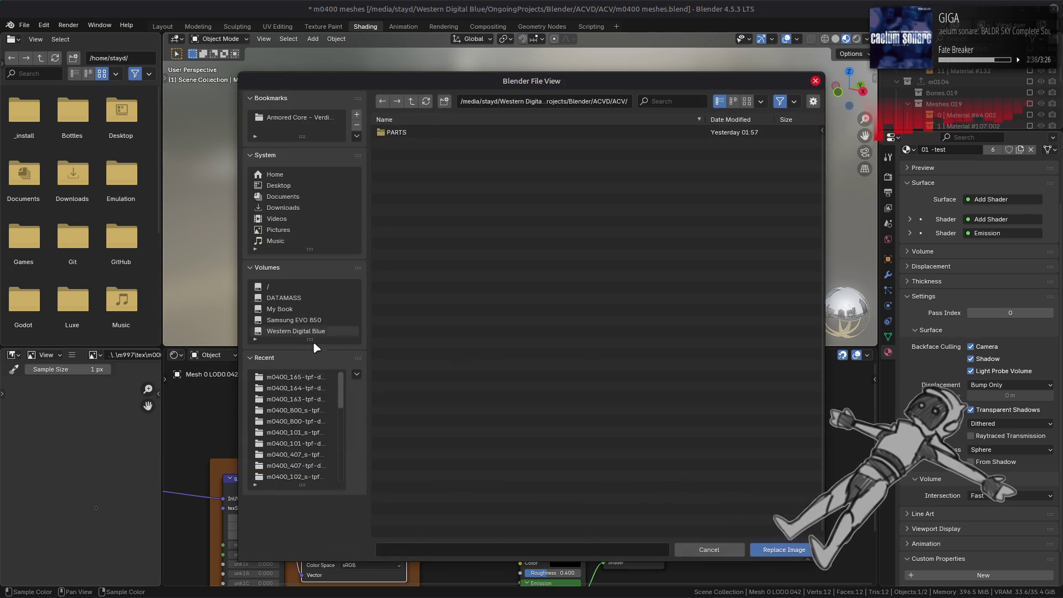
{"action": "left_click", "coordinate": [411, 101]}
{"action": "left_click", "coordinate": [433, 133]}
{"action": "double_click", "coordinate": [433, 133]}
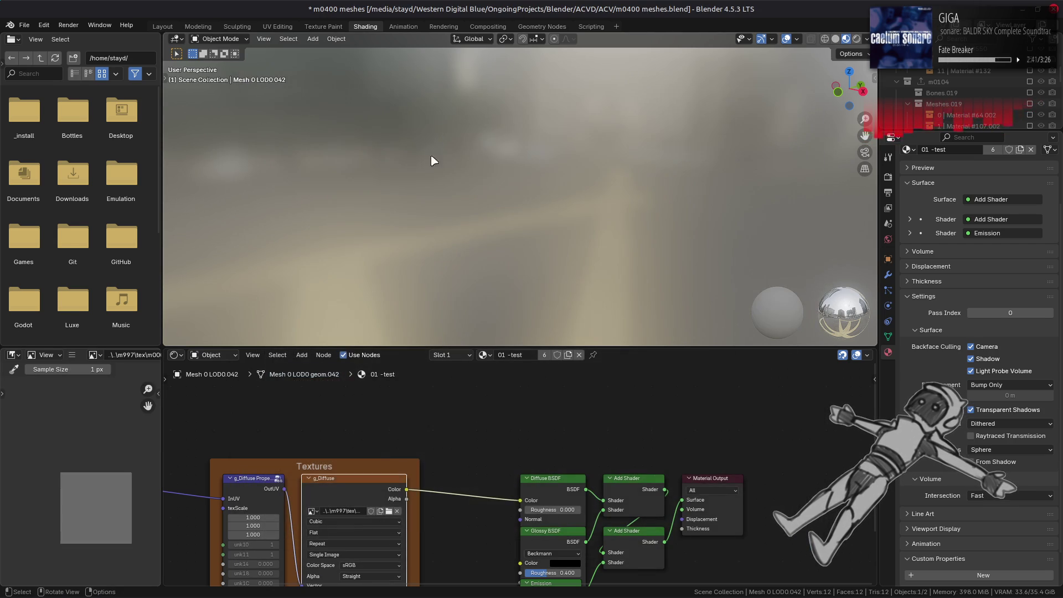
{"action": "left_click", "coordinate": [163, 26]}
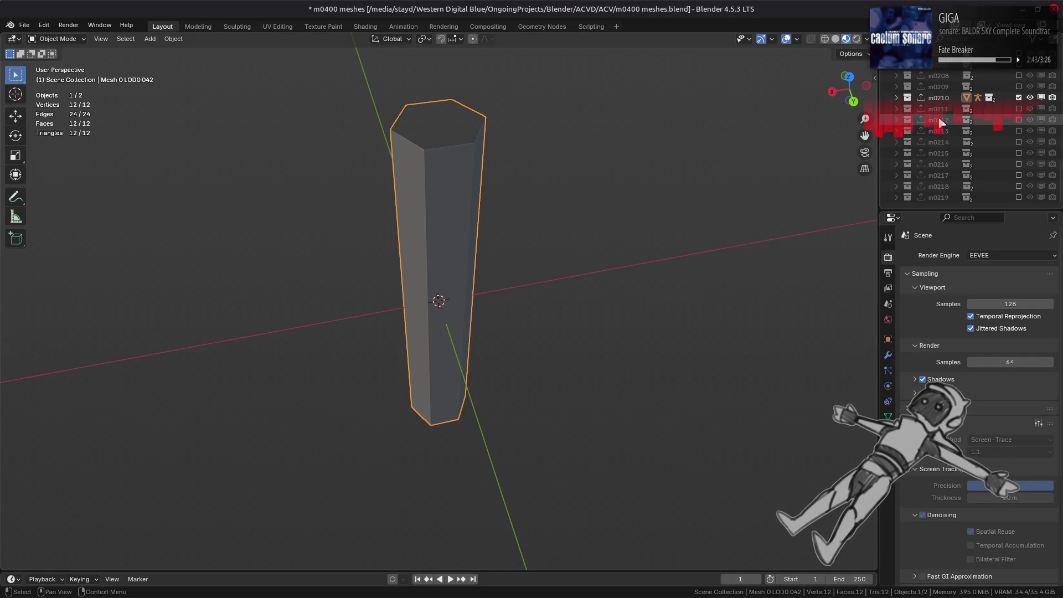
{"action": "left_click", "coordinate": [364, 26]}
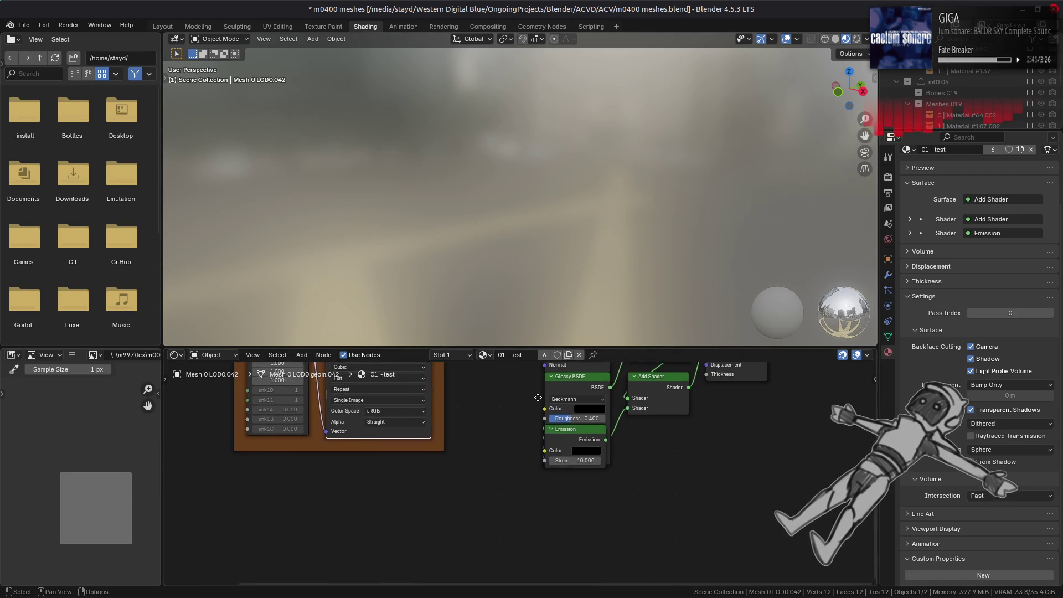
{"action": "left_click", "coordinate": [162, 26]}
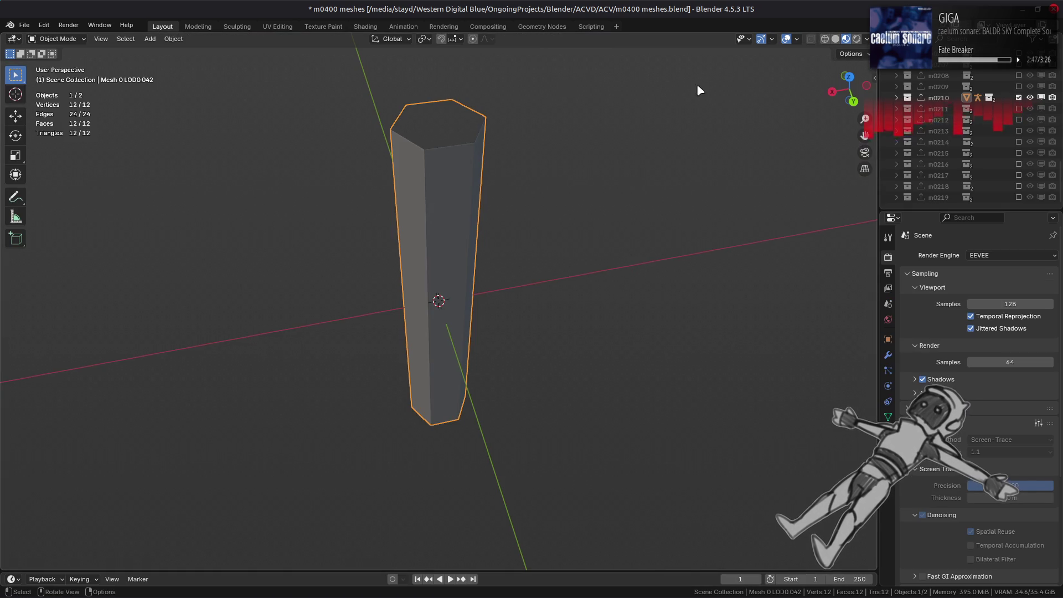
Step: Show parts m0211 through m0215 one at a time, ending with only m0216 visible
{"action": "left_click", "coordinate": [1019, 97]}
{"action": "left_click", "coordinate": [1019, 108]}
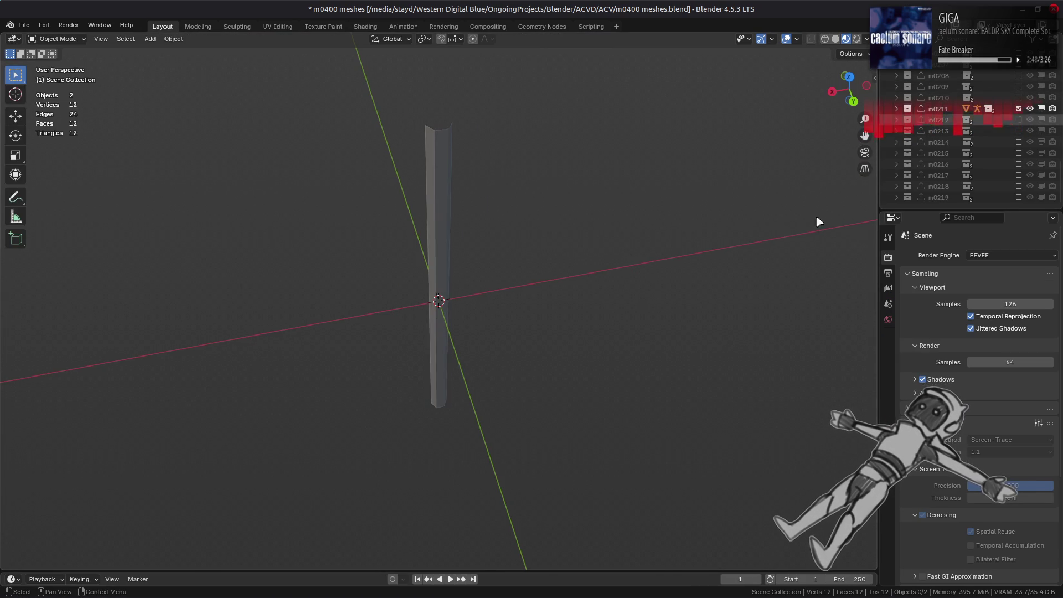
{"action": "left_click", "coordinate": [1018, 108]}
{"action": "left_click", "coordinate": [1018, 120]}
{"action": "left_click", "coordinate": [1018, 119]}
{"action": "left_click", "coordinate": [1018, 131]}
{"action": "left_click", "coordinate": [1019, 130]}
{"action": "left_click", "coordinate": [1019, 141]}
{"action": "left_click", "coordinate": [1019, 142]}
{"action": "left_click", "coordinate": [1019, 153]}
{"action": "left_click", "coordinate": [1018, 152]}
{"action": "left_click", "coordinate": [1018, 163]}
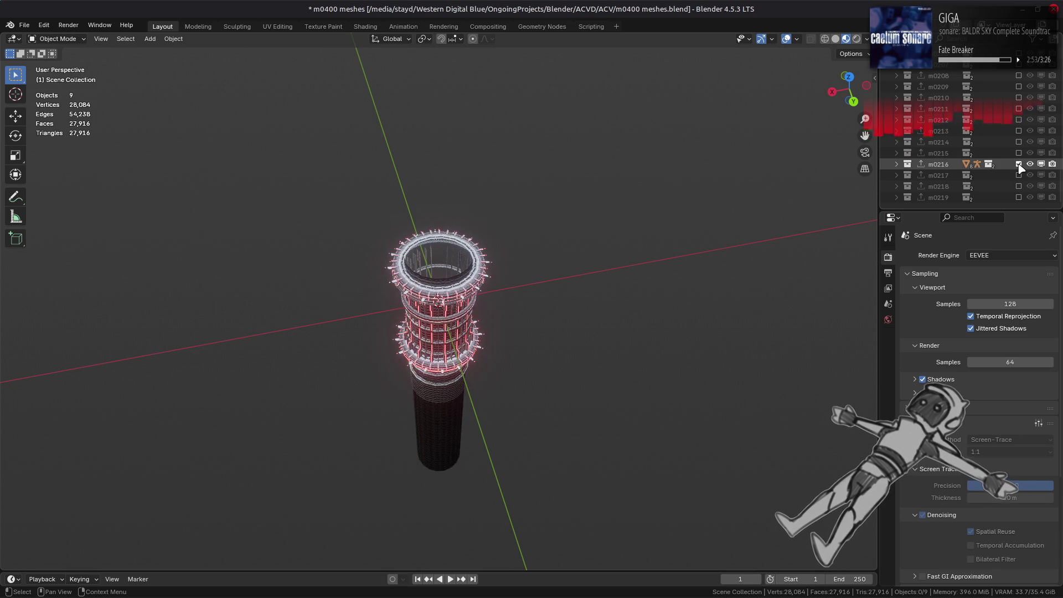
Step: Orbit and zoom around the m0216 tower from below and from the side
{"action": "scroll", "coordinate": [548, 340], "scroll_direction": "up", "scroll_amount": 5}
{"action": "mouse_move", "coordinate": [548, 339]}
{"action": "middle_mouse_down"}
{"action": "mouse_move", "coordinate": [482, 304]}
{"action": "mouse_move", "coordinate": [650, 280]}
{"action": "mouse_move", "coordinate": [585, 293]}
{"action": "middle_mouse_up"}
{"action": "scroll", "coordinate": [586, 299], "scroll_direction": "up", "scroll_amount": 6}
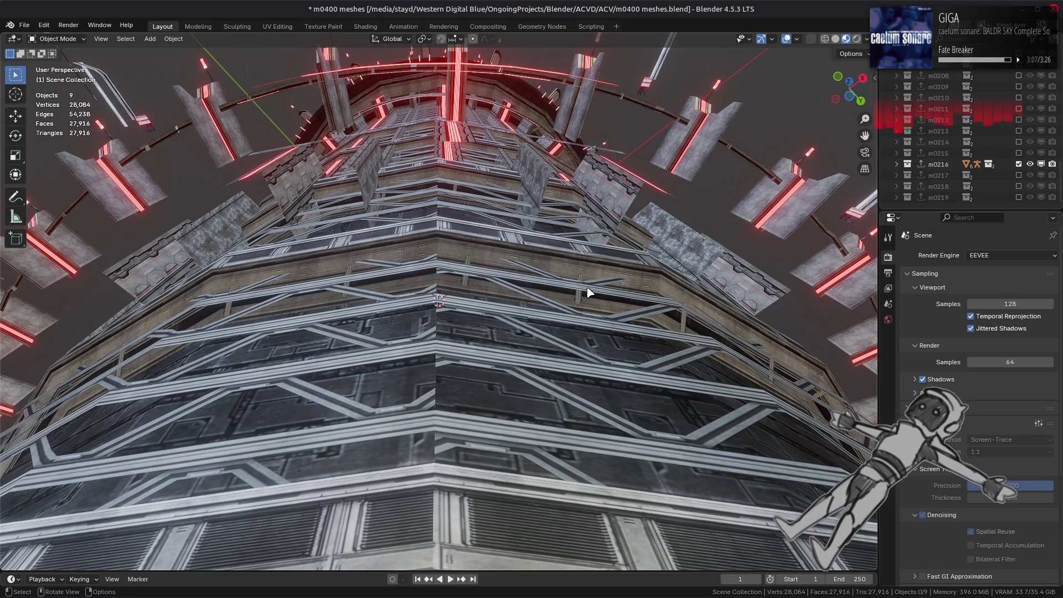
{"action": "scroll", "coordinate": [589, 292], "scroll_direction": "down", "scroll_amount": 5}
{"action": "mouse_move", "coordinate": [558, 213]}
{"action": "middle_mouse_down"}
{"action": "mouse_move", "coordinate": [540, 293]}
{"action": "mouse_move", "coordinate": [522, 285]}
{"action": "middle_mouse_up"}
{"action": "mouse_move", "coordinate": [435, 239]}
{"action": "middle_mouse_down"}
{"action": "mouse_move", "coordinate": [430, 311]}
{"action": "mouse_move", "coordinate": [467, 242]}
{"action": "mouse_move", "coordinate": [474, 277]}
{"action": "mouse_move", "coordinate": [364, 314]}
{"action": "mouse_move", "coordinate": [446, 315]}
{"action": "mouse_move", "coordinate": [379, 254]}
{"action": "mouse_move", "coordinate": [402, 355]}
{"action": "middle_mouse_up"}
{"action": "scroll", "coordinate": [403, 356], "scroll_direction": "up", "scroll_amount": 3}
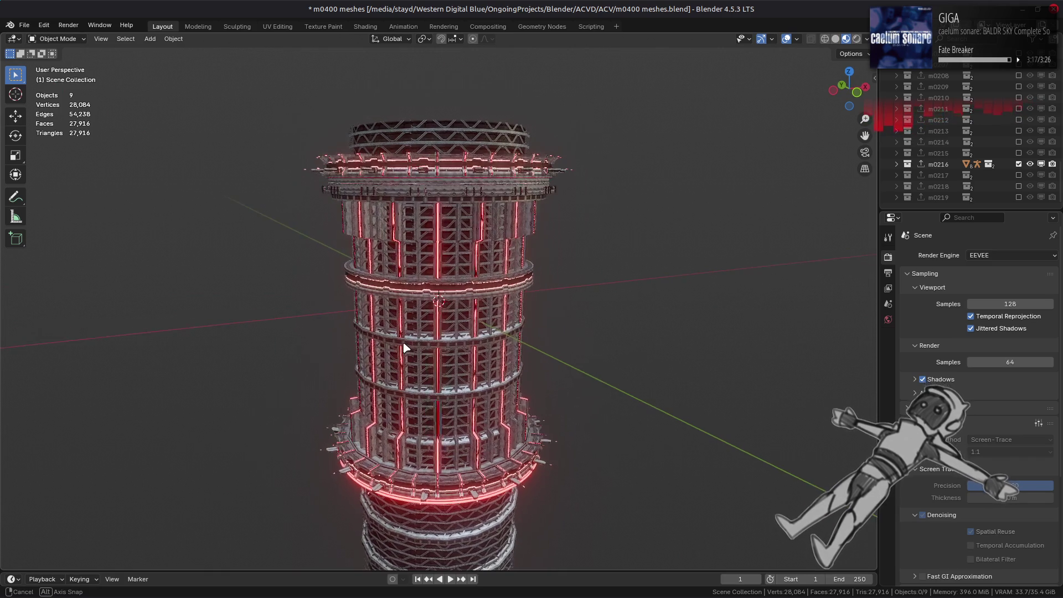
{"action": "middle_click_drag", "start_coordinate": [501, 324], "coordinate": [515, 331]}
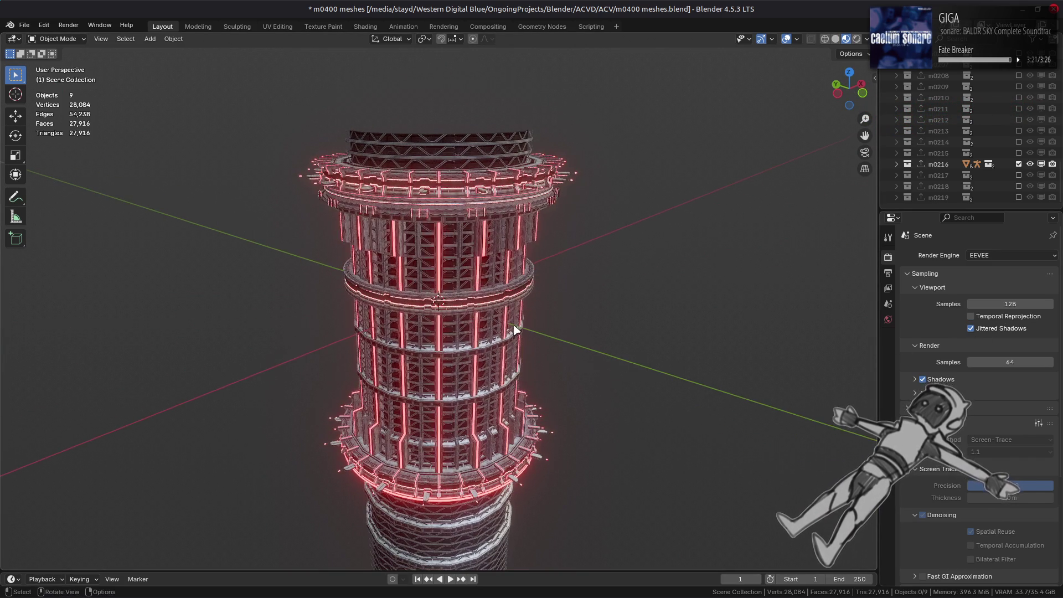
{"action": "left_click", "coordinate": [1018, 305]}
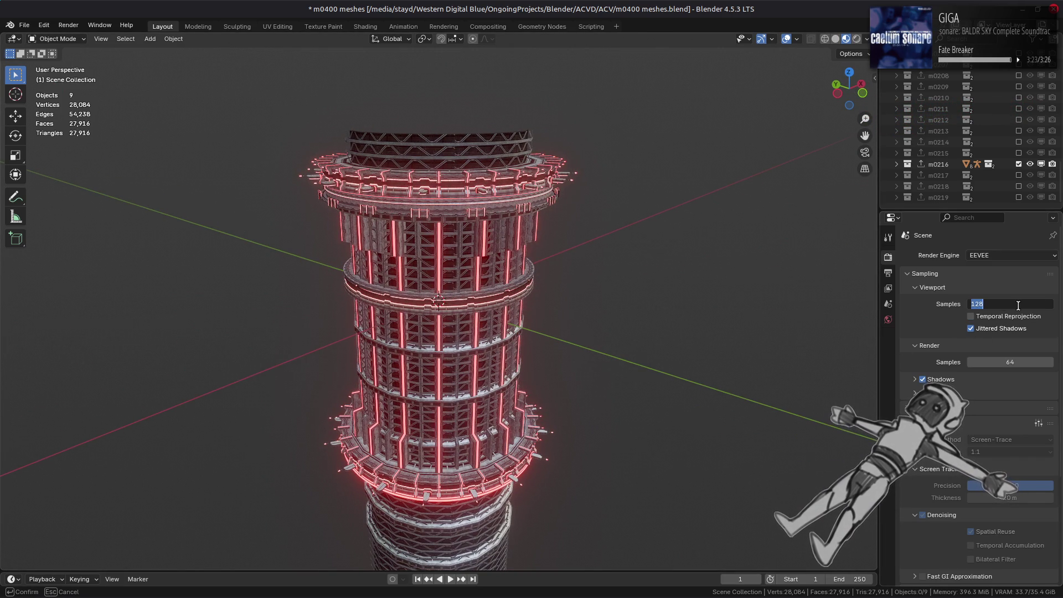
{"action": "type", "text": "16"}
Step: Set viewport samples to 16 and turn Temporal Reprojection on
{"action": "key", "text": "Return"}
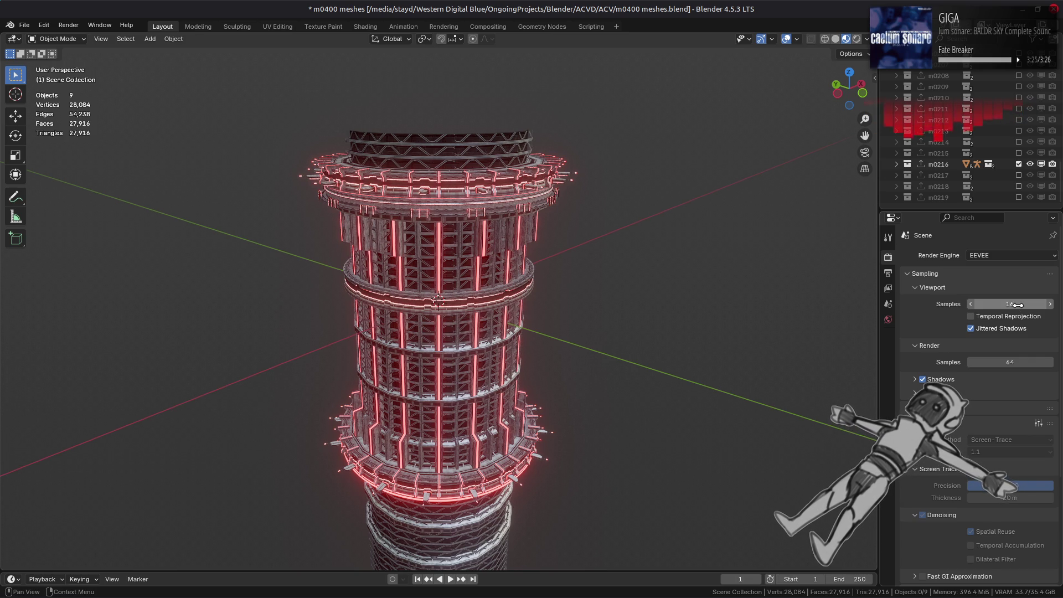
{"action": "mouse_move", "coordinate": [763, 340]}
{"action": "middle_mouse_down"}
{"action": "mouse_move", "coordinate": [566, 335]}
{"action": "mouse_move", "coordinate": [577, 327]}
{"action": "mouse_move", "coordinate": [569, 349]}
{"action": "mouse_move", "coordinate": [624, 358]}
{"action": "middle_mouse_up"}
{"action": "left_click", "coordinate": [1003, 321]}
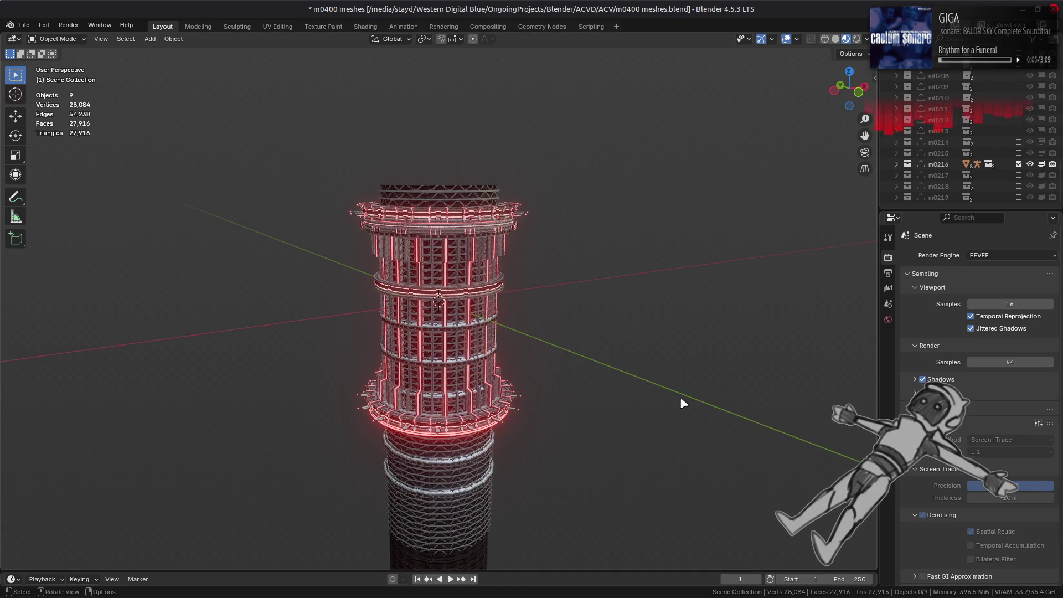
{"action": "middle_click_drag", "start_coordinate": [680, 397], "coordinate": [674, 389]}
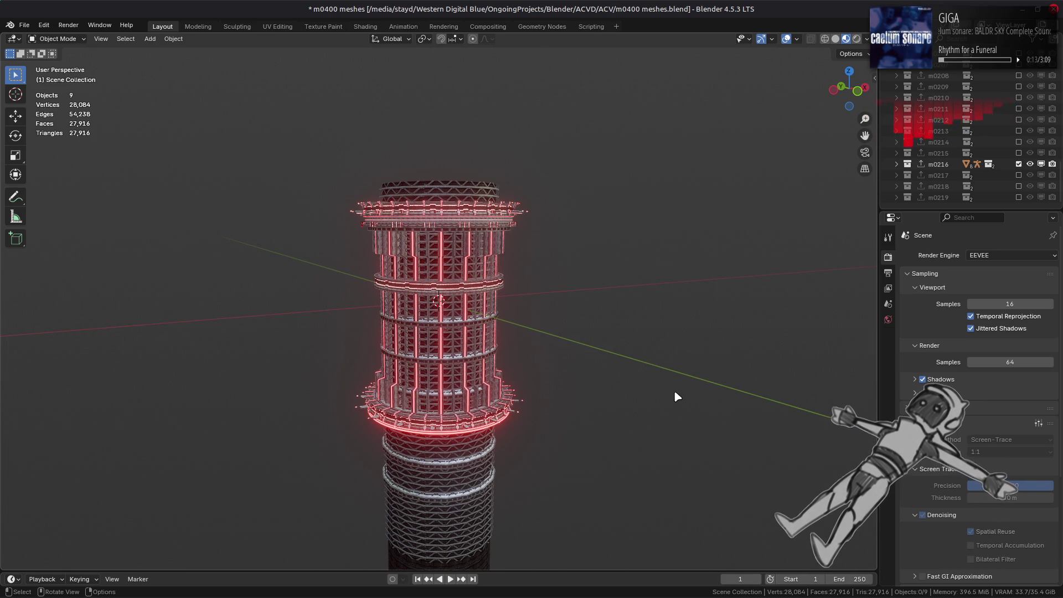
Step: Swap m0216 for m0217, look up beneath its dome, then hide m0217
{"action": "left_click", "coordinate": [1018, 164]}
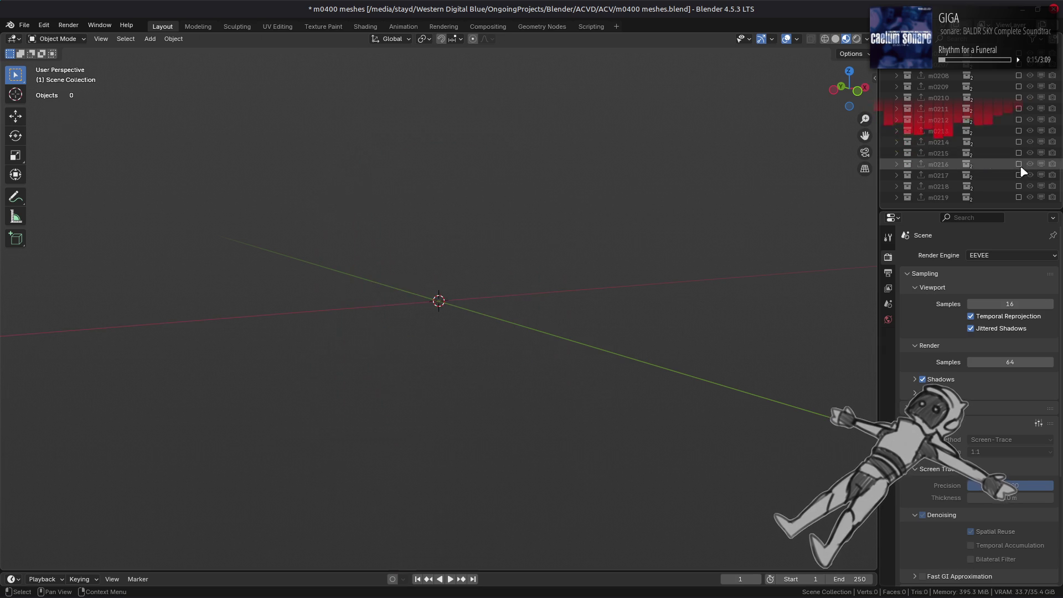
{"action": "left_click", "coordinate": [1018, 175]}
{"action": "mouse_move", "coordinate": [548, 349]}
{"action": "middle_mouse_down"}
{"action": "mouse_move", "coordinate": [533, 276]}
{"action": "mouse_move", "coordinate": [547, 244]}
{"action": "mouse_move", "coordinate": [503, 284]}
{"action": "mouse_move", "coordinate": [790, 235]}
{"action": "mouse_move", "coordinate": [636, 256]}
{"action": "mouse_move", "coordinate": [857, 207]}
{"action": "middle_mouse_up"}
{"action": "scroll", "coordinate": [548, 244], "scroll_direction": "up", "scroll_amount": 4}
{"action": "scroll", "coordinate": [512, 277], "scroll_direction": "down", "scroll_amount": 4}
{"action": "left_click", "coordinate": [1019, 175]}
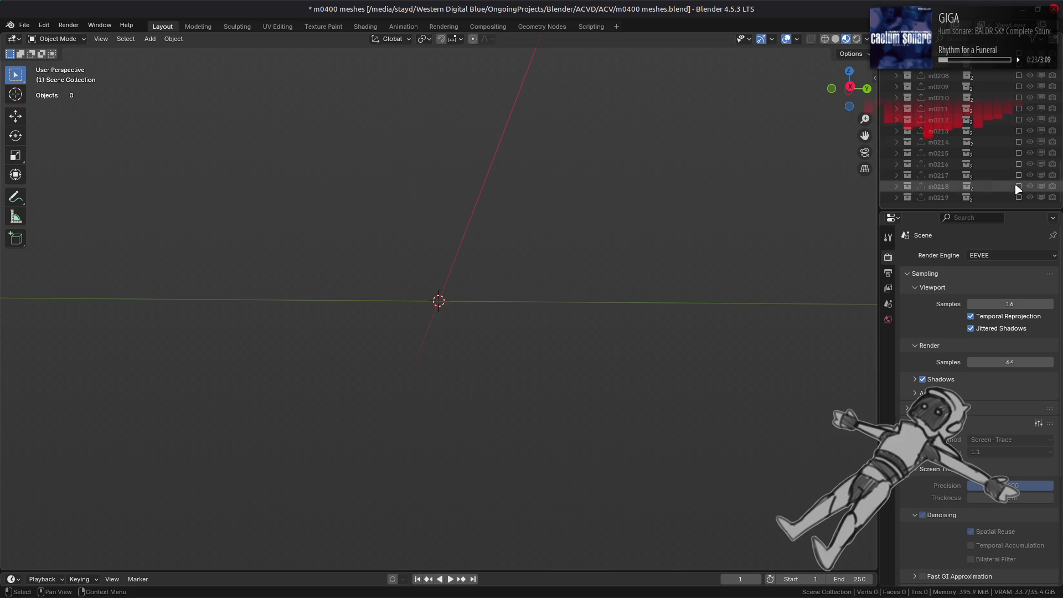
Step: Show the m0218 part and orbit around its red-striped tower
{"action": "left_click", "coordinate": [1018, 186]}
{"action": "mouse_move", "coordinate": [544, 308]}
{"action": "middle_mouse_down"}
{"action": "mouse_move", "coordinate": [430, 371]}
{"action": "mouse_move", "coordinate": [494, 356]}
{"action": "mouse_move", "coordinate": [513, 368]}
{"action": "mouse_move", "coordinate": [494, 383]}
{"action": "mouse_move", "coordinate": [474, 349]}
{"action": "middle_mouse_up"}
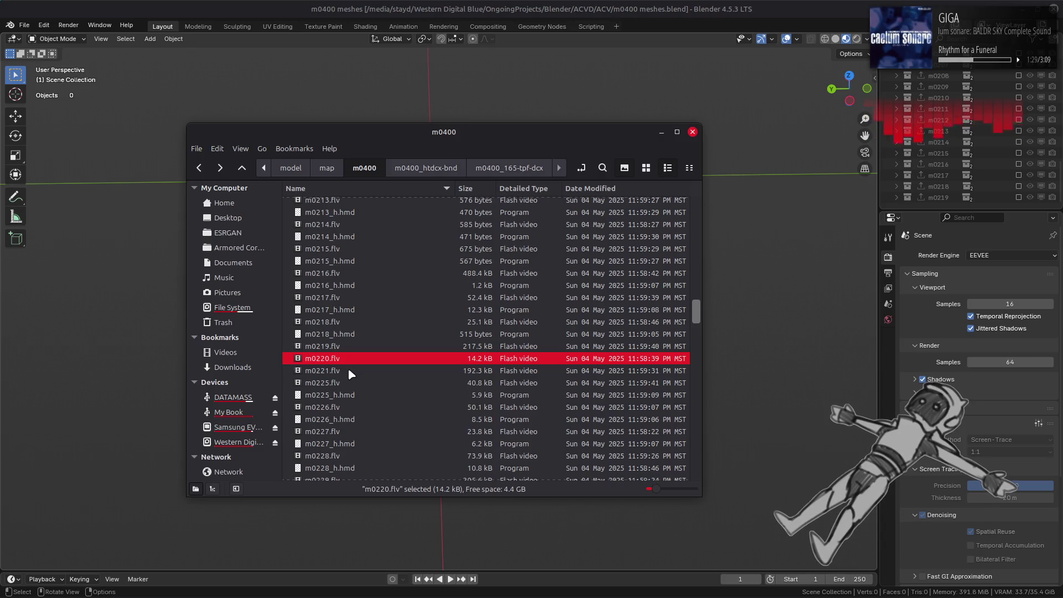
Step: Add m0221 and m0225–m0230 to the Nemo selection and import the eight files into Blender
{"action": "left_click", "coordinate": [348, 370], "text": "ctrl"}
{"action": "left_click", "coordinate": [348, 383], "text": "ctrl"}
{"action": "left_click", "coordinate": [347, 407], "text": "ctrl"}
{"action": "left_click", "coordinate": [347, 431], "text": "ctrl"}
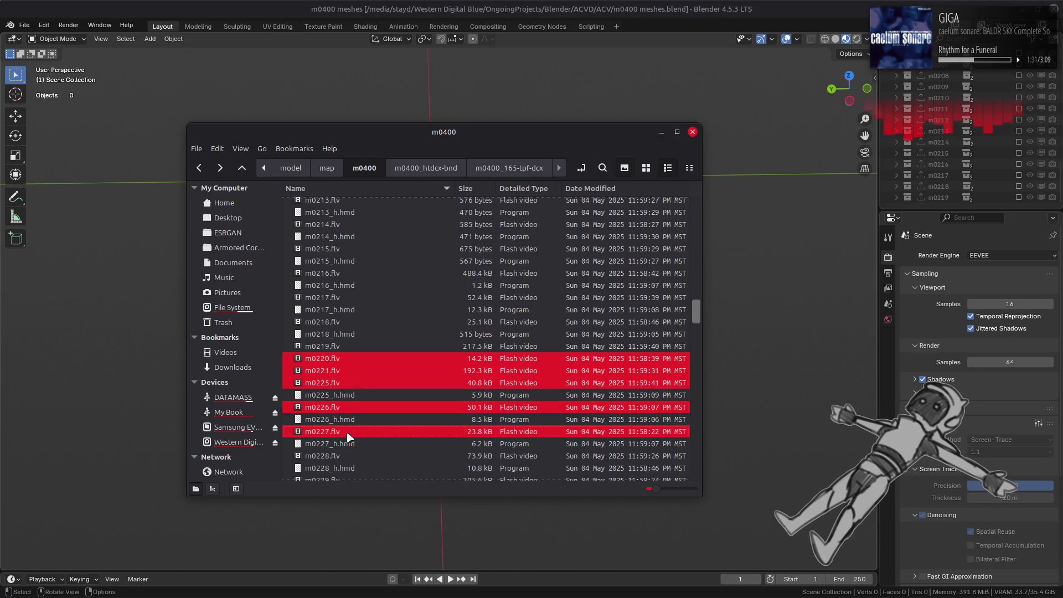
{"action": "scroll", "coordinate": [345, 394], "scroll_direction": "down", "scroll_amount": 3}
{"action": "left_click", "coordinate": [343, 351], "text": "ctrl"}
{"action": "left_click", "coordinate": [347, 375], "text": "ctrl"}
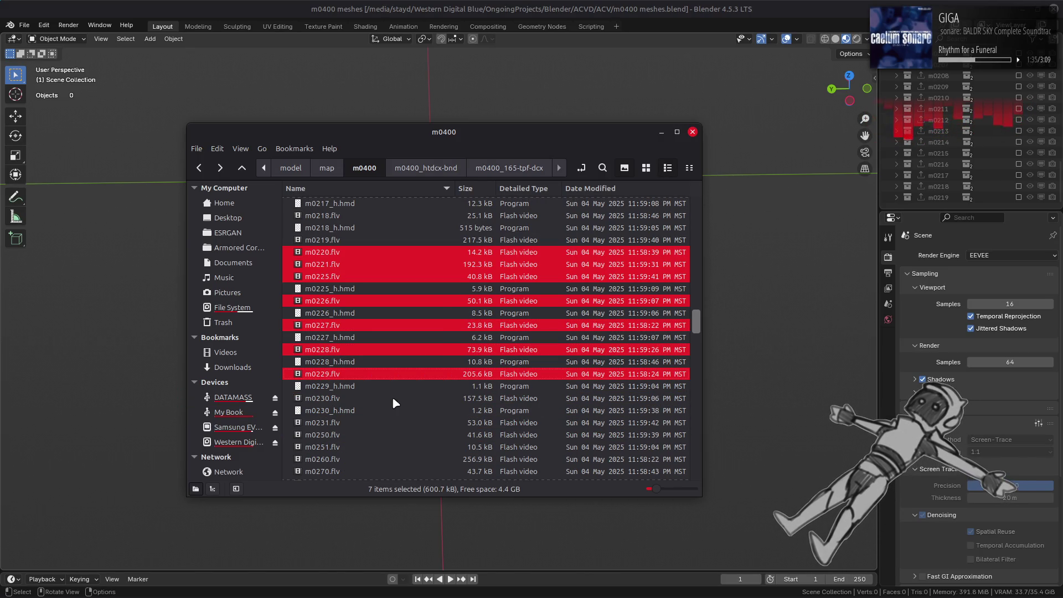
{"action": "left_click", "coordinate": [345, 399], "text": "ctrl"}
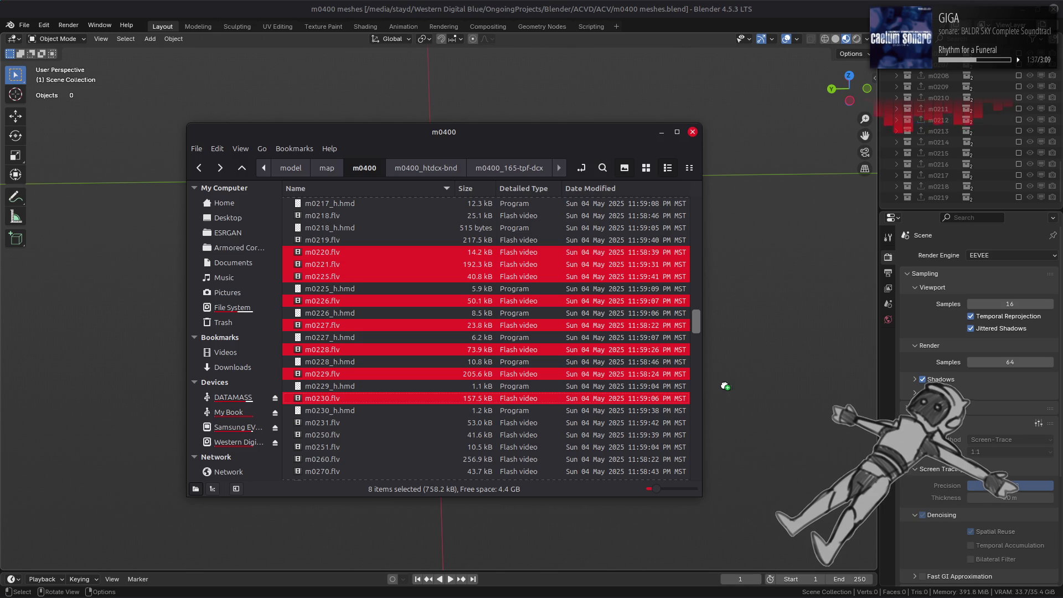
{"action": "left_click_drag", "start_coordinate": [734, 387], "coordinate": [734, 387]}
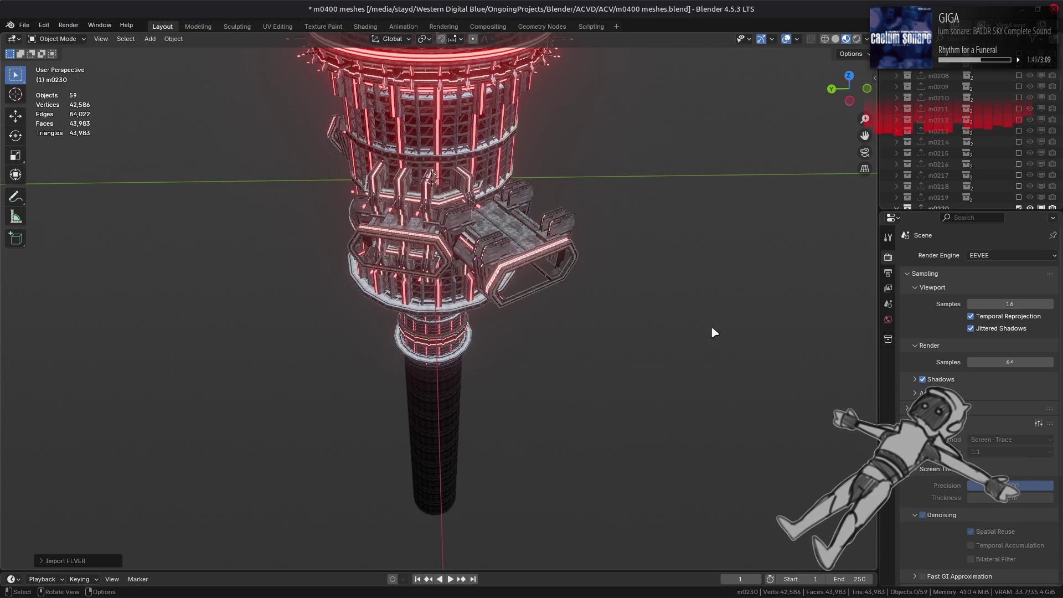
Step: Hide the m0230 collection and orbit and zoom to view the m0220 part
{"action": "scroll", "coordinate": [1012, 155], "scroll_direction": "down", "scroll_amount": 4}
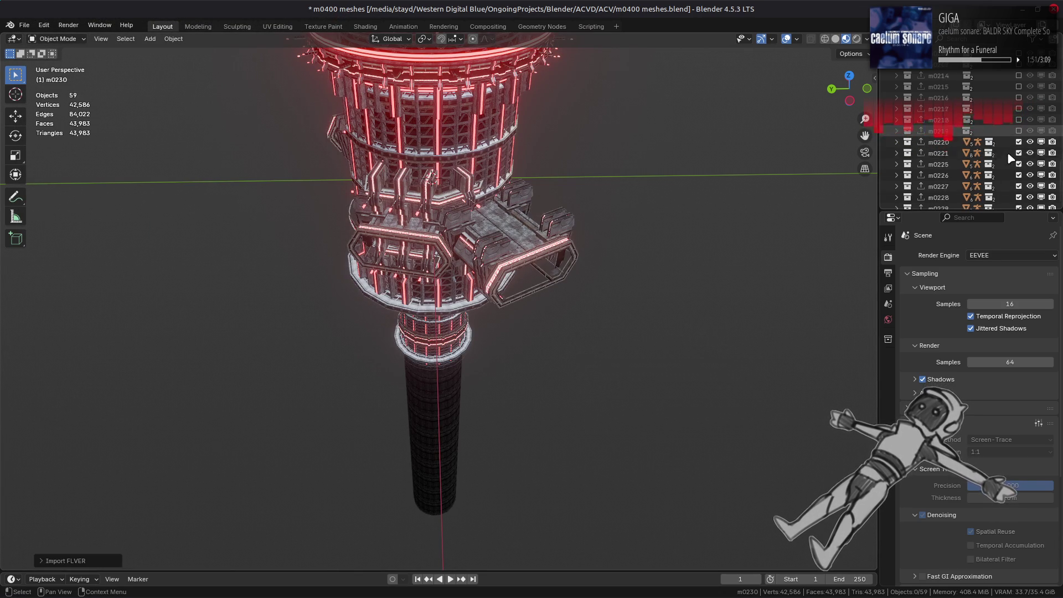
{"action": "left_click", "coordinate": [1019, 197]}
{"action": "mouse_move", "coordinate": [640, 280]}
{"action": "middle_mouse_down"}
{"action": "mouse_move", "coordinate": [508, 298]}
{"action": "mouse_move", "coordinate": [483, 222]}
{"action": "mouse_move", "coordinate": [459, 389]}
{"action": "middle_mouse_up"}
{"action": "scroll", "coordinate": [498, 309], "scroll_direction": "up", "scroll_amount": 6}
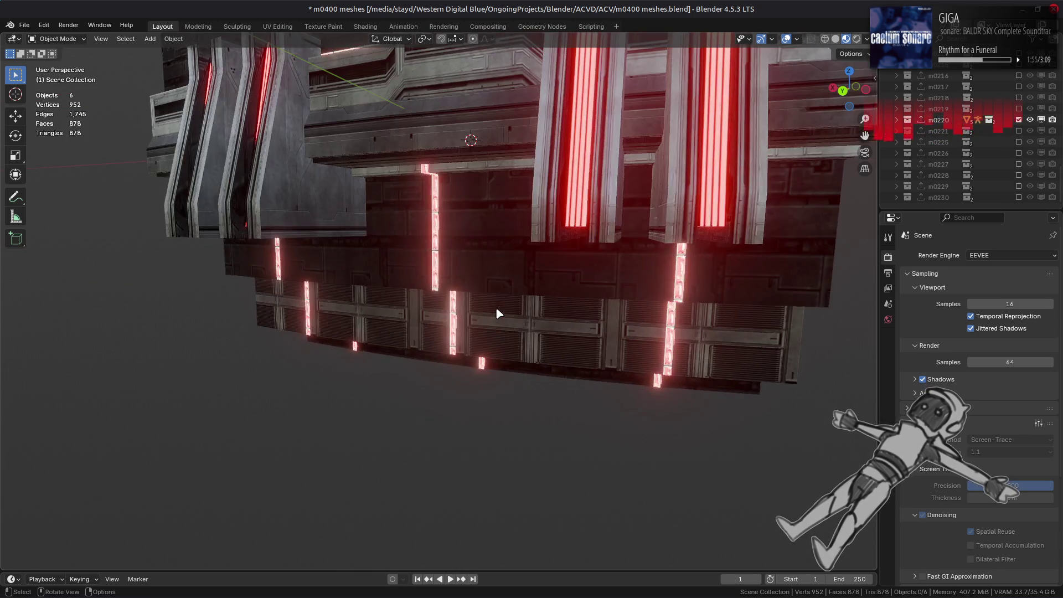
{"action": "scroll", "coordinate": [496, 266], "scroll_direction": "down", "scroll_amount": 3, "text": "shift"}
{"action": "scroll", "coordinate": [494, 270], "scroll_direction": "down", "scroll_amount": 4}
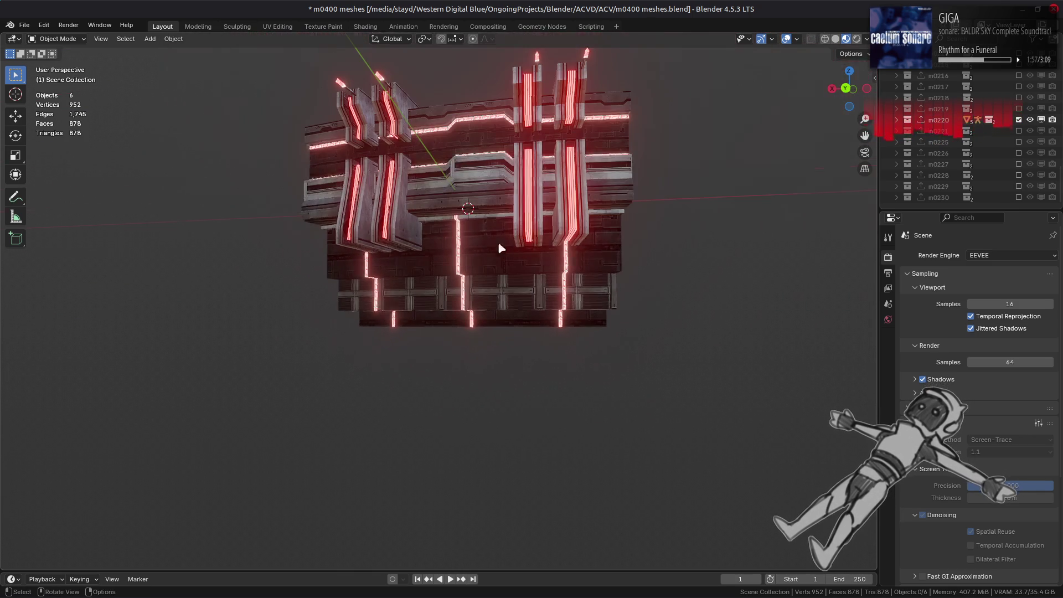
Step: Swap m0220 for the m0221 tower and orbit to look up it from below
{"action": "left_click", "coordinate": [1018, 120]}
{"action": "left_click", "coordinate": [1018, 131]}
{"action": "scroll", "coordinate": [652, 263], "scroll_direction": "down", "scroll_amount": 6}
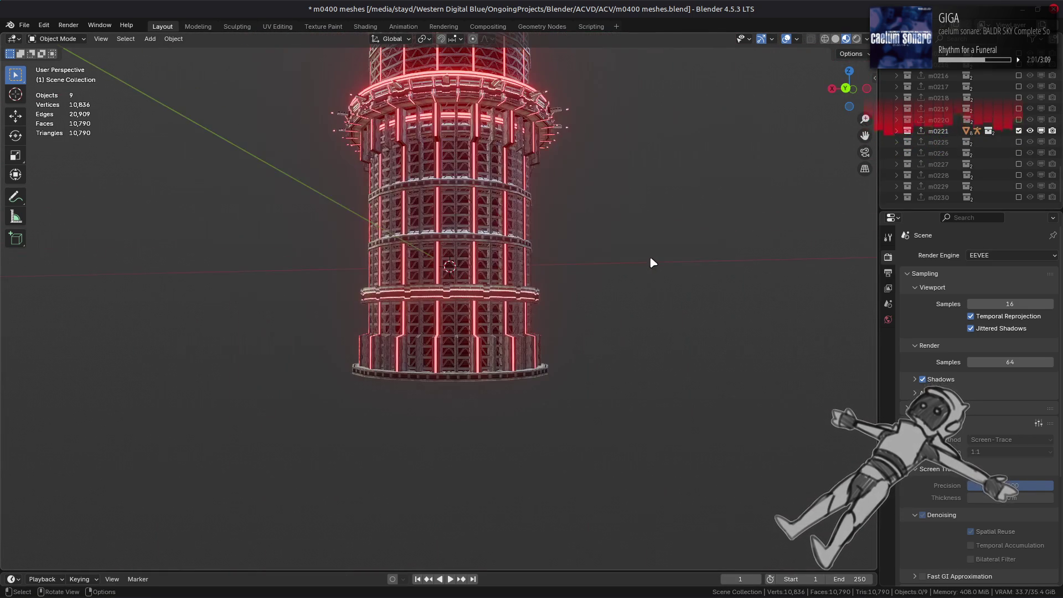
{"action": "middle_click_drag", "start_coordinate": [651, 260], "coordinate": [443, 307]}
{"action": "scroll", "coordinate": [443, 307], "scroll_direction": "down", "scroll_amount": 5}
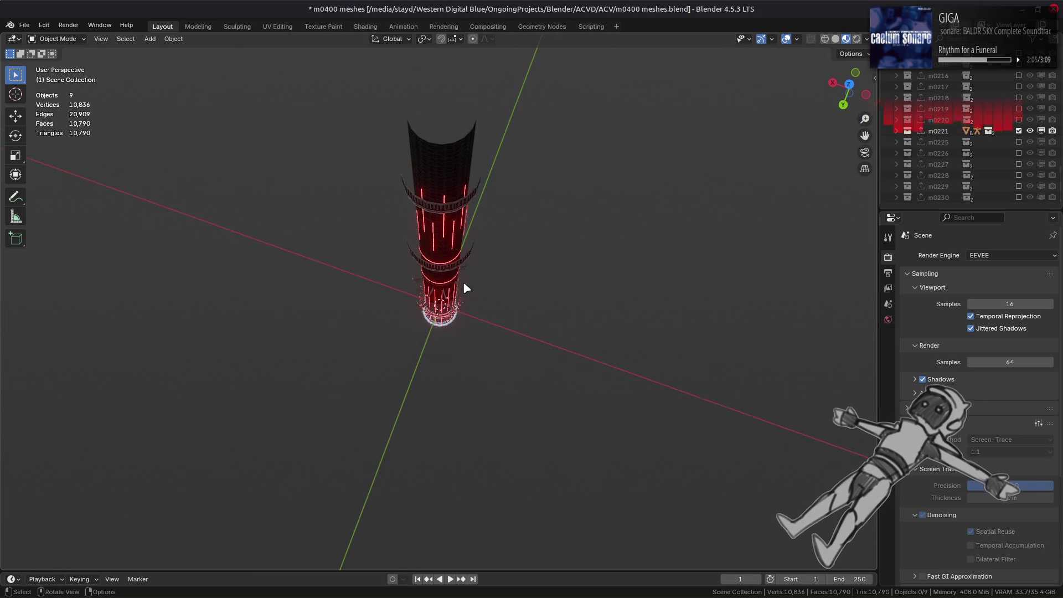
{"action": "middle_click_drag", "start_coordinate": [397, 194], "coordinate": [506, 201]}
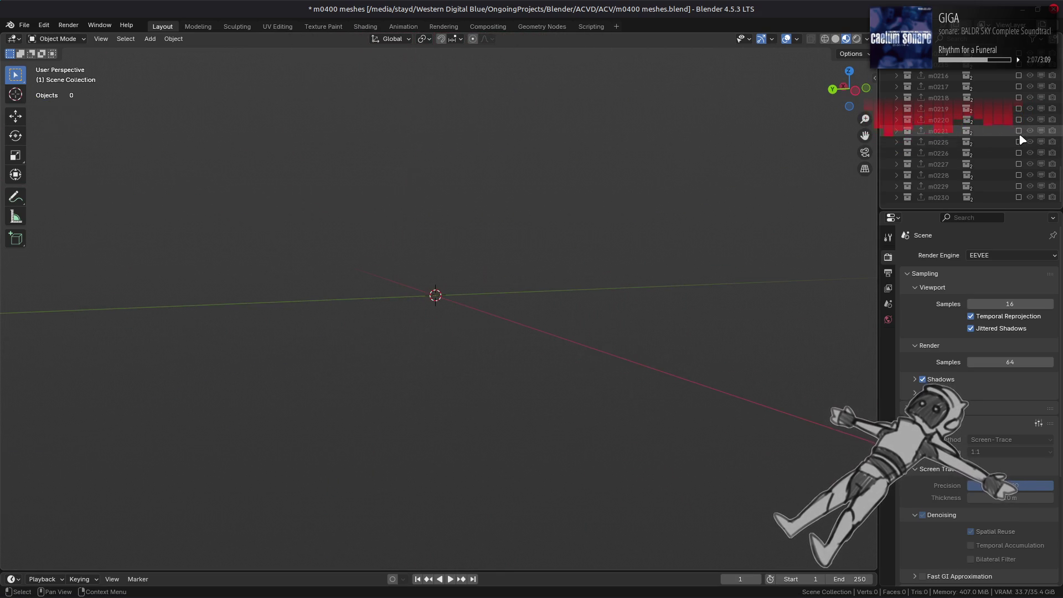
Step: Orbit and zoom to view the m0225 part from the side
{"action": "scroll", "coordinate": [474, 305], "scroll_direction": "up", "scroll_amount": 5}
{"action": "mouse_move", "coordinate": [443, 302]}
{"action": "middle_mouse_down"}
{"action": "mouse_move", "coordinate": [375, 301]}
{"action": "mouse_move", "coordinate": [455, 305]}
{"action": "mouse_move", "coordinate": [432, 293]}
{"action": "middle_mouse_up"}
{"action": "scroll", "coordinate": [433, 293], "scroll_direction": "down", "scroll_amount": 2}
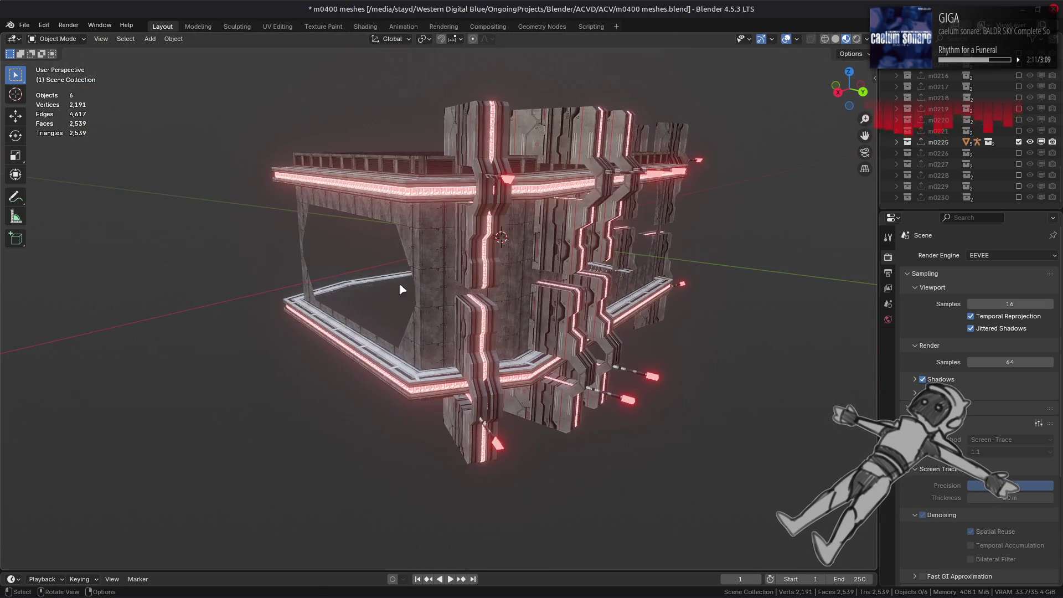
{"action": "mouse_move", "coordinate": [577, 304]}
{"action": "middle_mouse_down"}
{"action": "mouse_move", "coordinate": [401, 286]}
{"action": "mouse_move", "coordinate": [429, 240]}
{"action": "mouse_move", "coordinate": [533, 260]}
{"action": "mouse_move", "coordinate": [554, 288]}
{"action": "mouse_move", "coordinate": [574, 279]}
{"action": "mouse_move", "coordinate": [587, 237]}
{"action": "mouse_move", "coordinate": [745, 308]}
{"action": "mouse_move", "coordinate": [594, 300]}
{"action": "mouse_move", "coordinate": [653, 260]}
{"action": "mouse_move", "coordinate": [620, 277]}
{"action": "mouse_move", "coordinate": [647, 299]}
{"action": "middle_mouse_up"}
Step: Step from m0225 through m0226 and m0227 to m0228 and orbit around it
{"action": "left_click", "coordinate": [1018, 142]}
{"action": "left_click", "coordinate": [1019, 153]}
{"action": "left_click", "coordinate": [1018, 153]}
{"action": "left_click", "coordinate": [1019, 164]}
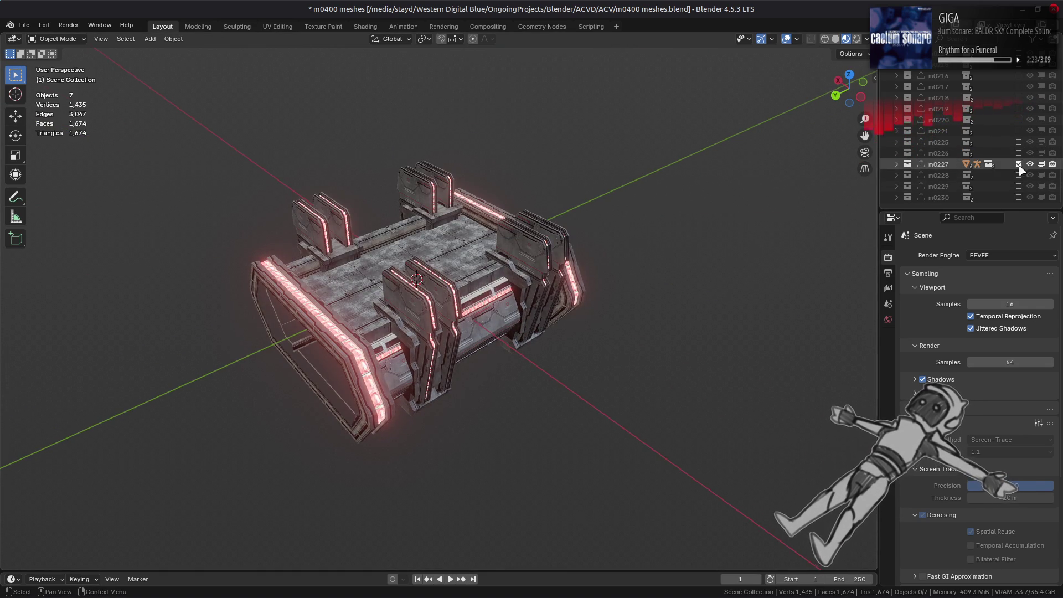
{"action": "left_click", "coordinate": [1019, 163]}
{"action": "left_click", "coordinate": [1018, 175]}
{"action": "mouse_move", "coordinate": [608, 249]}
{"action": "middle_mouse_down"}
{"action": "mouse_move", "coordinate": [600, 213]}
{"action": "mouse_move", "coordinate": [676, 221]}
{"action": "mouse_move", "coordinate": [569, 232]}
{"action": "mouse_move", "coordinate": [690, 228]}
{"action": "middle_mouse_up"}
{"action": "scroll", "coordinate": [566, 224], "scroll_direction": "down", "scroll_amount": 5}
Step: Swap in the m0229 tower, orbit it, then swap it for the m0230 tower
{"action": "left_click", "coordinate": [1019, 186], "text": "ctrl"}
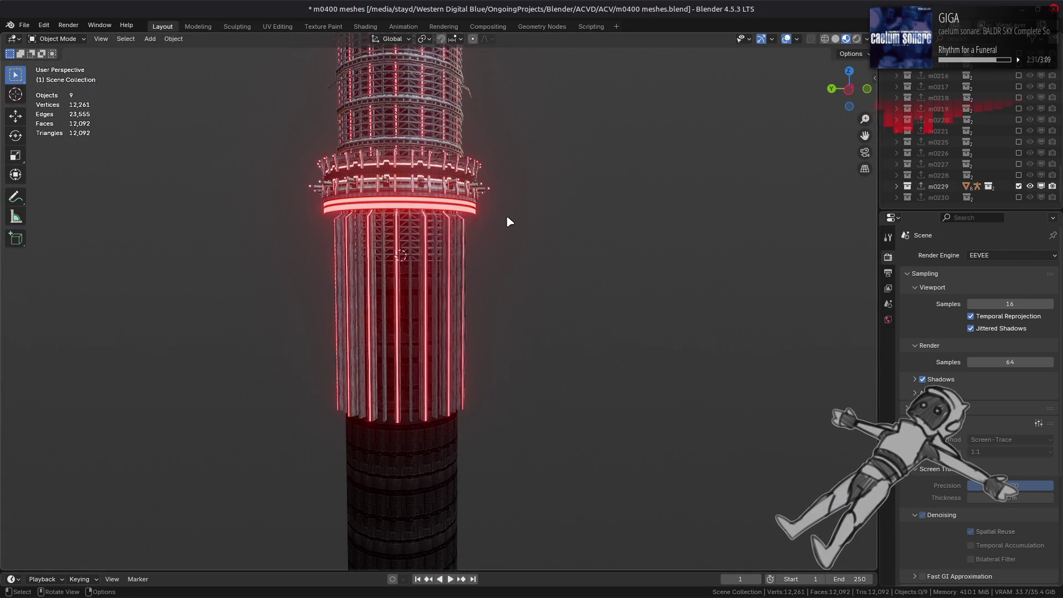
{"action": "scroll", "coordinate": [507, 219], "scroll_direction": "down", "scroll_amount": 3}
{"action": "middle_click_drag", "start_coordinate": [502, 226], "coordinate": [482, 264]}
{"action": "scroll", "coordinate": [481, 264], "scroll_direction": "up", "scroll_amount": 4}
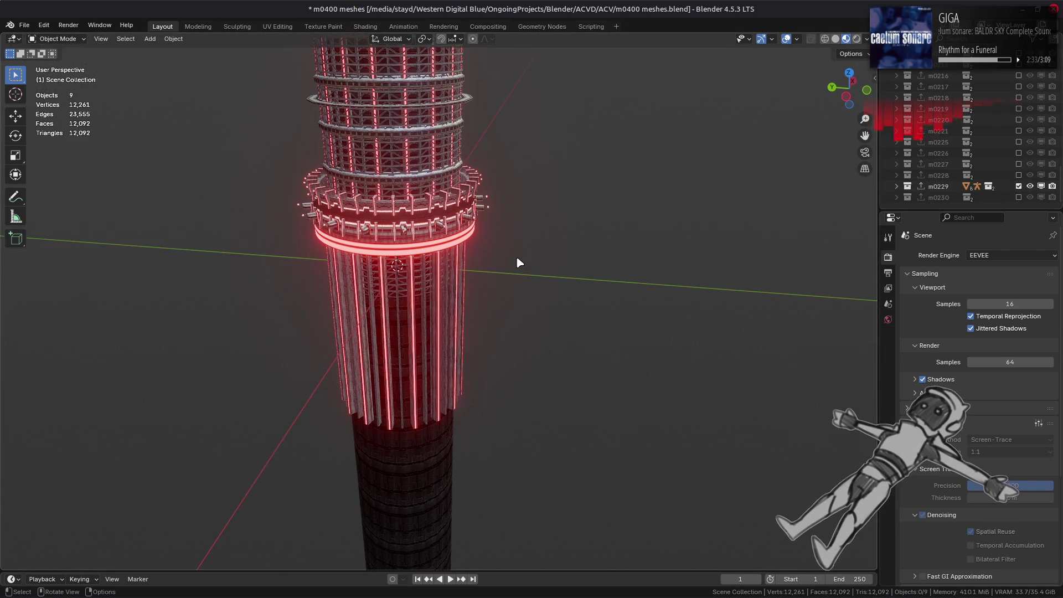
{"action": "left_click", "coordinate": [1019, 197], "text": "ctrl"}
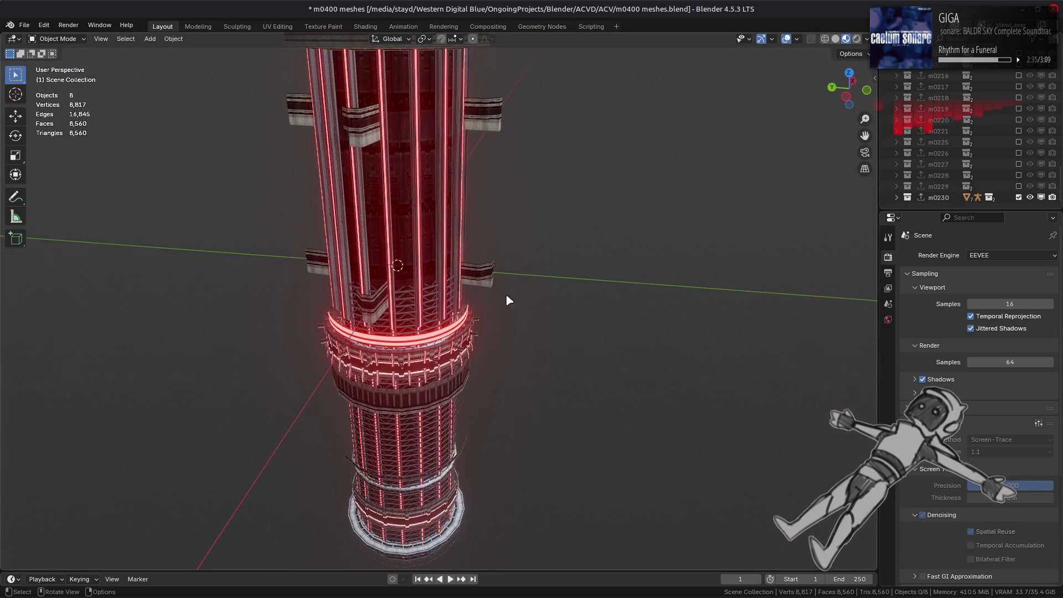
{"action": "scroll", "coordinate": [500, 307], "scroll_direction": "down", "scroll_amount": 2}
{"action": "key", "text": "alt+Tab"}
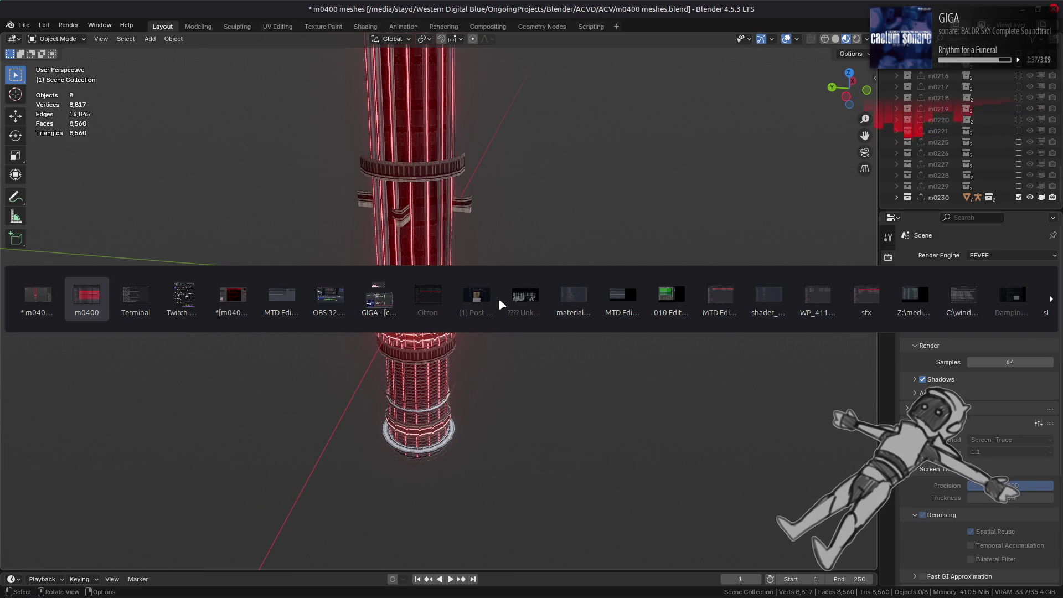
Step: Bring up the Unknown Facility in Armored Core V video and play it at 1080p60
{"action": "left_click", "coordinate": [515, 297]}
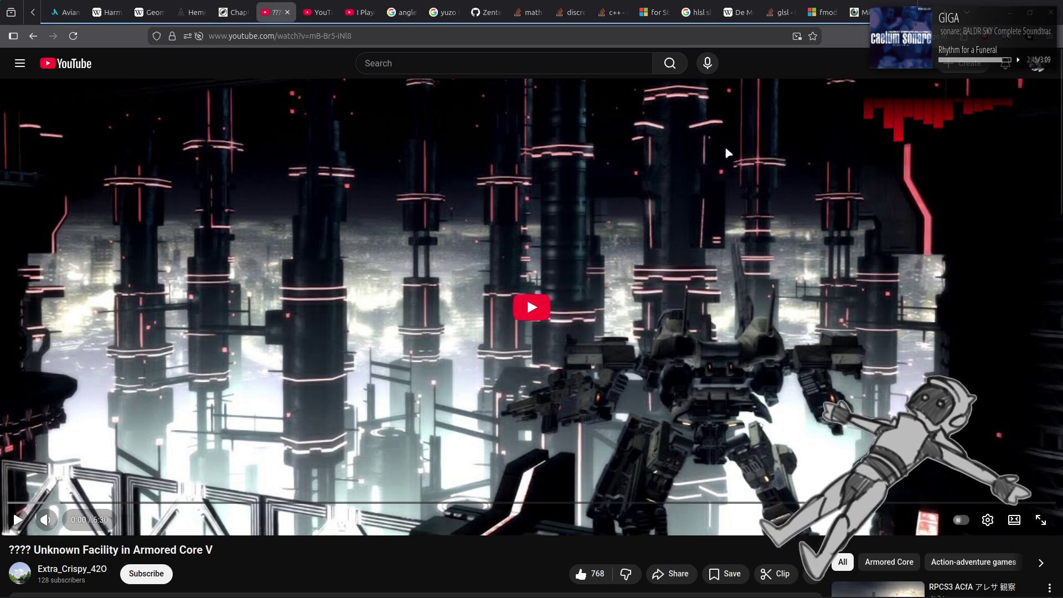
{"action": "key", "text": "alt+Tab"}
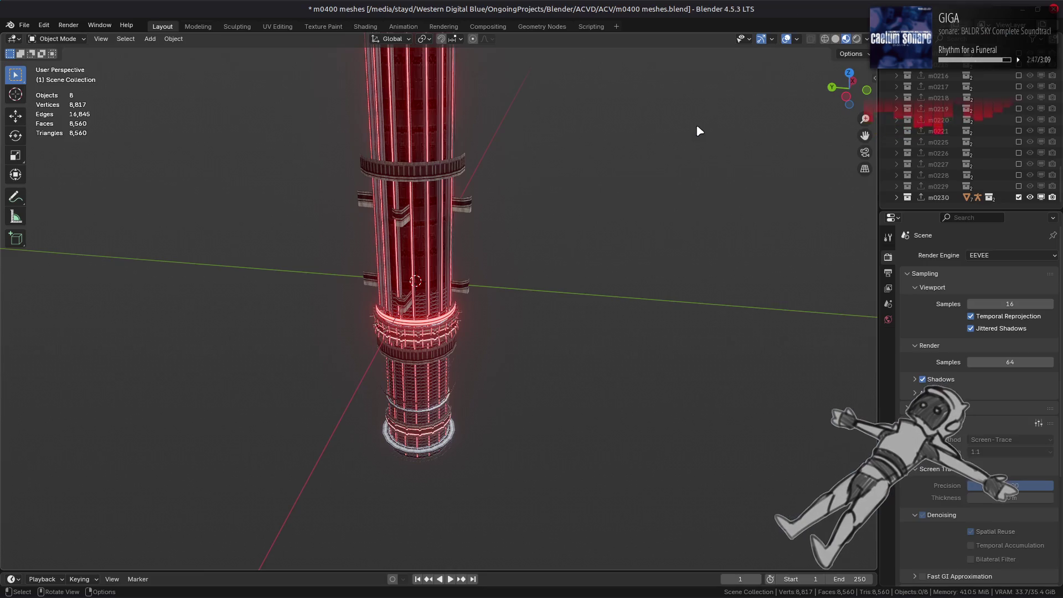
{"action": "key", "text": "alt+Tab"}
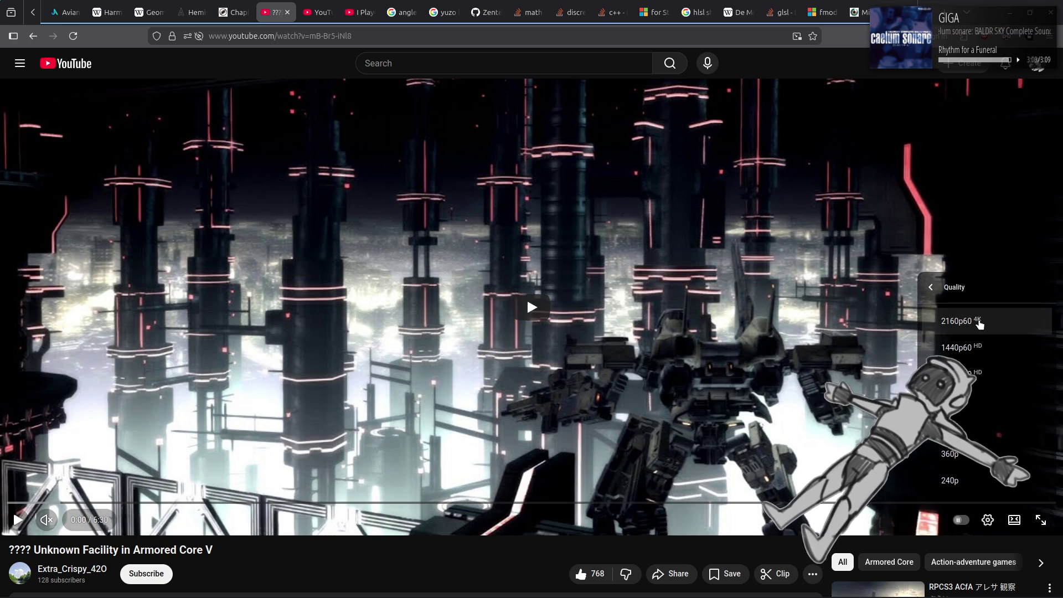
{"action": "left_click", "coordinate": [973, 375]}
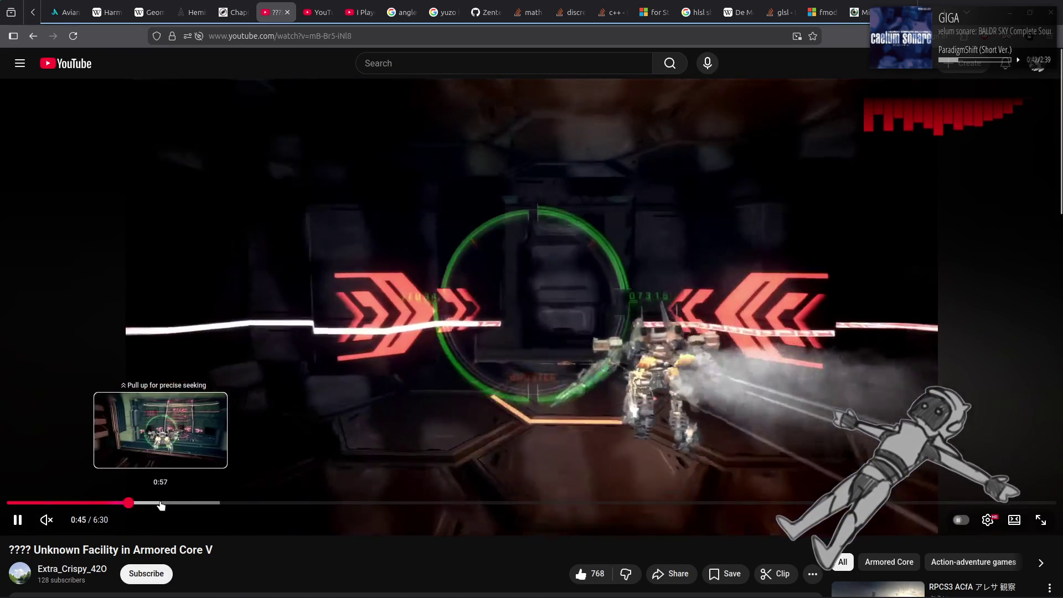
Step: Skim the video from 0:56 through 1:18 to about 2:17
{"action": "left_click", "coordinate": [162, 503]}
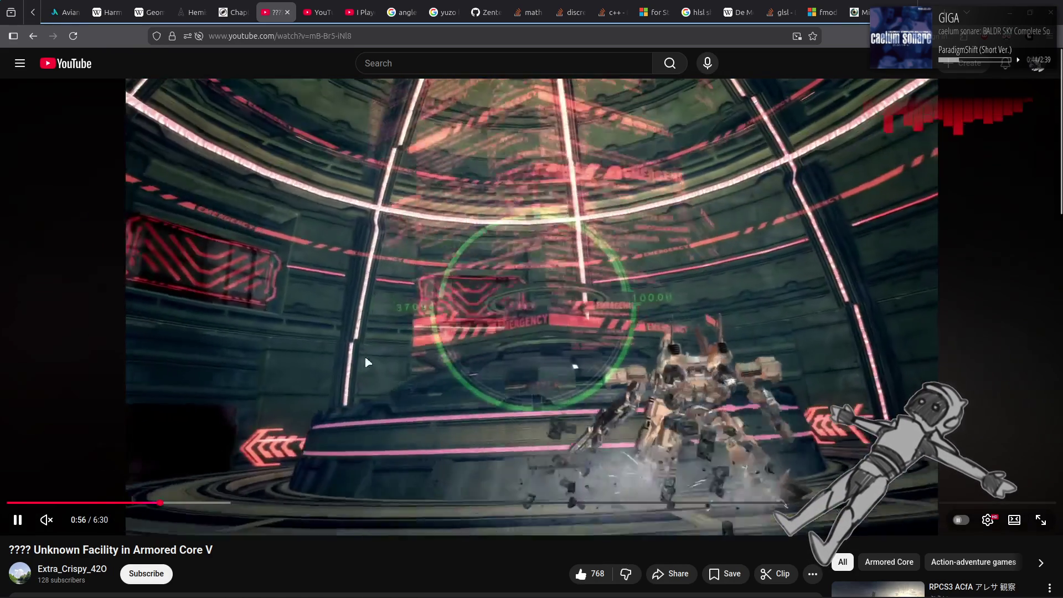
{"action": "left_click", "coordinate": [422, 299]}
{"action": "key", "text": "space"}
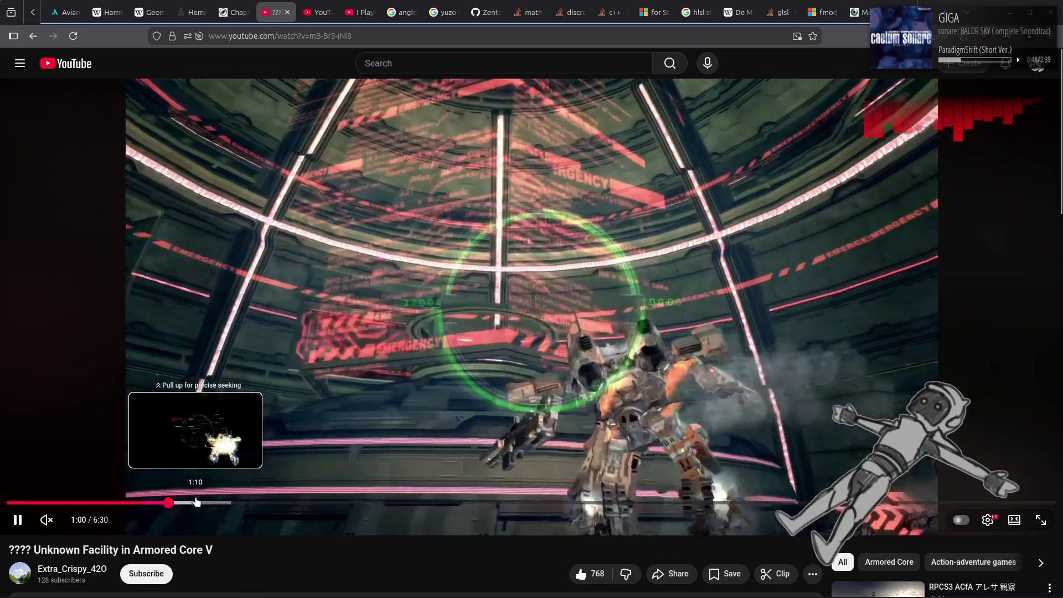
{"action": "left_click", "coordinate": [218, 503]}
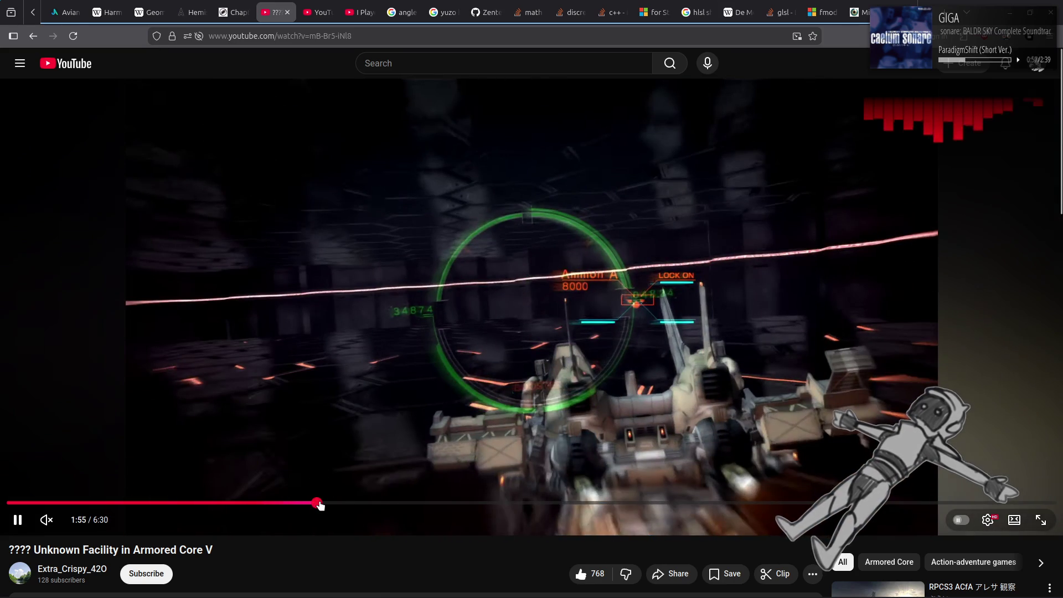
{"action": "left_click_drag", "start_coordinate": [319, 505], "coordinate": [377, 505]}
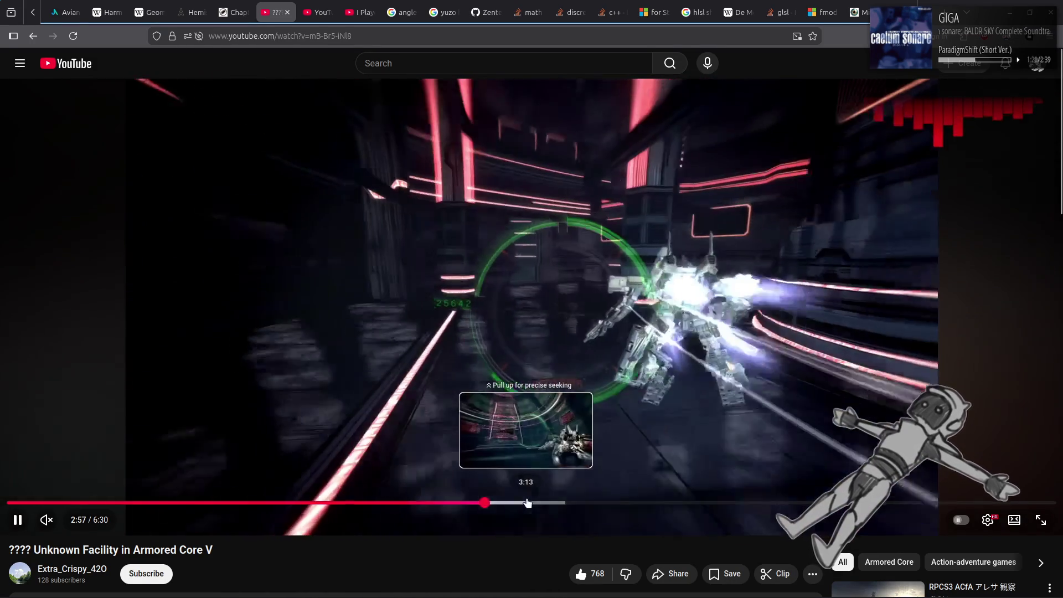
Step: Jump ahead to 3:19, pause the video at 3:49, and return to Blender
{"action": "left_click", "coordinate": [527, 503]}
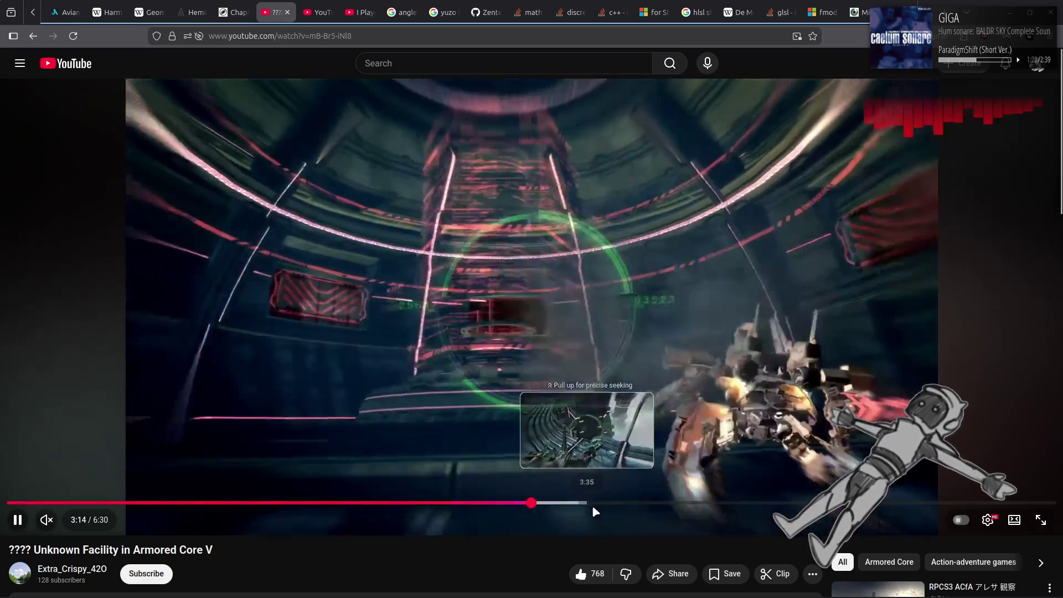
{"action": "left_click", "coordinate": [544, 502]}
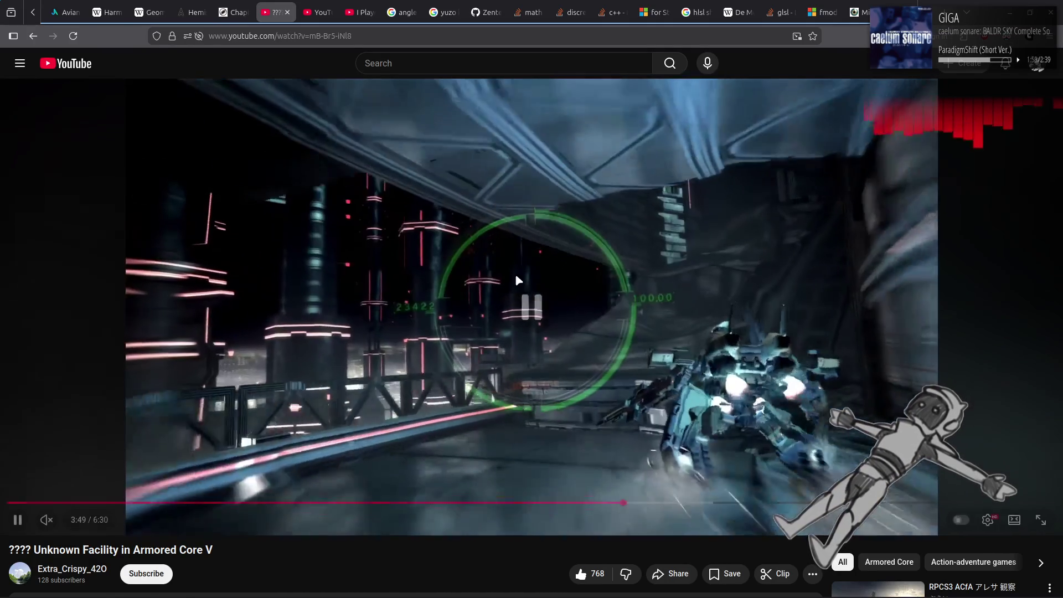
{"action": "left_click", "coordinate": [515, 276]}
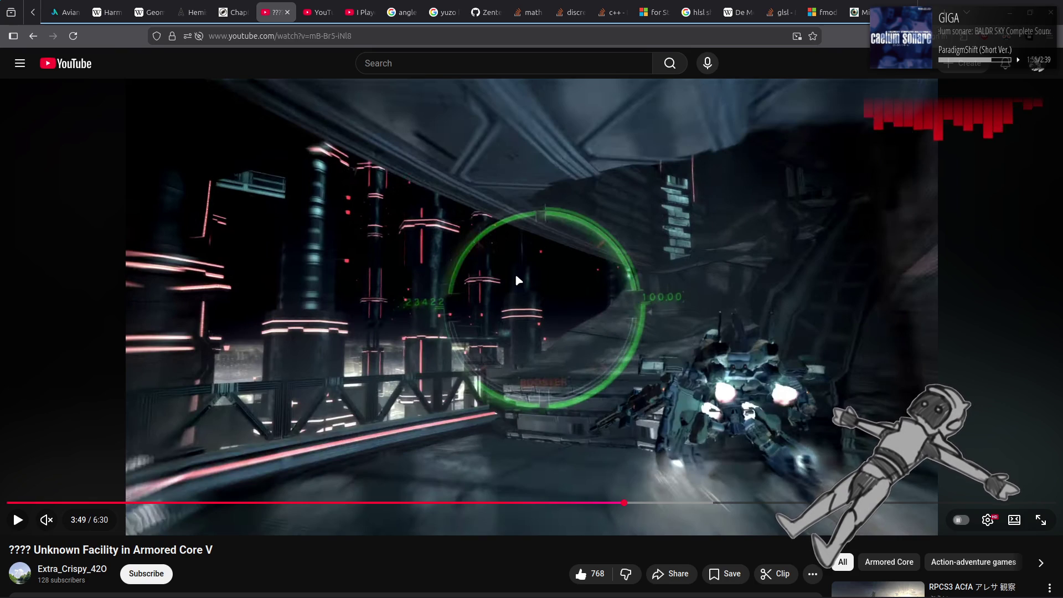
{"action": "key", "text": "alt+Tab"}
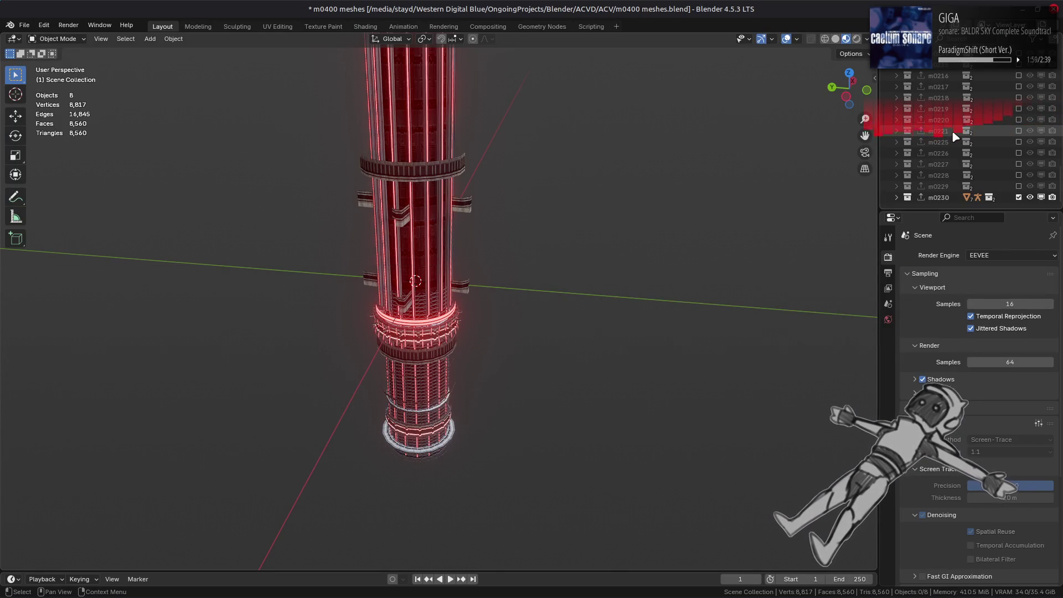
Step: Hide the m0230 collection, then drag the ten files m0231.flv–m0275.flv from Nemo into Blender
{"action": "left_click", "coordinate": [1018, 197]}
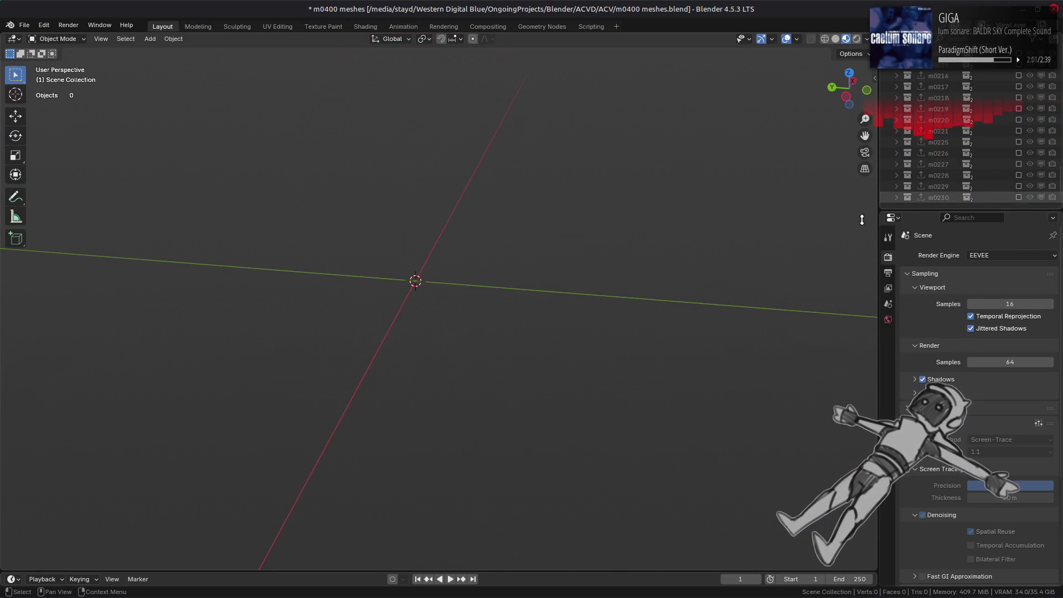
{"action": "key", "text": "alt+Tab"}
{"action": "key", "text": "alt+Tab"}
{"action": "scroll", "coordinate": [339, 388], "scroll_direction": "down", "scroll_amount": 2}
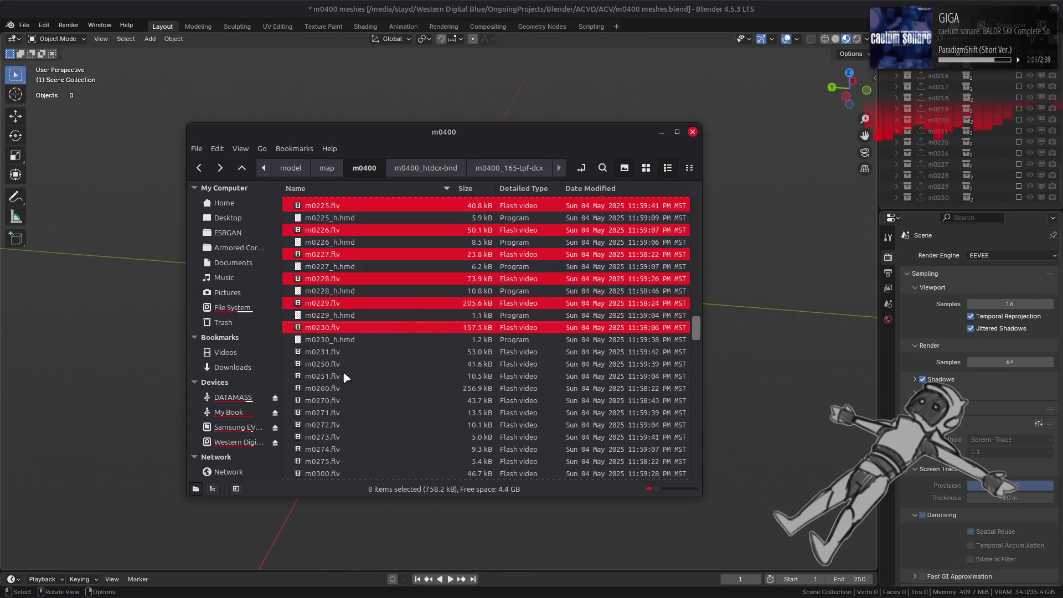
{"action": "left_click", "coordinate": [339, 354]}
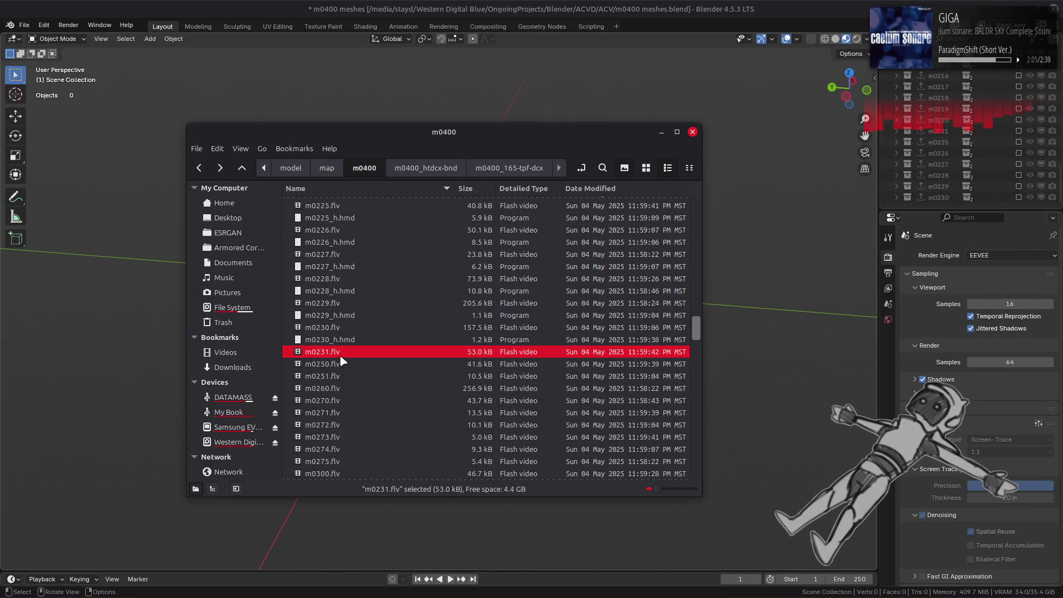
{"action": "key", "text": "shift+Down"}
{"action": "key", "text": "shift+Down"}
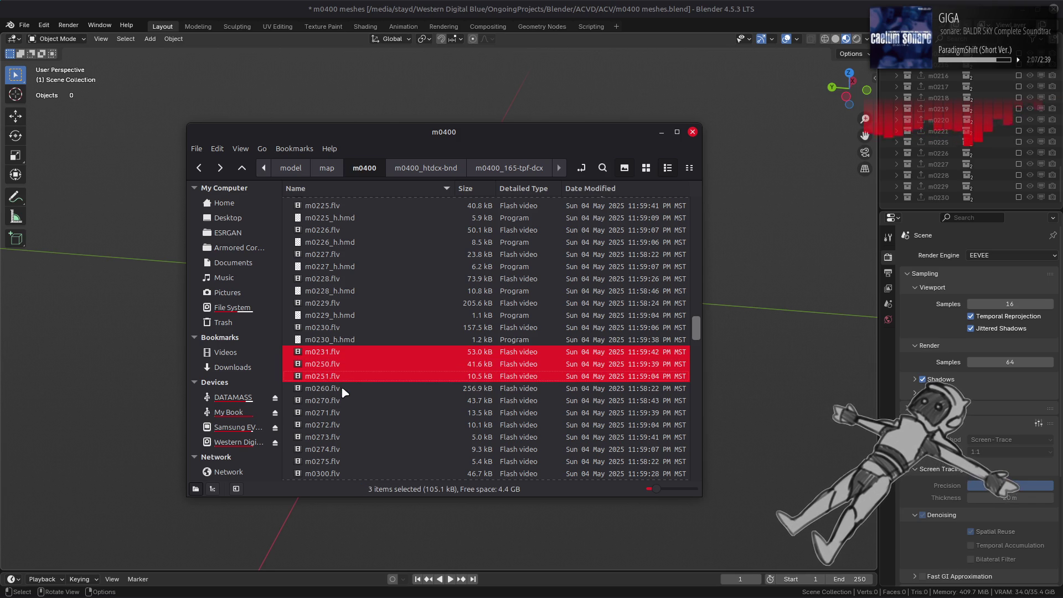
{"action": "key", "text": "shift+Down"}
{"action": "scroll", "coordinate": [325, 381], "scroll_direction": "down", "scroll_amount": 2}
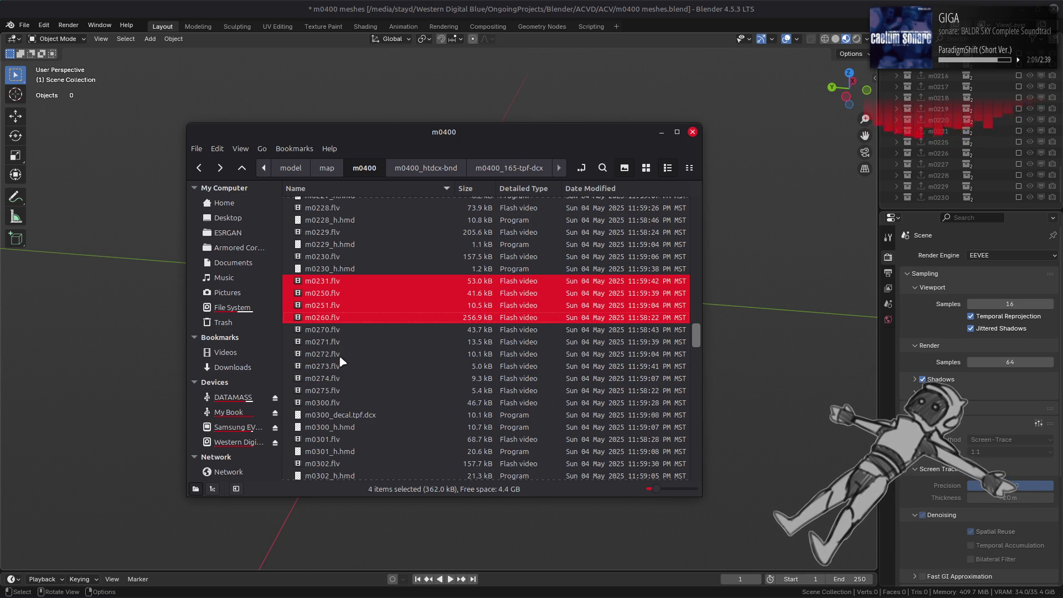
{"action": "key", "text": "shift+Down"}
{"action": "key", "text": "shift+Down"}
{"action": "key", "text": "shift+Down"}
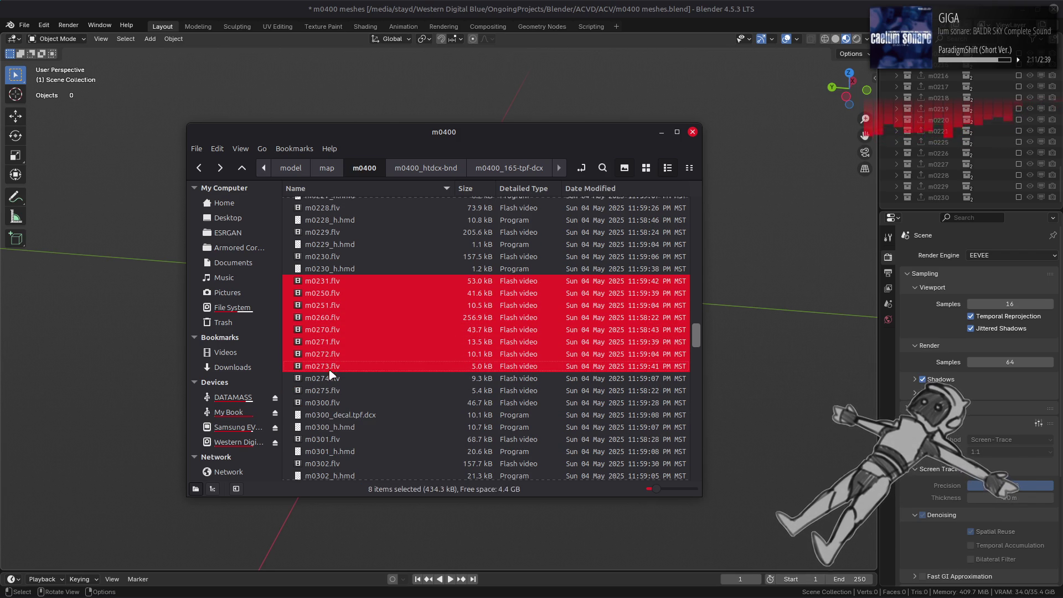
{"action": "key", "text": "shift+Down"}
{"action": "left_click_drag", "start_coordinate": [762, 359], "coordinate": [756, 353]}
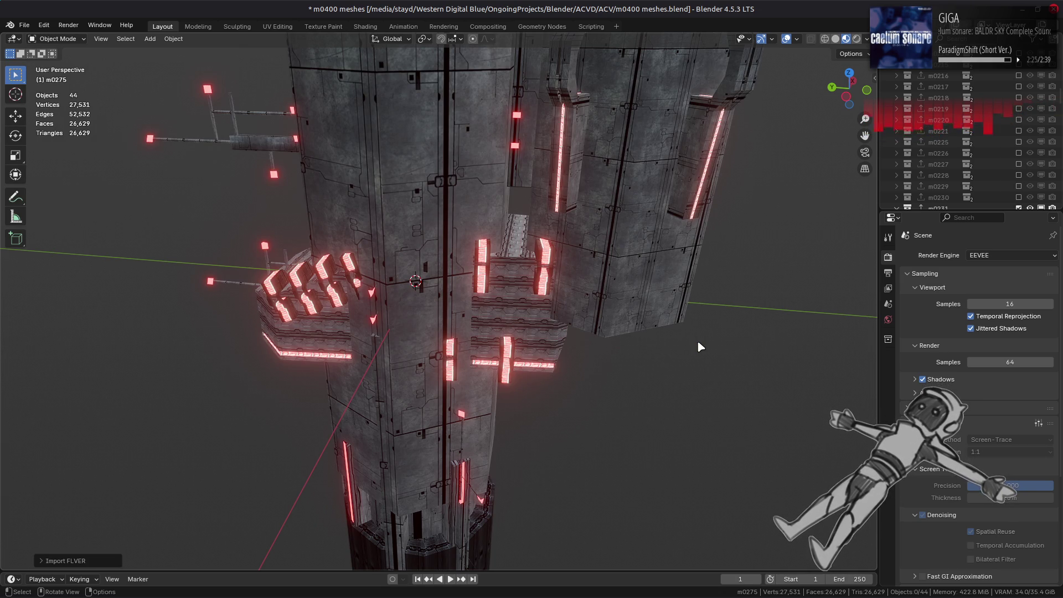
Step: Orbit out to the imported towers, select the lower and upper tower meshes, and lift them along Z
{"action": "mouse_move", "coordinate": [697, 342]}
{"action": "middle_mouse_down"}
{"action": "mouse_move", "coordinate": [541, 248]}
{"action": "mouse_move", "coordinate": [460, 237]}
{"action": "mouse_move", "coordinate": [486, 221]}
{"action": "mouse_move", "coordinate": [486, 346]}
{"action": "mouse_move", "coordinate": [488, 331]}
{"action": "mouse_move", "coordinate": [586, 238]}
{"action": "mouse_move", "coordinate": [484, 226]}
{"action": "mouse_move", "coordinate": [475, 339]}
{"action": "mouse_move", "coordinate": [485, 372]}
{"action": "mouse_move", "coordinate": [486, 333]}
{"action": "mouse_move", "coordinate": [477, 434]}
{"action": "mouse_move", "coordinate": [465, 418]}
{"action": "mouse_move", "coordinate": [450, 483]}
{"action": "middle_mouse_up"}
{"action": "scroll", "coordinate": [488, 330], "scroll_direction": "up", "scroll_amount": 3}
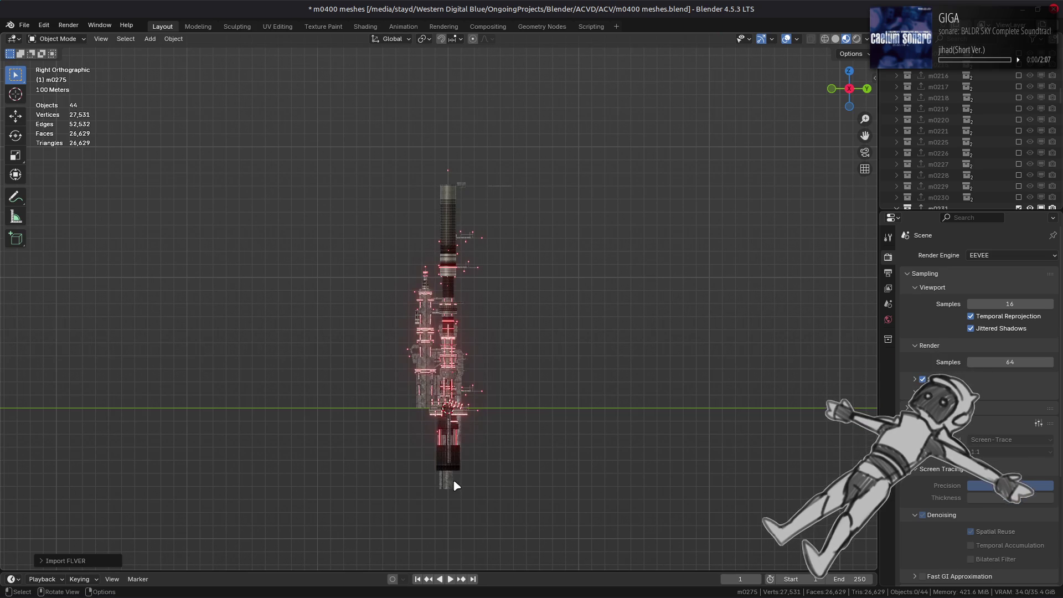
{"action": "left_click", "coordinate": [450, 482]}
{"action": "left_click", "coordinate": [15, 115]}
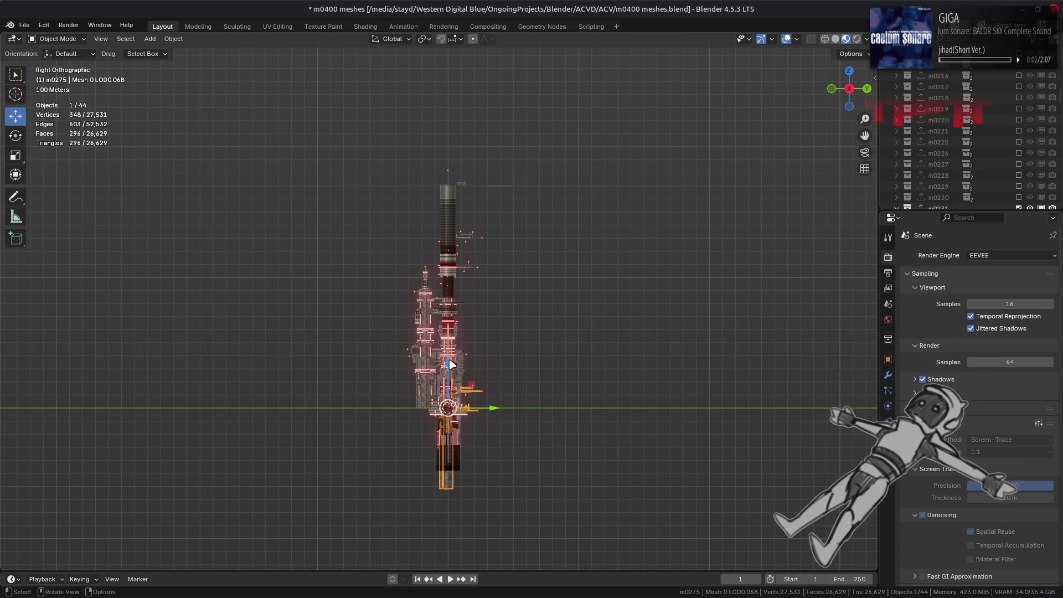
{"action": "left_click", "coordinate": [457, 219], "text": "shift"}
{"action": "left_click_drag", "start_coordinate": [452, 348], "coordinate": [460, 65]}
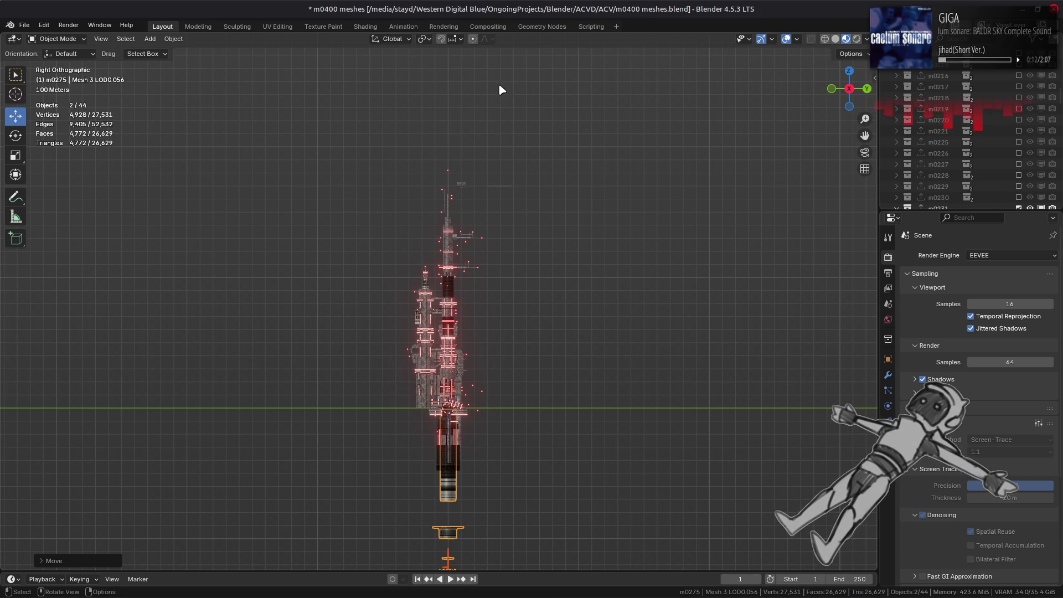
Step: Undo the lift, orbit into perspective around the tower, and deselect all objects
{"action": "key", "text": "ctrl+z"}
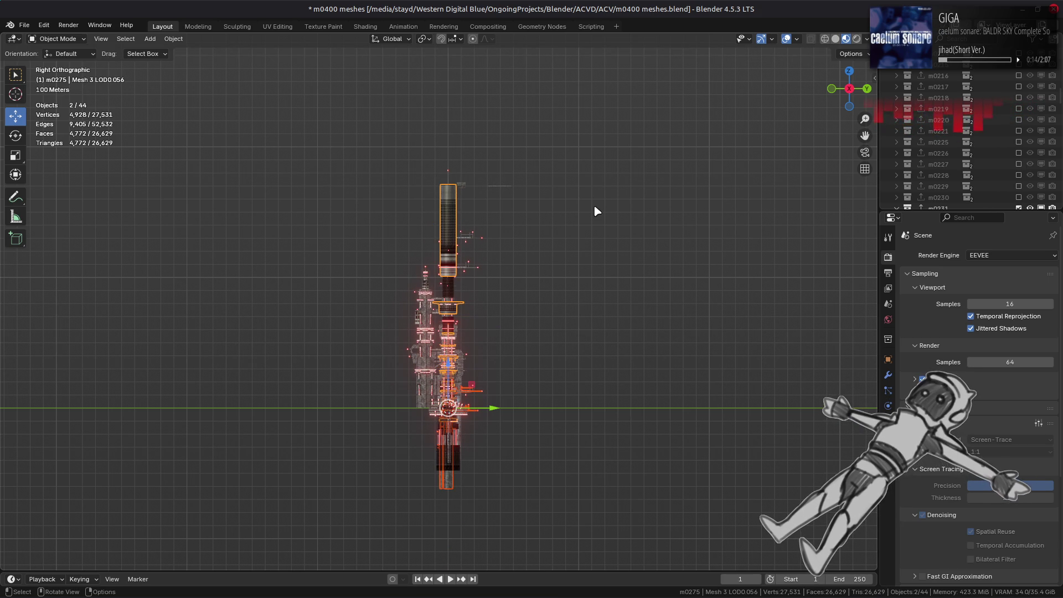
{"action": "mouse_move", "coordinate": [244, 157]}
{"action": "middle_mouse_down"}
{"action": "mouse_move", "coordinate": [334, 255]}
{"action": "mouse_move", "coordinate": [331, 284]}
{"action": "mouse_move", "coordinate": [312, 254]}
{"action": "mouse_move", "coordinate": [373, 242]}
{"action": "middle_mouse_up"}
{"action": "left_click", "coordinate": [380, 246]}
{"action": "left_click", "coordinate": [658, 223]}
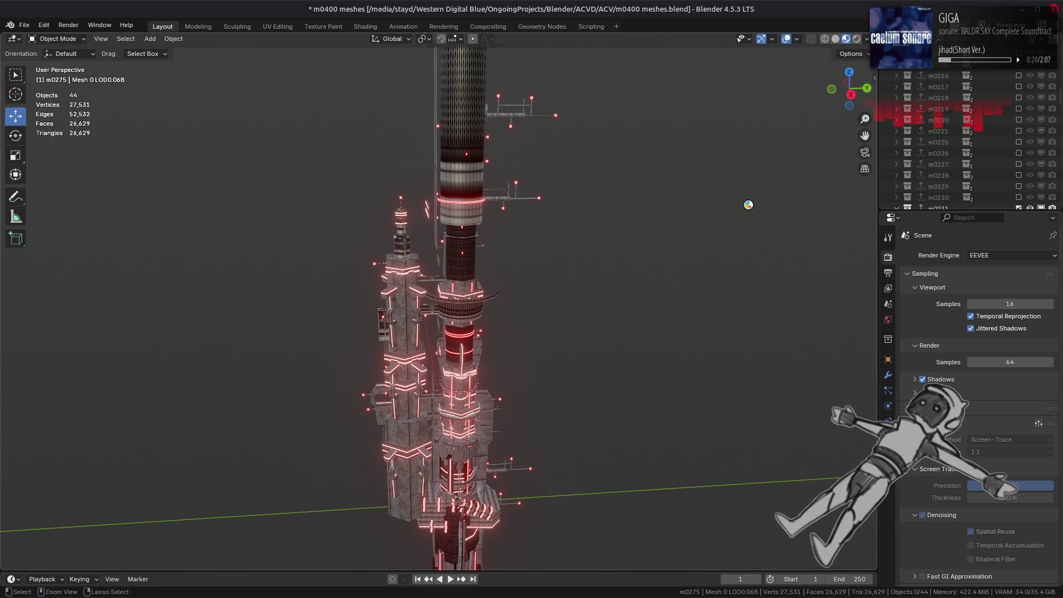
{"action": "scroll", "coordinate": [1009, 145], "scroll_direction": "down", "scroll_amount": 5}
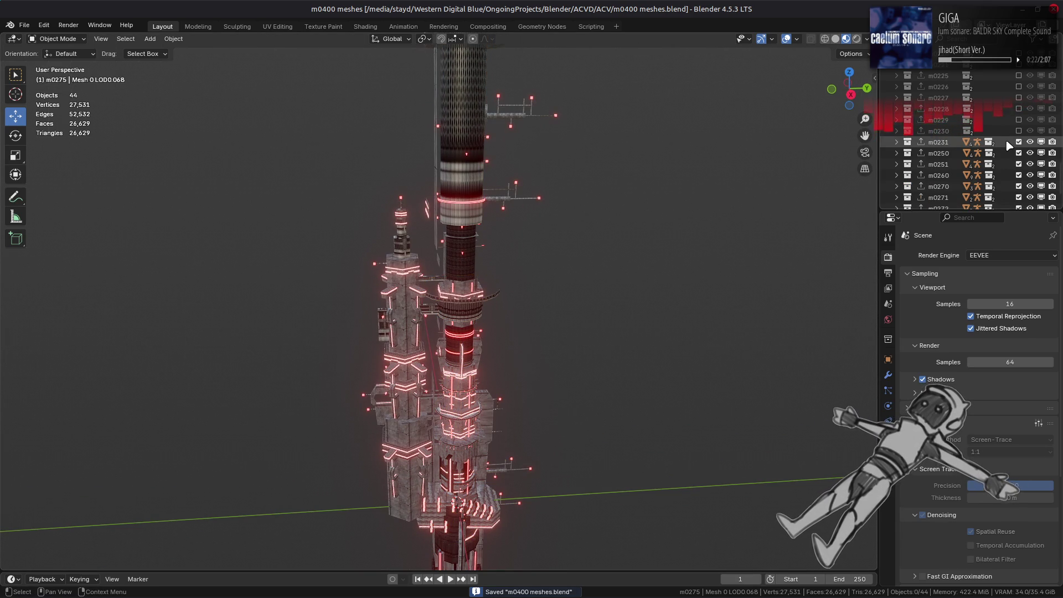
{"action": "scroll", "coordinate": [1008, 145], "scroll_direction": "down", "scroll_amount": 2}
Step: Hide parts m0250–m0275, frame and orbit the m0231 part, then hide m0231 and m0230 too
{"action": "left_click_drag", "start_coordinate": [1018, 109], "coordinate": [1018, 197]}
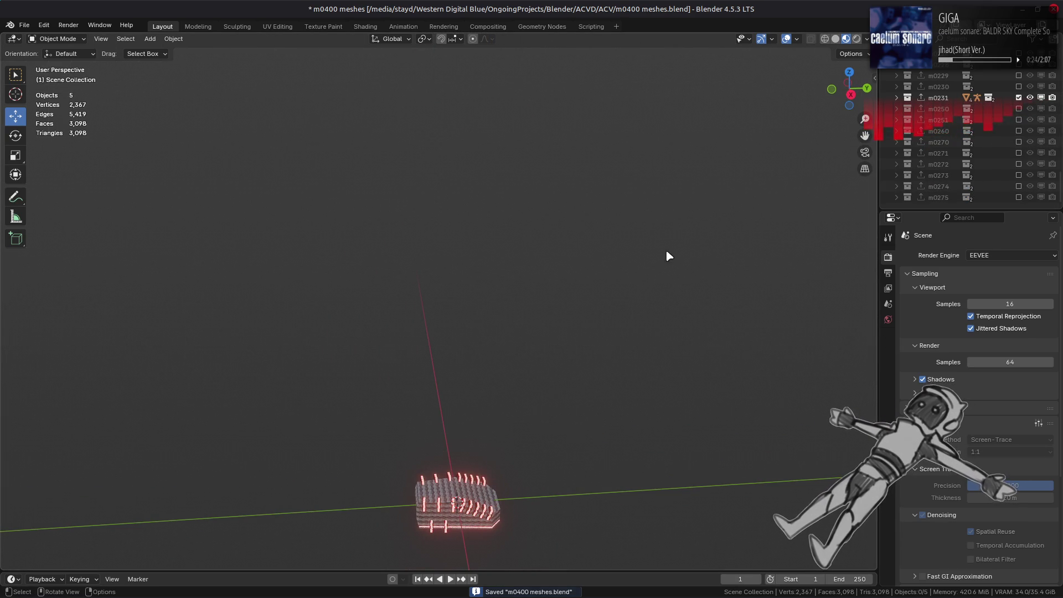
{"action": "key", "text": "Home"}
{"action": "mouse_move", "coordinate": [503, 356]}
{"action": "middle_mouse_down"}
{"action": "mouse_move", "coordinate": [373, 310]}
{"action": "mouse_move", "coordinate": [346, 346]}
{"action": "mouse_move", "coordinate": [226, 370]}
{"action": "mouse_move", "coordinate": [487, 332]}
{"action": "middle_mouse_up"}
{"action": "left_click", "coordinate": [1019, 98]}
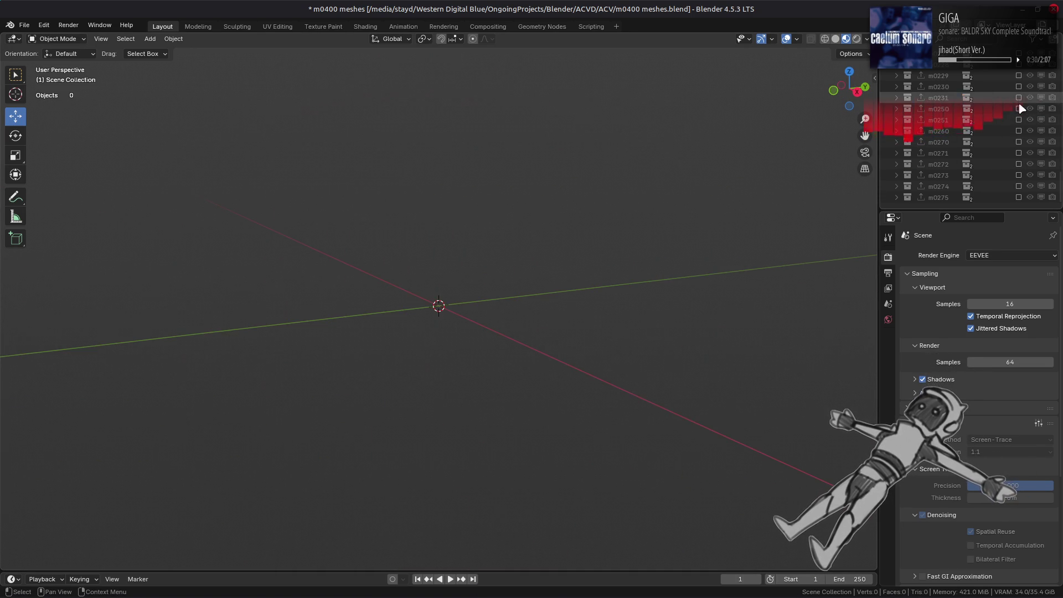
{"action": "left_click", "coordinate": [1019, 87]}
{"action": "left_click", "coordinate": [1019, 87]}
Step: Show the m0250 part, orbit in close, select Mesh 2 LOD0.055 and enter the Shading workspace
{"action": "left_click", "coordinate": [1019, 109]}
{"action": "scroll", "coordinate": [443, 288], "scroll_direction": "down", "scroll_amount": 3}
{"action": "mouse_move", "coordinate": [442, 287]}
{"action": "middle_mouse_down"}
{"action": "mouse_move", "coordinate": [419, 291]}
{"action": "mouse_move", "coordinate": [451, 254]}
{"action": "mouse_move", "coordinate": [475, 347]}
{"action": "middle_mouse_up"}
{"action": "scroll", "coordinate": [419, 291], "scroll_direction": "up", "scroll_amount": 4}
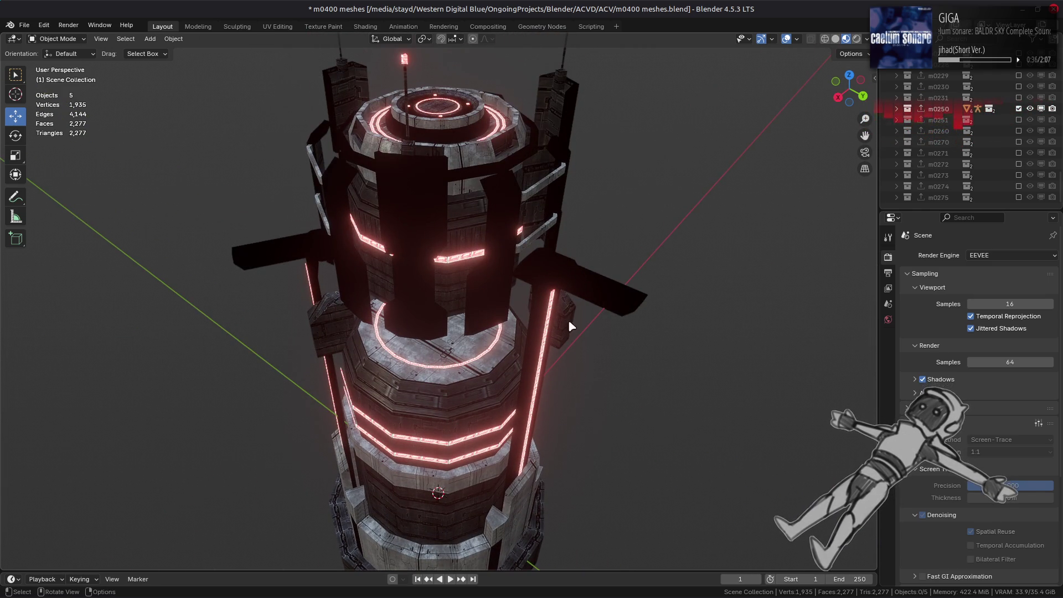
{"action": "middle_click_drag", "start_coordinate": [552, 329], "coordinate": [525, 321]}
{"action": "scroll", "coordinate": [510, 313], "scroll_direction": "up", "scroll_amount": 5}
{"action": "left_click", "coordinate": [278, 274]}
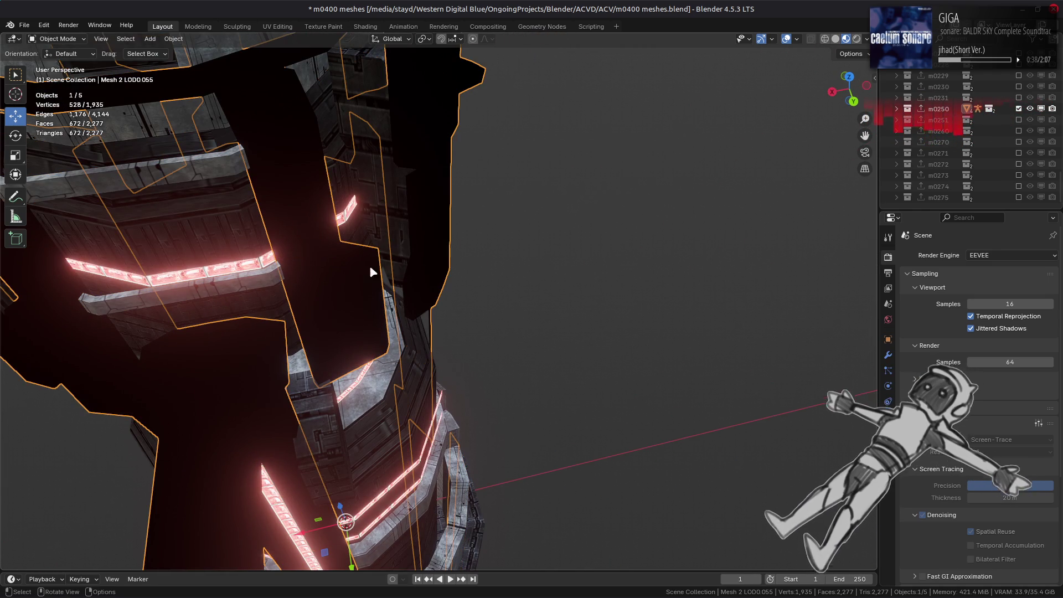
{"action": "left_click", "coordinate": [365, 26]}
Step: Make the g_Diffuse texture node active and orbit to look down onto the tower
{"action": "left_click", "coordinate": [372, 491]}
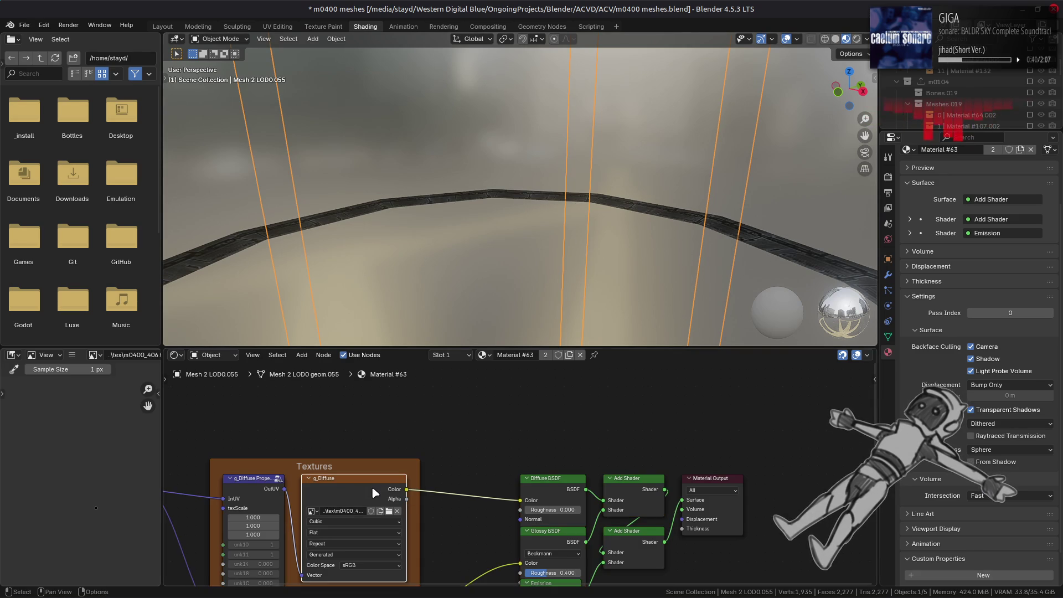
{"action": "scroll", "coordinate": [386, 232], "scroll_direction": "down", "scroll_amount": 10}
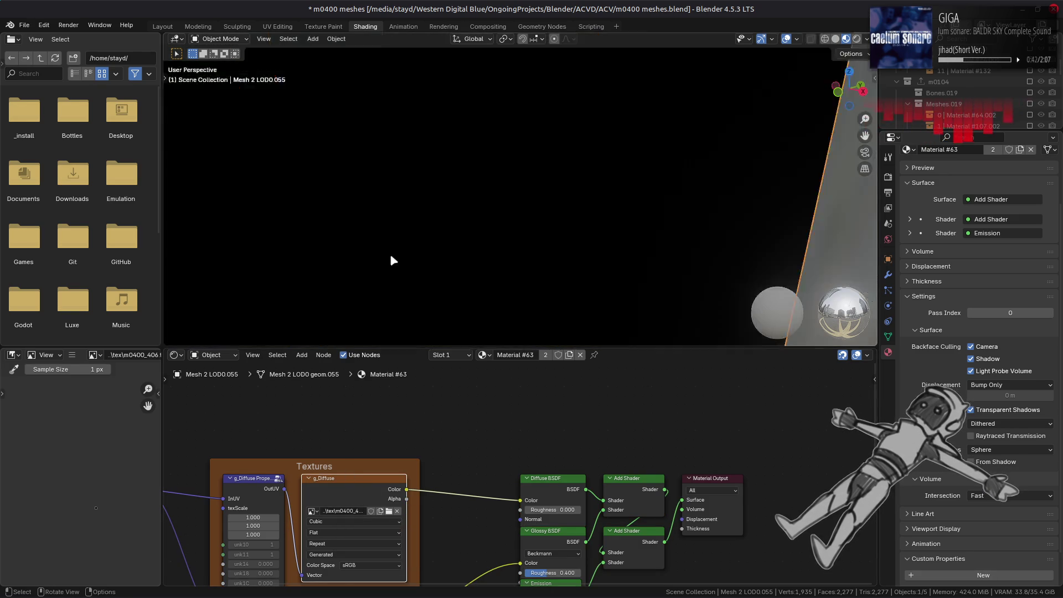
{"action": "scroll", "coordinate": [386, 226], "scroll_direction": "up", "scroll_amount": 4}
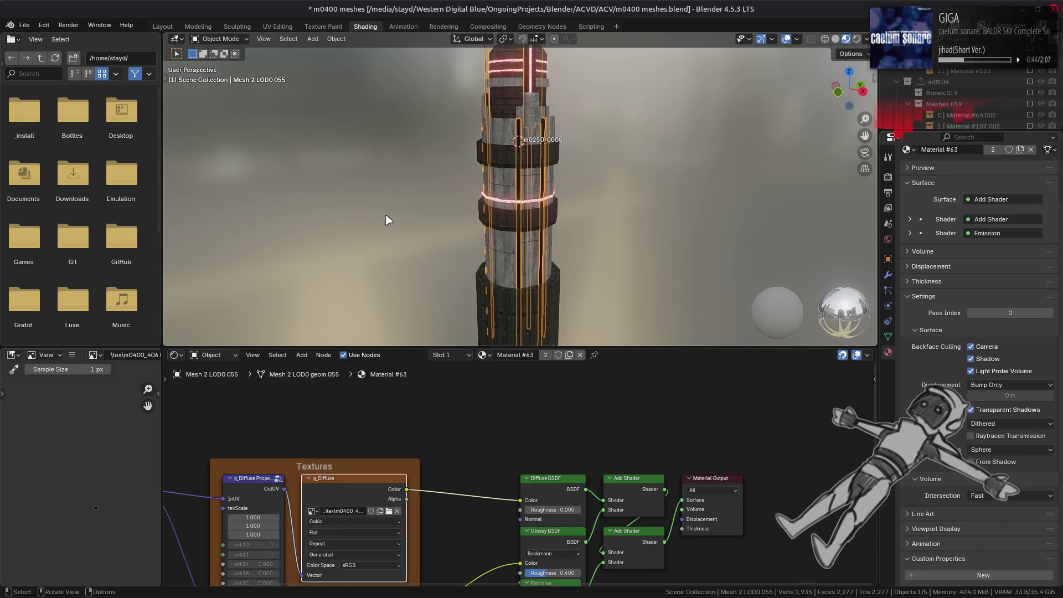
{"action": "key", "text": "n"}
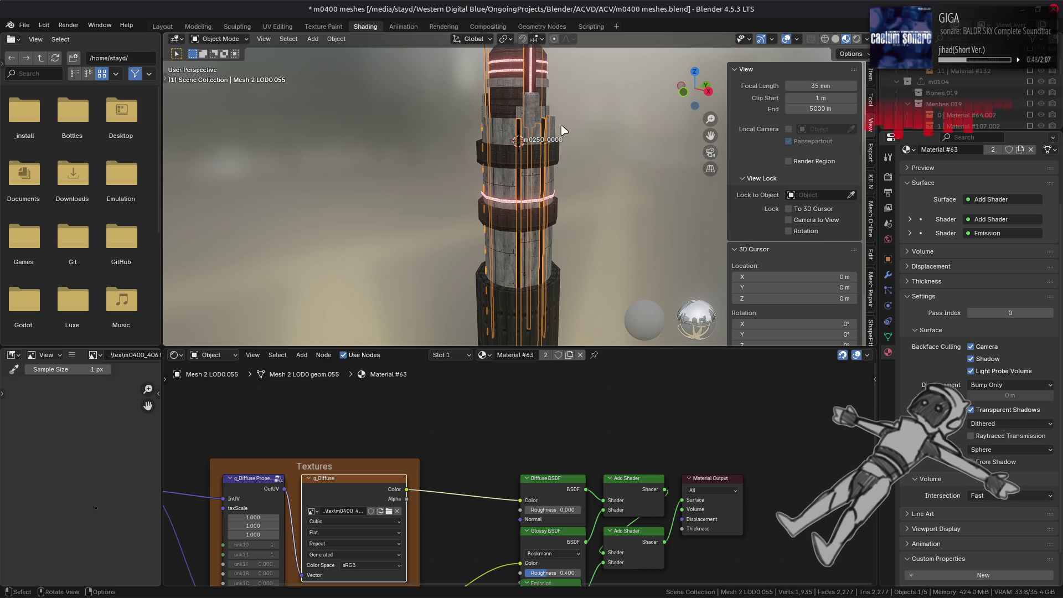
{"action": "scroll", "coordinate": [563, 130], "scroll_direction": "down", "scroll_amount": 3}
{"action": "key", "text": "n"}
{"action": "scroll", "coordinate": [556, 178], "scroll_direction": "up", "scroll_amount": 6}
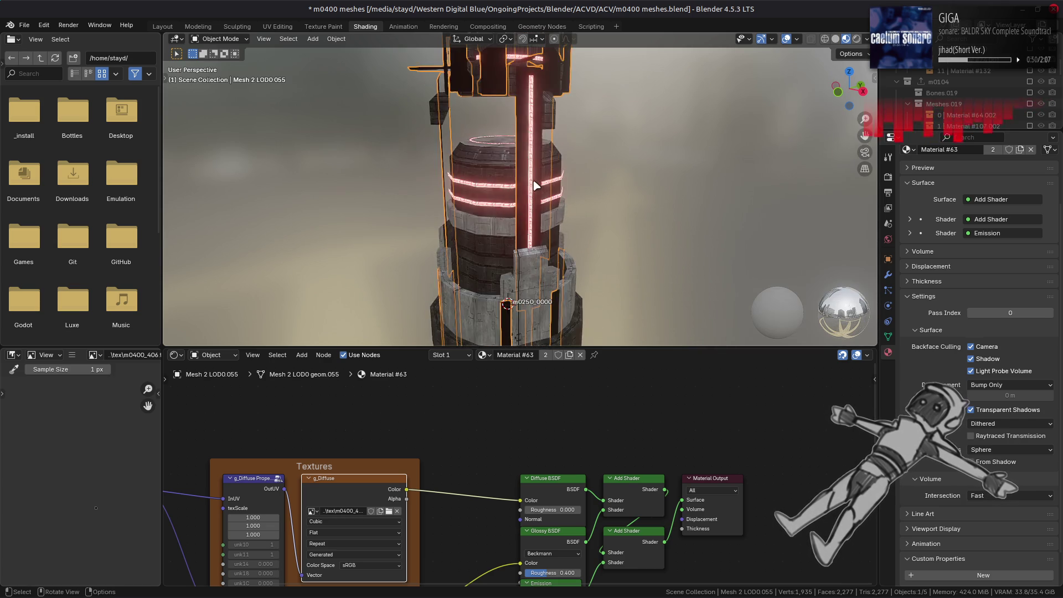
{"action": "middle_click_drag", "start_coordinate": [537, 184], "coordinate": [553, 214]}
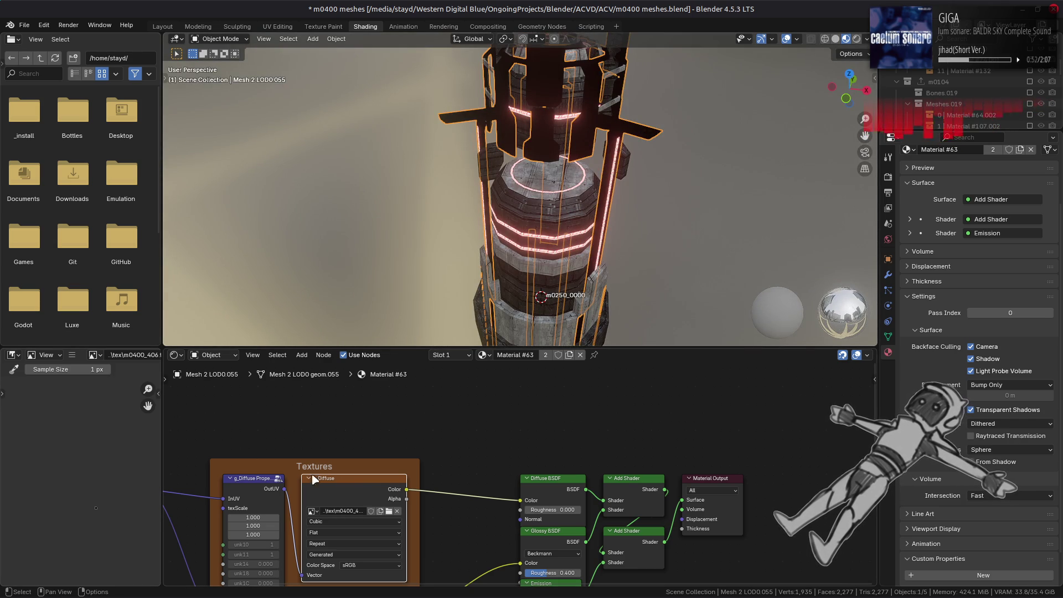
Step: Replace the g_Diffuse image with m0400_406.dds from the m0400_406-tpf-dcx folder
{"action": "left_click", "coordinate": [72, 355]}
{"action": "mouse_move", "coordinate": [111, 380]}
{"action": "left_click", "coordinate": [72, 355]}
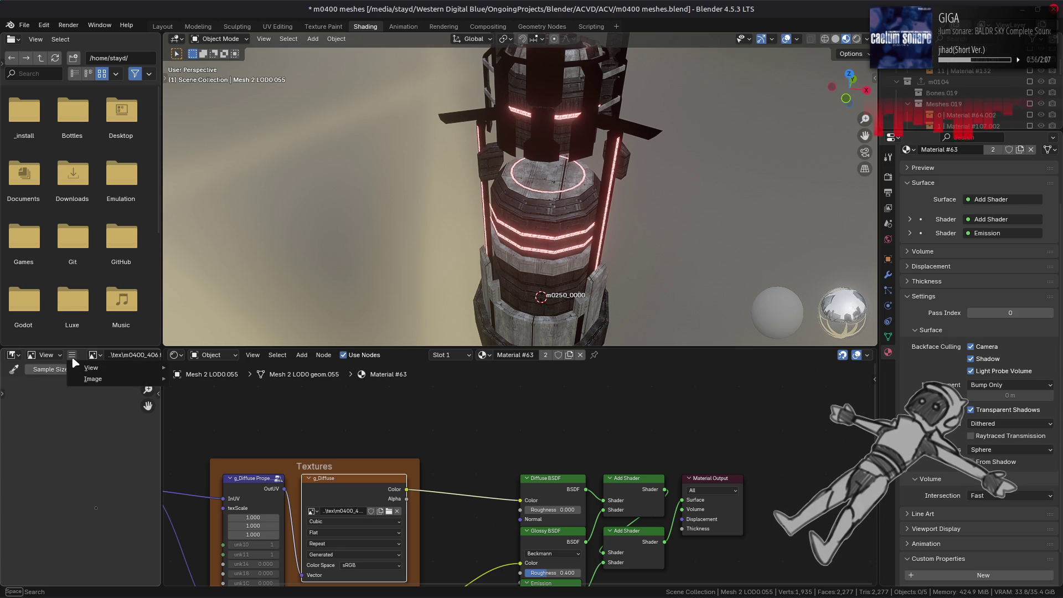
{"action": "left_click", "coordinate": [212, 206]}
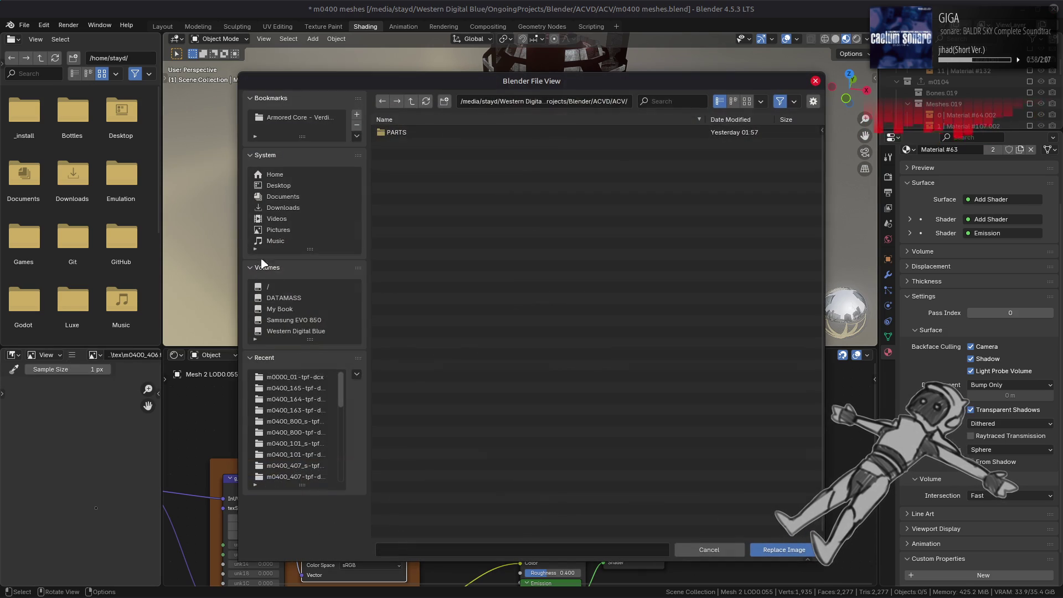
{"action": "left_click", "coordinate": [298, 377]}
{"action": "left_click", "coordinate": [411, 103]}
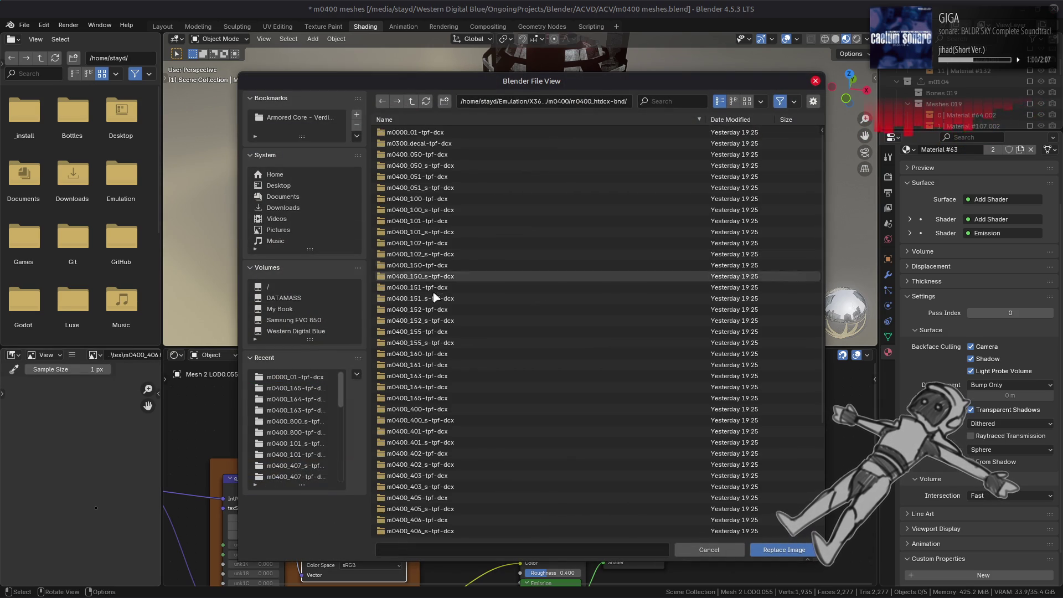
{"action": "left_click", "coordinate": [446, 453]}
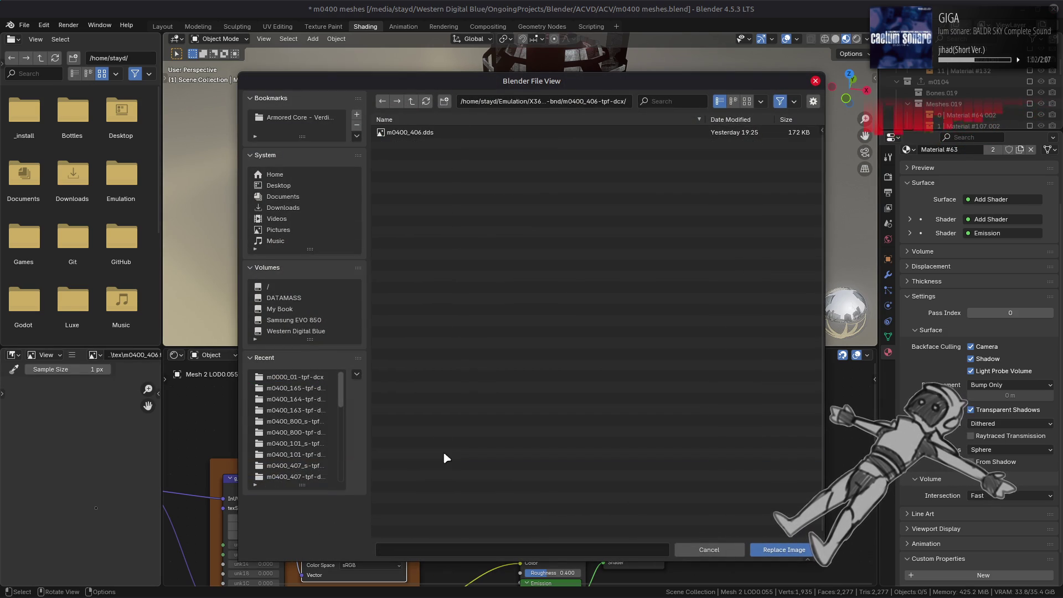
{"action": "double_click", "coordinate": [434, 137]}
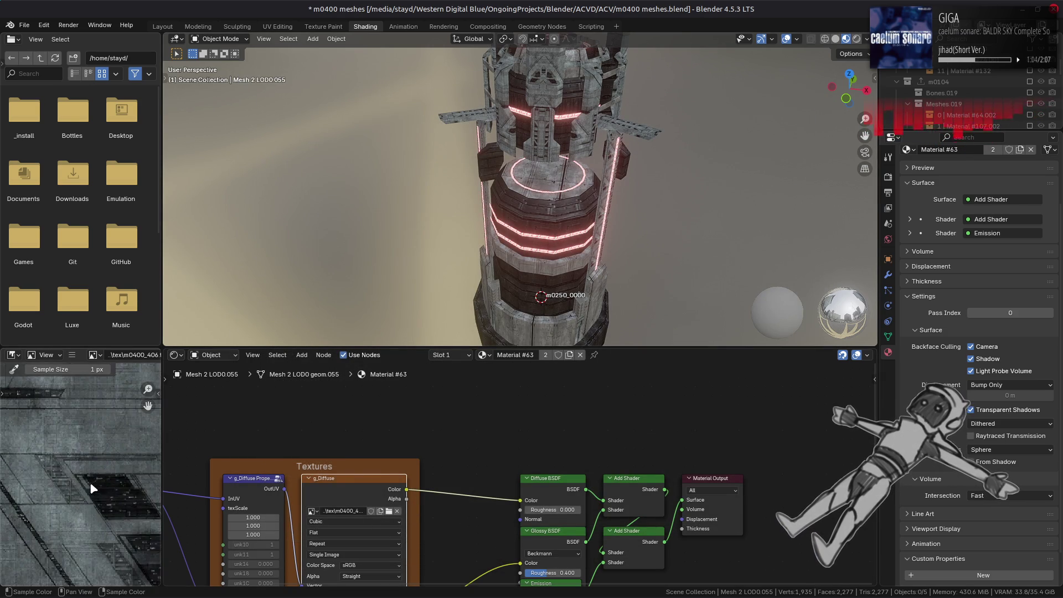
Step: Zoom and pan across the loaded m0400_406 texture to inspect it
{"action": "scroll", "coordinate": [97, 491], "scroll_direction": "up", "scroll_amount": 5}
{"action": "scroll", "coordinate": [126, 429], "scroll_direction": "down", "scroll_amount": 5}
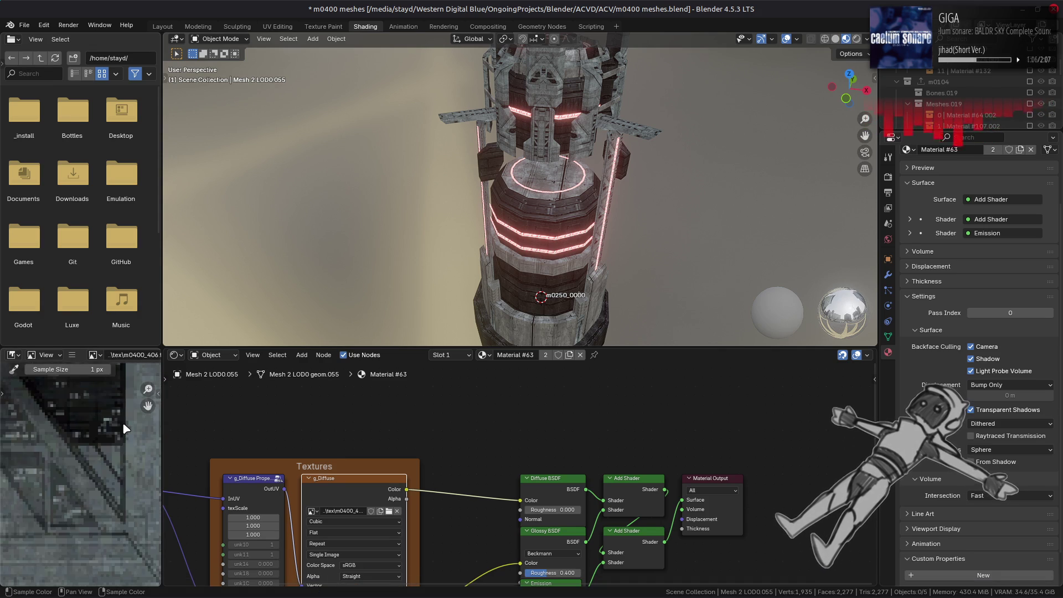
{"action": "scroll", "coordinate": [101, 439], "scroll_direction": "up", "scroll_amount": 5}
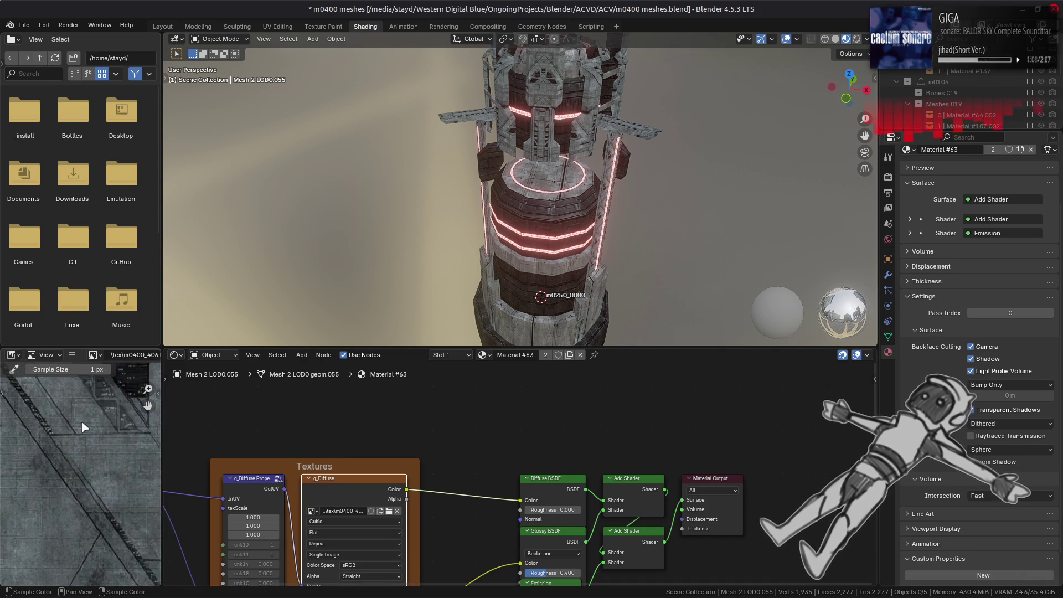
{"action": "scroll", "coordinate": [61, 486], "scroll_direction": "down", "scroll_amount": 3}
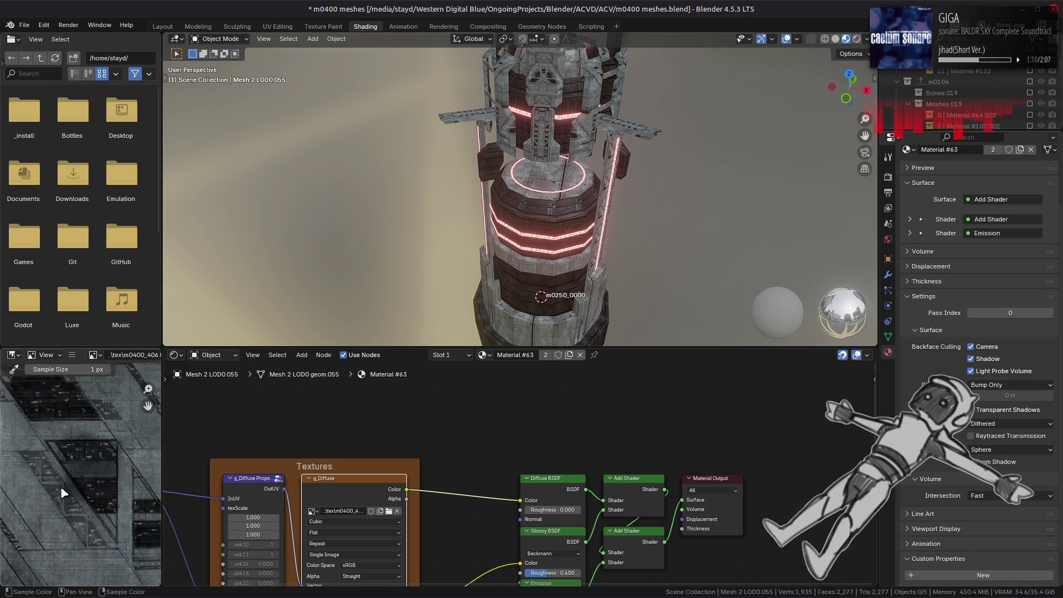
{"action": "mouse_move", "coordinate": [61, 486]}
{"action": "middle_mouse_down"}
{"action": "mouse_move", "coordinate": [154, 538]}
{"action": "mouse_move", "coordinate": [126, 546]}
{"action": "middle_mouse_up"}
{"action": "mouse_move", "coordinate": [150, 451]}
{"action": "middle_mouse_down"}
{"action": "mouse_move", "coordinate": [129, 508]}
{"action": "mouse_move", "coordinate": [86, 499]}
{"action": "mouse_move", "coordinate": [27, 461]}
{"action": "mouse_move", "coordinate": [88, 467]}
{"action": "middle_mouse_up"}
{"action": "scroll", "coordinate": [89, 498], "scroll_direction": "up", "scroll_amount": 4}
{"action": "scroll", "coordinate": [50, 454], "scroll_direction": "down", "scroll_amount": 6}
{"action": "scroll", "coordinate": [96, 474], "scroll_direction": "down", "scroll_amount": 2}
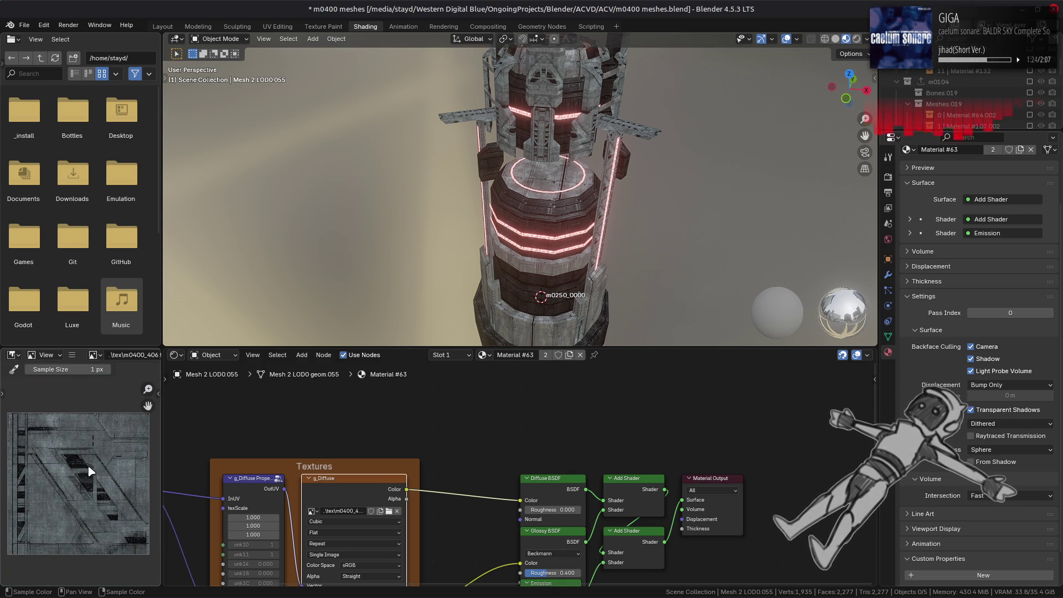
{"action": "scroll", "coordinate": [450, 525], "scroll_direction": "down", "scroll_amount": 5, "text": "shift"}
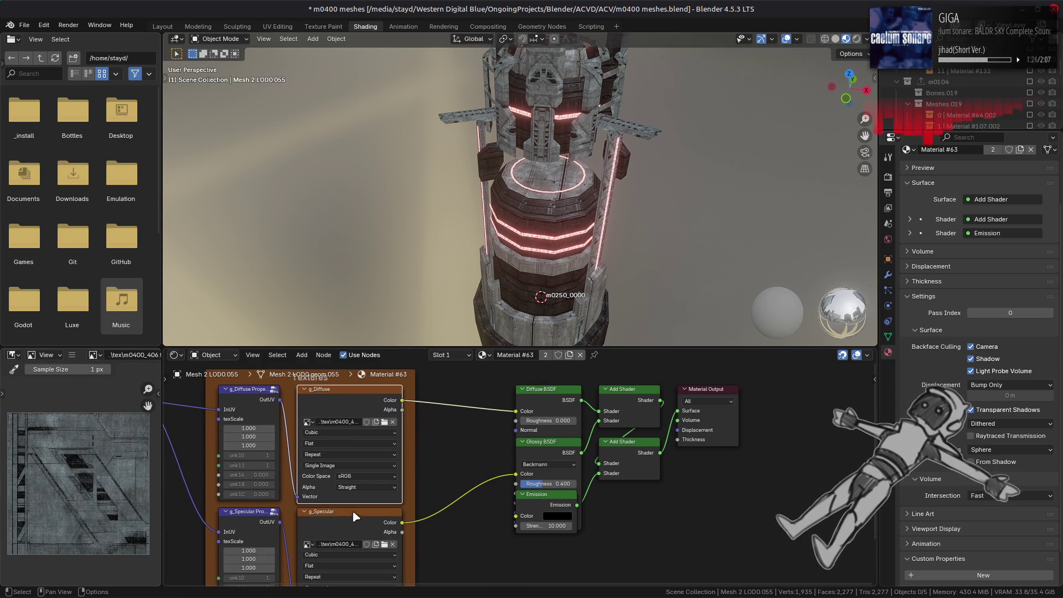
Step: Replace the g_Specular node's image with m0400_406_s.dds from the m0400_406_s texture folder
{"action": "left_click", "coordinate": [354, 517]}
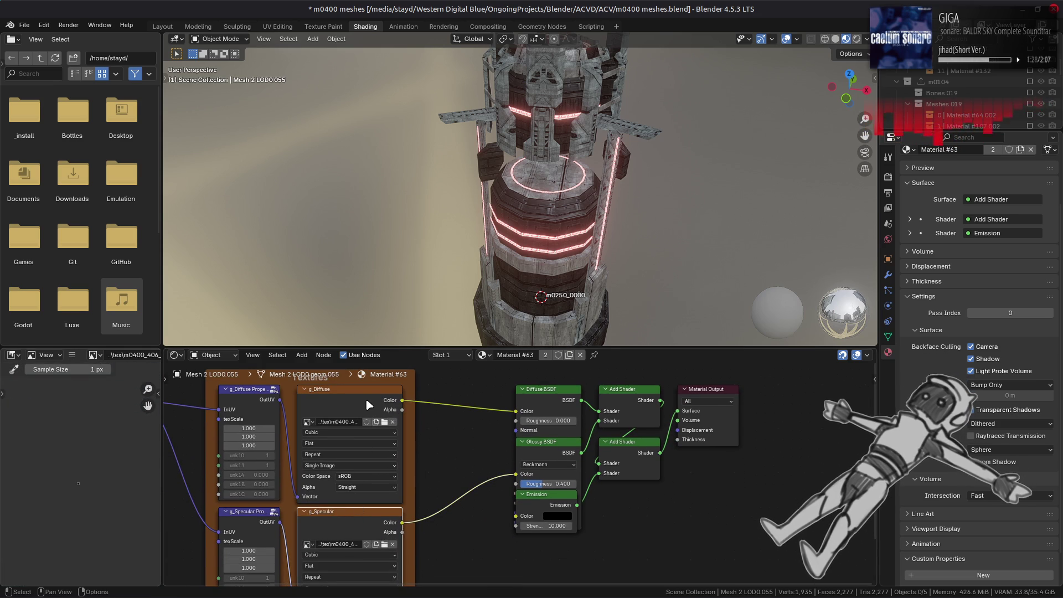
{"action": "left_click", "coordinate": [366, 401]}
{"action": "left_click", "coordinate": [334, 514]}
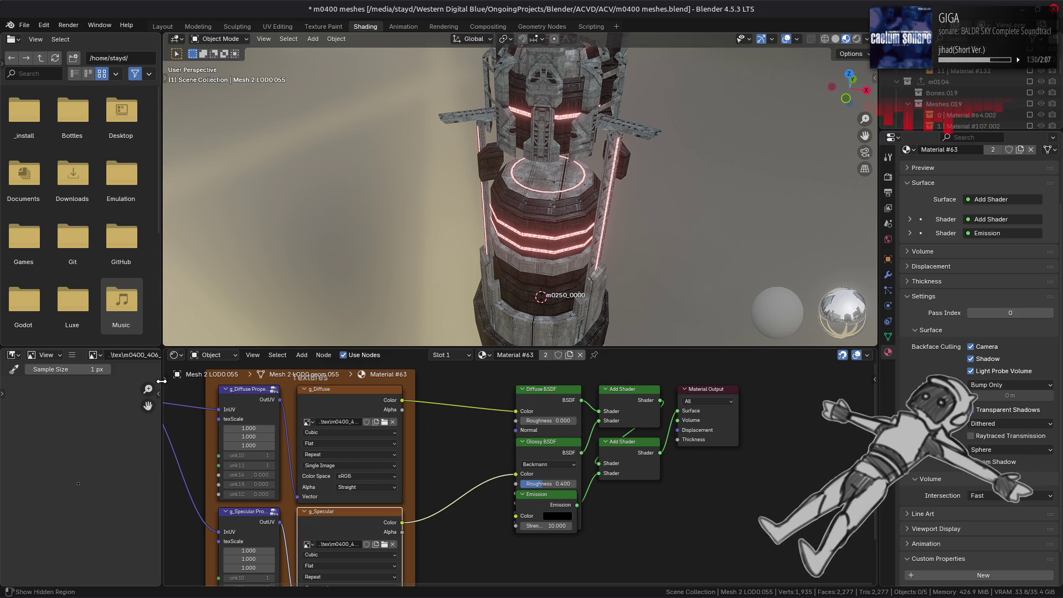
{"action": "left_click", "coordinate": [73, 356]}
{"action": "mouse_move", "coordinate": [111, 376]}
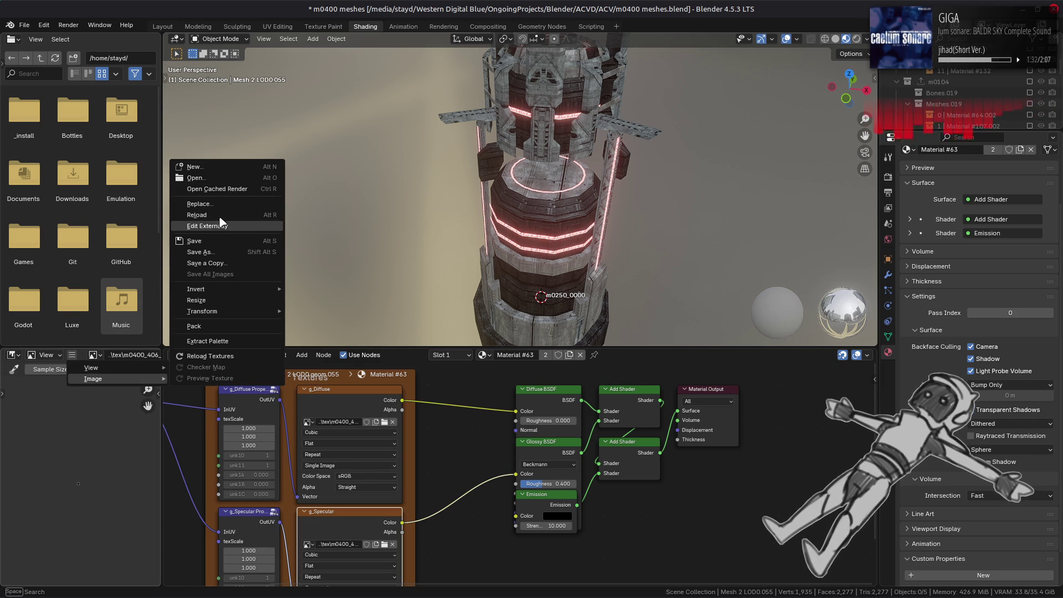
{"action": "left_click", "coordinate": [210, 211]}
{"action": "left_click", "coordinate": [293, 377]}
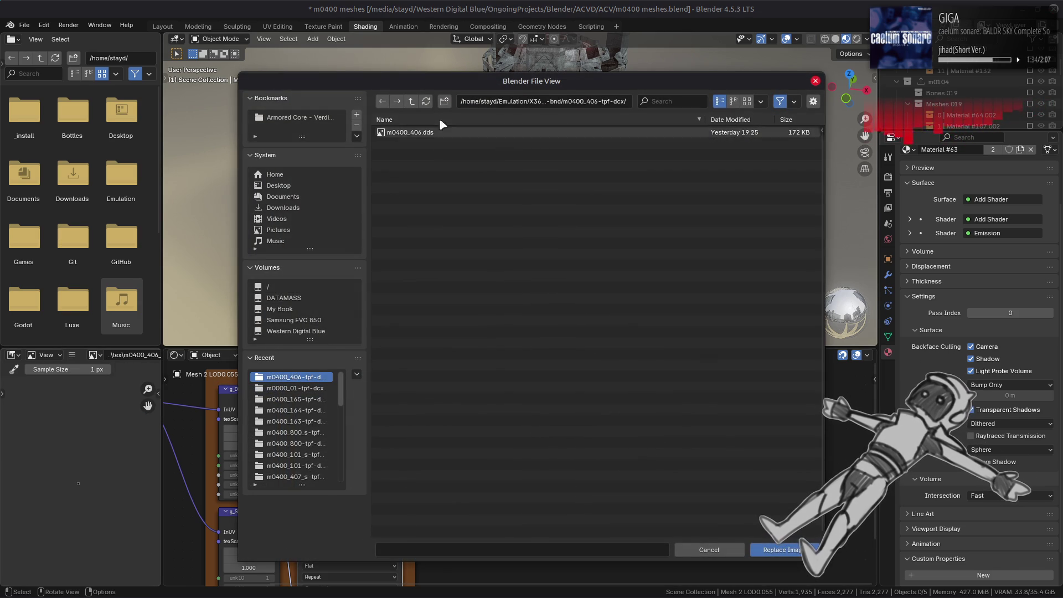
{"action": "left_click", "coordinate": [412, 103]}
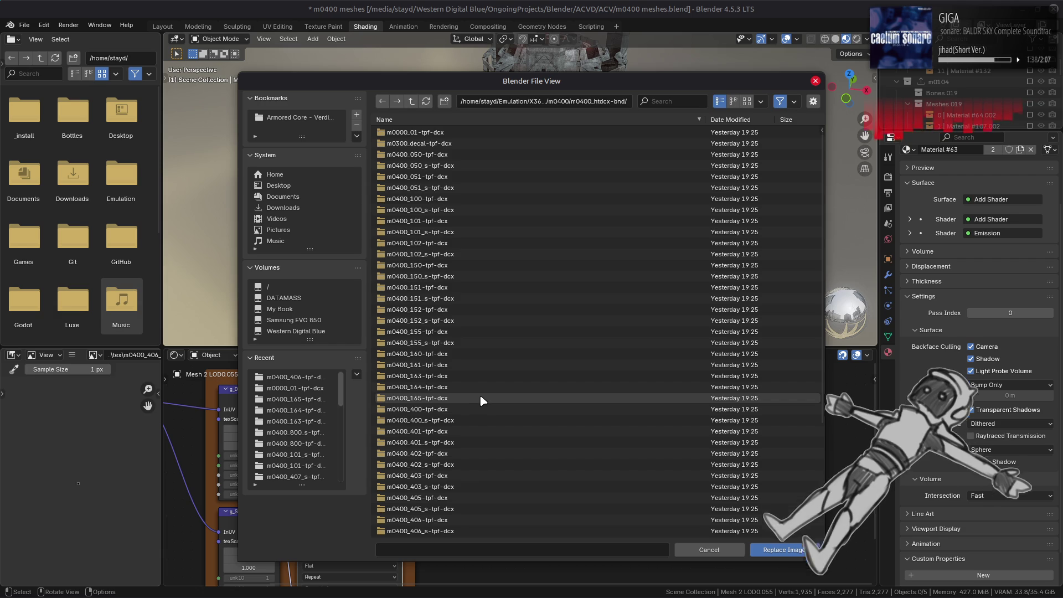
{"action": "left_click", "coordinate": [458, 509]}
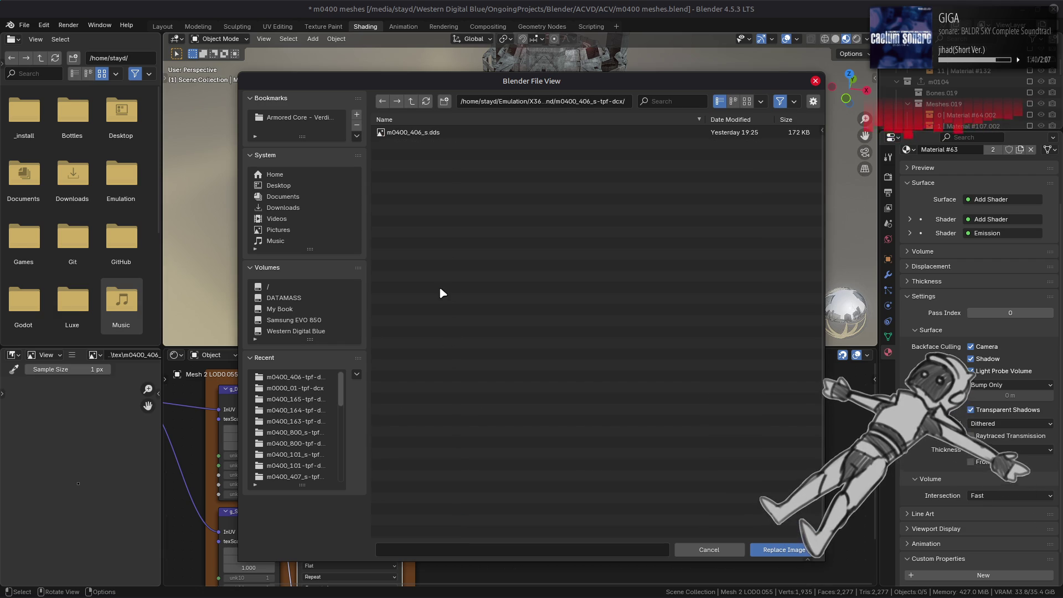
{"action": "double_click", "coordinate": [426, 133]}
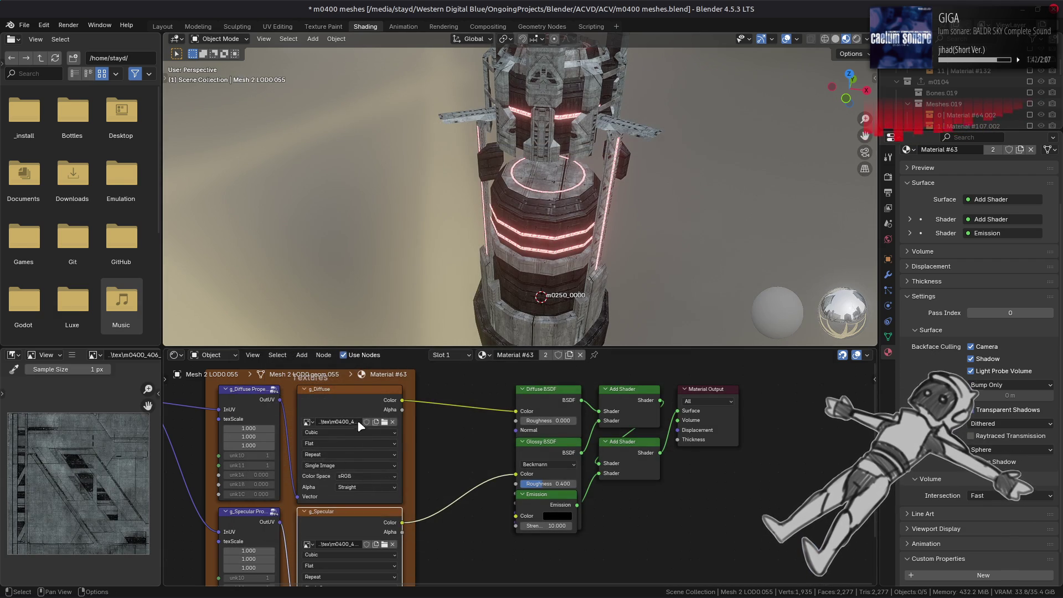
Step: Load m0400_406_s.dds as the replacement image once more and compare the g_Diffuse and g_Specular nodes
{"action": "left_click", "coordinate": [357, 415]}
{"action": "left_click", "coordinate": [358, 516]}
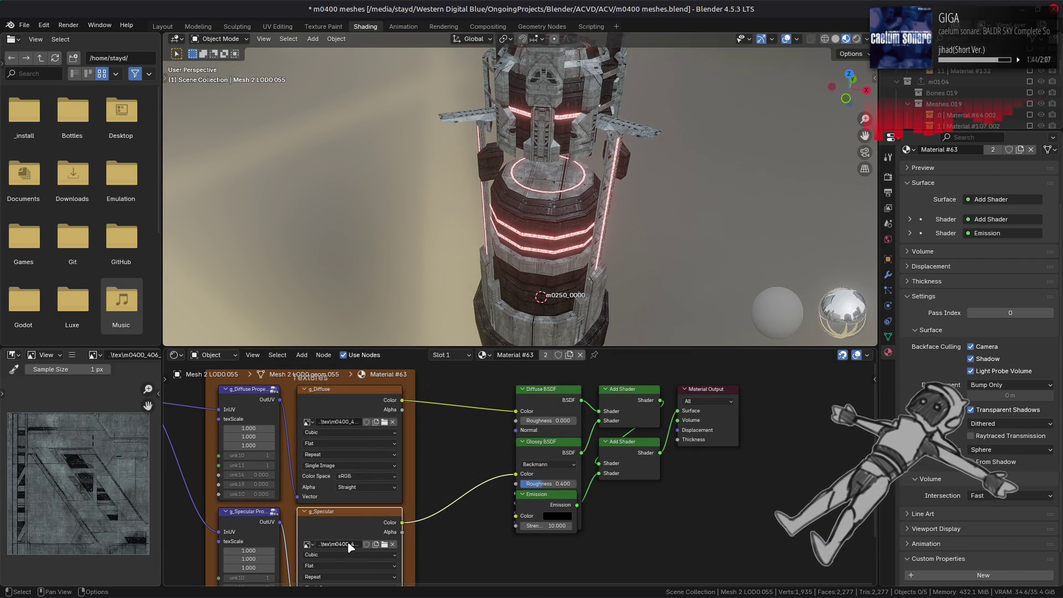
{"action": "left_click", "coordinate": [73, 355]}
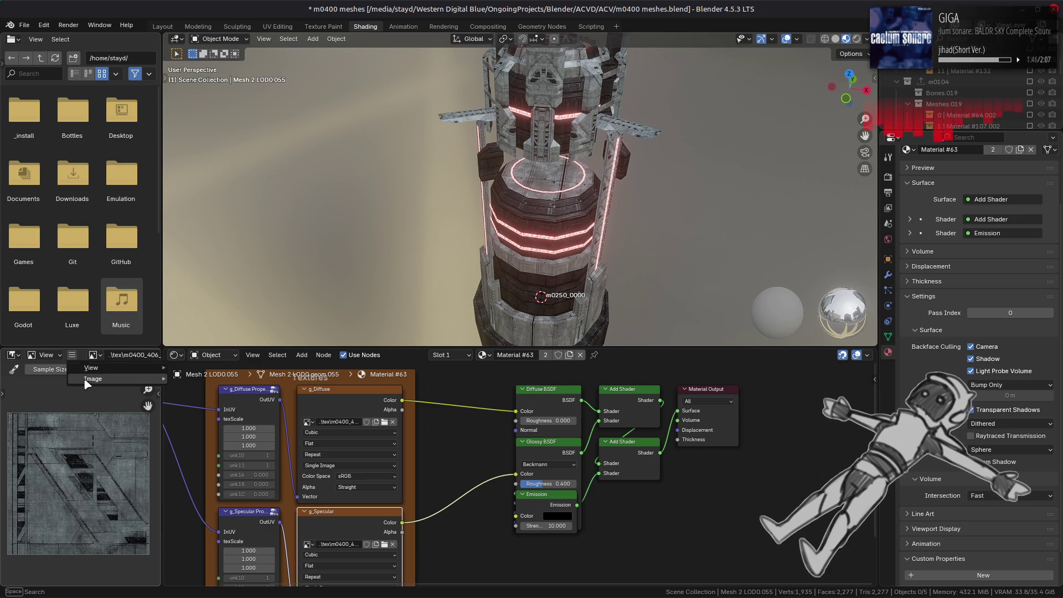
{"action": "mouse_move", "coordinate": [97, 382]}
{"action": "left_click", "coordinate": [221, 205]}
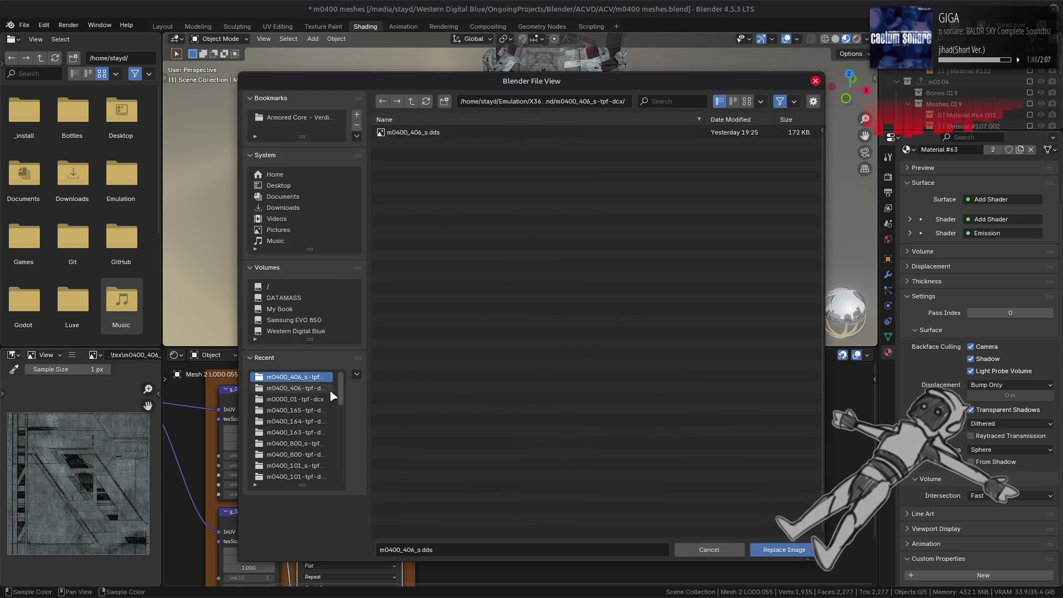
{"action": "double_click", "coordinate": [415, 133]}
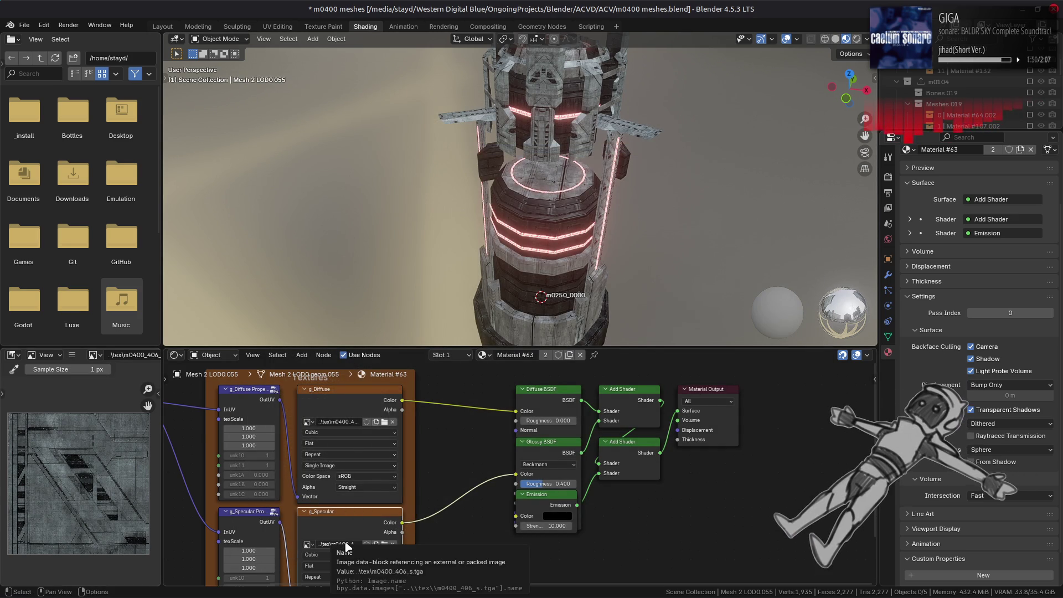
{"action": "left_click", "coordinate": [364, 397]}
{"action": "left_click", "coordinate": [360, 523]}
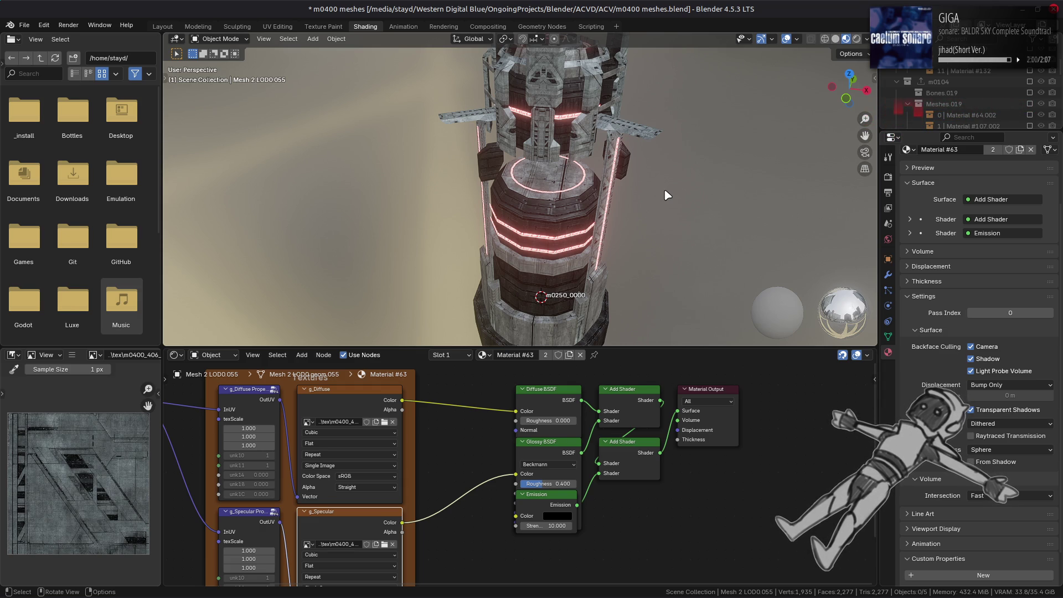
Step: Return to the Layout workspace, orbit around the tower, and save the blend file
{"action": "left_click", "coordinate": [163, 27]}
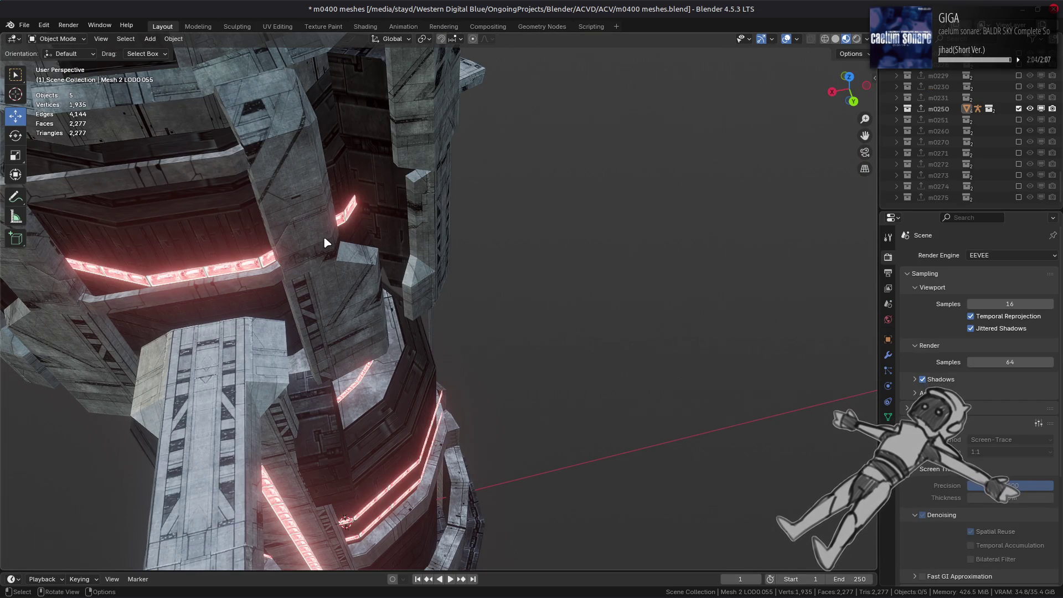
{"action": "scroll", "coordinate": [327, 243], "scroll_direction": "down", "scroll_amount": 10}
{"action": "mouse_move", "coordinate": [332, 238]}
{"action": "middle_mouse_down"}
{"action": "mouse_move", "coordinate": [463, 180]}
{"action": "mouse_move", "coordinate": [545, 228]}
{"action": "mouse_move", "coordinate": [491, 244]}
{"action": "mouse_move", "coordinate": [474, 201]}
{"action": "mouse_move", "coordinate": [463, 241]}
{"action": "mouse_move", "coordinate": [495, 254]}
{"action": "middle_mouse_up"}
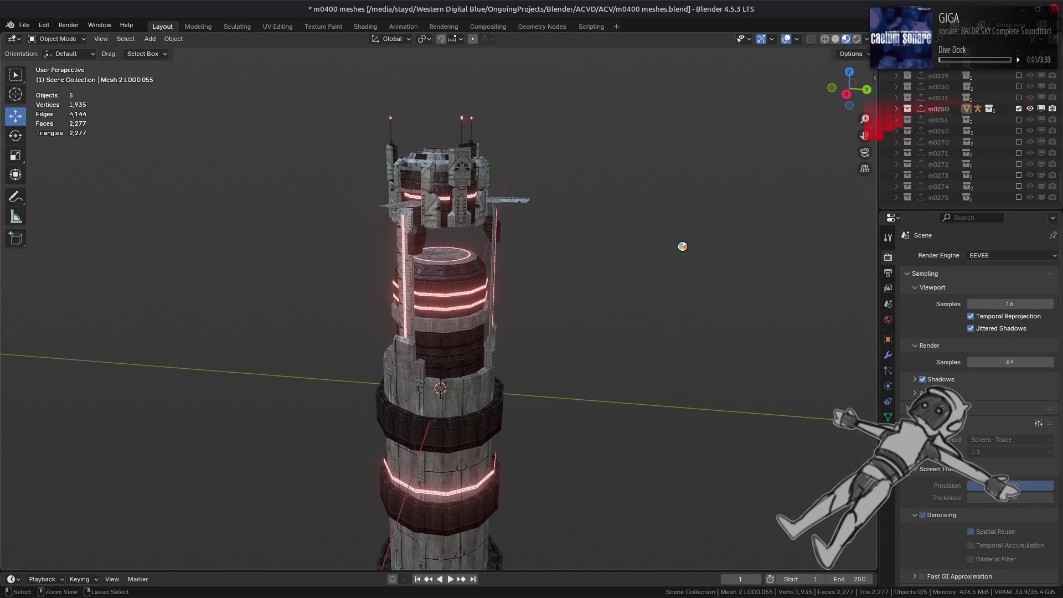
{"action": "key", "text": "ctrl+s"}
Step: Swap m0250 for m0251, then m0251 for m0260, orbiting to inspect each part
{"action": "left_click", "coordinate": [1019, 109]}
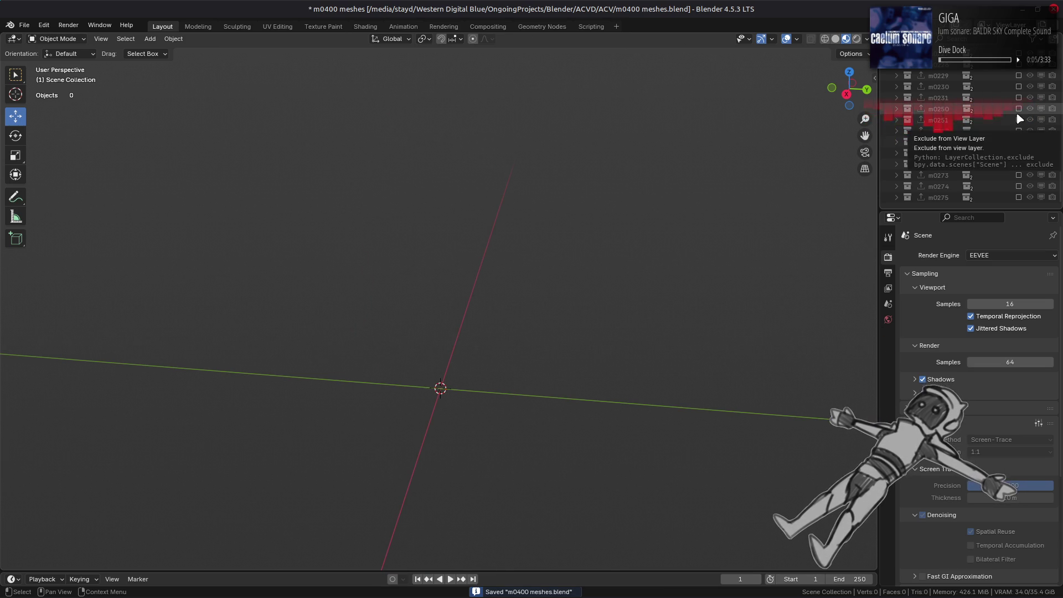
{"action": "left_click", "coordinate": [1019, 120]}
{"action": "scroll", "coordinate": [631, 256], "scroll_direction": "up", "scroll_amount": 6}
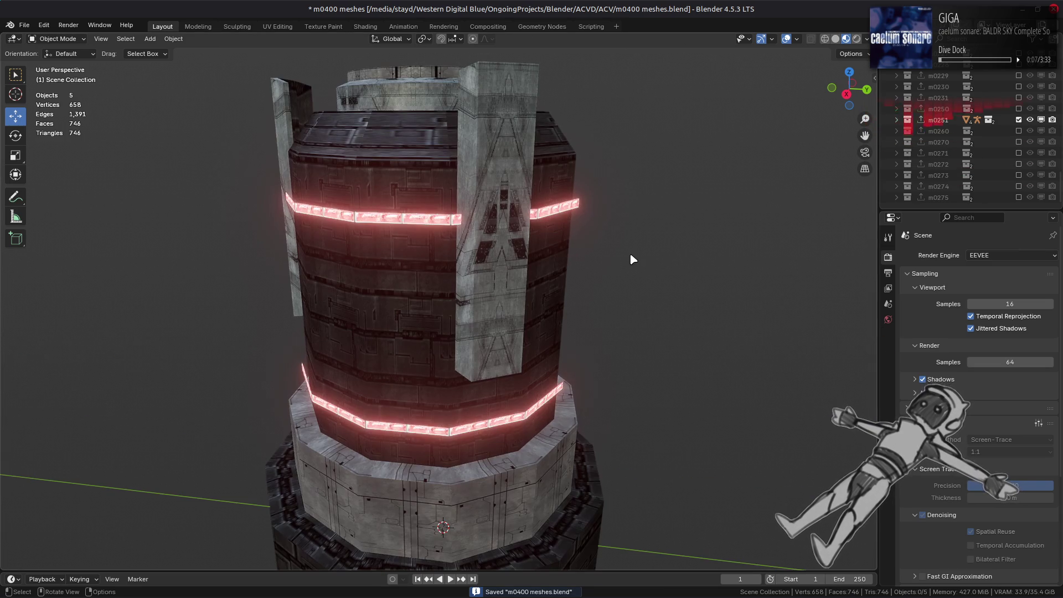
{"action": "mouse_move", "coordinate": [396, 269]}
{"action": "middle_mouse_down"}
{"action": "mouse_move", "coordinate": [481, 327]}
{"action": "mouse_move", "coordinate": [474, 318]}
{"action": "mouse_move", "coordinate": [541, 327]}
{"action": "mouse_move", "coordinate": [531, 354]}
{"action": "middle_mouse_up"}
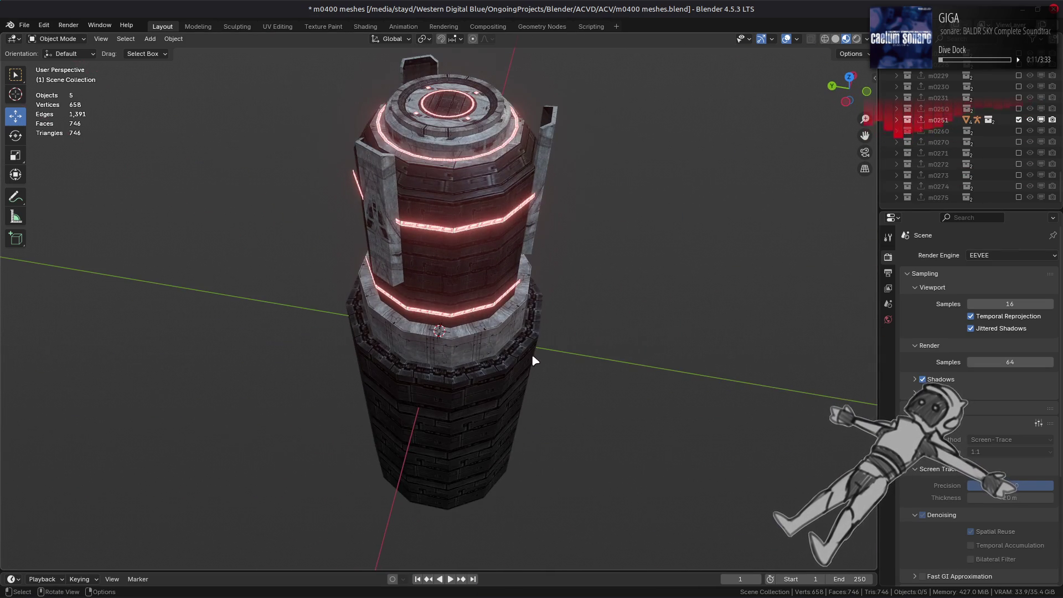
{"action": "left_click", "coordinate": [1018, 120]}
{"action": "left_click", "coordinate": [1019, 131]}
{"action": "mouse_move", "coordinate": [482, 288]}
{"action": "middle_mouse_down"}
{"action": "mouse_move", "coordinate": [525, 299]}
{"action": "mouse_move", "coordinate": [559, 282]}
{"action": "mouse_move", "coordinate": [369, 176]}
{"action": "middle_mouse_up"}
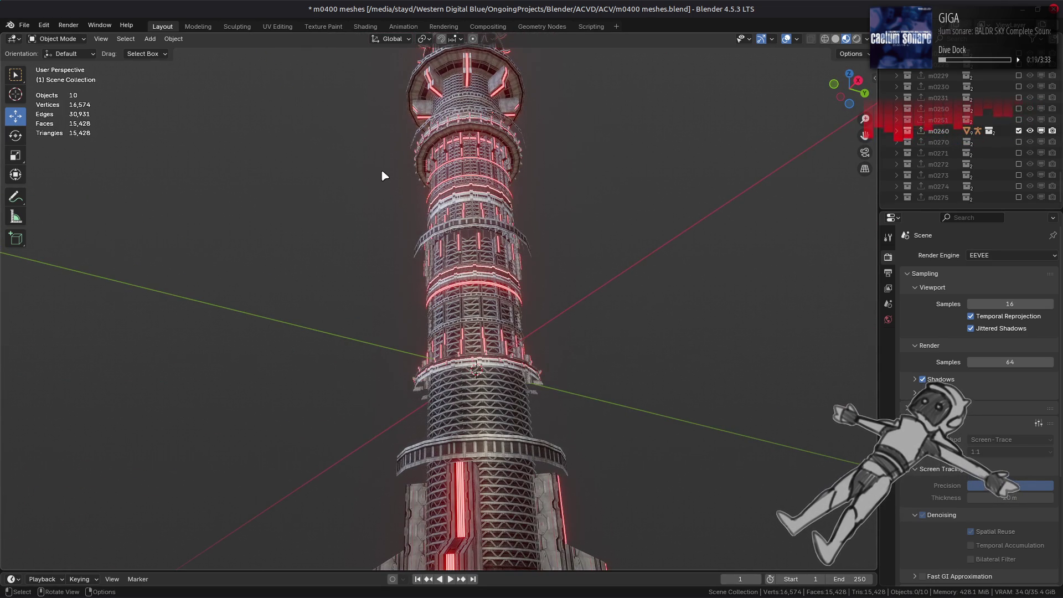
{"action": "scroll", "coordinate": [427, 160], "scroll_direction": "down", "scroll_amount": 5}
{"action": "scroll", "coordinate": [443, 171], "scroll_direction": "down", "scroll_amount": 2}
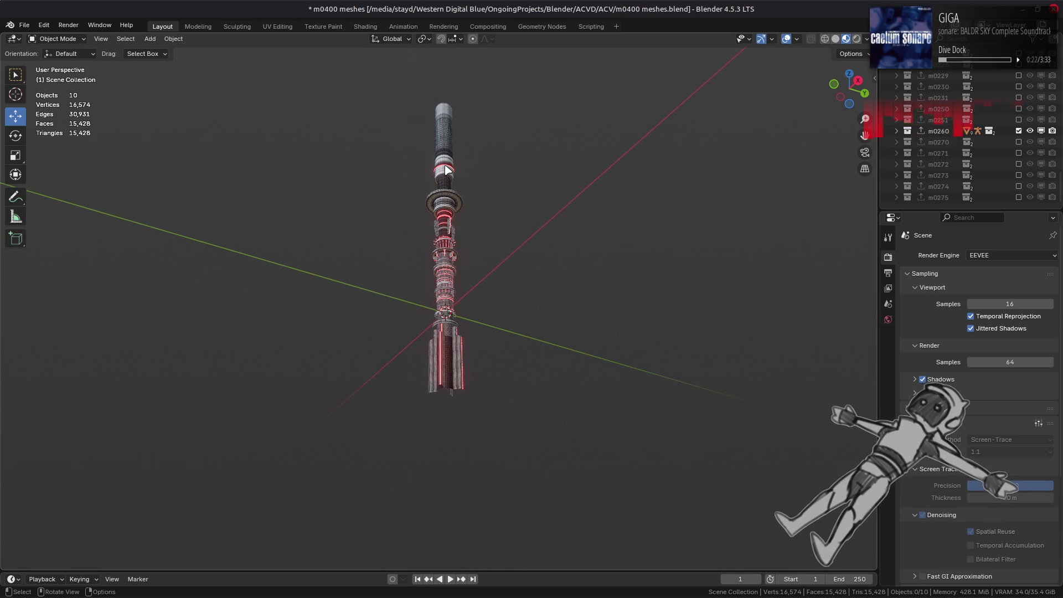
Step: Swap m0260 for m0270, then m0270 for m0271, orbiting around each tower
{"action": "left_click", "coordinate": [1018, 131]}
{"action": "left_click", "coordinate": [1018, 142]}
{"action": "scroll", "coordinate": [467, 180], "scroll_direction": "up", "scroll_amount": 4}
{"action": "mouse_move", "coordinate": [466, 180]}
{"action": "middle_mouse_down"}
{"action": "mouse_move", "coordinate": [586, 244]}
{"action": "mouse_move", "coordinate": [435, 367]}
{"action": "mouse_move", "coordinate": [506, 347]}
{"action": "mouse_move", "coordinate": [517, 235]}
{"action": "mouse_move", "coordinate": [408, 315]}
{"action": "mouse_move", "coordinate": [356, 316]}
{"action": "mouse_move", "coordinate": [466, 320]}
{"action": "mouse_move", "coordinate": [451, 310]}
{"action": "mouse_move", "coordinate": [437, 363]}
{"action": "mouse_move", "coordinate": [471, 276]}
{"action": "mouse_move", "coordinate": [511, 238]}
{"action": "middle_mouse_up"}
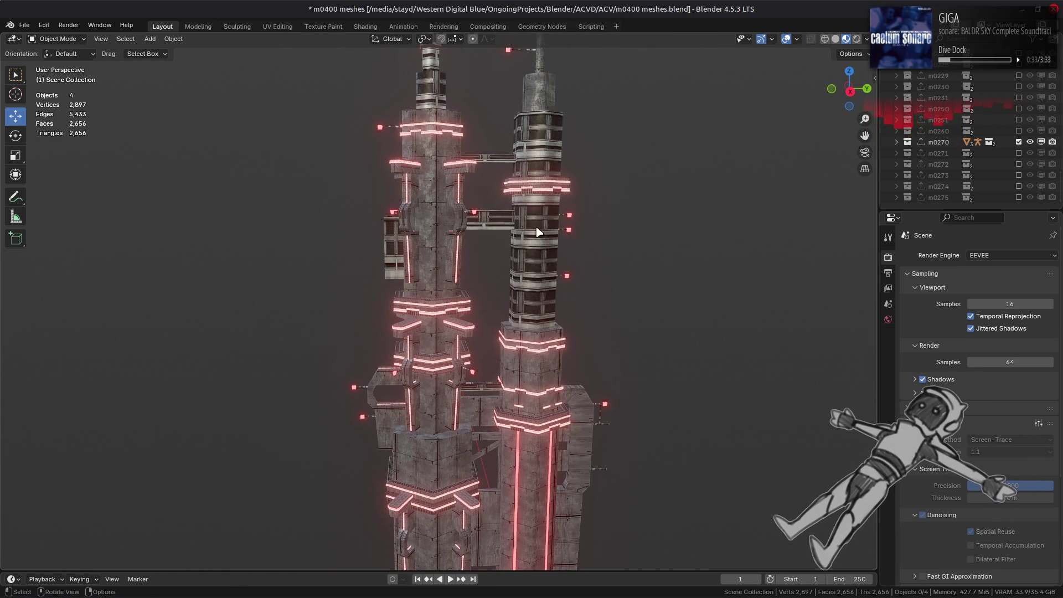
{"action": "scroll", "coordinate": [534, 228], "scroll_direction": "down", "scroll_amount": 5}
{"action": "left_click", "coordinate": [1018, 142]}
{"action": "left_click", "coordinate": [1018, 152]}
{"action": "mouse_move", "coordinate": [684, 264]}
{"action": "middle_mouse_down"}
{"action": "mouse_move", "coordinate": [574, 275]}
{"action": "mouse_move", "coordinate": [406, 268]}
{"action": "middle_mouse_up"}
{"action": "middle_click_drag", "start_coordinate": [487, 265], "coordinate": [489, 261]}
{"action": "scroll", "coordinate": [489, 261], "scroll_direction": "up", "scroll_amount": 3}
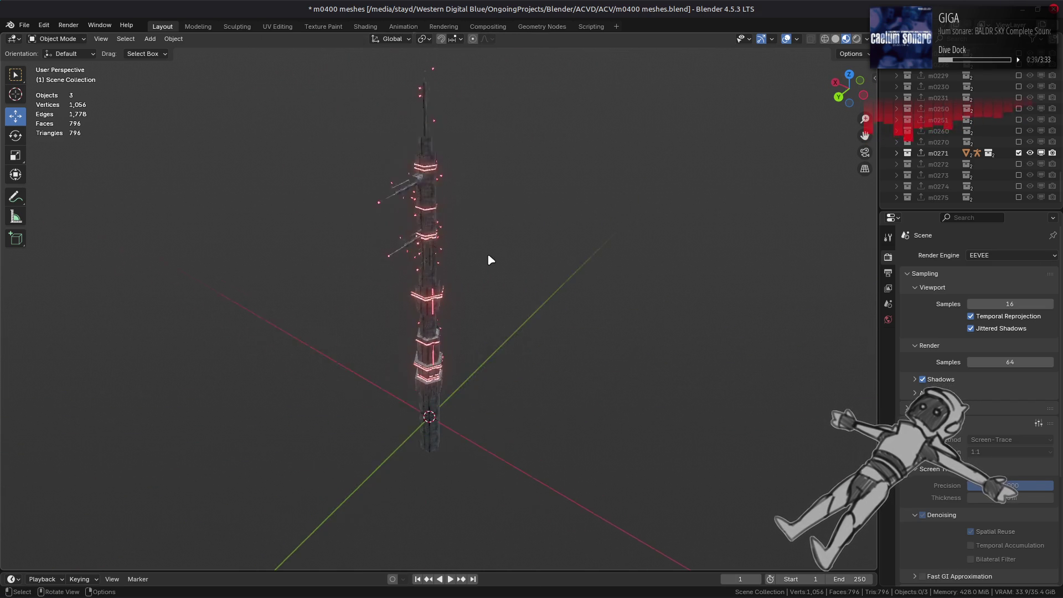
Step: Show m0272 in place of m0271, then m0273 in place of m0272, orbiting each tower
{"action": "left_click", "coordinate": [1018, 152]}
{"action": "left_click", "coordinate": [1018, 163]}
{"action": "mouse_move", "coordinate": [442, 269]}
{"action": "middle_mouse_down"}
{"action": "mouse_move", "coordinate": [595, 231]}
{"action": "mouse_move", "coordinate": [451, 255]}
{"action": "middle_mouse_up"}
{"action": "scroll", "coordinate": [487, 247], "scroll_direction": "up", "scroll_amount": 3}
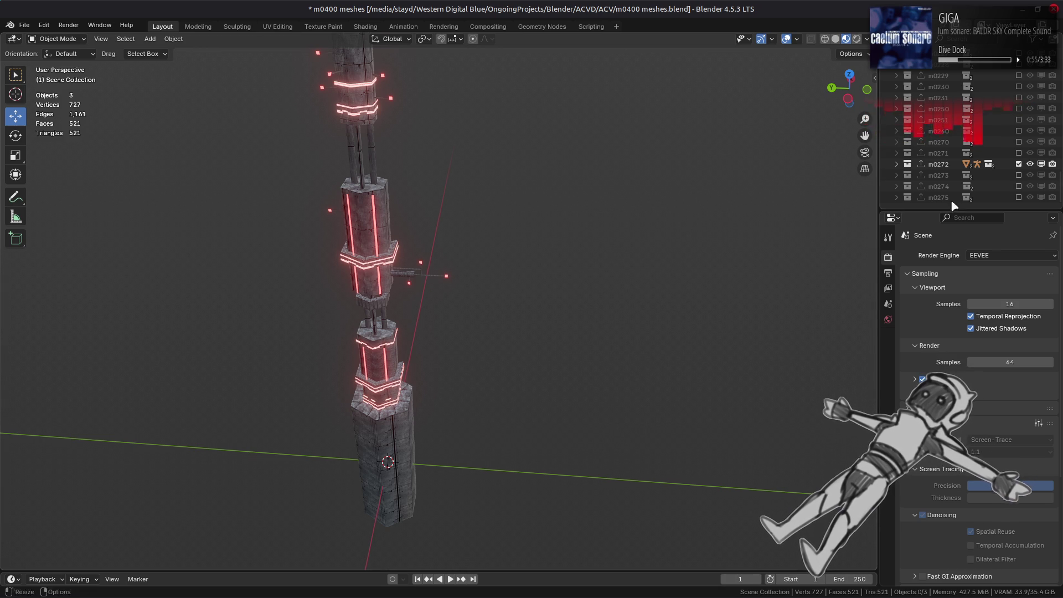
{"action": "left_click", "coordinate": [1018, 164]}
{"action": "left_click", "coordinate": [1018, 174]}
{"action": "middle_click_drag", "start_coordinate": [495, 324], "coordinate": [619, 336]}
{"action": "mouse_move", "coordinate": [732, 251]}
{"action": "middle_mouse_down"}
{"action": "mouse_move", "coordinate": [543, 233]}
{"action": "mouse_move", "coordinate": [647, 211]}
{"action": "middle_mouse_up"}
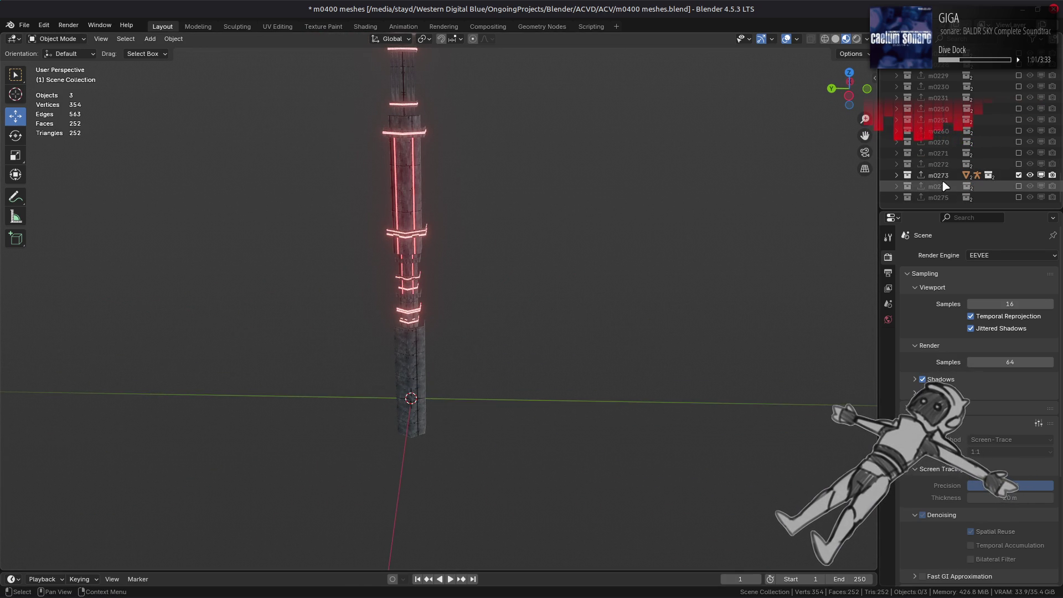
Step: Show m0274 in place of m0273, then m0275, orbiting to view the tower top
{"action": "left_click", "coordinate": [1019, 175]}
{"action": "left_click", "coordinate": [1019, 186]}
{"action": "middle_click_drag", "start_coordinate": [734, 249], "coordinate": [463, 409]}
{"action": "scroll", "coordinate": [467, 465], "scroll_direction": "up", "scroll_amount": 6}
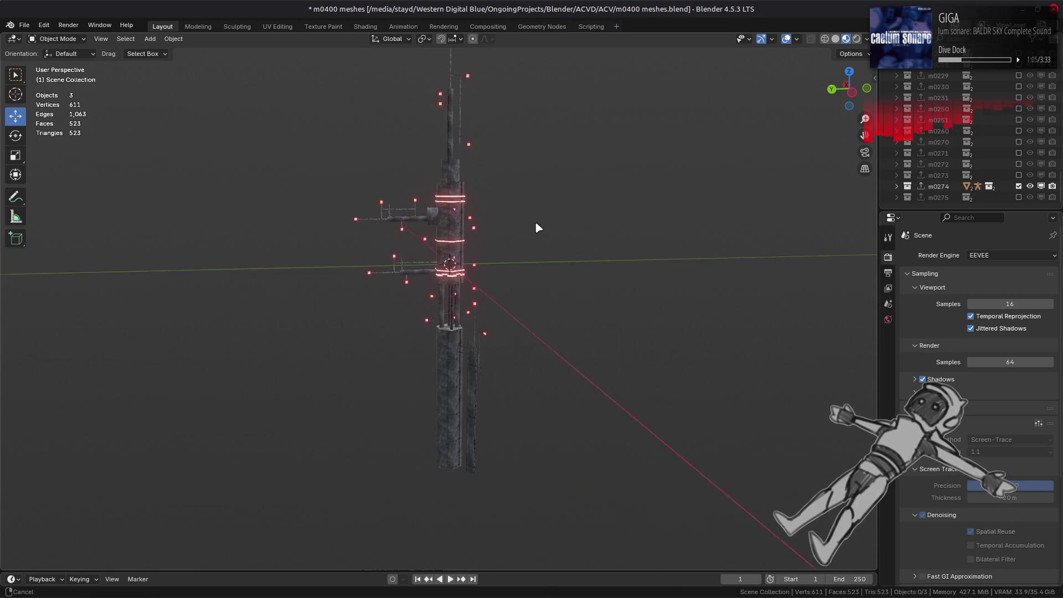
{"action": "mouse_move", "coordinate": [472, 318]}
{"action": "middle_mouse_down"}
{"action": "mouse_move", "coordinate": [477, 308]}
{"action": "mouse_move", "coordinate": [659, 297]}
{"action": "mouse_move", "coordinate": [474, 289]}
{"action": "mouse_move", "coordinate": [494, 241]}
{"action": "mouse_move", "coordinate": [850, 208]}
{"action": "middle_mouse_up"}
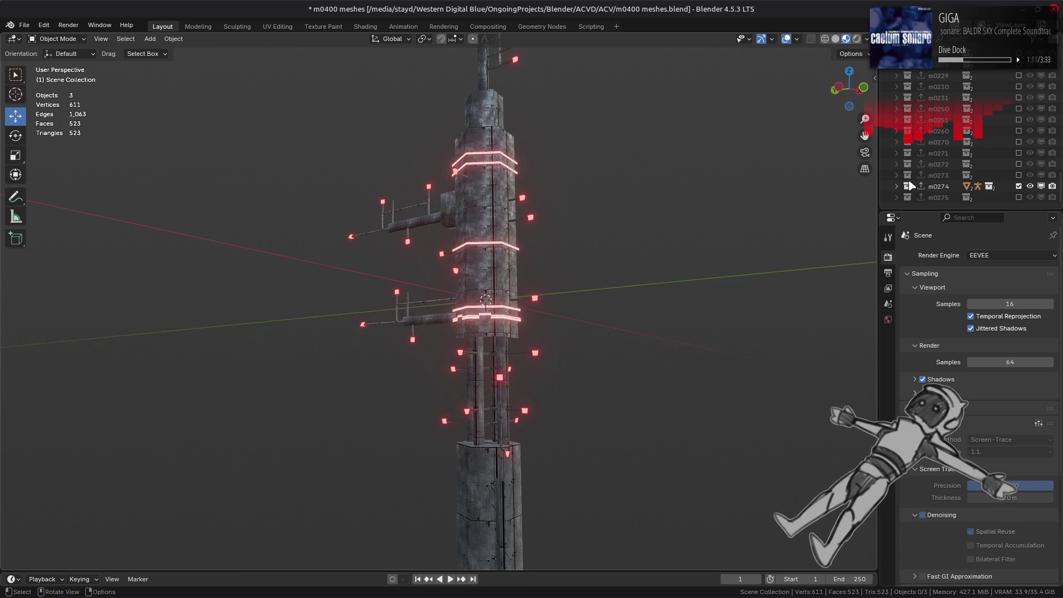
{"action": "left_click", "coordinate": [1018, 197], "text": "ctrl"}
{"action": "mouse_move", "coordinate": [540, 268]}
{"action": "middle_mouse_down"}
{"action": "mouse_move", "coordinate": [510, 321]}
{"action": "mouse_move", "coordinate": [391, 311]}
{"action": "mouse_move", "coordinate": [474, 301]}
{"action": "mouse_move", "coordinate": [427, 318]}
{"action": "middle_mouse_up"}
{"action": "key", "text": "alt+Tab"}
{"action": "key", "text": "alt+Tab"}
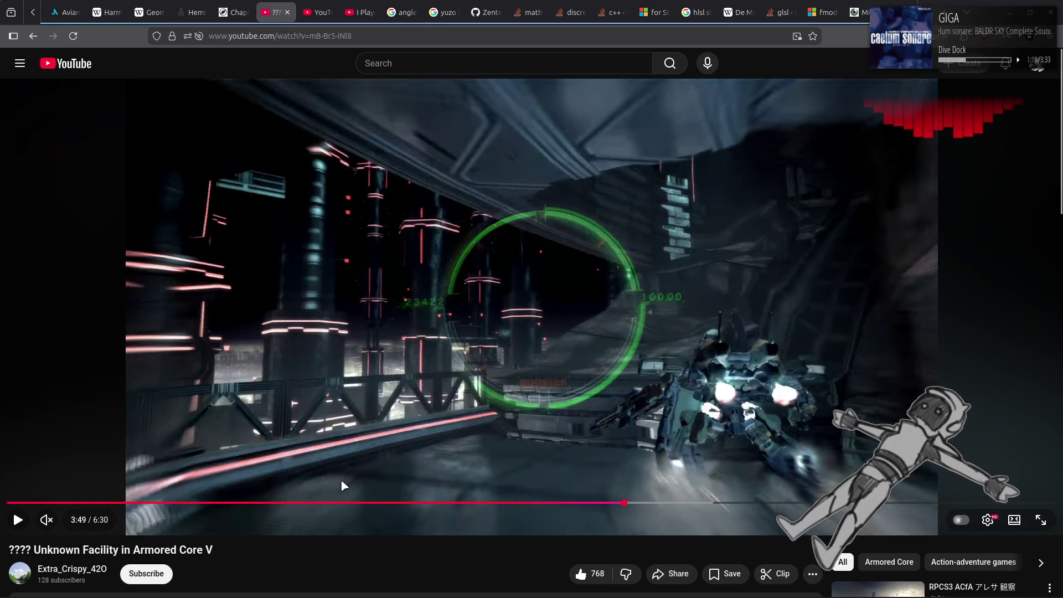
Step: In the browser, rewind the facility video, then open and skim the recommended RPCS3 video before closing it
{"action": "left_click_drag", "start_coordinate": [26, 503], "coordinate": [32, 503]}
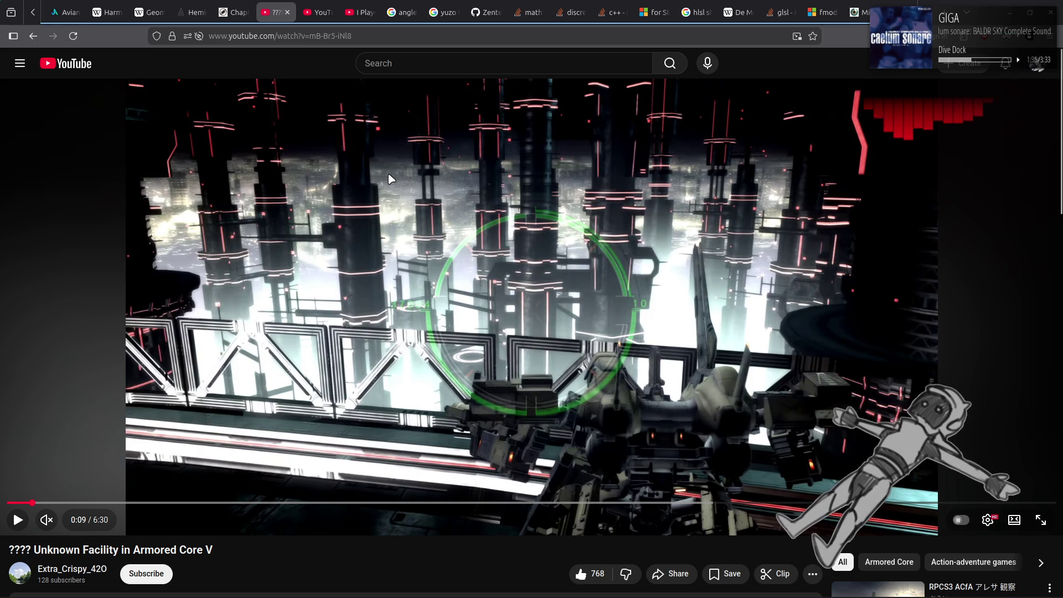
{"action": "scroll", "coordinate": [456, 573], "scroll_direction": "down", "scroll_amount": 2}
{"action": "left_click", "coordinate": [480, 569]}
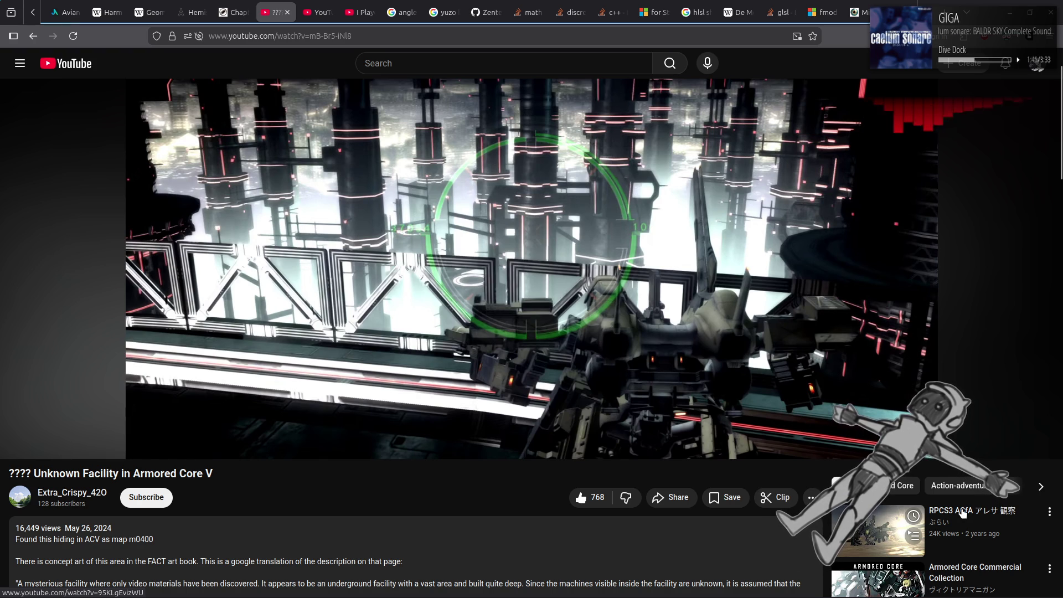
{"action": "middle_click", "coordinate": [880, 552]}
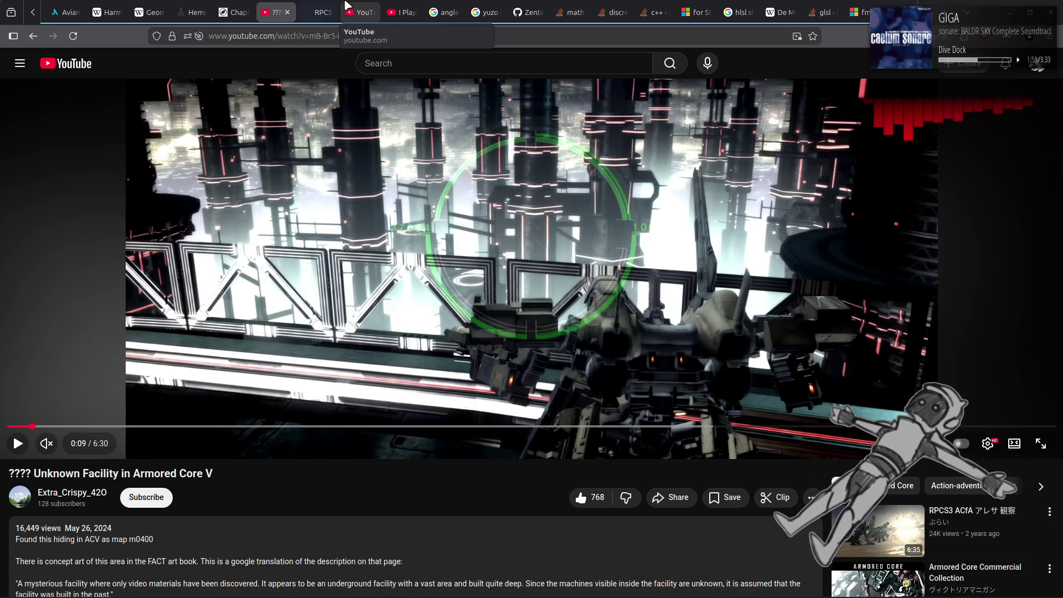
{"action": "middle_click", "coordinate": [345, 5]}
{"action": "left_click", "coordinate": [319, 12]}
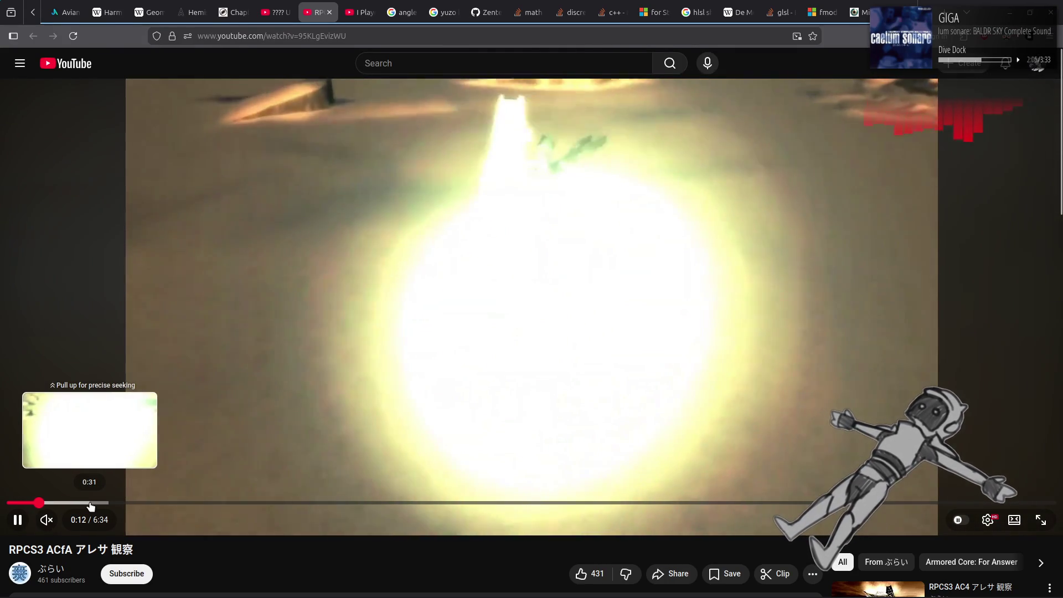
{"action": "left_click", "coordinate": [91, 503]}
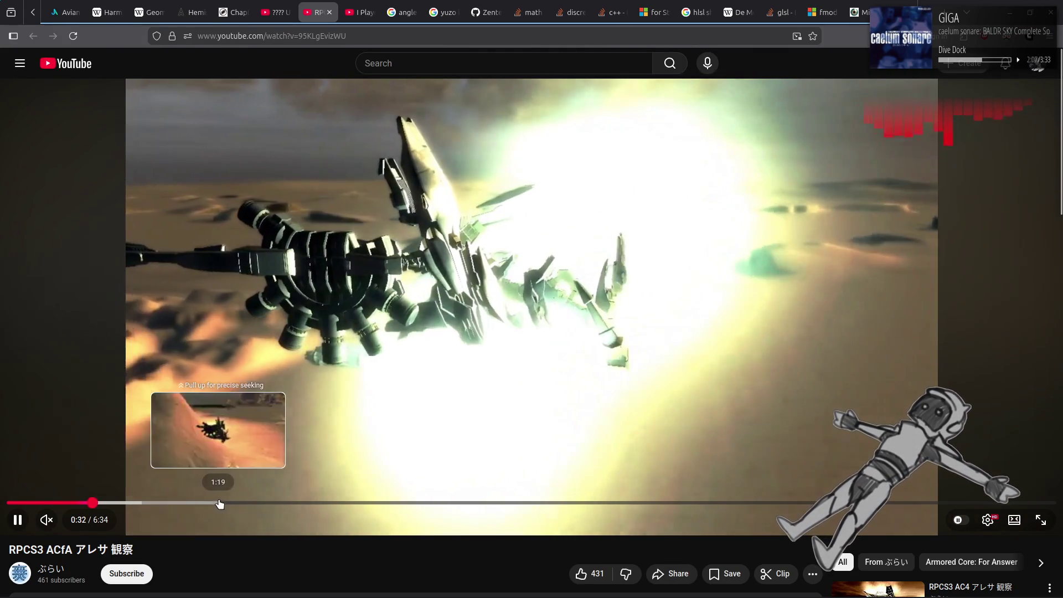
{"action": "left_click", "coordinate": [218, 504]}
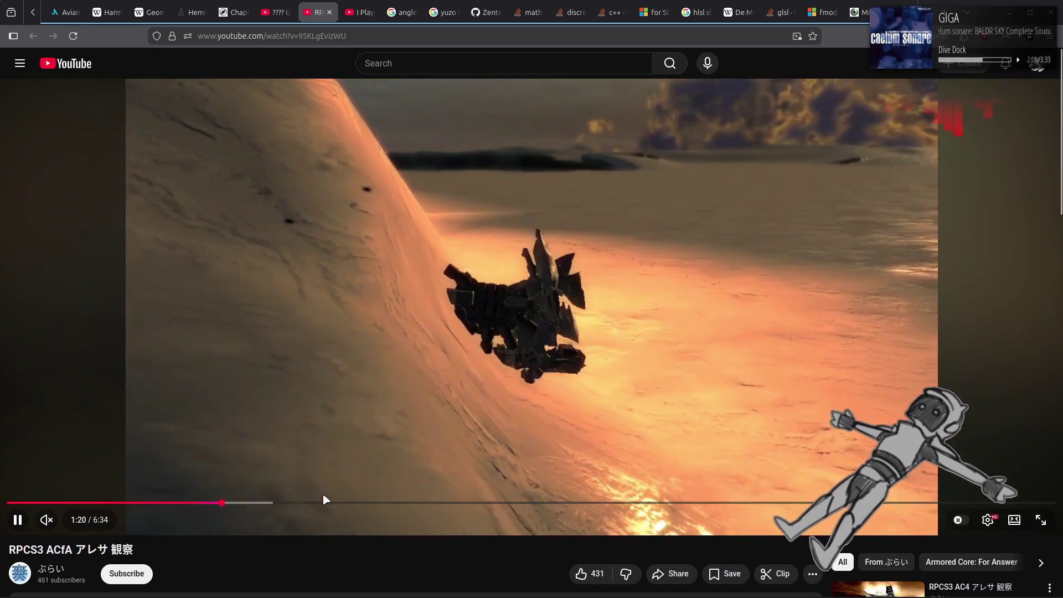
{"action": "left_click_drag", "start_coordinate": [316, 503], "coordinate": [338, 505]}
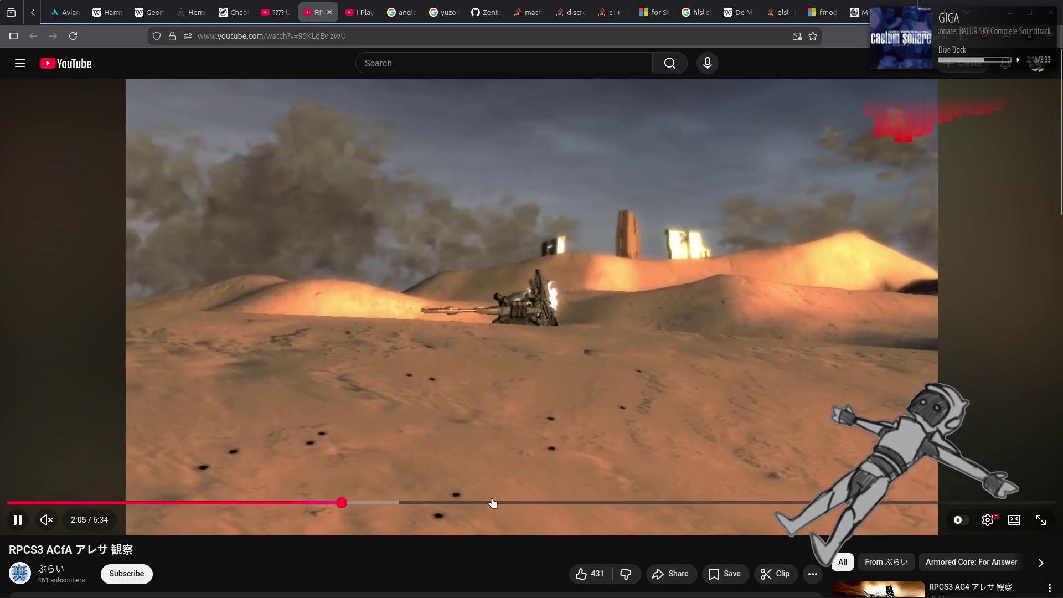
{"action": "left_click_drag", "start_coordinate": [492, 502], "coordinate": [498, 502]}
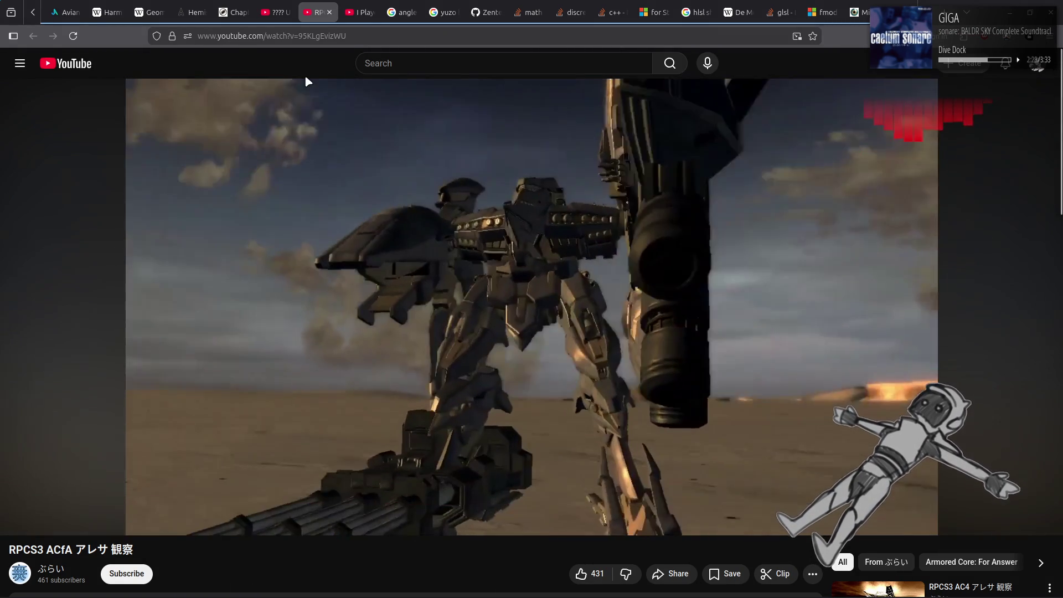
{"action": "left_click", "coordinate": [329, 13]}
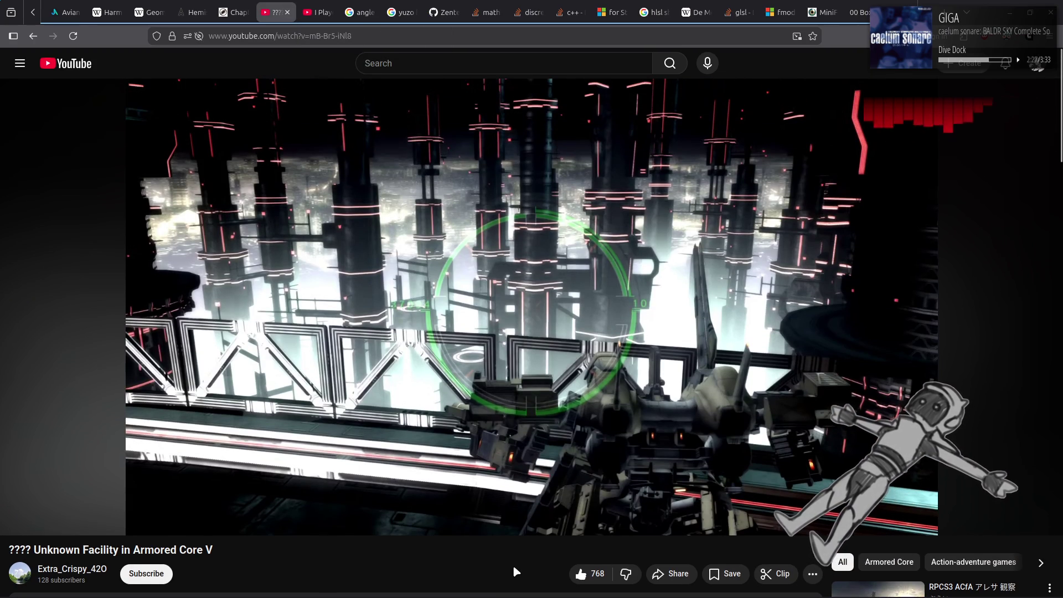
Step: Back in Blender, orbit to a lower view, save m0400 meshes.blend, and bring the Nemo window forward
{"action": "key", "text": "alt+Tab"}
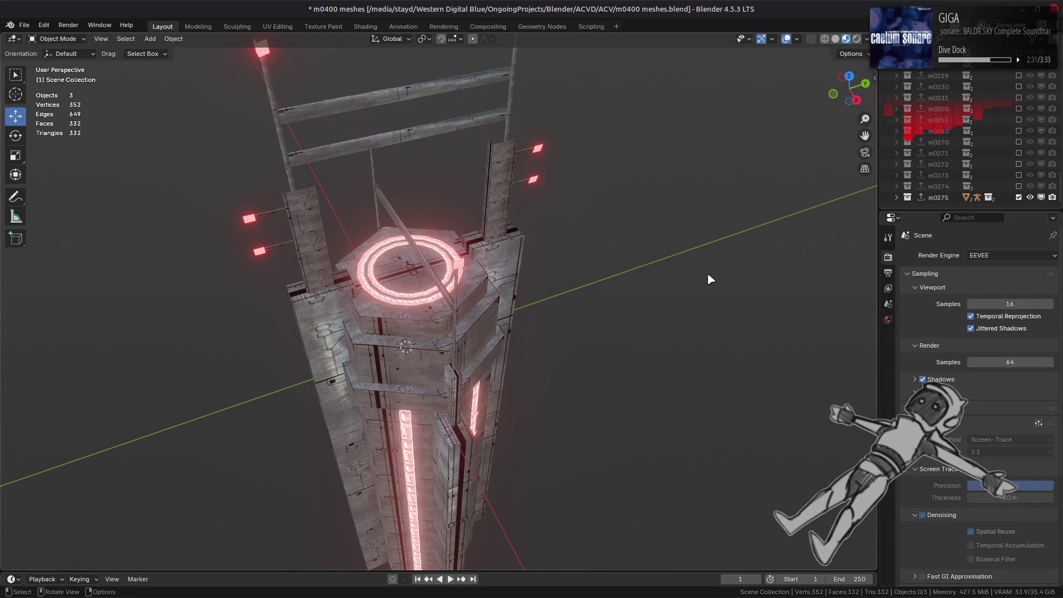
{"action": "scroll", "coordinate": [692, 278], "scroll_direction": "down", "scroll_amount": 5}
{"action": "middle_click_drag", "start_coordinate": [672, 278], "coordinate": [658, 247]}
{"action": "key", "text": "ctrl+s"}
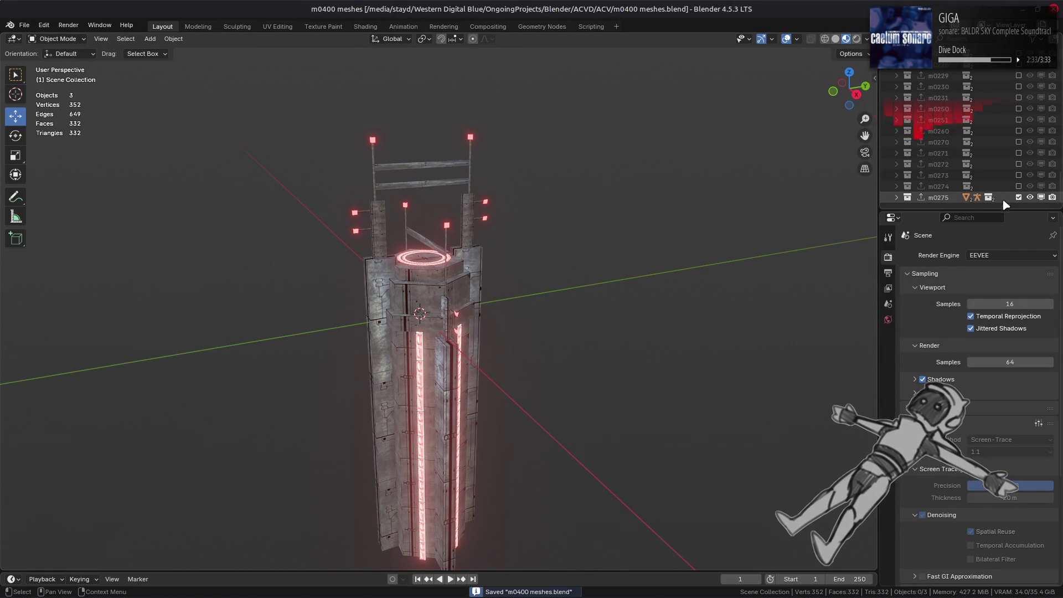
{"action": "key", "text": "alt+Tab"}
{"action": "key", "text": "alt+Tab"}
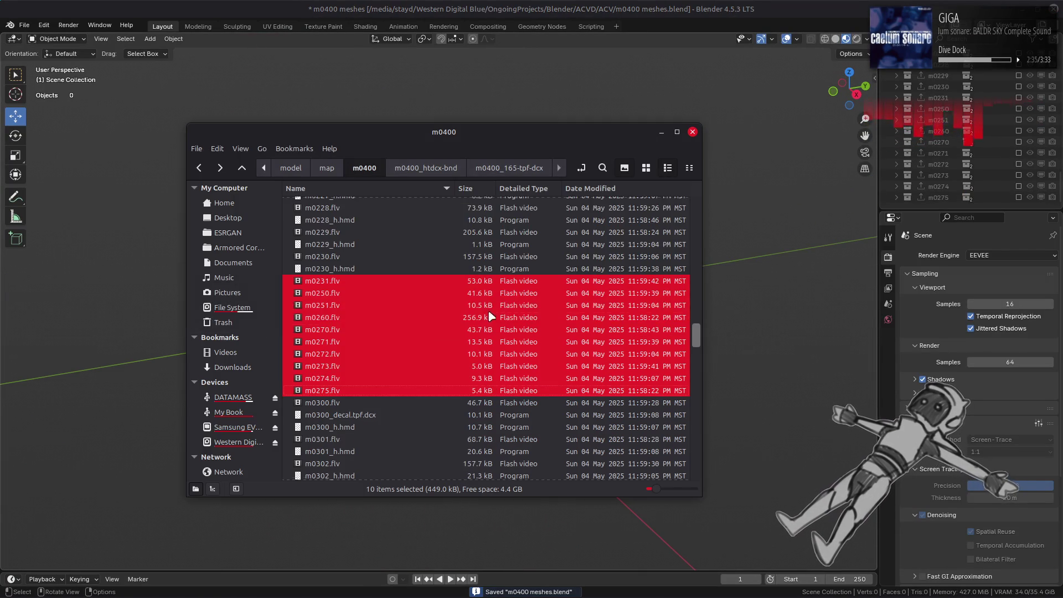
Step: Select m0300.flv through m0305.flv in Nemo and drag all six into Blender
{"action": "scroll", "coordinate": [301, 300], "scroll_direction": "down", "scroll_amount": 4}
{"action": "left_click", "coordinate": [327, 261]}
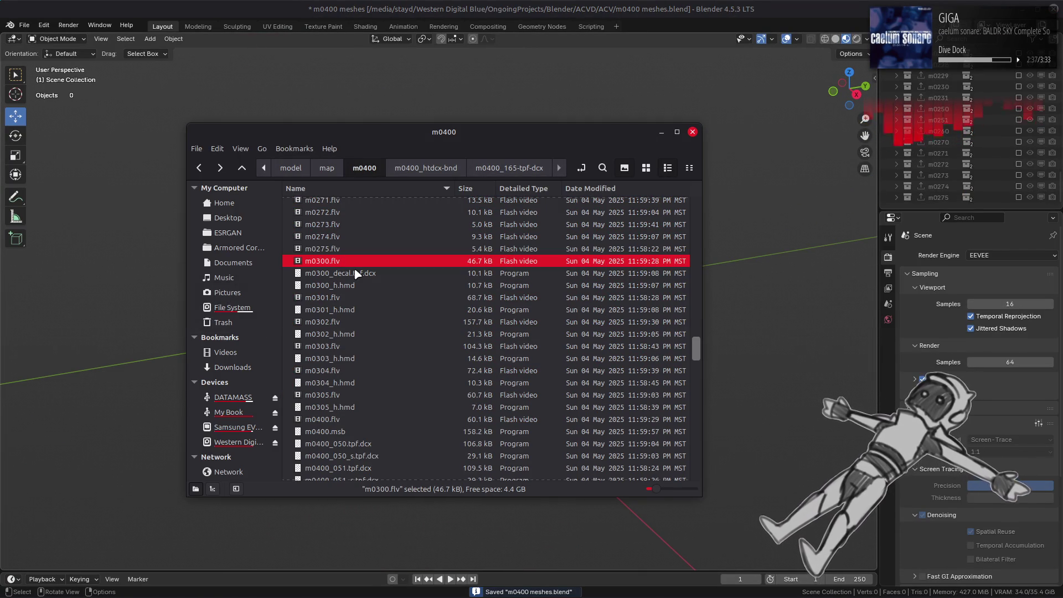
{"action": "left_click", "coordinate": [348, 298], "text": "ctrl"}
{"action": "left_click", "coordinate": [343, 322], "text": "ctrl"}
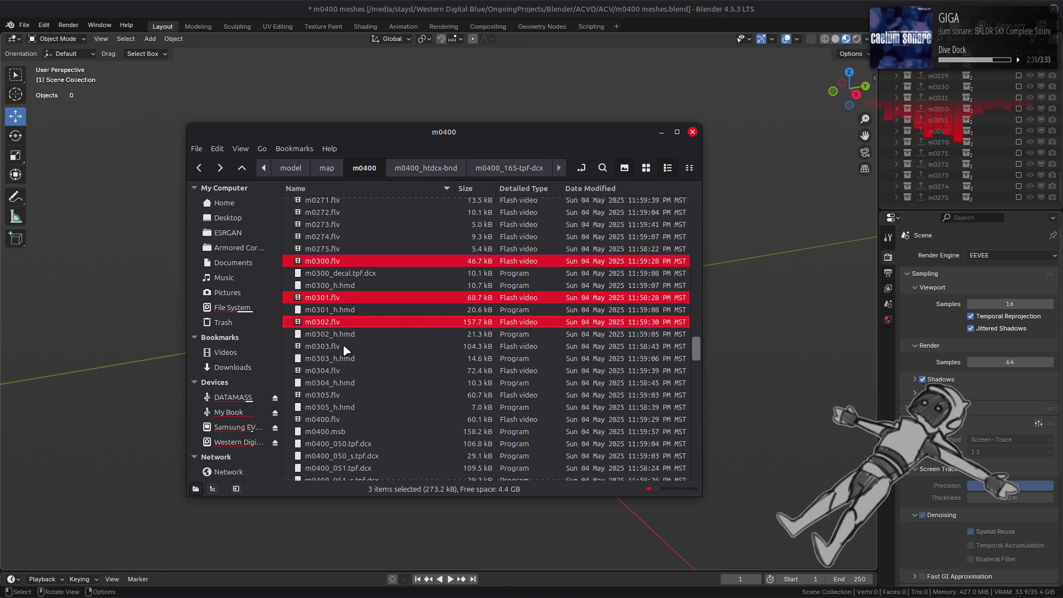
{"action": "left_click", "coordinate": [343, 346], "text": "ctrl"}
{"action": "left_click", "coordinate": [343, 370], "text": "ctrl"}
{"action": "left_click", "coordinate": [345, 396], "text": "ctrl"}
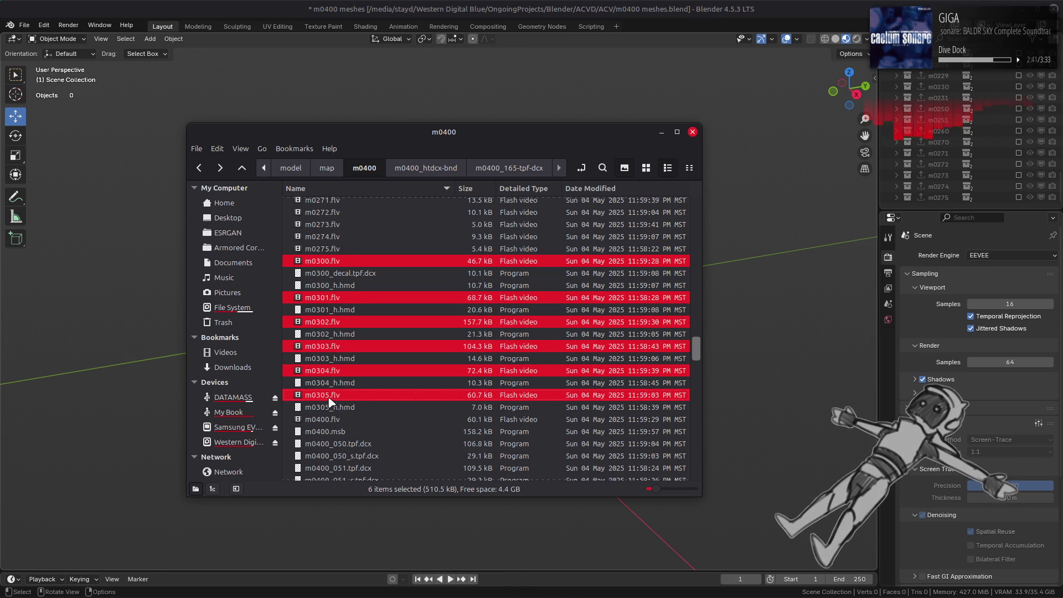
{"action": "left_click_drag", "start_coordinate": [799, 383], "coordinate": [798, 378]}
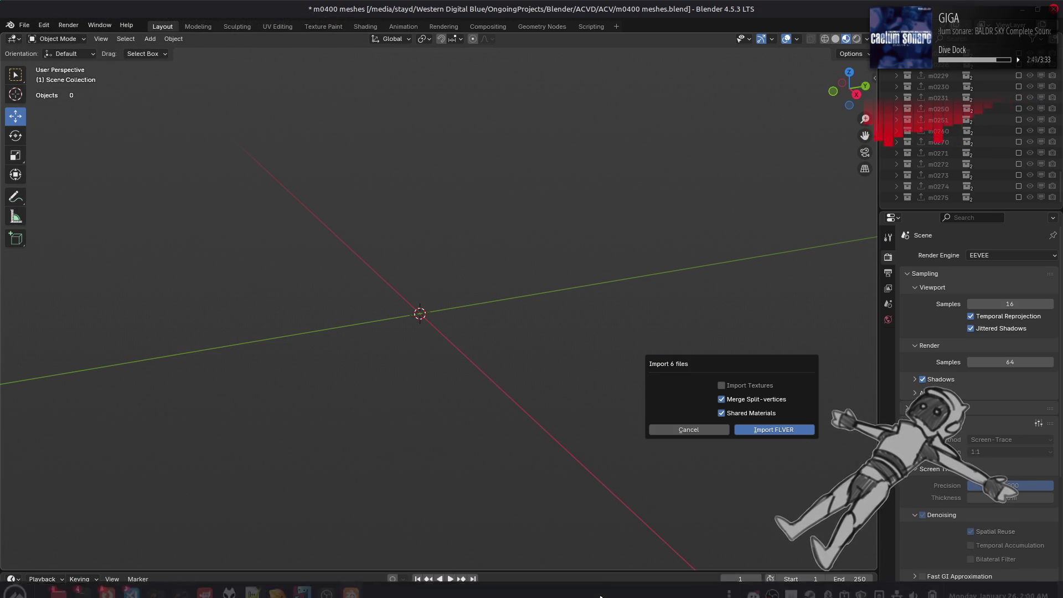
Step: Confirm the FLVER import of the six files, frame the result and deselect everything
{"action": "mouse_move", "coordinate": [598, 597]}
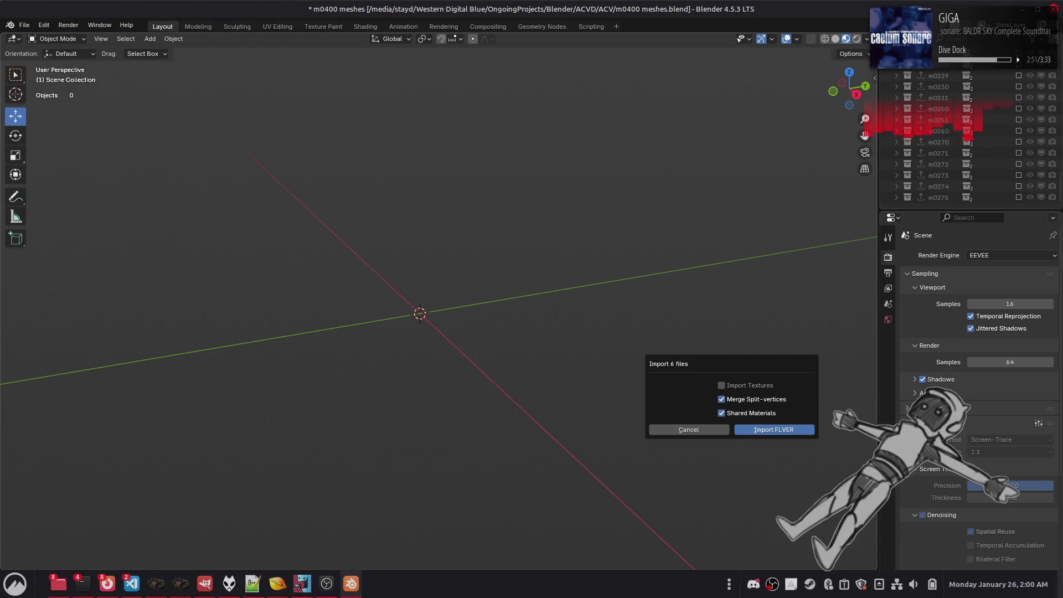
{"action": "key", "text": "Return"}
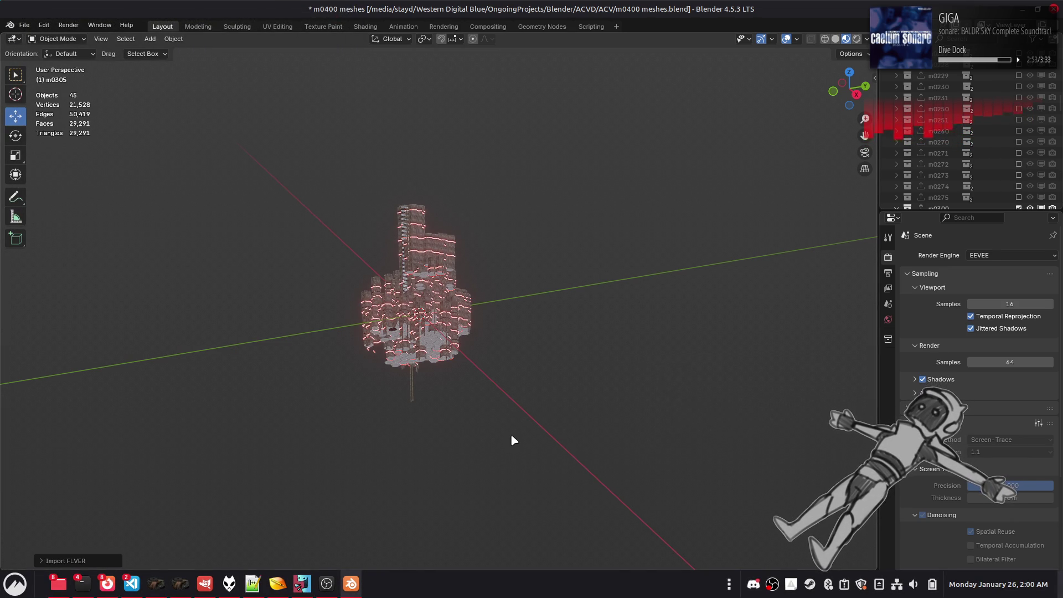
{"action": "key", "text": "KP_Decimal"}
{"action": "left_click", "coordinate": [521, 416]}
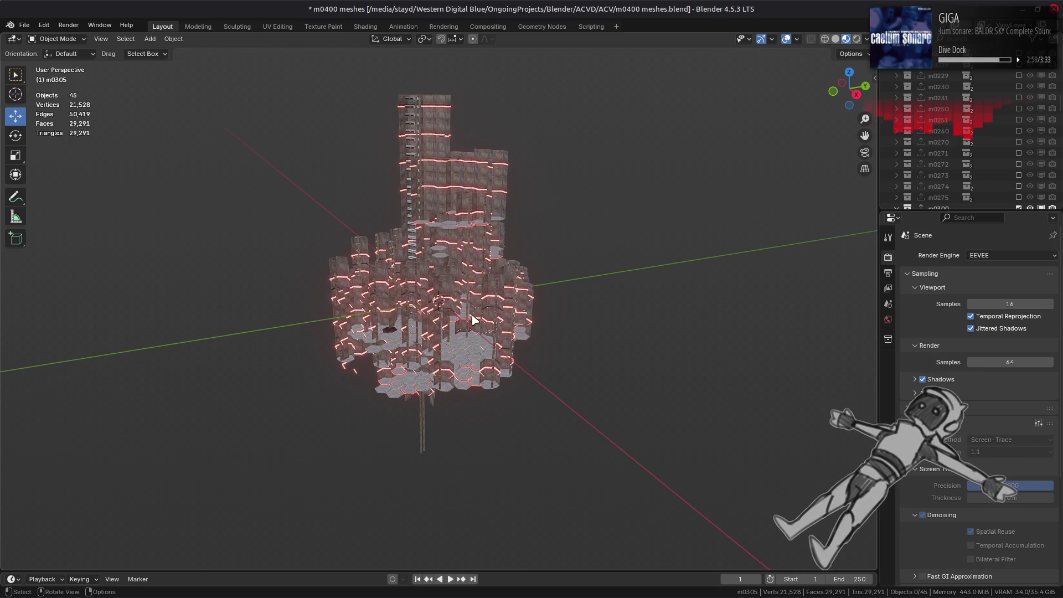
Step: Show m0300 alone and orbit it, then swap to m0301, orbit it, and hide it
{"action": "scroll", "coordinate": [475, 320], "scroll_direction": "up", "scroll_amount": 5}
{"action": "scroll", "coordinate": [944, 126], "scroll_direction": "down", "scroll_amount": 3}
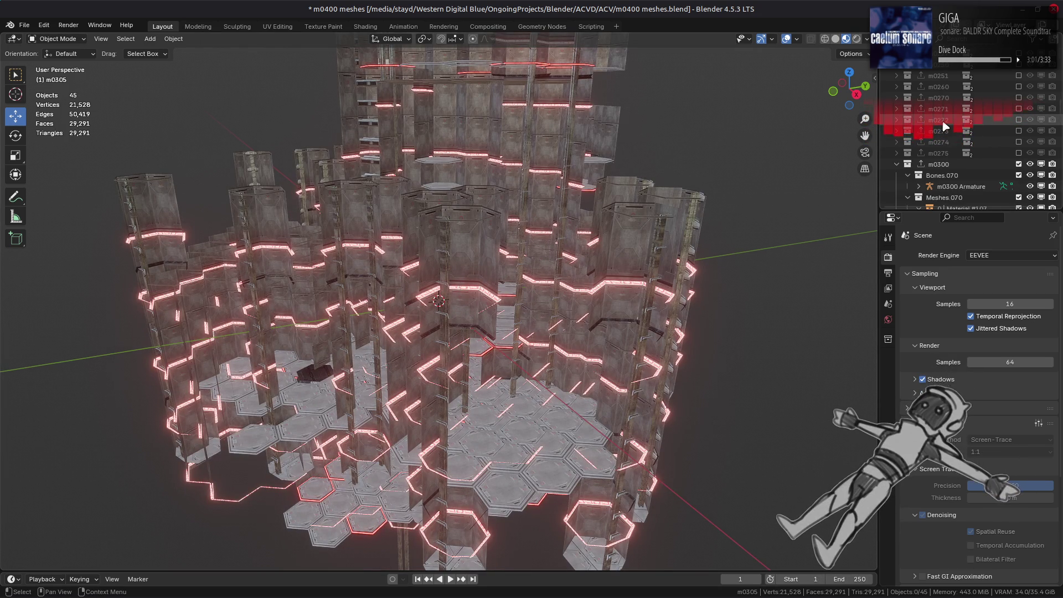
{"action": "scroll", "coordinate": [944, 123], "scroll_direction": "down", "scroll_amount": 2}
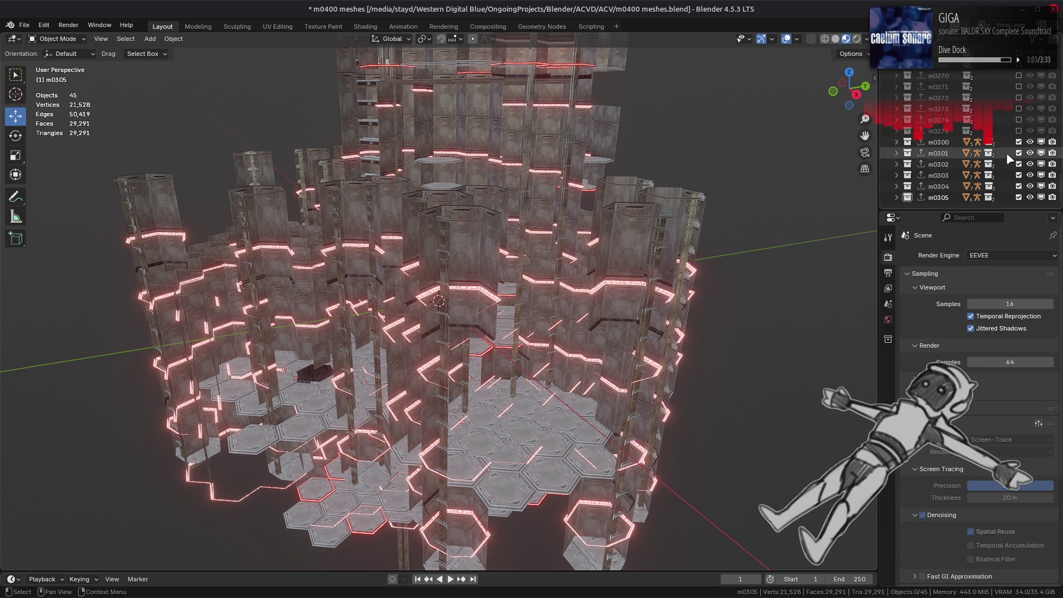
{"action": "left_click", "coordinate": [1019, 142], "text": "ctrl"}
{"action": "middle_click_drag", "start_coordinate": [541, 275], "coordinate": [743, 229]}
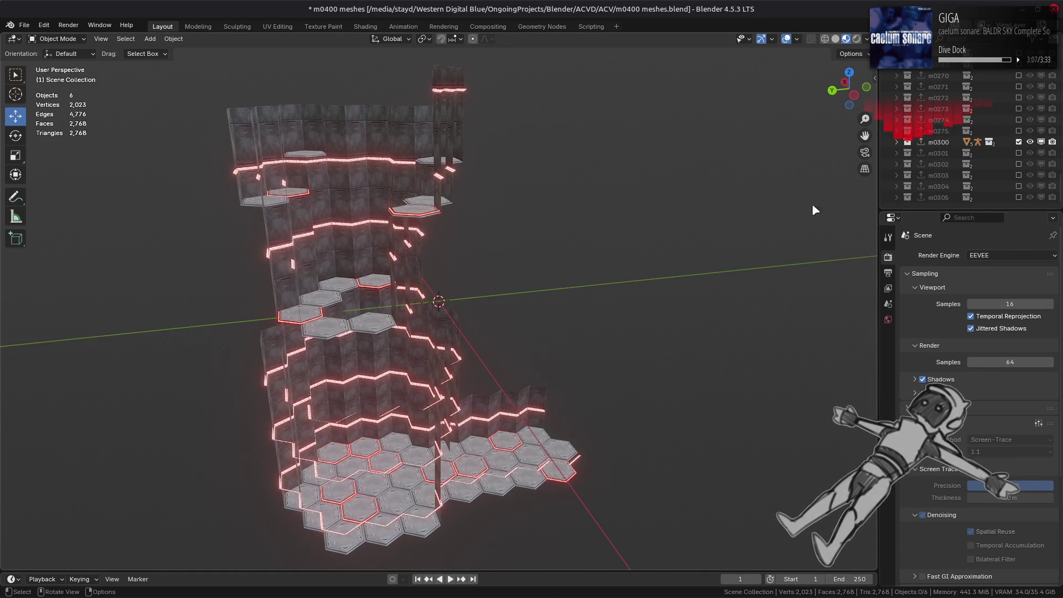
{"action": "left_click", "coordinate": [1019, 153], "text": "ctrl"}
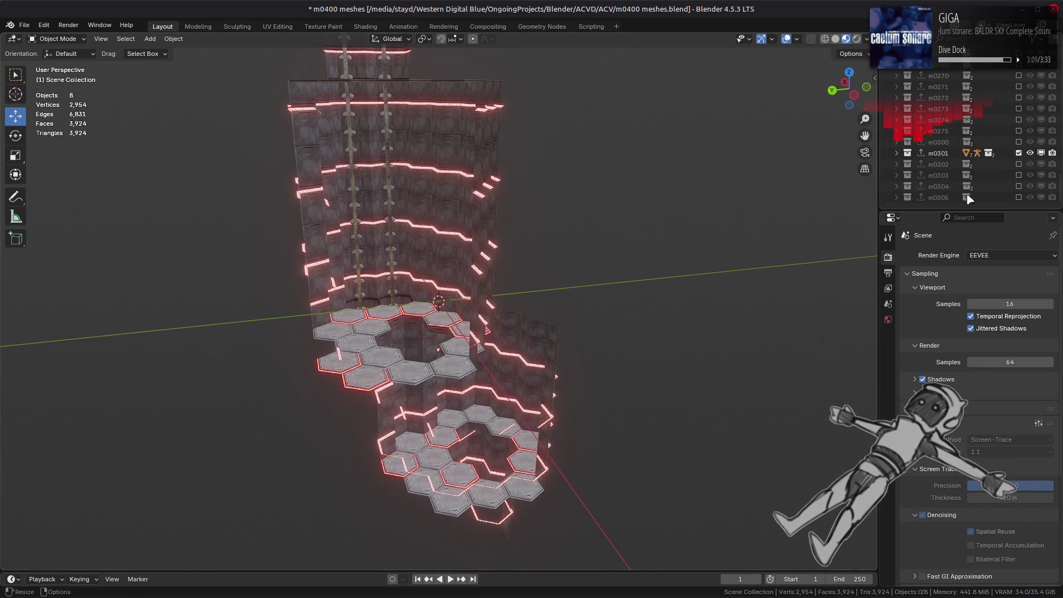
{"action": "mouse_move", "coordinate": [719, 233]}
{"action": "middle_mouse_down"}
{"action": "mouse_move", "coordinate": [478, 292]}
{"action": "mouse_move", "coordinate": [595, 285]}
{"action": "mouse_move", "coordinate": [540, 308]}
{"action": "mouse_move", "coordinate": [553, 296]}
{"action": "middle_mouse_up"}
{"action": "left_click", "coordinate": [1019, 154]}
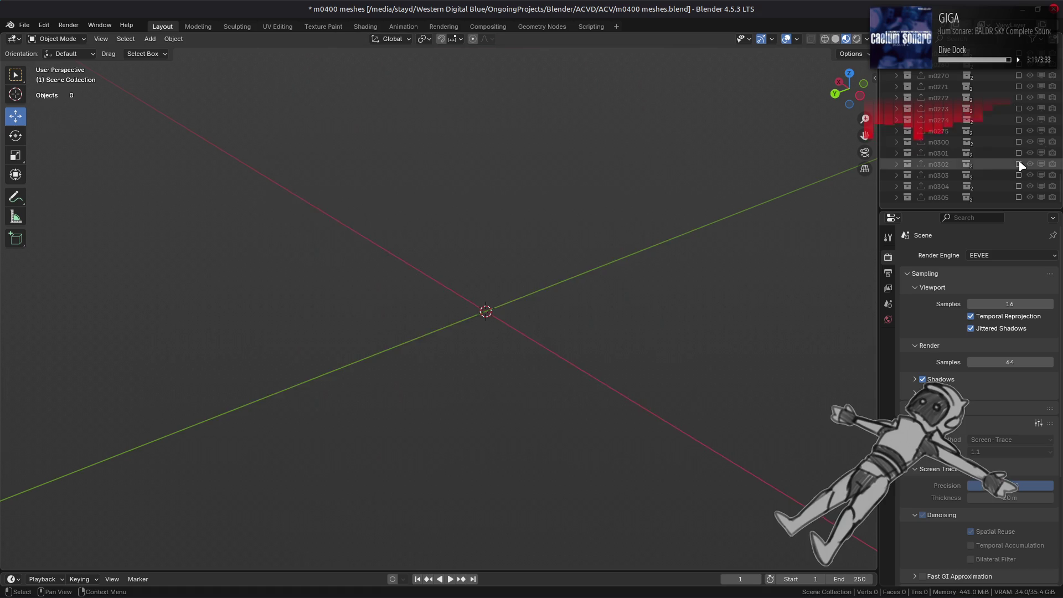
Step: Show m0302 alone and orbit to a close low view, then swap to m0303
{"action": "left_click", "coordinate": [1019, 164]}
{"action": "mouse_move", "coordinate": [712, 303]}
{"action": "middle_mouse_down"}
{"action": "mouse_move", "coordinate": [575, 312]}
{"action": "mouse_move", "coordinate": [530, 349]}
{"action": "mouse_move", "coordinate": [553, 323]}
{"action": "mouse_move", "coordinate": [541, 351]}
{"action": "mouse_move", "coordinate": [551, 349]}
{"action": "mouse_move", "coordinate": [534, 336]}
{"action": "mouse_move", "coordinate": [580, 322]}
{"action": "mouse_move", "coordinate": [603, 330]}
{"action": "mouse_move", "coordinate": [479, 332]}
{"action": "mouse_move", "coordinate": [498, 327]}
{"action": "middle_mouse_up"}
{"action": "left_click", "coordinate": [1019, 174], "text": "ctrl"}
Step: Show m0304 alone and orbit and zoom around its towers and hex floor
{"action": "left_click", "coordinate": [1018, 186], "text": "ctrl"}
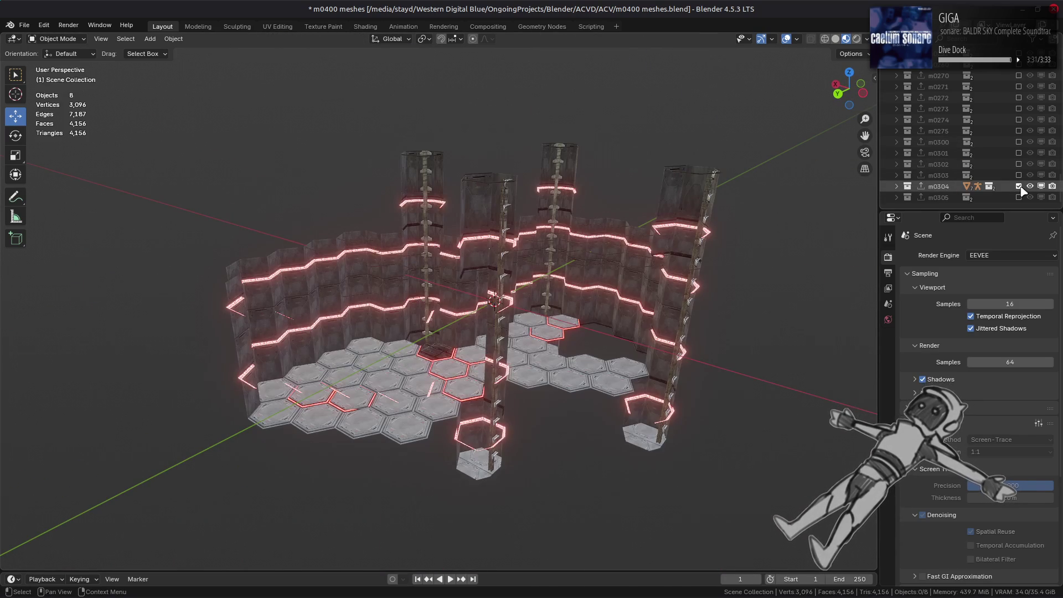
{"action": "middle_click_drag", "start_coordinate": [598, 244], "coordinate": [607, 246]}
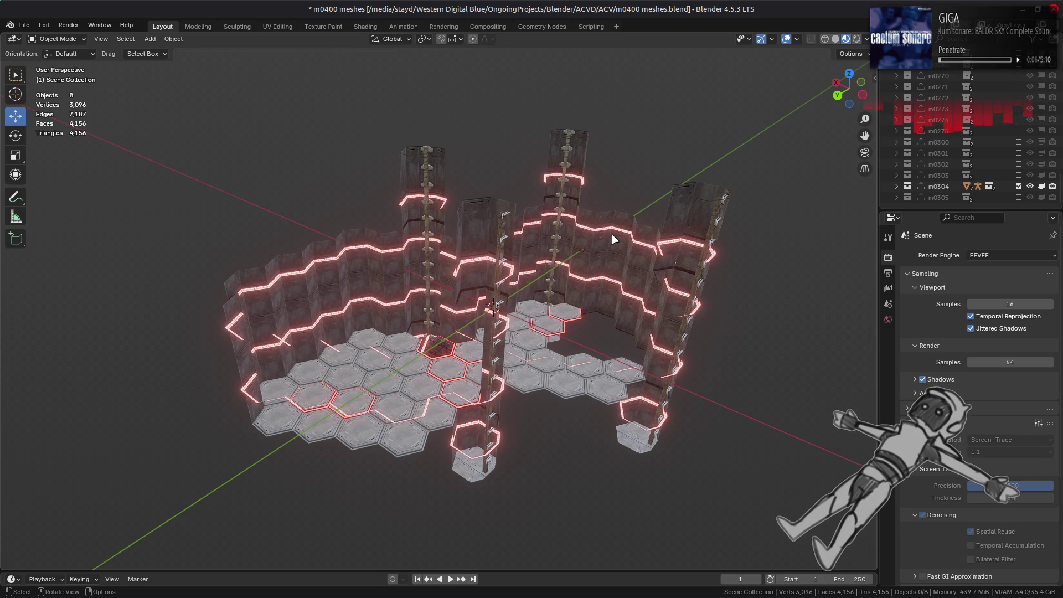
{"action": "scroll", "coordinate": [613, 238], "scroll_direction": "up", "scroll_amount": 6}
{"action": "middle_click_drag", "start_coordinate": [531, 299], "coordinate": [483, 351]}
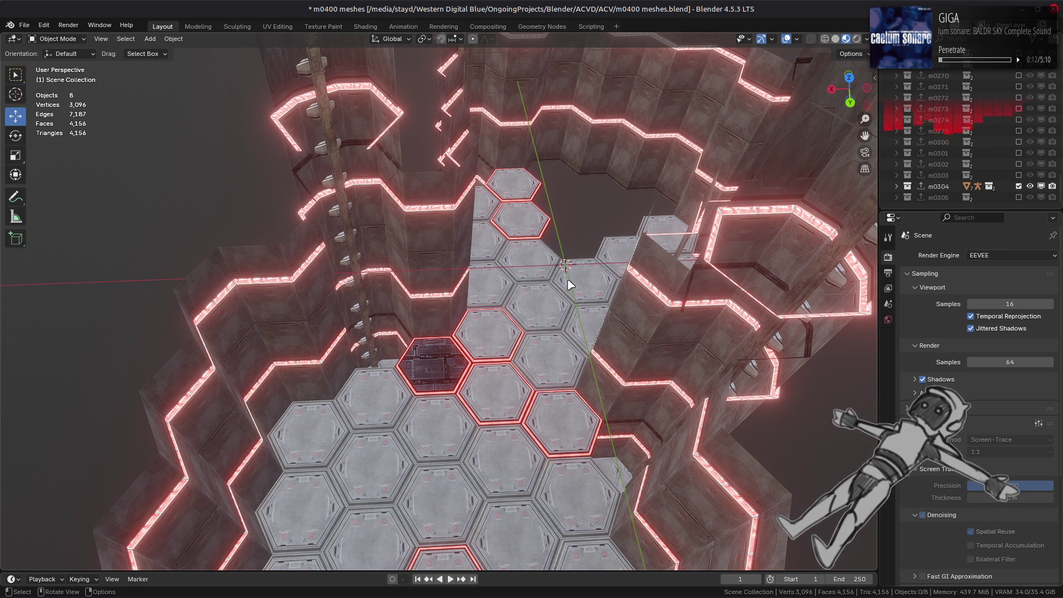
{"action": "scroll", "coordinate": [568, 284], "scroll_direction": "down", "scroll_amount": 5}
{"action": "middle_click_drag", "start_coordinate": [601, 311], "coordinate": [653, 254]}
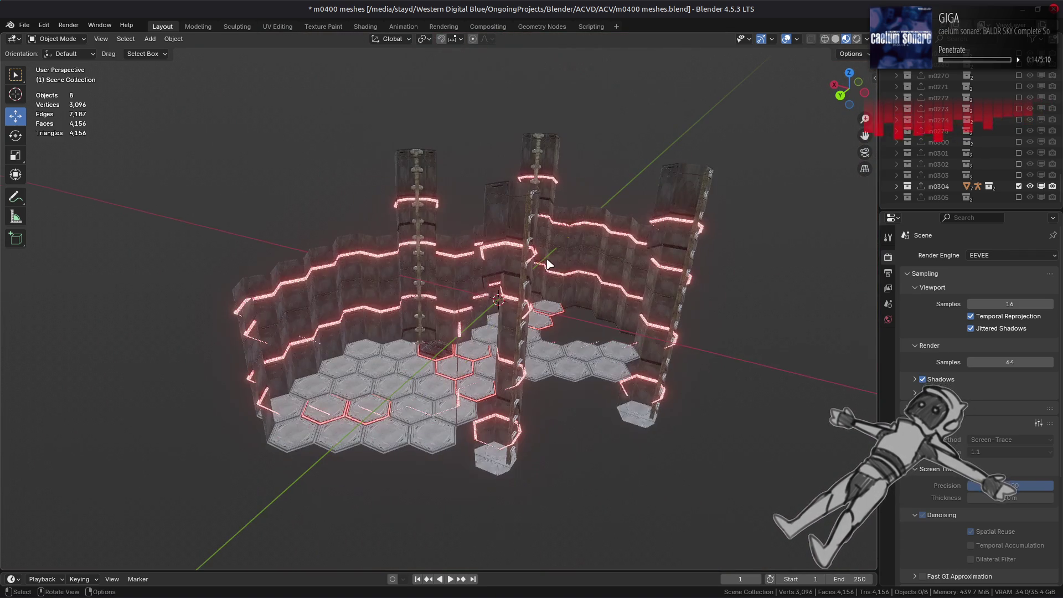
Step: Swap to m0305, orbit around it, then hide it and save the blend file
{"action": "left_click", "coordinate": [1018, 186]}
{"action": "left_click", "coordinate": [1018, 197]}
{"action": "mouse_move", "coordinate": [476, 260]}
{"action": "middle_mouse_down"}
{"action": "mouse_move", "coordinate": [354, 296]}
{"action": "mouse_move", "coordinate": [466, 345]}
{"action": "middle_mouse_up"}
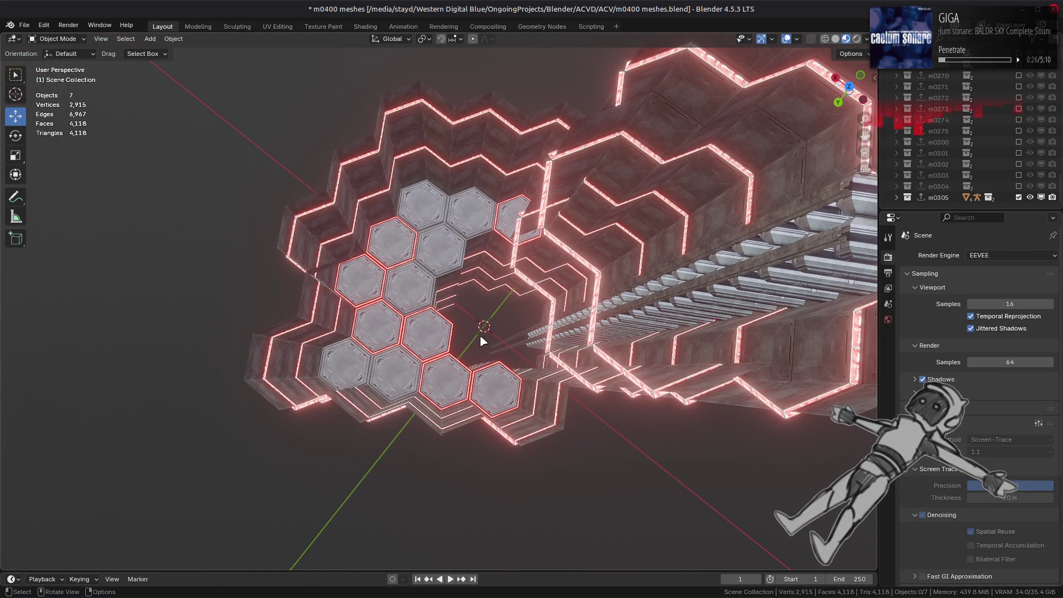
{"action": "scroll", "coordinate": [520, 334], "scroll_direction": "down", "scroll_amount": 5}
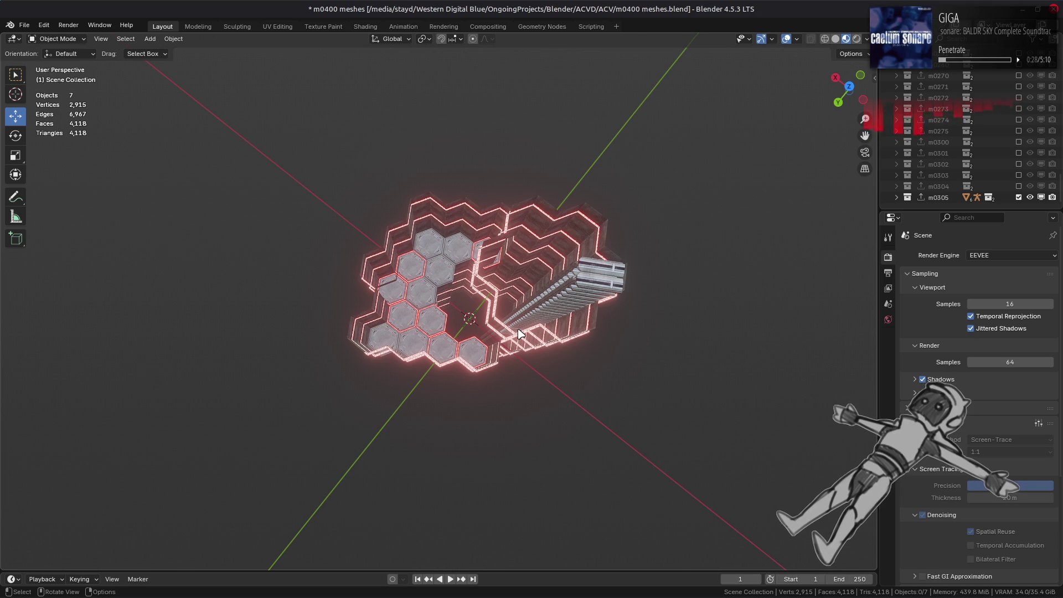
{"action": "middle_click_drag", "start_coordinate": [470, 357], "coordinate": [404, 321]}
{"action": "scroll", "coordinate": [404, 320], "scroll_direction": "up", "scroll_amount": 3}
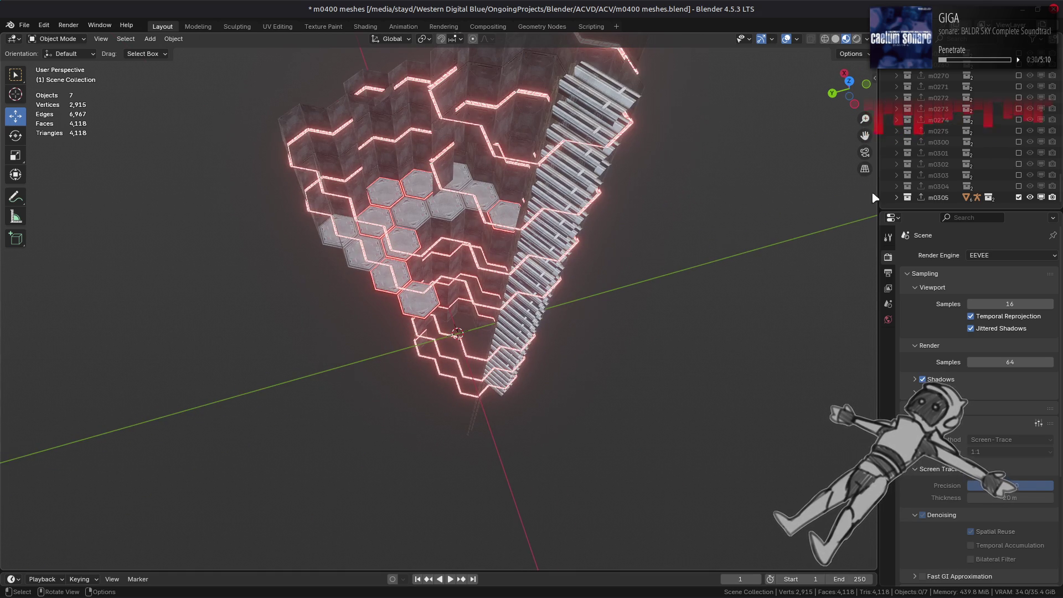
{"action": "left_click", "coordinate": [1018, 197]}
{"action": "key", "text": "ctrl+s"}
Step: Return to the Nemo file manager and select m0400.flv on its own
{"action": "key", "text": "alt+Tab"}
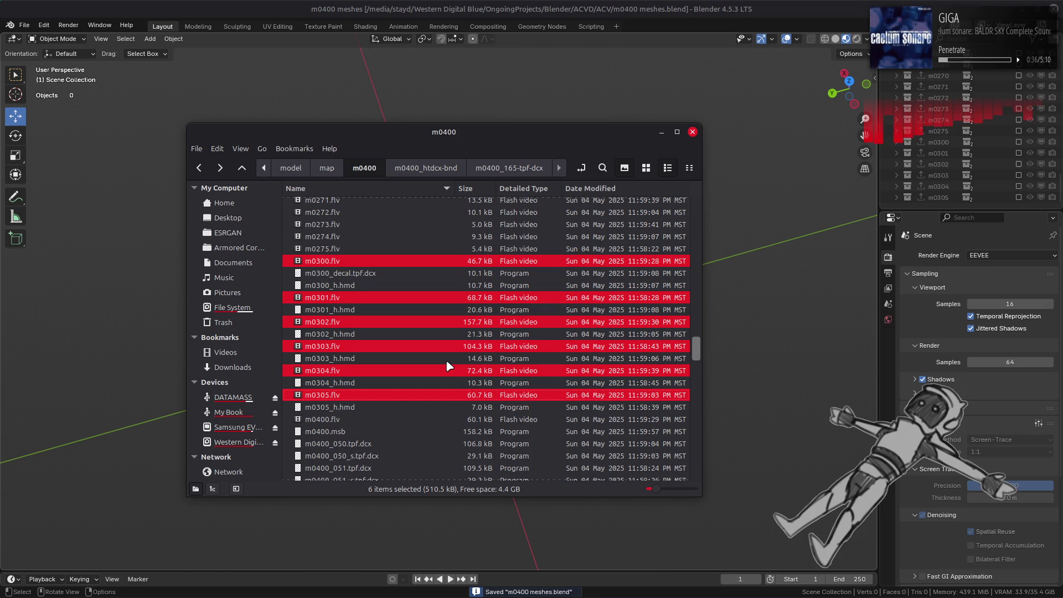
{"action": "scroll", "coordinate": [448, 366], "scroll_direction": "down", "scroll_amount": 1}
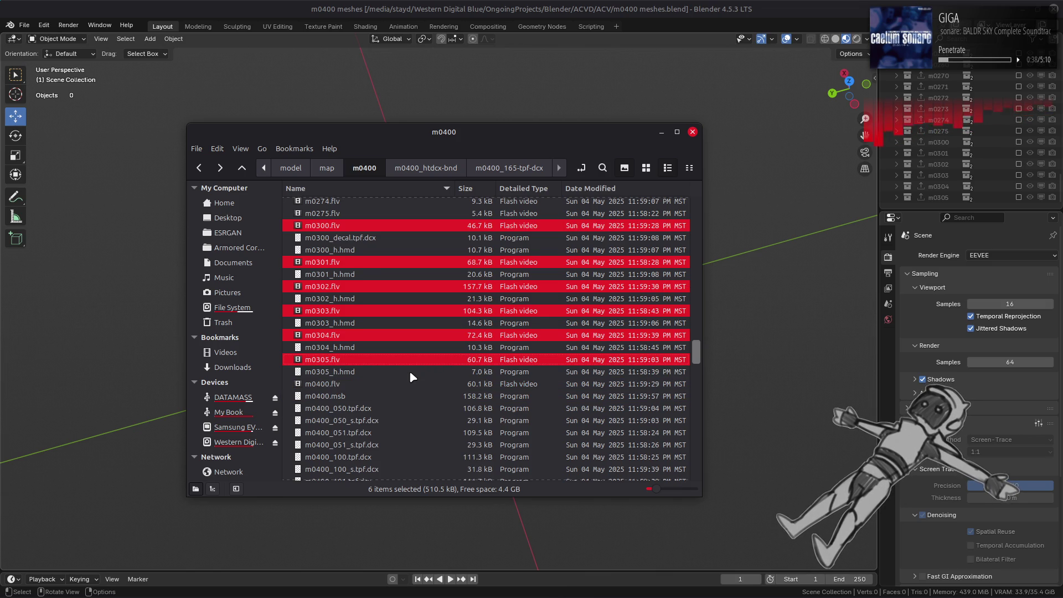
{"action": "left_click", "coordinate": [325, 382]}
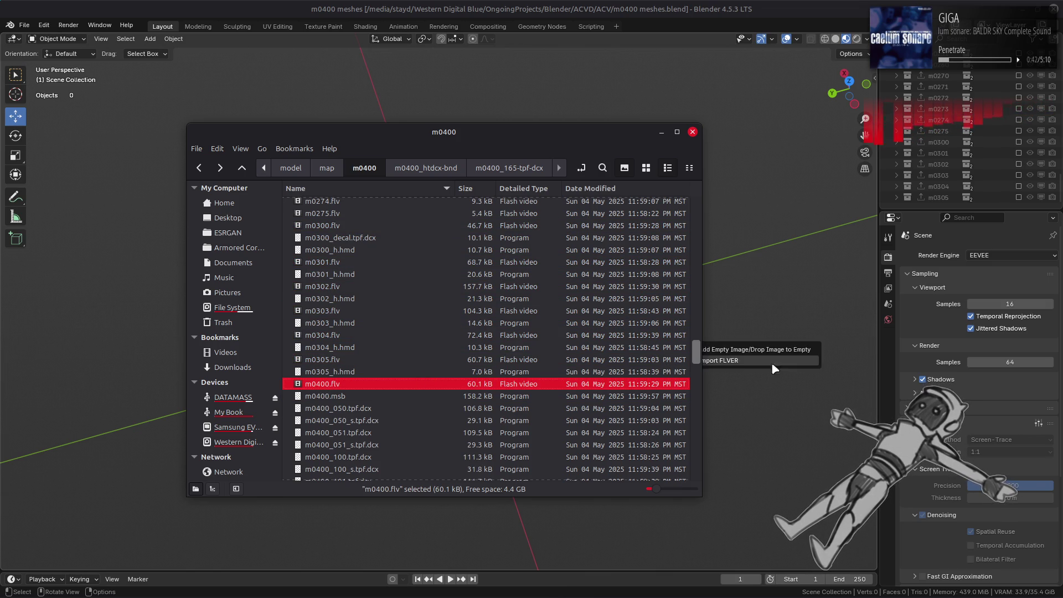
Step: Import m0400.flv with Import FLVER and view its ringed central disc
{"action": "left_click", "coordinate": [786, 360]}
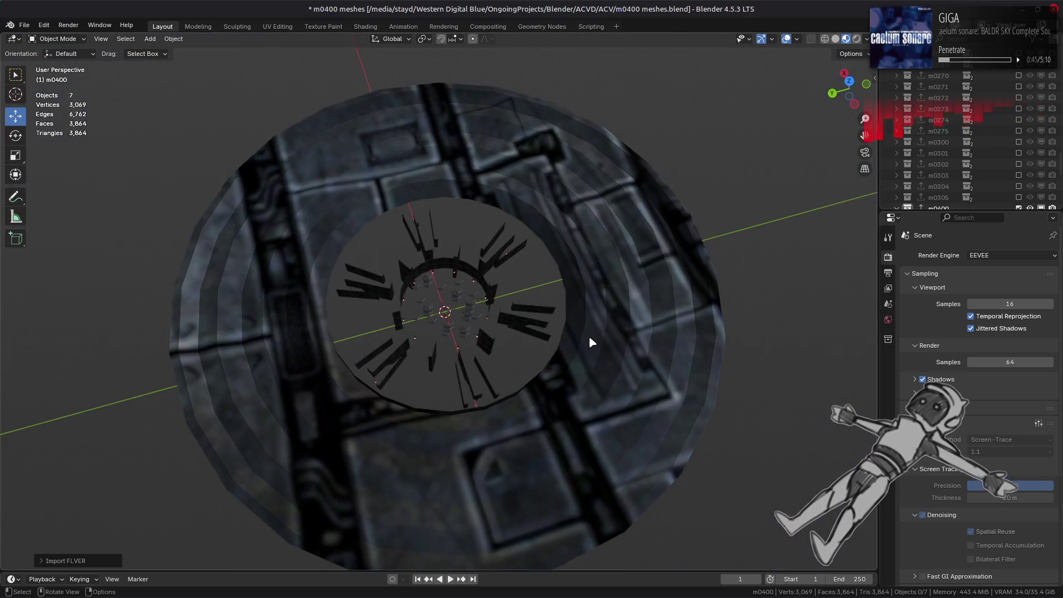
{"action": "mouse_move", "coordinate": [588, 340]}
{"action": "middle_mouse_down"}
{"action": "mouse_move", "coordinate": [581, 302]}
{"action": "mouse_move", "coordinate": [539, 291]}
{"action": "mouse_move", "coordinate": [526, 259]}
{"action": "middle_mouse_up"}
{"action": "scroll", "coordinate": [540, 291], "scroll_direction": "down", "scroll_amount": 3}
{"action": "scroll", "coordinate": [540, 291], "scroll_direction": "up", "scroll_amount": 5}
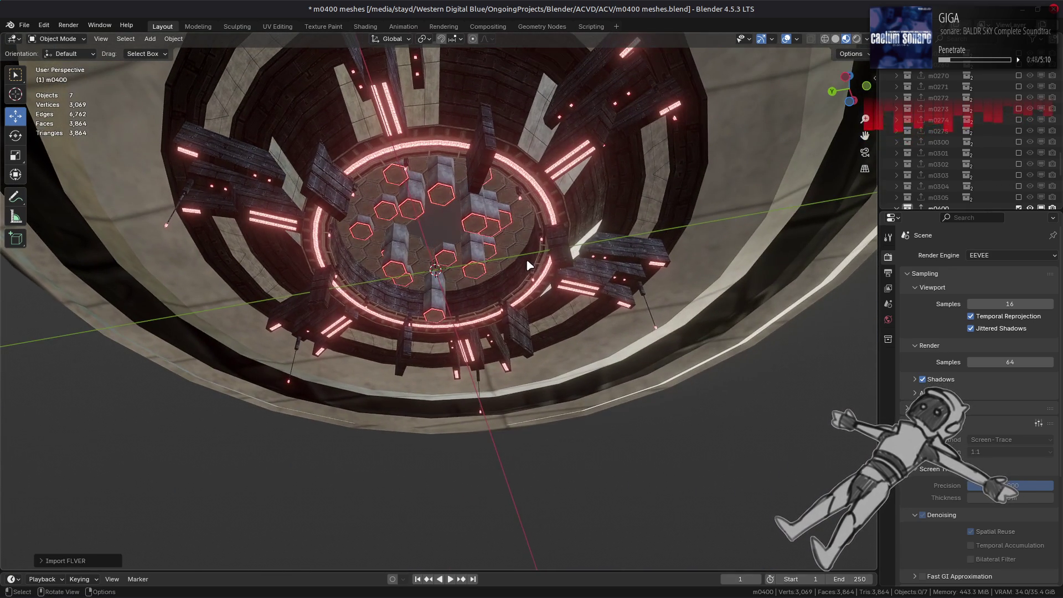
{"action": "scroll", "coordinate": [526, 259], "scroll_direction": "down", "scroll_amount": 2}
Step: Save the blend file and switch back to the Nemo file manager
{"action": "key", "text": "ctrl+s"}
{"action": "key", "text": "alt+Tab"}
{"action": "scroll", "coordinate": [487, 307], "scroll_direction": "down", "scroll_amount": 3}
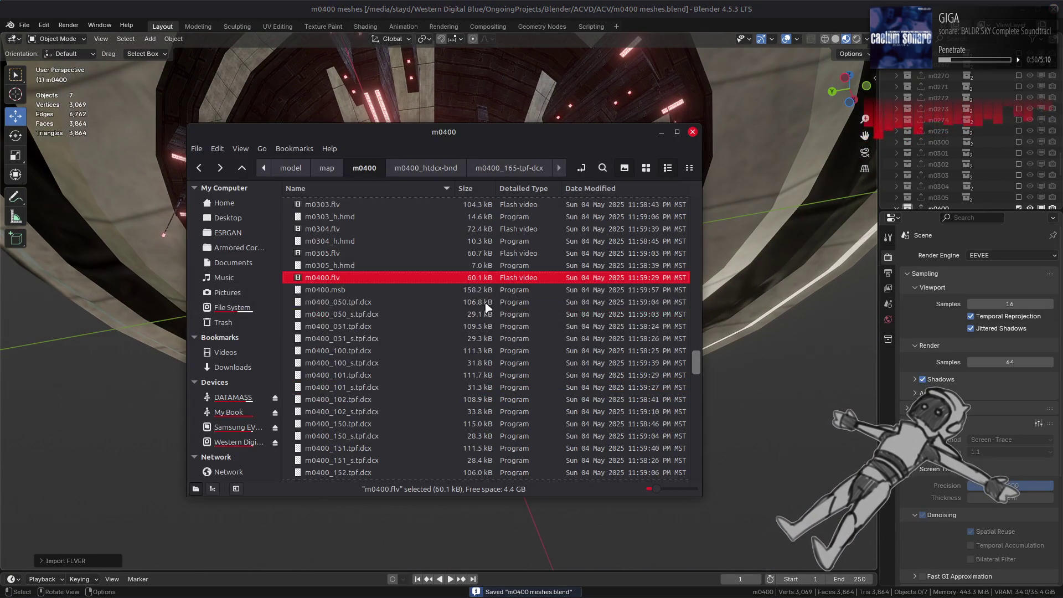
Step: Select m0401.flv through m0405.flv in Nemo, drag them into Blender and confirm the import
{"action": "scroll", "coordinate": [405, 307], "scroll_direction": "down", "scroll_amount": 15}
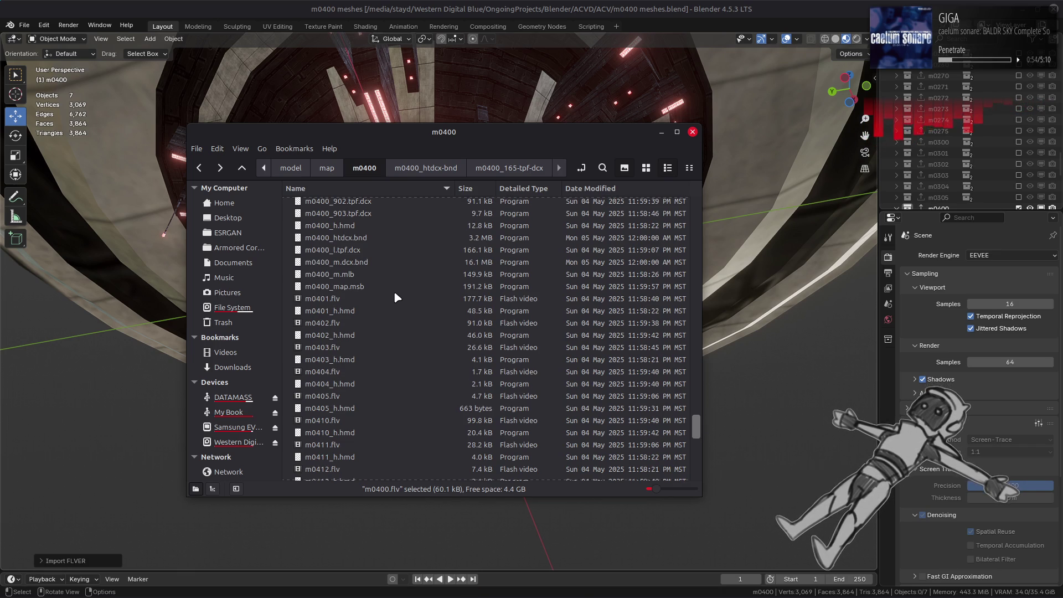
{"action": "left_click", "coordinate": [390, 299]}
{"action": "left_click", "coordinate": [357, 323], "text": "ctrl"}
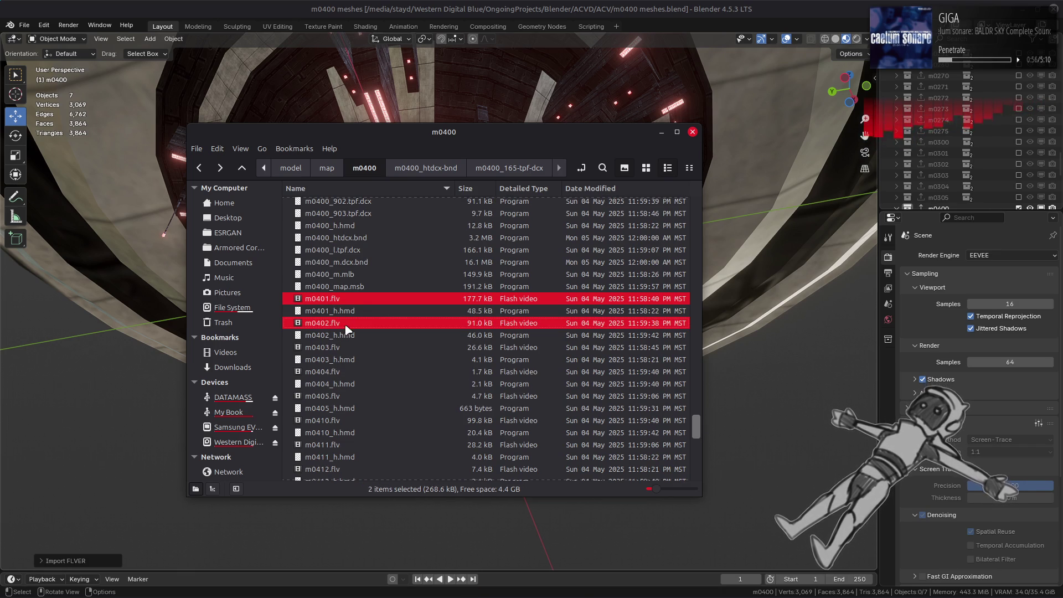
{"action": "left_click", "coordinate": [352, 347], "text": "ctrl"}
{"action": "left_click", "coordinate": [348, 371], "text": "ctrl"}
{"action": "left_click", "coordinate": [343, 396], "text": "ctrl"}
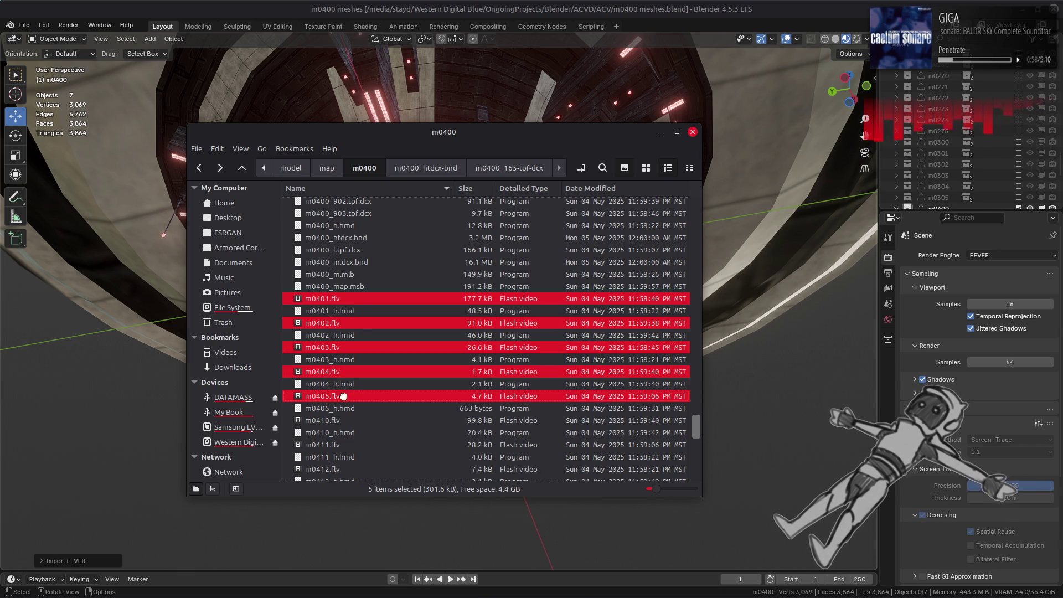
{"action": "left_click_drag", "start_coordinate": [529, 408], "coordinate": [786, 410]}
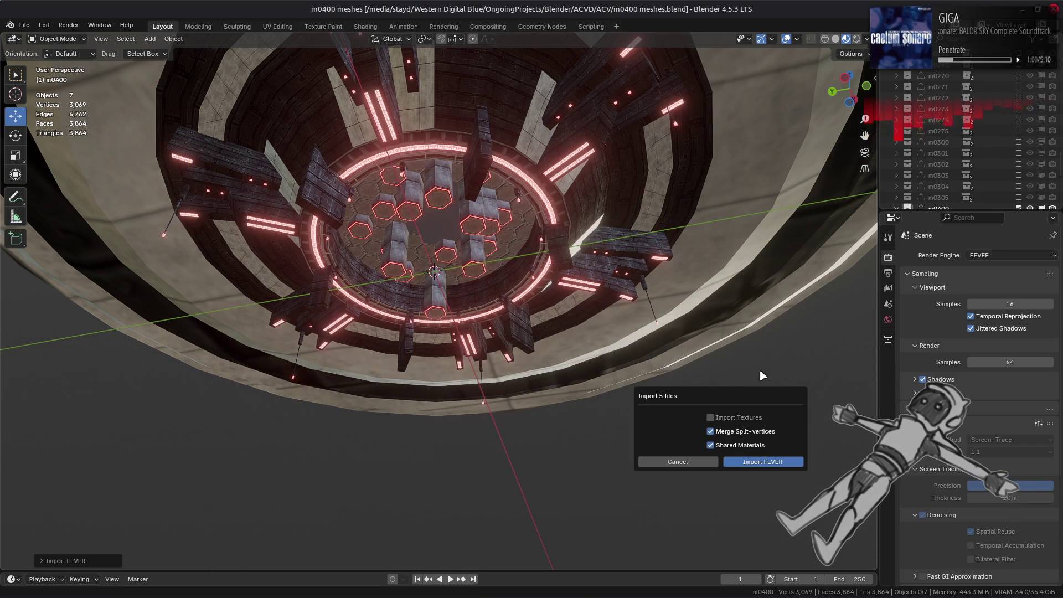
{"action": "left_click", "coordinate": [780, 462]}
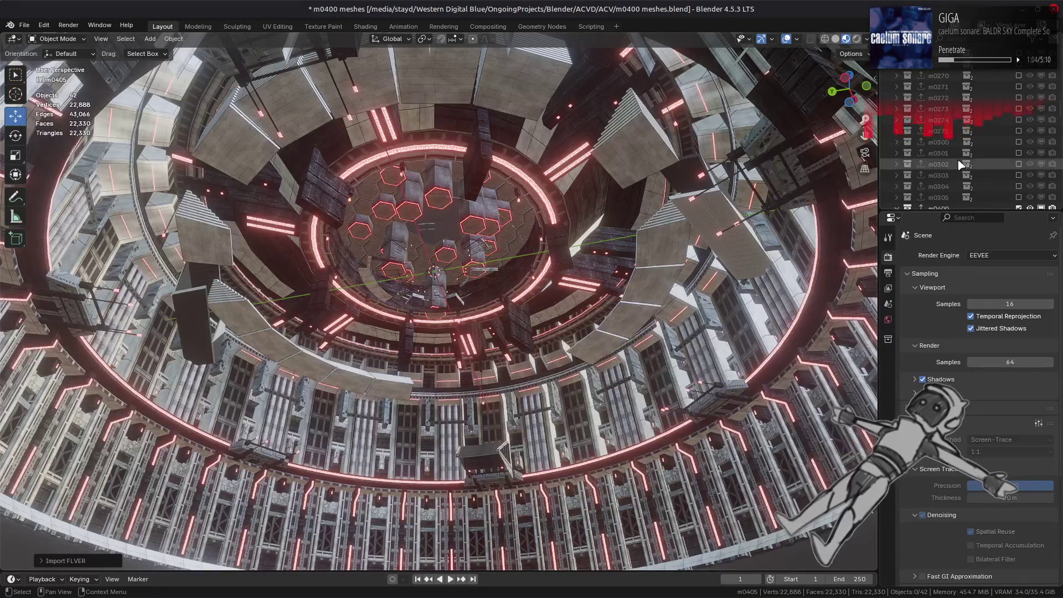
Step: Show m0401 alone, orbit its ring from above, below and wide, then hide it
{"action": "scroll", "coordinate": [958, 159], "scroll_direction": "down", "scroll_amount": 3}
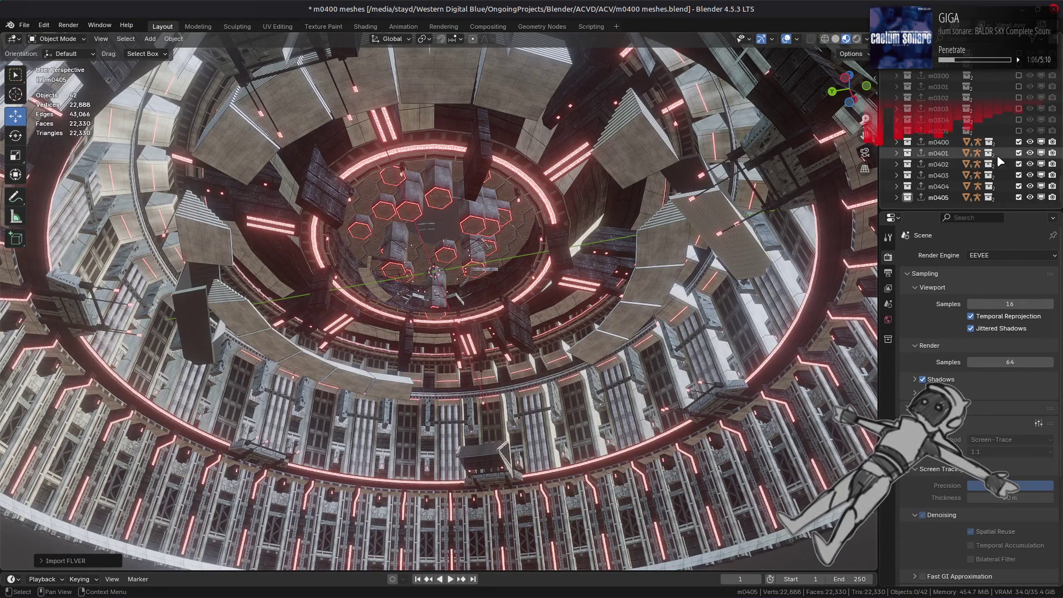
{"action": "left_click", "coordinate": [1018, 153], "text": "ctrl"}
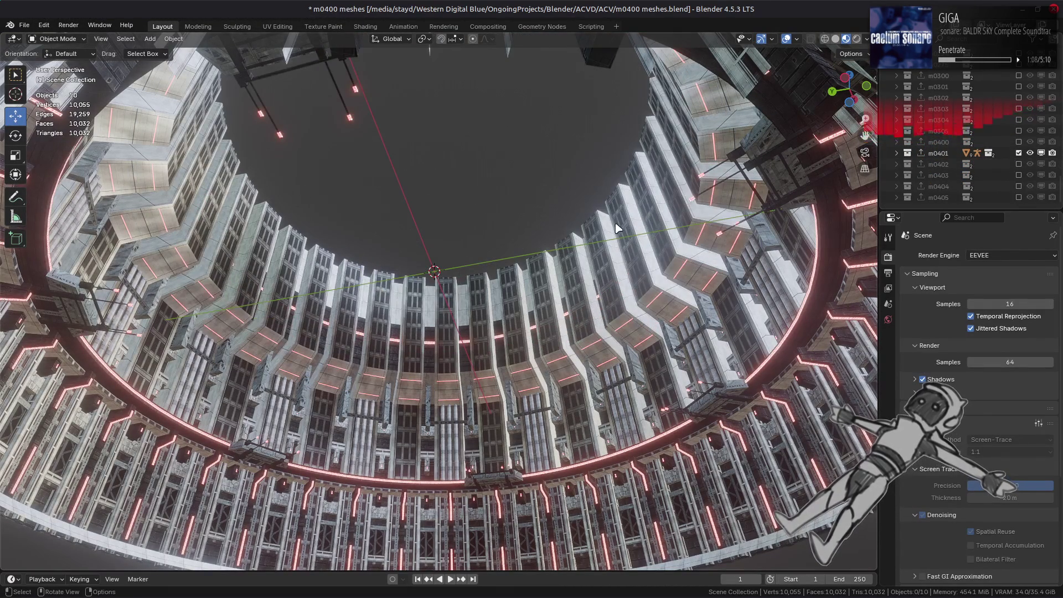
{"action": "scroll", "coordinate": [618, 225], "scroll_direction": "down", "scroll_amount": 5}
{"action": "mouse_move", "coordinate": [618, 225]}
{"action": "middle_mouse_down"}
{"action": "mouse_move", "coordinate": [493, 302]}
{"action": "mouse_move", "coordinate": [473, 201]}
{"action": "middle_mouse_up"}
{"action": "scroll", "coordinate": [490, 302], "scroll_direction": "up", "scroll_amount": 5}
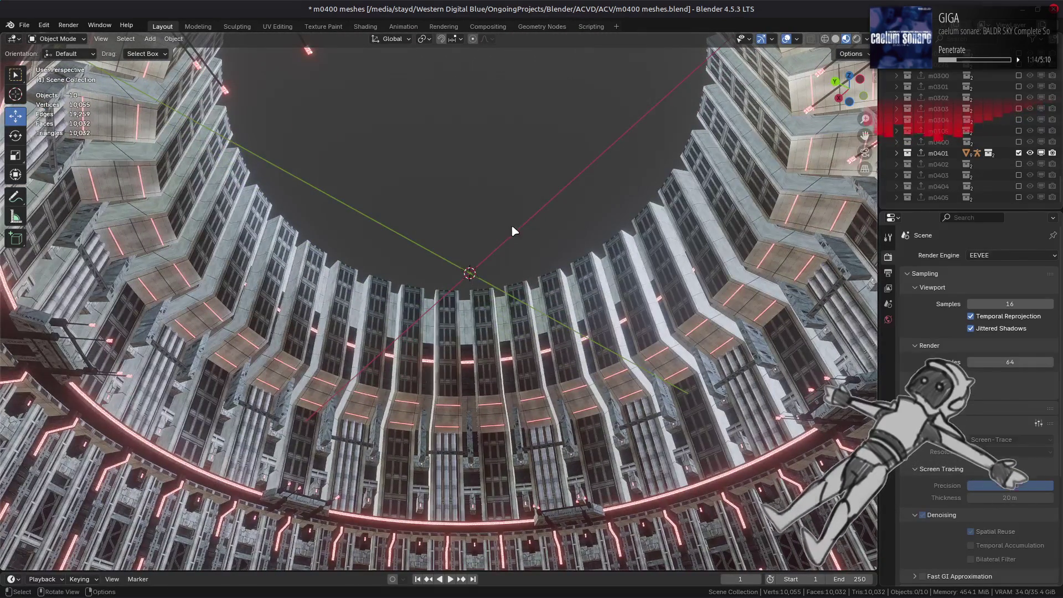
{"action": "scroll", "coordinate": [512, 230], "scroll_direction": "down", "scroll_amount": 5}
{"action": "mouse_move", "coordinate": [512, 230]}
{"action": "middle_mouse_down"}
{"action": "mouse_move", "coordinate": [487, 222]}
{"action": "mouse_move", "coordinate": [448, 294]}
{"action": "mouse_move", "coordinate": [450, 351]}
{"action": "middle_mouse_up"}
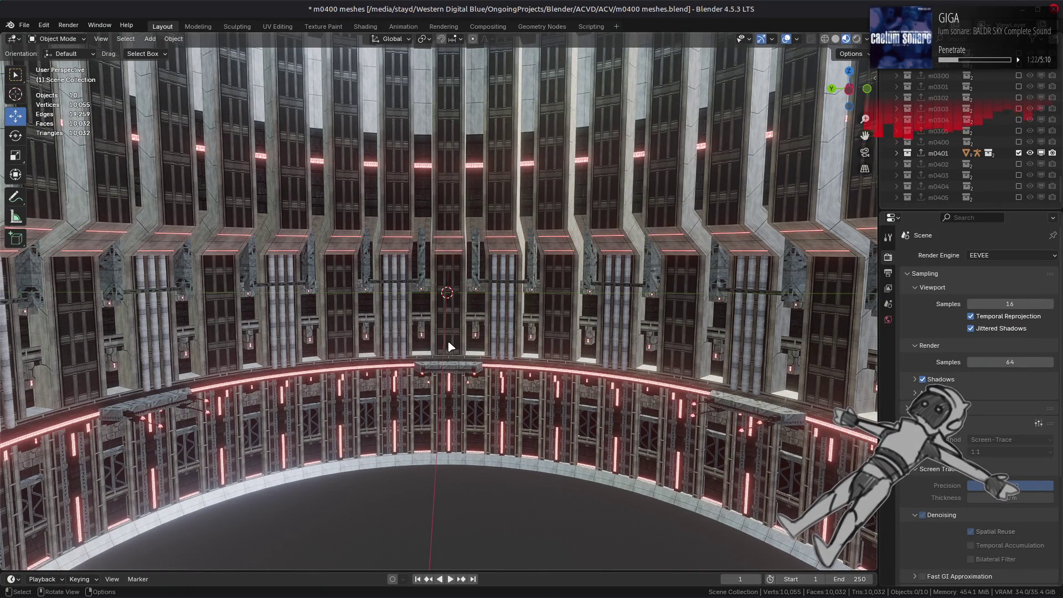
{"action": "mouse_move", "coordinate": [448, 347]}
{"action": "middle_mouse_down"}
{"action": "mouse_move", "coordinate": [438, 379]}
{"action": "mouse_move", "coordinate": [442, 351]}
{"action": "middle_mouse_up"}
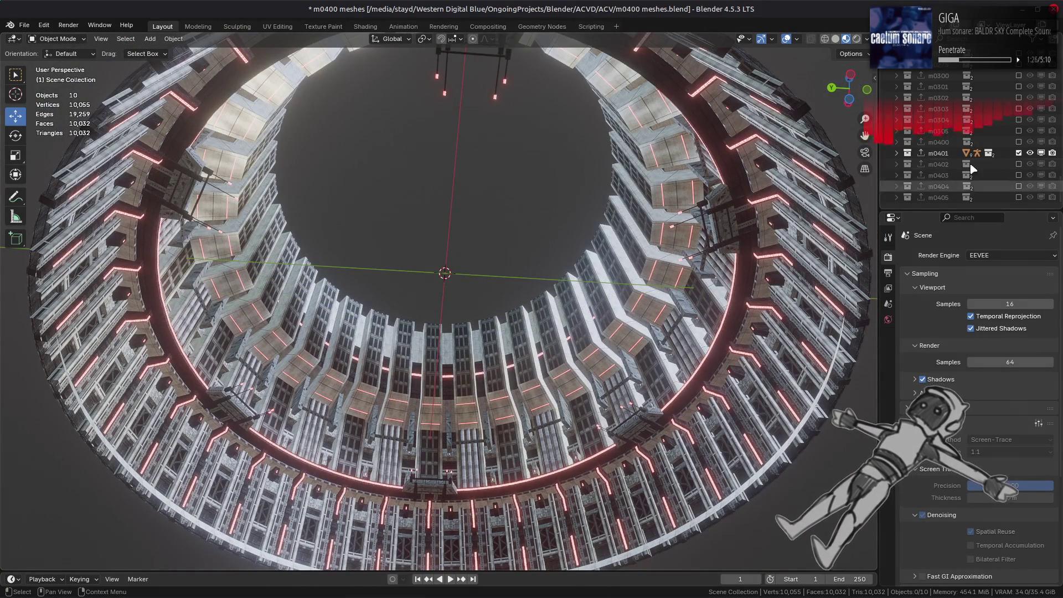
{"action": "left_click", "coordinate": [1019, 154]}
Step: Show m0402 alone and orbit to an oblique top view of its ring
{"action": "left_click", "coordinate": [1018, 164]}
{"action": "mouse_move", "coordinate": [612, 256]}
{"action": "middle_mouse_down"}
{"action": "mouse_move", "coordinate": [600, 380]}
{"action": "mouse_move", "coordinate": [601, 331]}
{"action": "middle_mouse_up"}
{"action": "scroll", "coordinate": [600, 330], "scroll_direction": "up", "scroll_amount": 3}
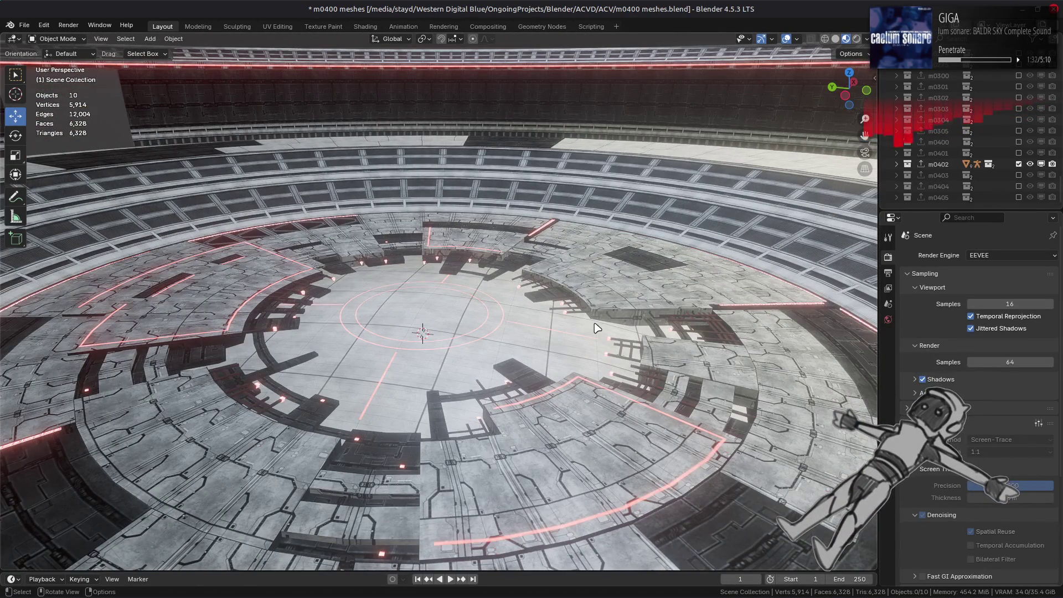
{"action": "scroll", "coordinate": [597, 328], "scroll_direction": "down", "scroll_amount": 5}
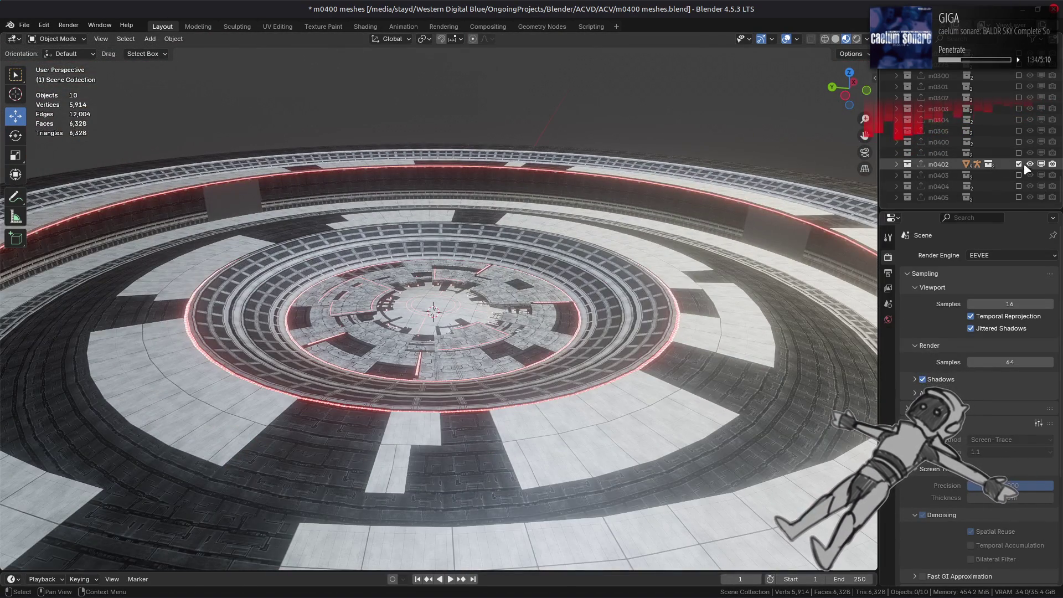
Step: Hide m0402, show m0403, and orbit and zoom around its ring
{"action": "left_click", "coordinate": [1018, 175], "text": "ctrl"}
{"action": "middle_click_drag", "start_coordinate": [554, 249], "coordinate": [603, 237]}
{"action": "scroll", "coordinate": [662, 247], "scroll_direction": "up", "scroll_amount": 5}
{"action": "scroll", "coordinate": [667, 260], "scroll_direction": "down", "scroll_amount": 5}
{"action": "mouse_move", "coordinate": [669, 265]}
{"action": "middle_mouse_down"}
{"action": "mouse_move", "coordinate": [612, 268]}
{"action": "mouse_move", "coordinate": [657, 280]}
{"action": "mouse_move", "coordinate": [576, 266]}
{"action": "mouse_move", "coordinate": [495, 269]}
{"action": "mouse_move", "coordinate": [707, 268]}
{"action": "mouse_move", "coordinate": [643, 258]}
{"action": "mouse_move", "coordinate": [665, 257]}
{"action": "middle_mouse_up"}
{"action": "scroll", "coordinate": [609, 267], "scroll_direction": "up", "scroll_amount": 5}
{"action": "scroll", "coordinate": [598, 270], "scroll_direction": "up", "scroll_amount": 3}
{"action": "scroll", "coordinate": [600, 278], "scroll_direction": "down", "scroll_amount": 5}
Step: Step through m0404 to m0405, orbit the stair piece, hide it and save
{"action": "left_click", "coordinate": [1019, 185], "text": "ctrl"}
{"action": "left_click", "coordinate": [1019, 197], "text": "ctrl"}
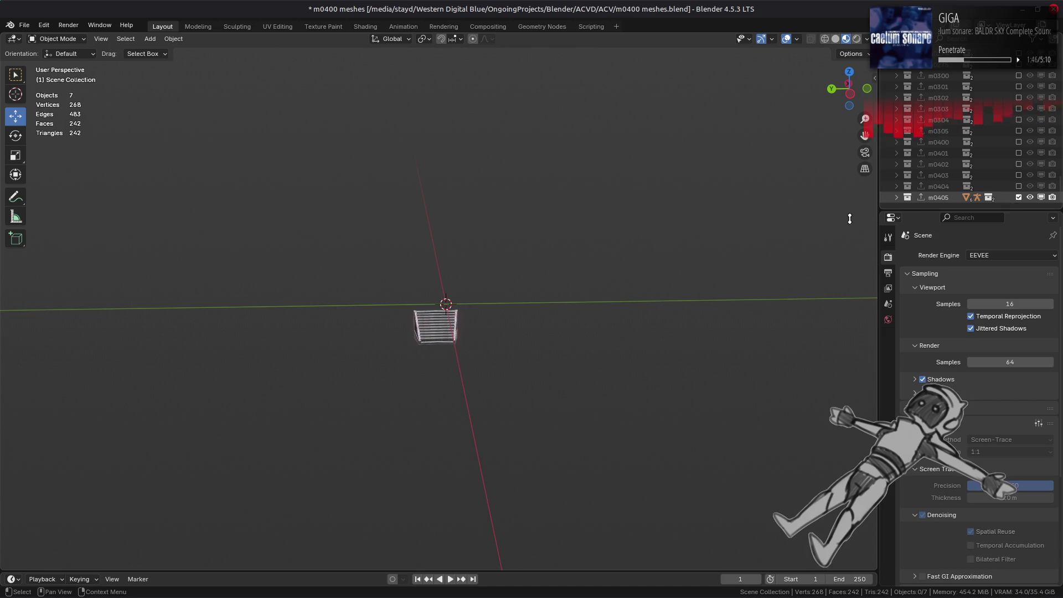
{"action": "scroll", "coordinate": [559, 261], "scroll_direction": "up", "scroll_amount": 3}
{"action": "mouse_move", "coordinate": [558, 257]}
{"action": "middle_mouse_down"}
{"action": "mouse_move", "coordinate": [569, 275]}
{"action": "mouse_move", "coordinate": [520, 288]}
{"action": "mouse_move", "coordinate": [488, 321]}
{"action": "middle_mouse_up"}
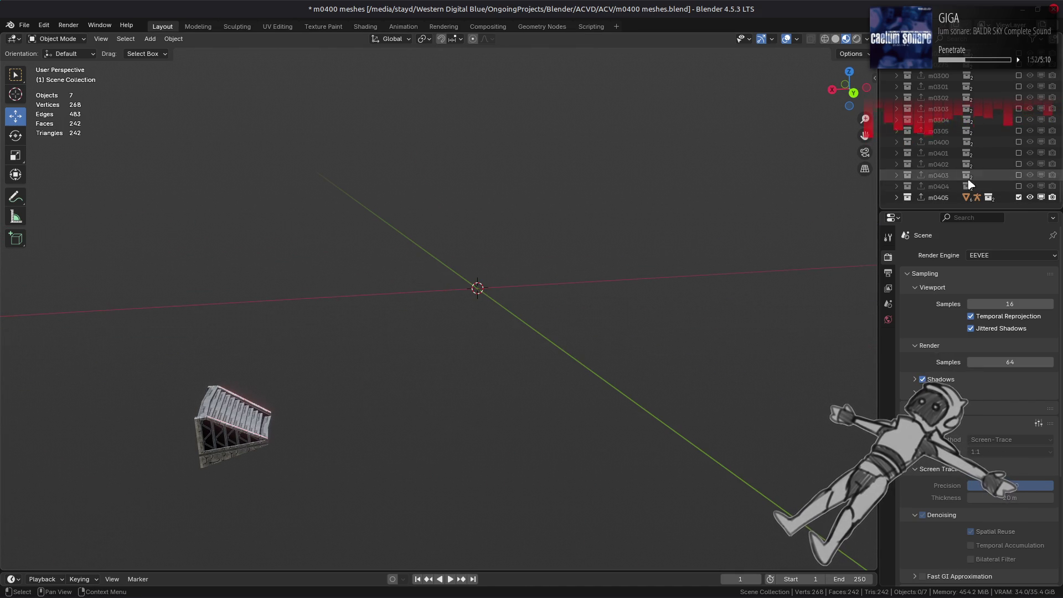
{"action": "left_click", "coordinate": [1018, 197]}
{"action": "key", "text": "ctrl+s"}
{"action": "key", "text": "alt+Tab"}
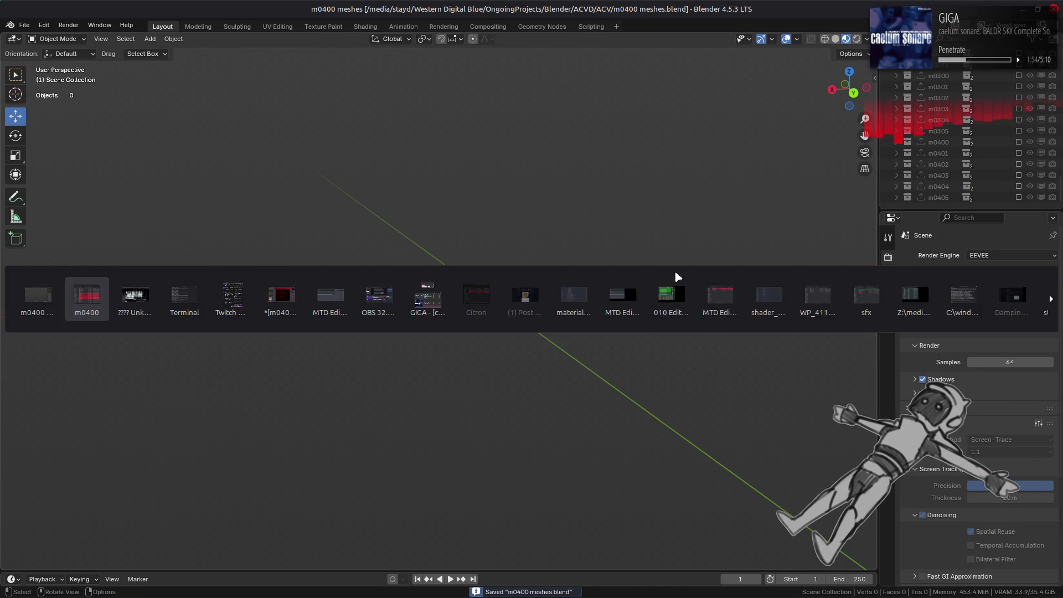
Step: Select m0410.flv through m0416.flv in Nemo and drag all seven into Blender
{"action": "scroll", "coordinate": [477, 299], "scroll_direction": "down", "scroll_amount": 3}
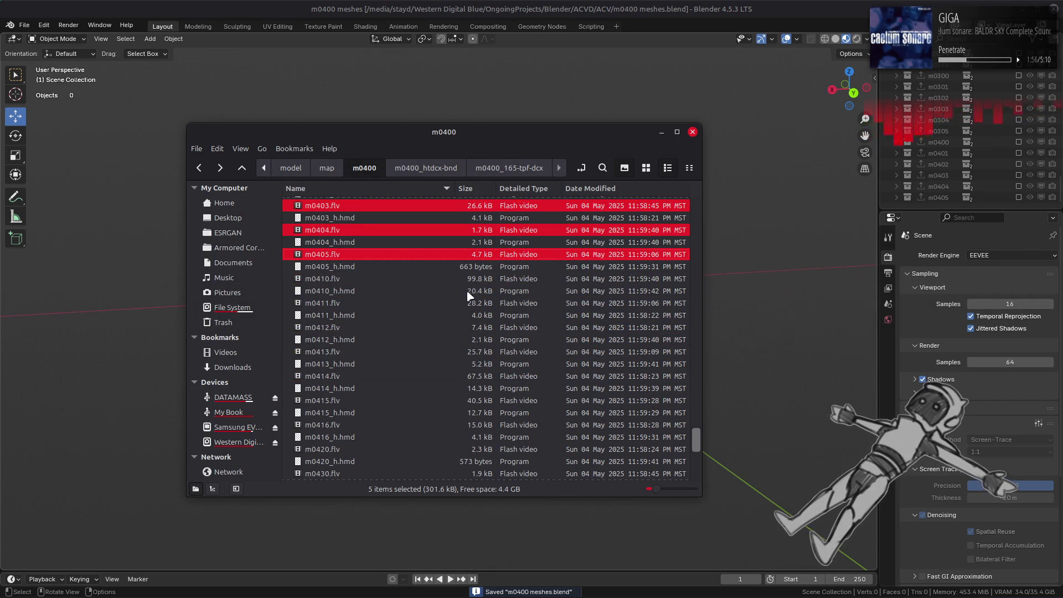
{"action": "left_click", "coordinate": [330, 279]}
{"action": "left_click", "coordinate": [331, 303], "text": "ctrl"}
{"action": "left_click", "coordinate": [331, 328], "text": "ctrl"}
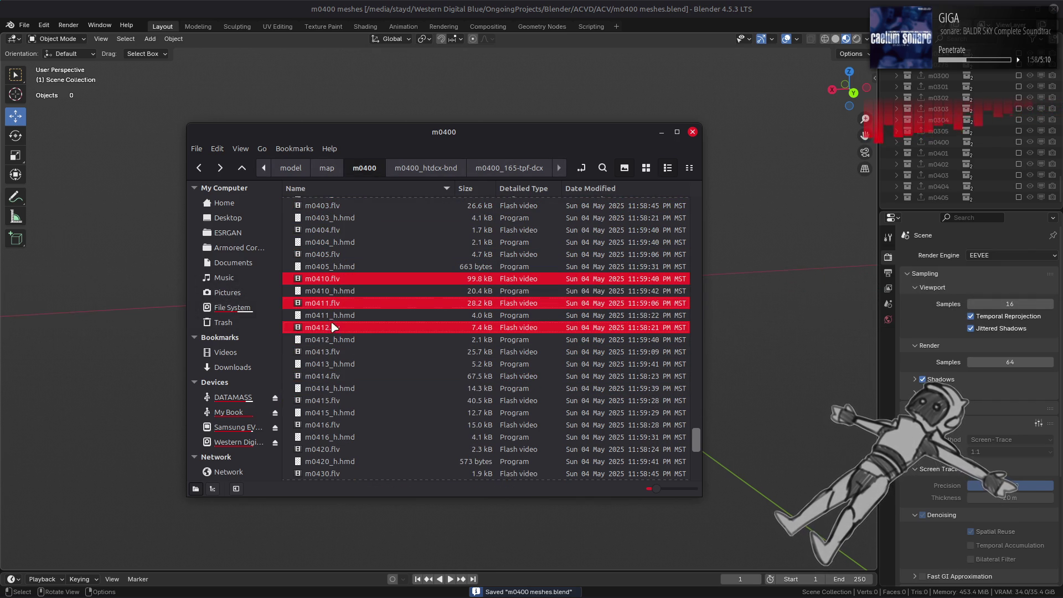
{"action": "left_click", "coordinate": [331, 352], "text": "ctrl"}
{"action": "left_click", "coordinate": [332, 375], "text": "ctrl"}
{"action": "left_click", "coordinate": [341, 400], "text": "ctrl"}
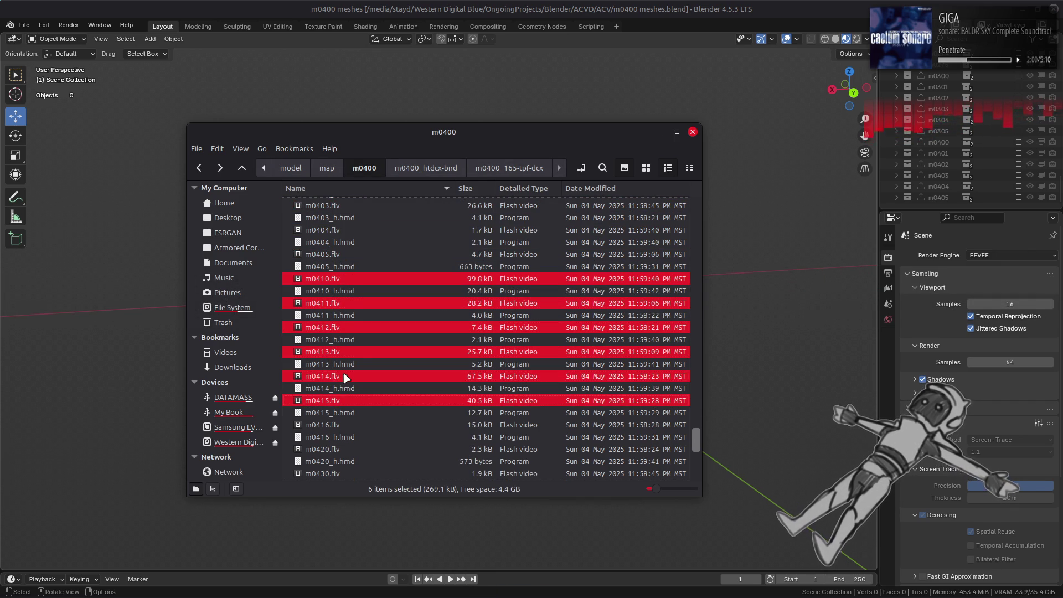
{"action": "scroll", "coordinate": [343, 371], "scroll_direction": "down", "scroll_amount": 2}
{"action": "left_click", "coordinate": [315, 357], "text": "ctrl"}
{"action": "left_click_drag", "start_coordinate": [765, 371], "coordinate": [772, 370]}
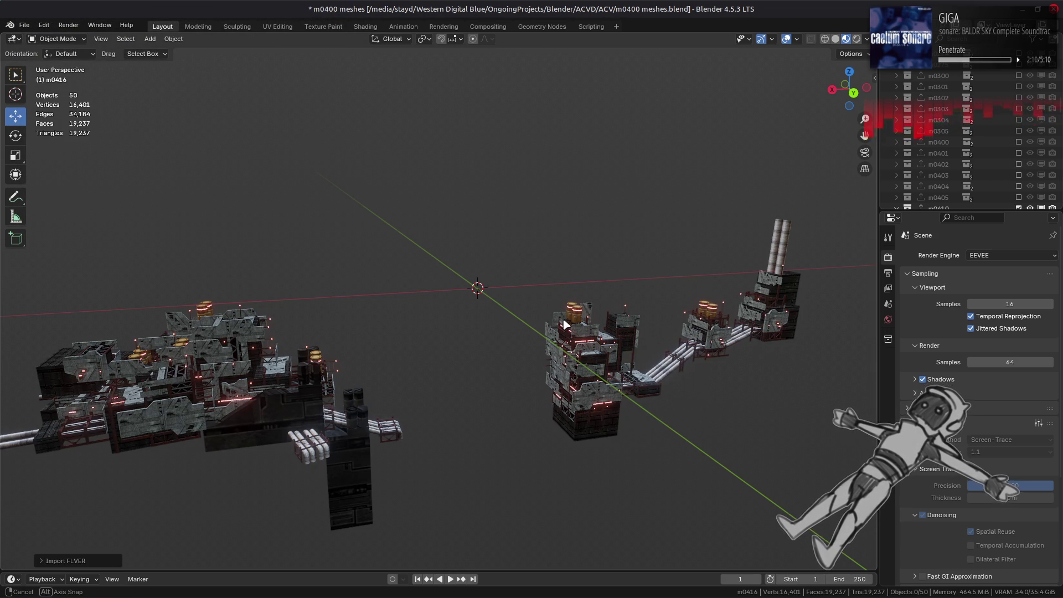
Step: Orbit around the newly imported structures for an overall look
{"action": "middle_click_drag", "start_coordinate": [563, 319], "coordinate": [613, 339]}
{"action": "mouse_move", "coordinate": [343, 362]}
{"action": "middle_mouse_down"}
{"action": "mouse_move", "coordinate": [497, 333]}
{"action": "mouse_move", "coordinate": [520, 228]}
{"action": "middle_mouse_up"}
{"action": "key", "text": "alt+Tab"}
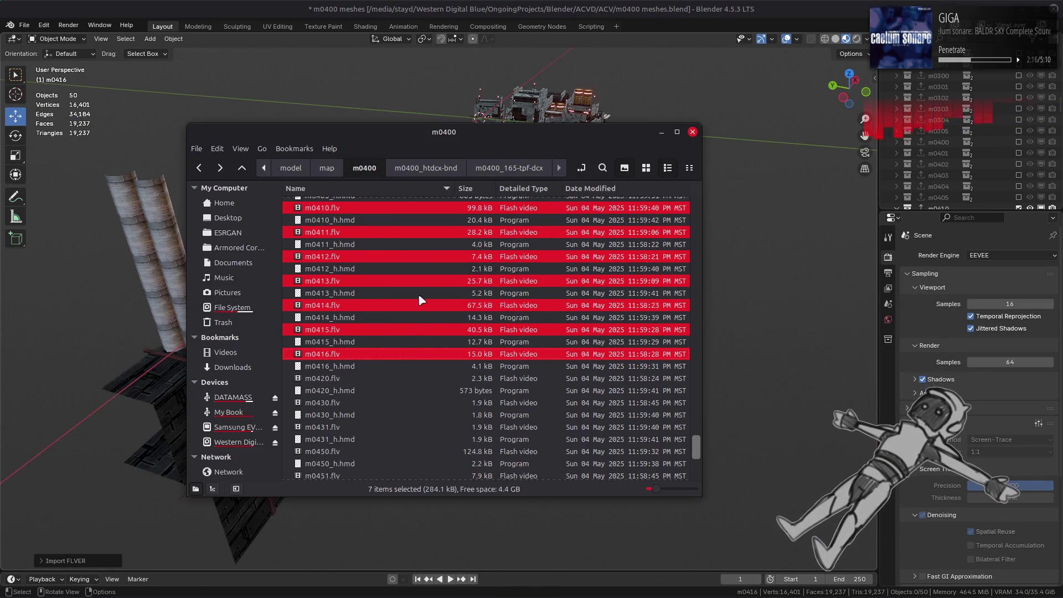
{"action": "key", "text": "alt+Tab"}
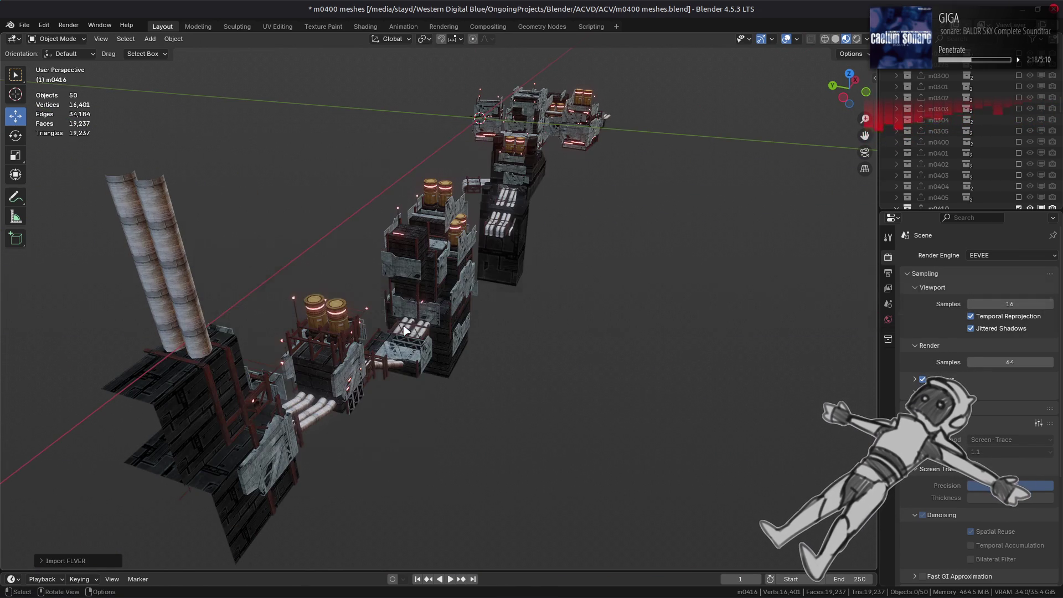
{"action": "mouse_move", "coordinate": [405, 330]}
{"action": "middle_mouse_down"}
{"action": "mouse_move", "coordinate": [348, 335]}
{"action": "mouse_move", "coordinate": [417, 308]}
{"action": "mouse_move", "coordinate": [441, 344]}
{"action": "mouse_move", "coordinate": [303, 280]}
{"action": "mouse_move", "coordinate": [503, 302]}
{"action": "mouse_move", "coordinate": [763, 206]}
{"action": "middle_mouse_up"}
{"action": "scroll", "coordinate": [348, 334], "scroll_direction": "up", "scroll_amount": 5}
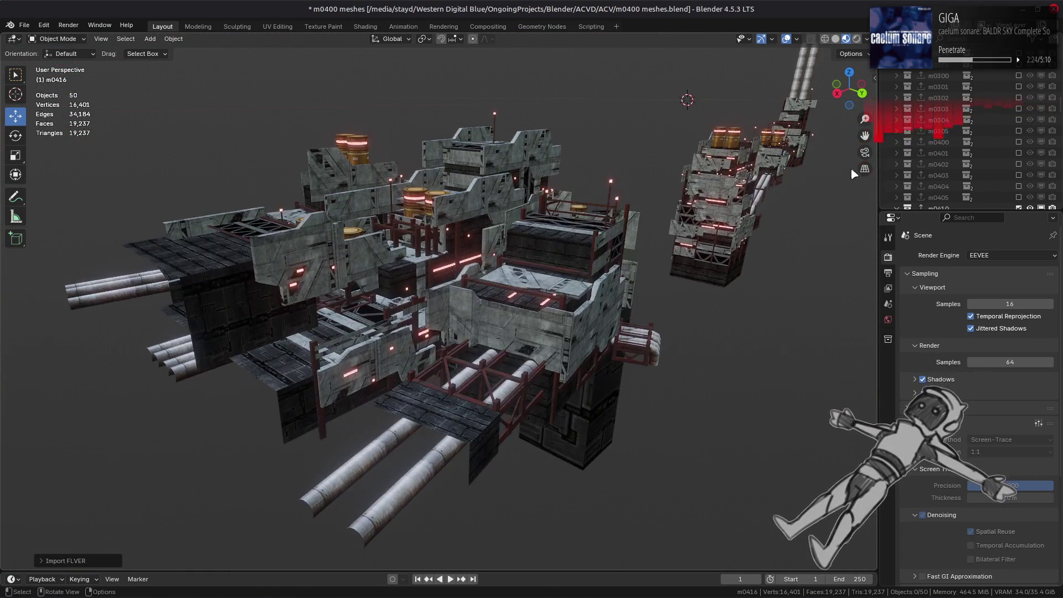
{"action": "scroll", "coordinate": [946, 126], "scroll_direction": "down", "scroll_amount": 5}
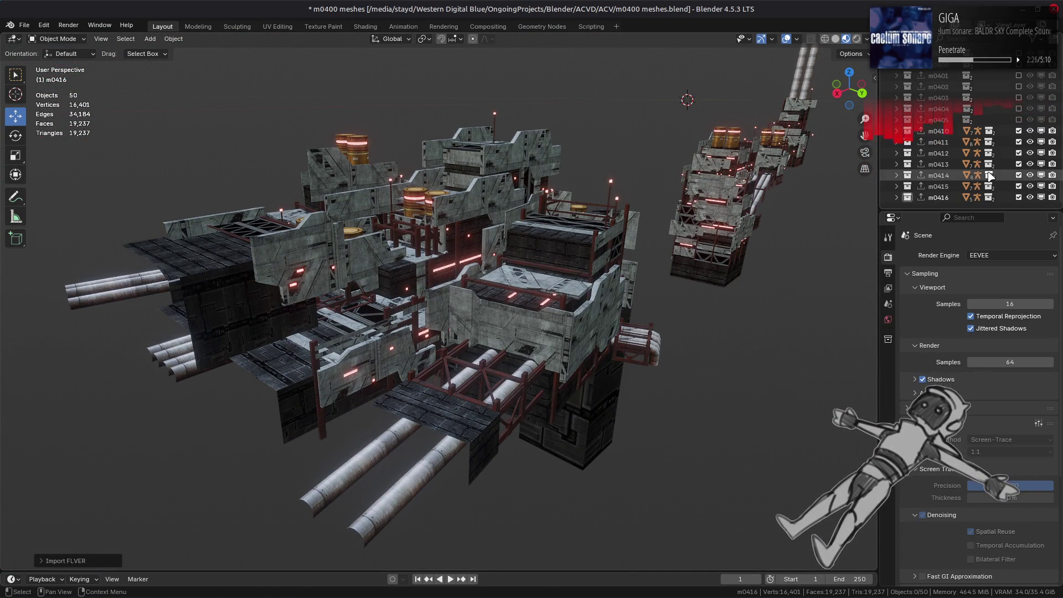
Step: Show m0410 alone, identify its barrel mesh, and orbit it from side and end
{"action": "left_click", "coordinate": [1019, 131], "text": "ctrl"}
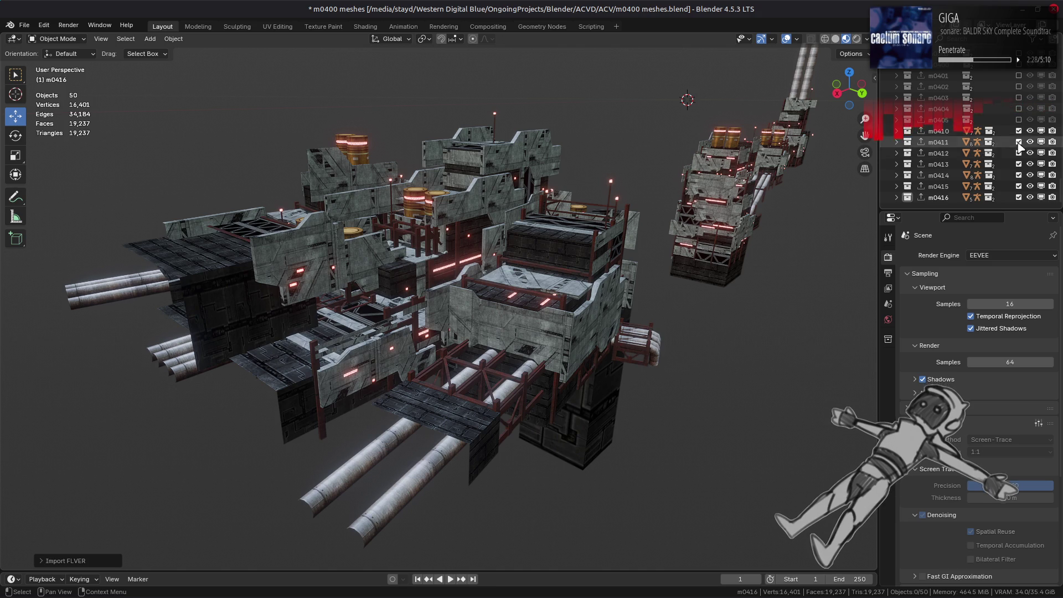
{"action": "mouse_move", "coordinate": [462, 239]}
{"action": "middle_mouse_down"}
{"action": "mouse_move", "coordinate": [678, 287]}
{"action": "mouse_move", "coordinate": [609, 233]}
{"action": "mouse_move", "coordinate": [588, 166]}
{"action": "middle_mouse_up"}
{"action": "scroll", "coordinate": [678, 286], "scroll_direction": "up", "scroll_amount": 5}
{"action": "scroll", "coordinate": [570, 220], "scroll_direction": "down", "scroll_amount": 2}
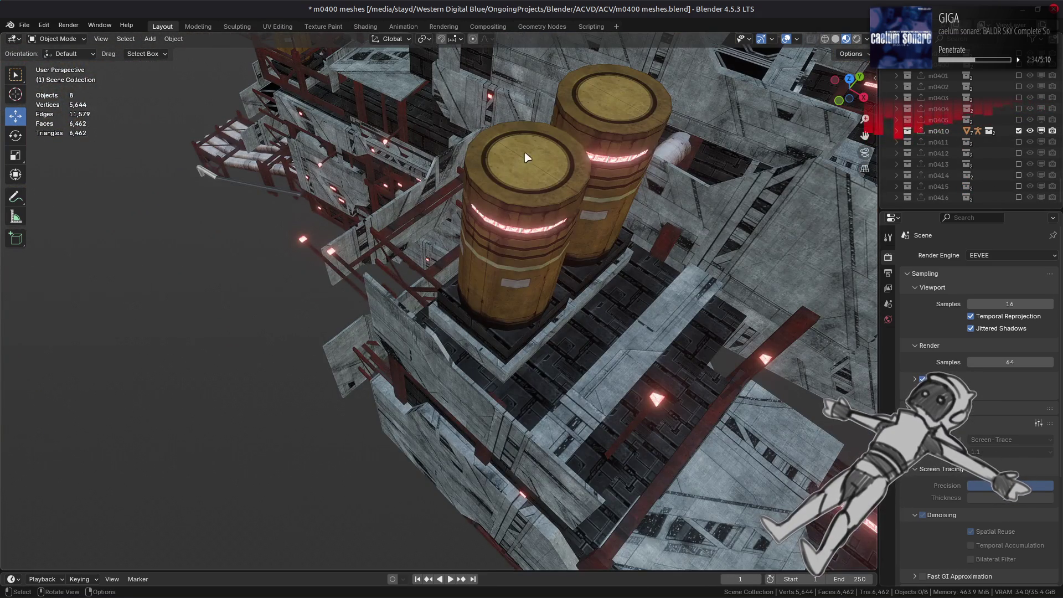
{"action": "left_click", "coordinate": [560, 255]}
{"action": "key", "text": "alt+a"}
{"action": "scroll", "coordinate": [545, 280], "scroll_direction": "down", "scroll_amount": 2}
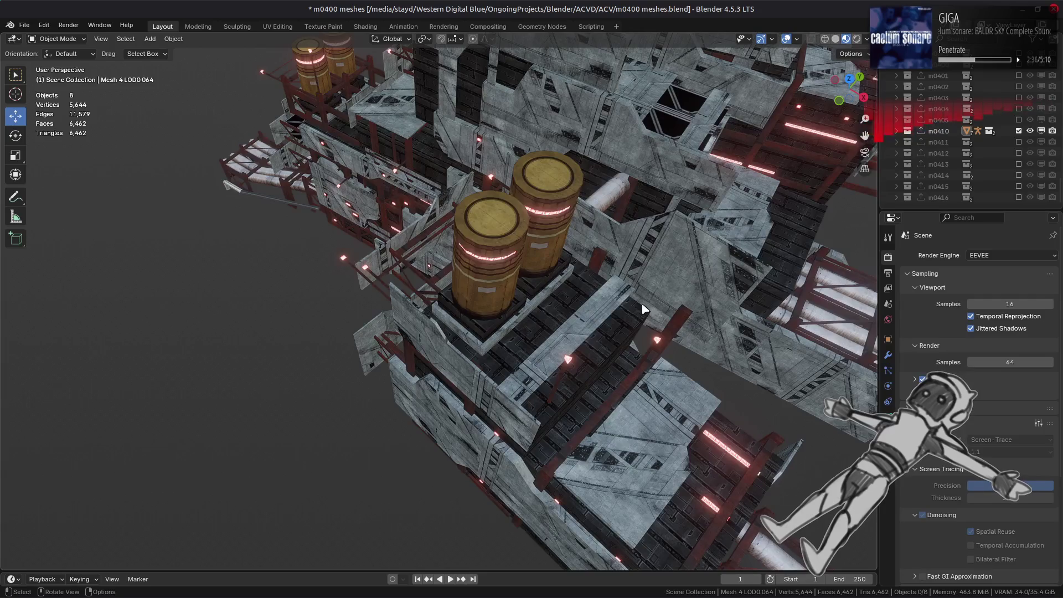
{"action": "scroll", "coordinate": [645, 310], "scroll_direction": "down", "scroll_amount": 3}
{"action": "mouse_move", "coordinate": [645, 310]}
{"action": "middle_mouse_down"}
{"action": "mouse_move", "coordinate": [555, 269]}
{"action": "mouse_move", "coordinate": [484, 254]}
{"action": "middle_mouse_up"}
{"action": "scroll", "coordinate": [555, 270], "scroll_direction": "up", "scroll_amount": 2}
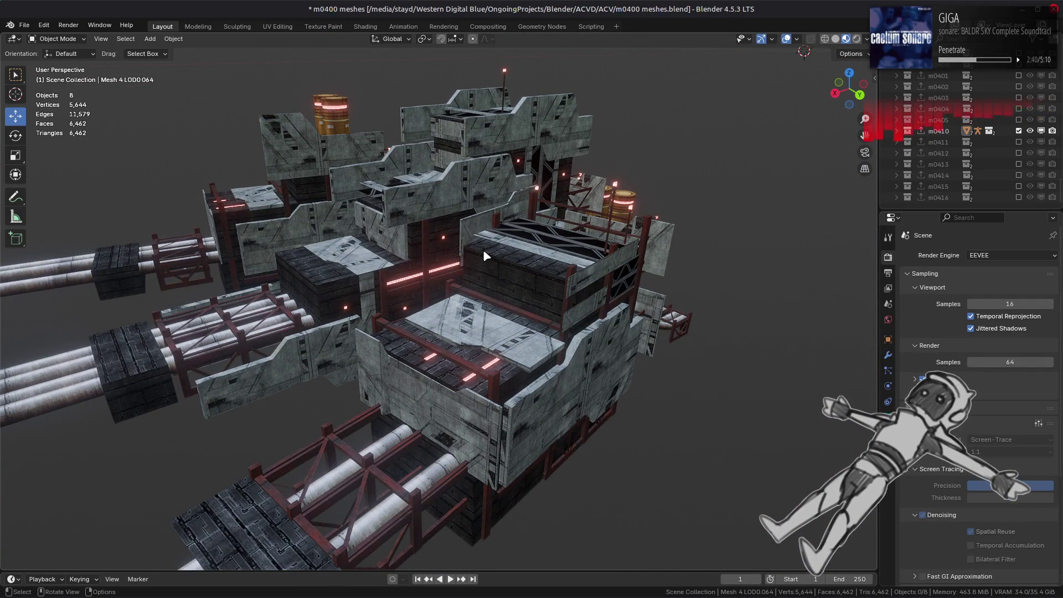
{"action": "middle_click_drag", "start_coordinate": [516, 248], "coordinate": [360, 235]}
{"action": "scroll", "coordinate": [358, 235], "scroll_direction": "up", "scroll_amount": 2}
{"action": "scroll", "coordinate": [357, 234], "scroll_direction": "down", "scroll_amount": 5}
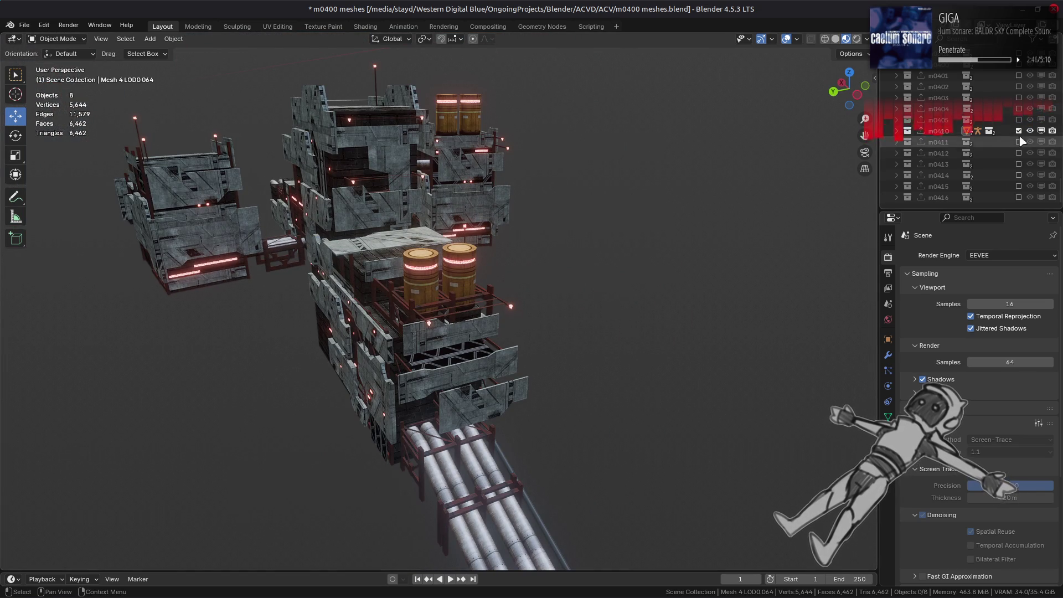
Step: Switch the display to m0411, orbiting its tower, then to m0412 and m0413
{"action": "left_click", "coordinate": [1019, 142], "text": "ctrl"}
{"action": "scroll", "coordinate": [451, 266], "scroll_direction": "up", "scroll_amount": 2}
{"action": "mouse_move", "coordinate": [451, 266]}
{"action": "middle_mouse_down"}
{"action": "mouse_move", "coordinate": [508, 309]}
{"action": "mouse_move", "coordinate": [746, 275]}
{"action": "mouse_move", "coordinate": [799, 230]}
{"action": "mouse_move", "coordinate": [614, 255]}
{"action": "middle_mouse_up"}
{"action": "left_click", "coordinate": [1018, 153], "text": "ctrl"}
{"action": "left_click", "coordinate": [1018, 164], "text": "ctrl"}
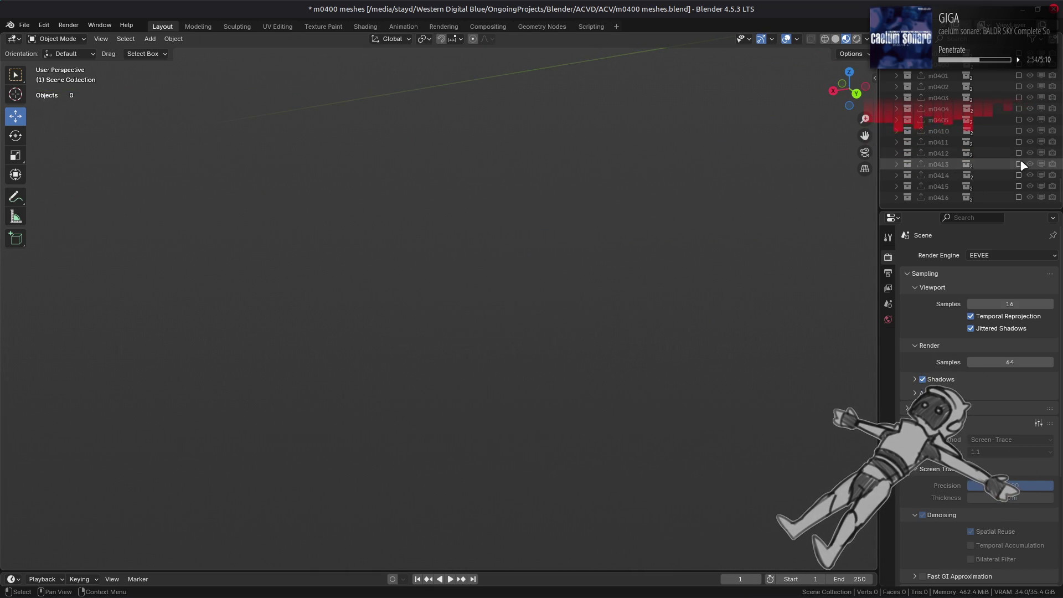
Step: Orbit around m0413, then swap to m0414 and orbit it
{"action": "scroll", "coordinate": [496, 264], "scroll_direction": "down", "scroll_amount": 4}
{"action": "mouse_move", "coordinate": [446, 268]}
{"action": "middle_mouse_down"}
{"action": "mouse_move", "coordinate": [459, 290]}
{"action": "mouse_move", "coordinate": [621, 320]}
{"action": "middle_mouse_up"}
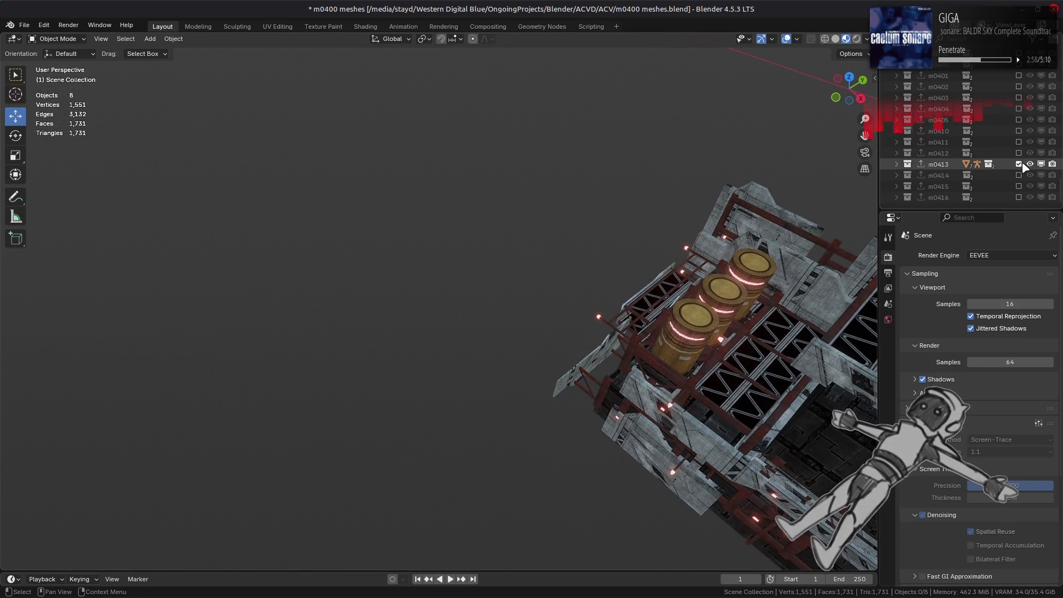
{"action": "left_click", "coordinate": [1019, 175], "text": "ctrl"}
{"action": "mouse_move", "coordinate": [512, 244]}
{"action": "middle_mouse_down"}
{"action": "mouse_move", "coordinate": [672, 202]}
{"action": "mouse_move", "coordinate": [603, 248]}
{"action": "mouse_move", "coordinate": [640, 294]}
{"action": "mouse_move", "coordinate": [648, 282]}
{"action": "middle_mouse_up"}
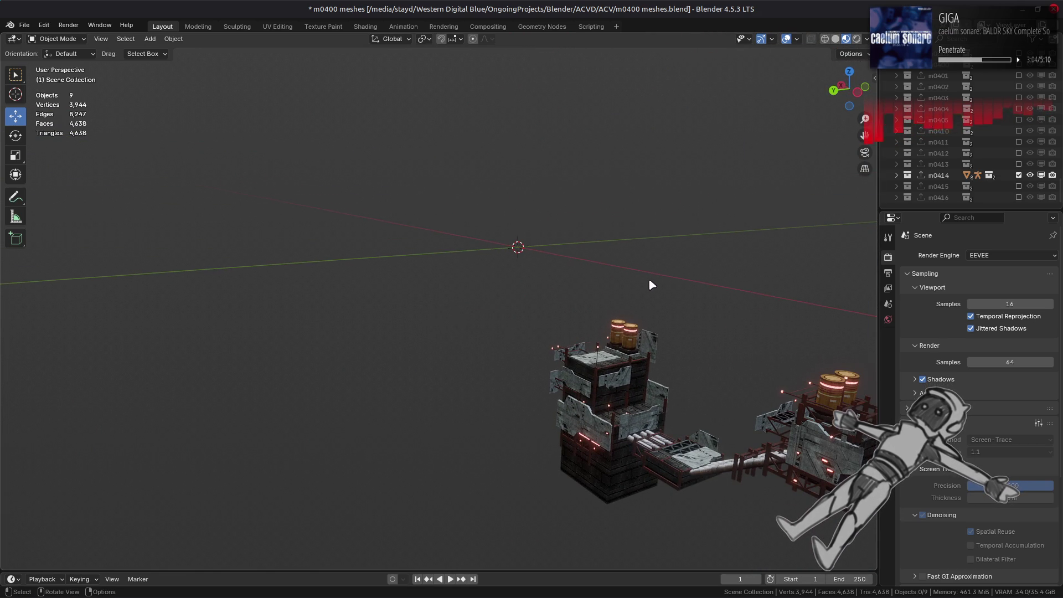
Step: Swap to m0415, frame and orbit it, then swap to m0416 and centre it
{"action": "left_click", "coordinate": [1018, 186], "text": "ctrl"}
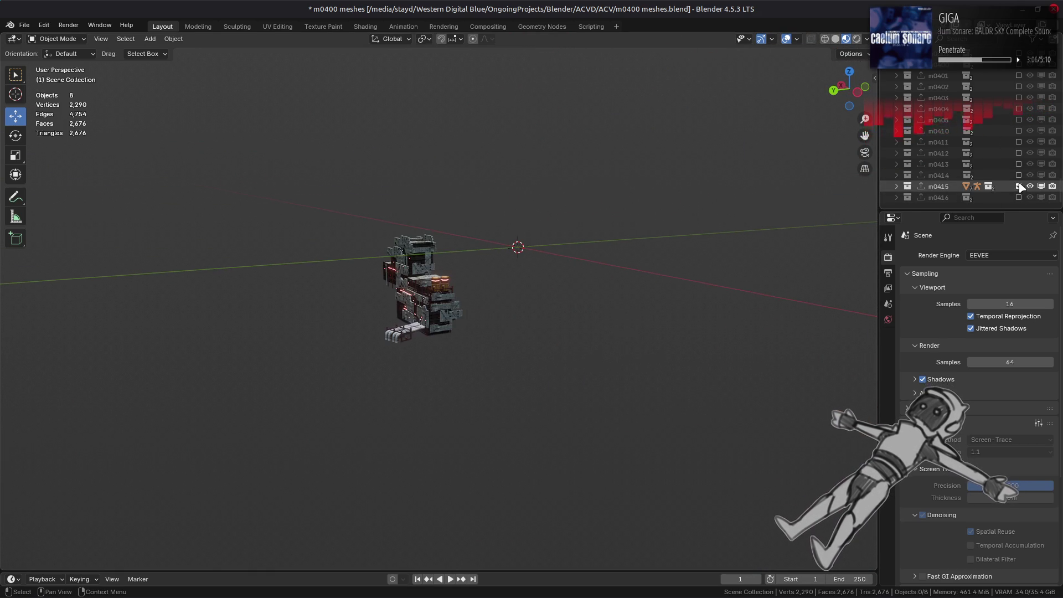
{"action": "key", "text": "Home"}
{"action": "mouse_move", "coordinate": [512, 318]}
{"action": "middle_mouse_down"}
{"action": "mouse_move", "coordinate": [501, 314]}
{"action": "mouse_move", "coordinate": [514, 331]}
{"action": "mouse_move", "coordinate": [556, 318]}
{"action": "mouse_move", "coordinate": [573, 348]}
{"action": "mouse_move", "coordinate": [459, 308]}
{"action": "middle_mouse_up"}
{"action": "left_click", "coordinate": [1018, 197], "text": "ctrl"}
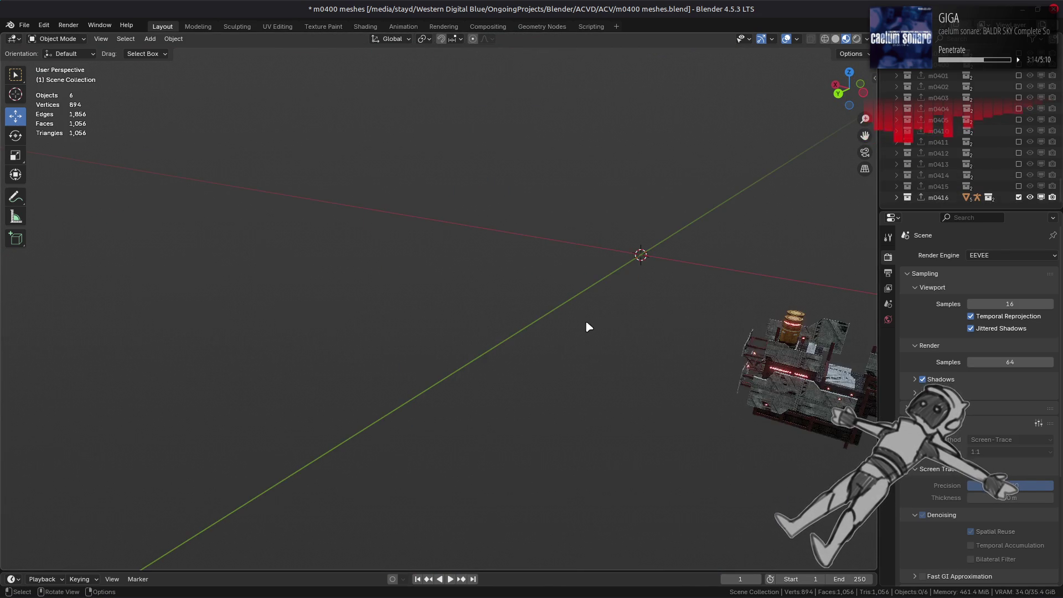
{"action": "middle_click_drag", "start_coordinate": [587, 324], "coordinate": [526, 304]}
{"action": "scroll", "coordinate": [525, 303], "scroll_direction": "up", "scroll_amount": 3}
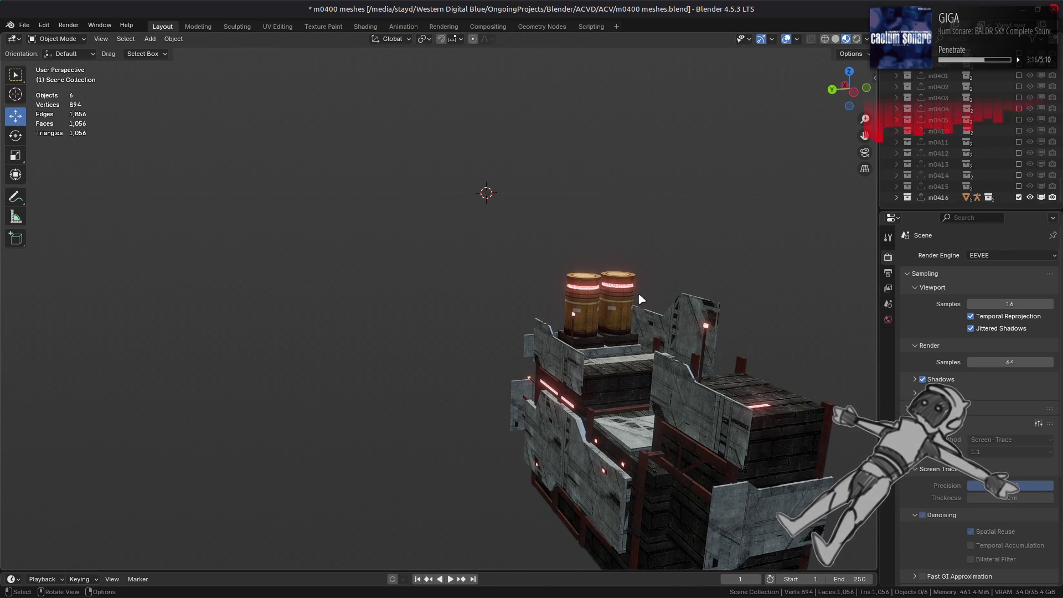
Step: Hide m0416, save the blend file, and select m0420.flv in Nemo
{"action": "left_click", "coordinate": [1018, 197]}
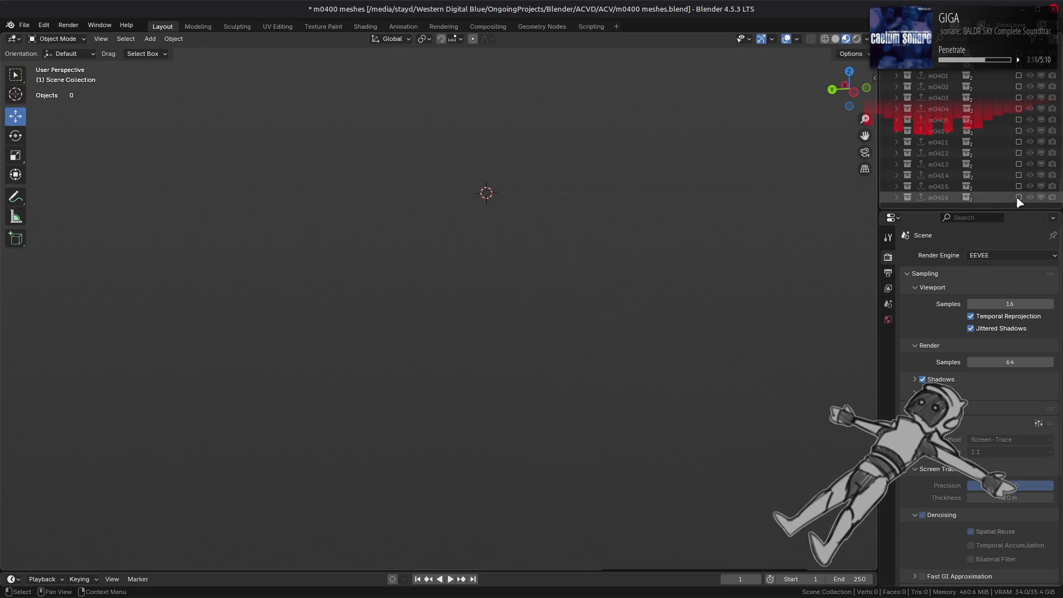
{"action": "key", "text": "ctrl+s"}
{"action": "key", "text": "alt+Tab"}
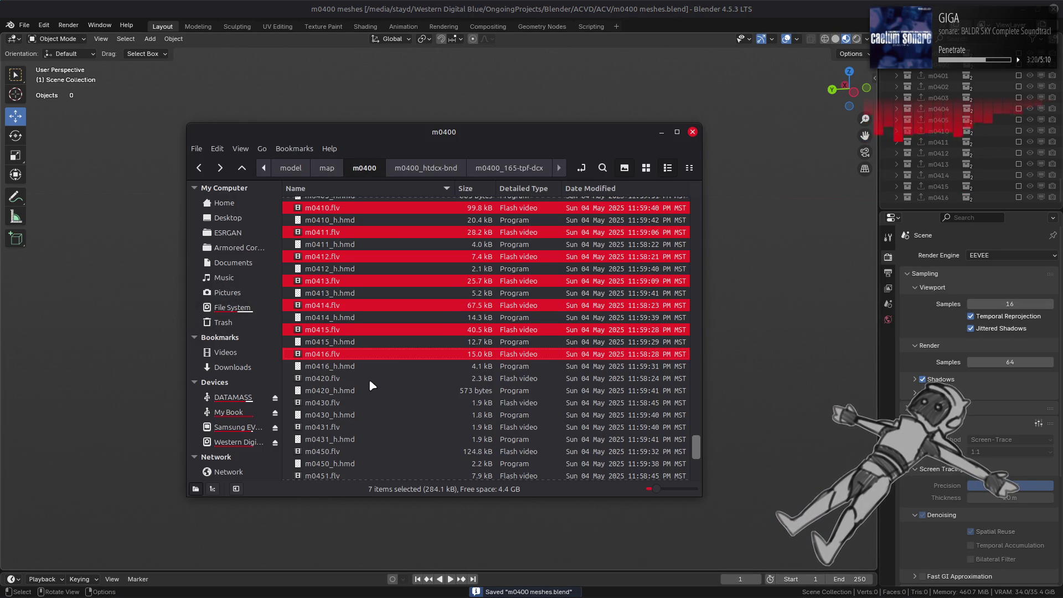
{"action": "left_click", "coordinate": [368, 378]}
{"action": "scroll", "coordinate": [368, 376], "scroll_direction": "down", "scroll_amount": 1}
{"action": "scroll", "coordinate": [365, 383], "scroll_direction": "down", "scroll_amount": 1}
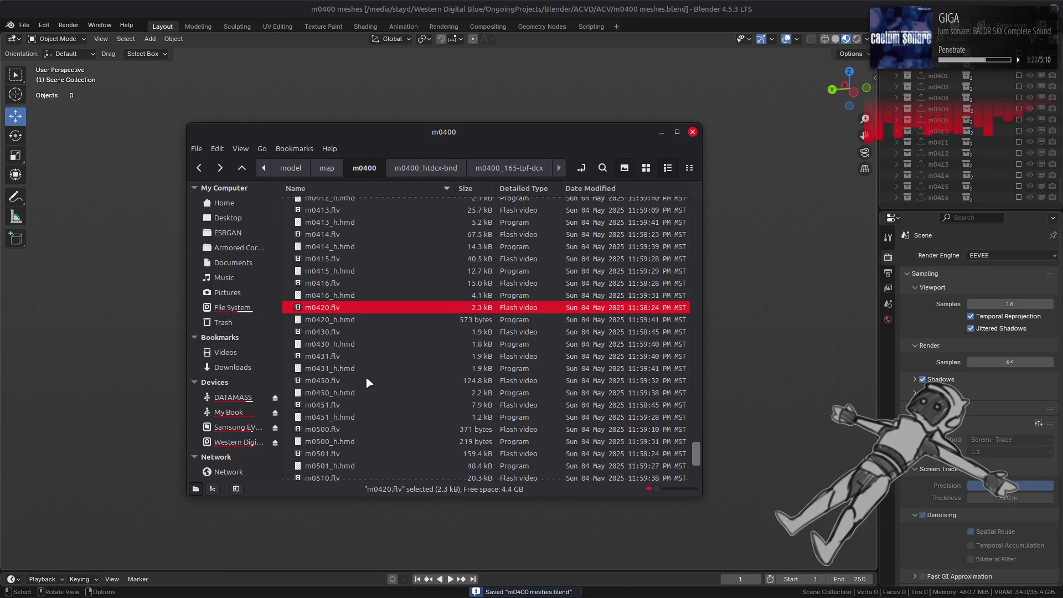